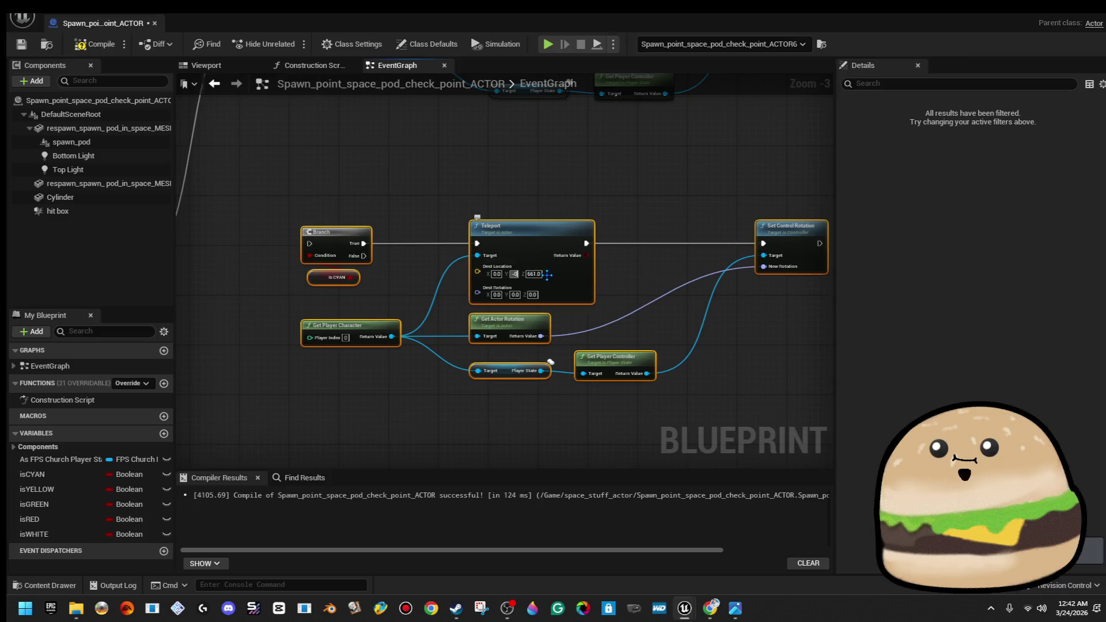
Set the Teleport node's Z value to 0
{"action": "type", "text": "0"}
{"action": "left_click", "coordinate": [535, 167]}
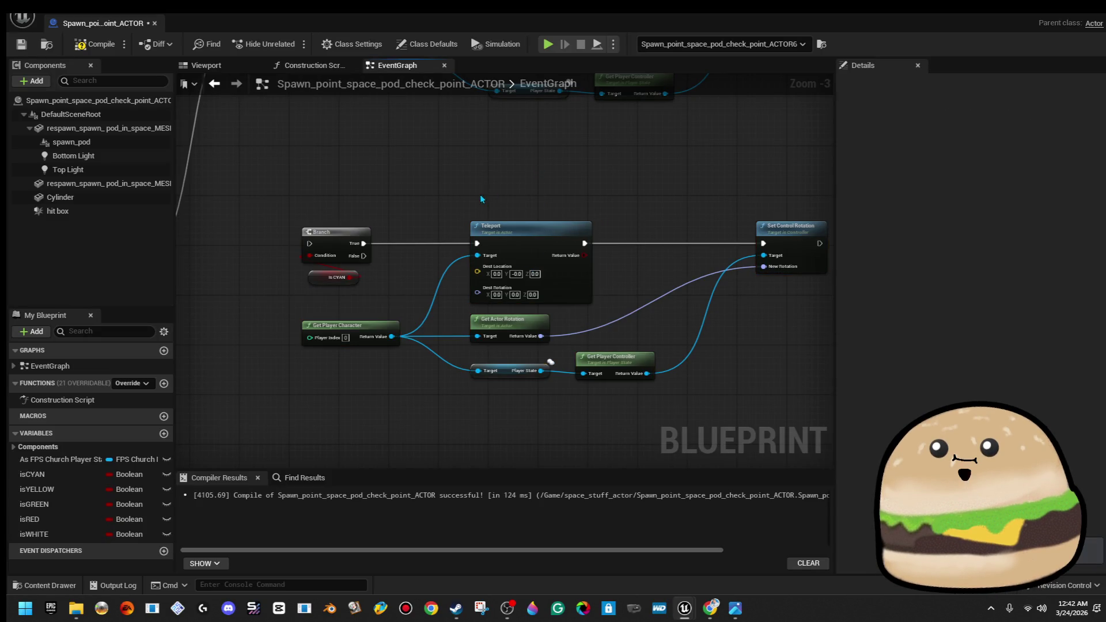
{"action": "scroll", "coordinate": [479, 192], "scroll_direction": "down", "scroll_amount": 1}
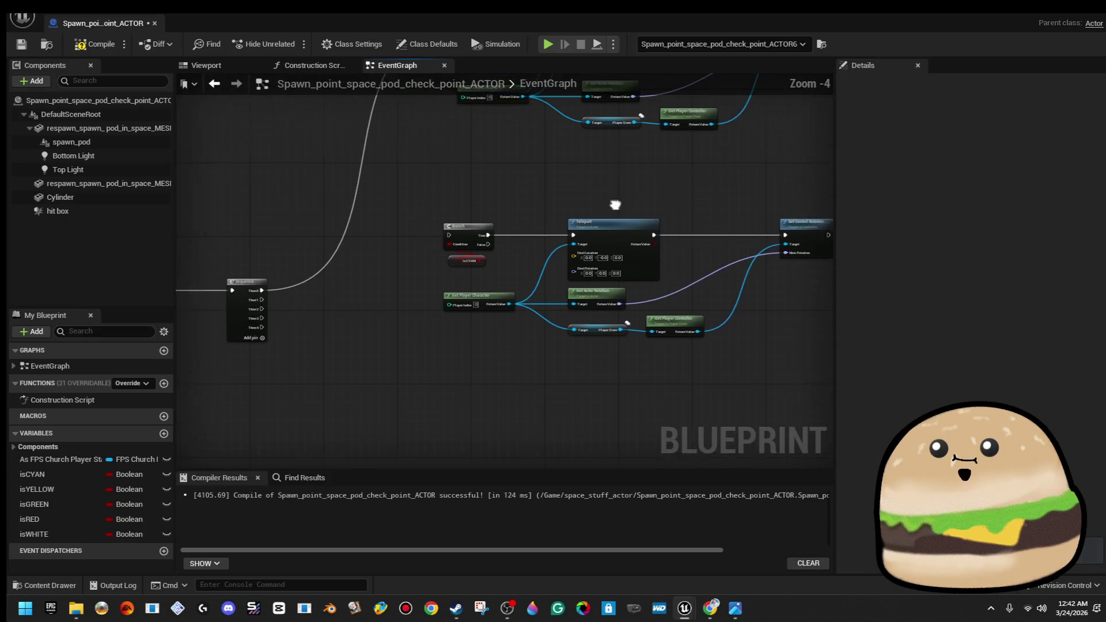
Disconnect isCYAN from the lower Branch and tick its Condition so it always passes
{"action": "left_click", "coordinate": [478, 259]}
{"action": "mouse_move", "coordinate": [467, 250]}
{"action": "left_mouse_down"}
{"action": "mouse_move", "coordinate": [483, 247]}
{"action": "mouse_move", "coordinate": [324, 312]}
{"action": "mouse_move", "coordinate": [278, 297]}
{"action": "left_mouse_up"}
{"action": "left_click", "coordinate": [463, 229]}
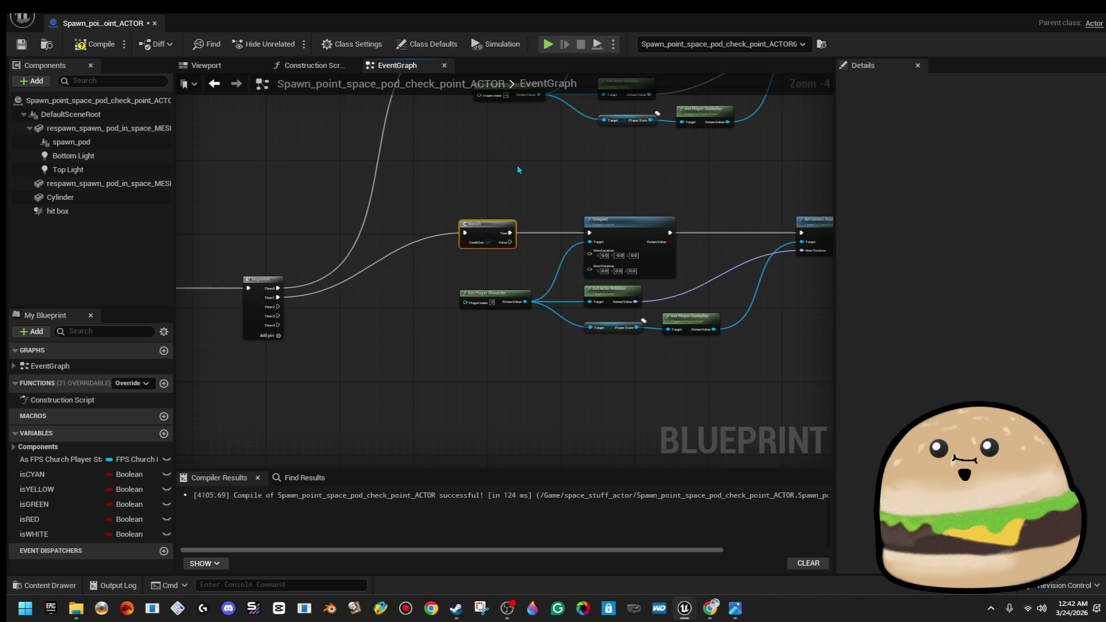
{"action": "scroll", "coordinate": [518, 169], "scroll_direction": "up", "scroll_amount": 1}
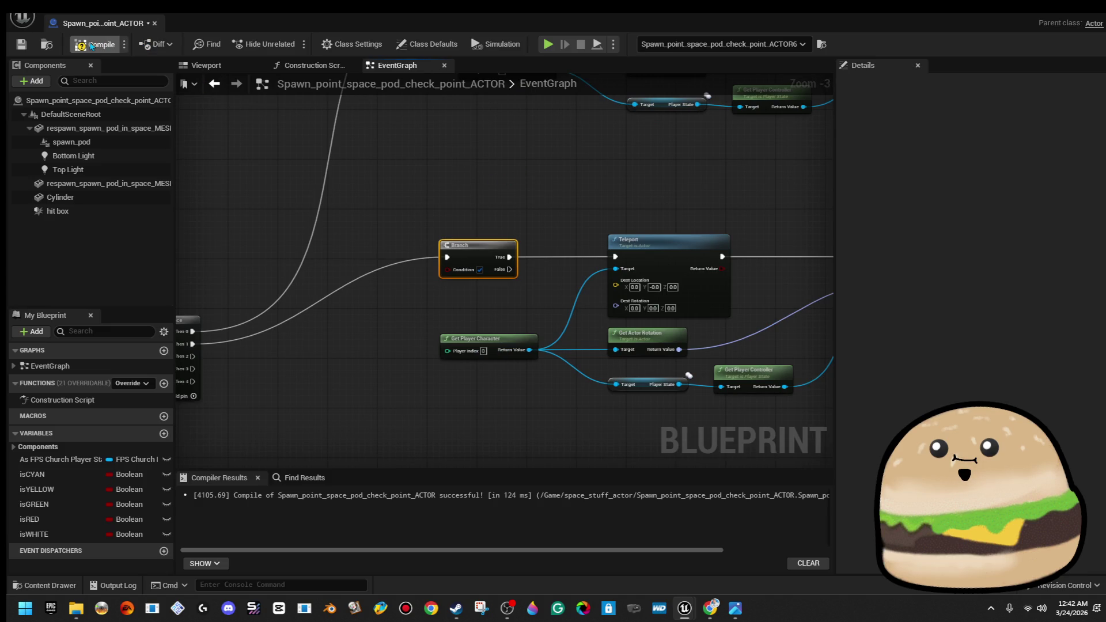
{"action": "scroll", "coordinate": [483, 272], "scroll_direction": "down", "scroll_amount": 3}
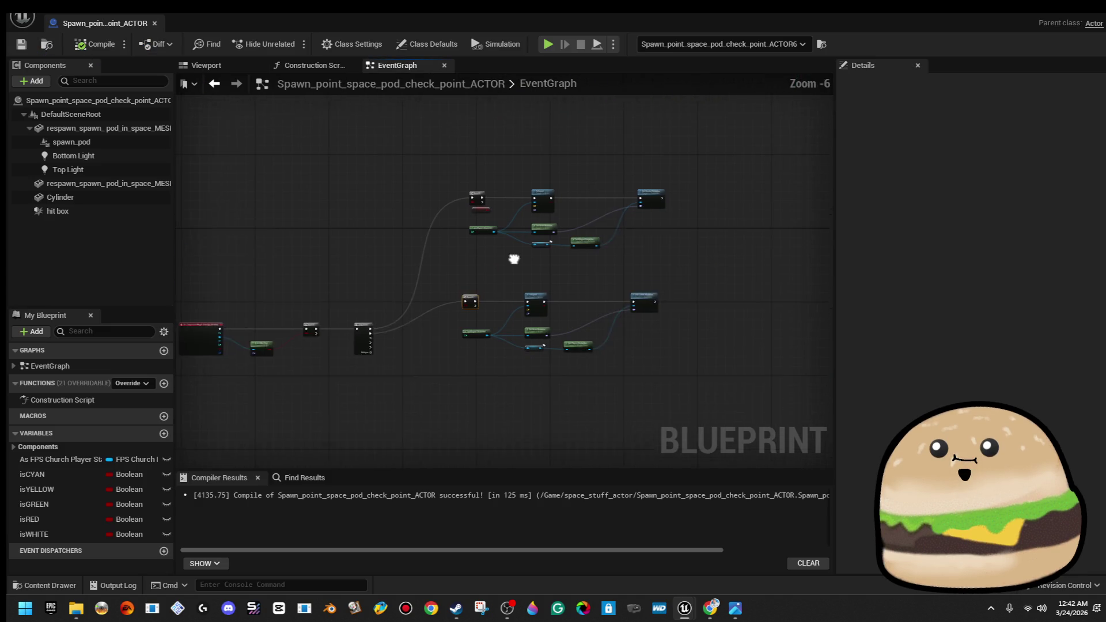
{"action": "scroll", "coordinate": [554, 234], "scroll_direction": "up", "scroll_amount": 3}
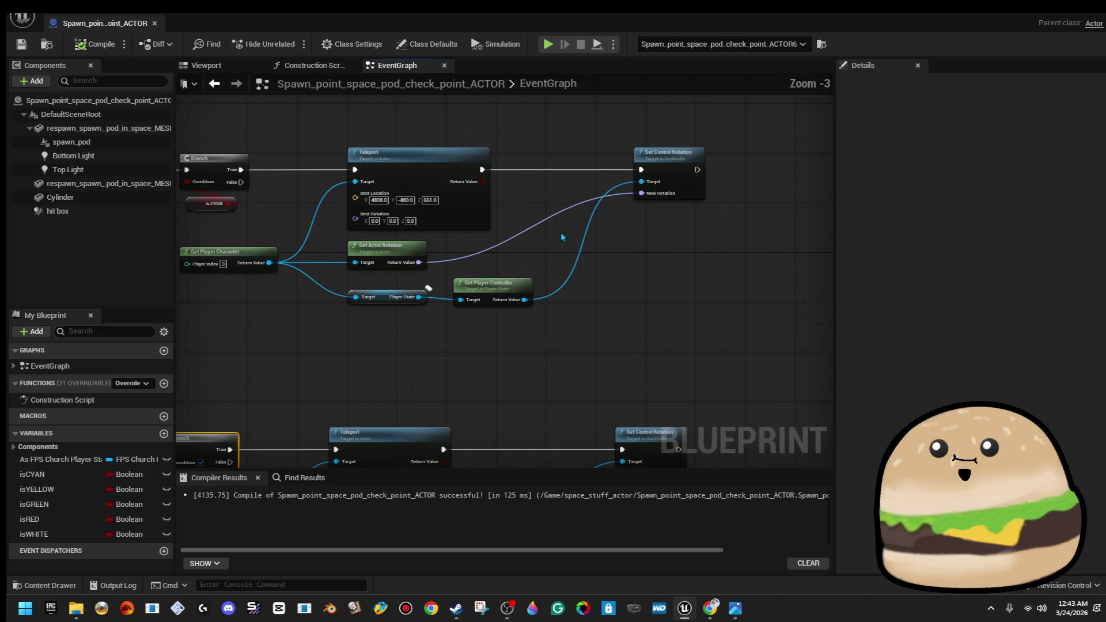
{"action": "key", "text": "alt+Tab"}
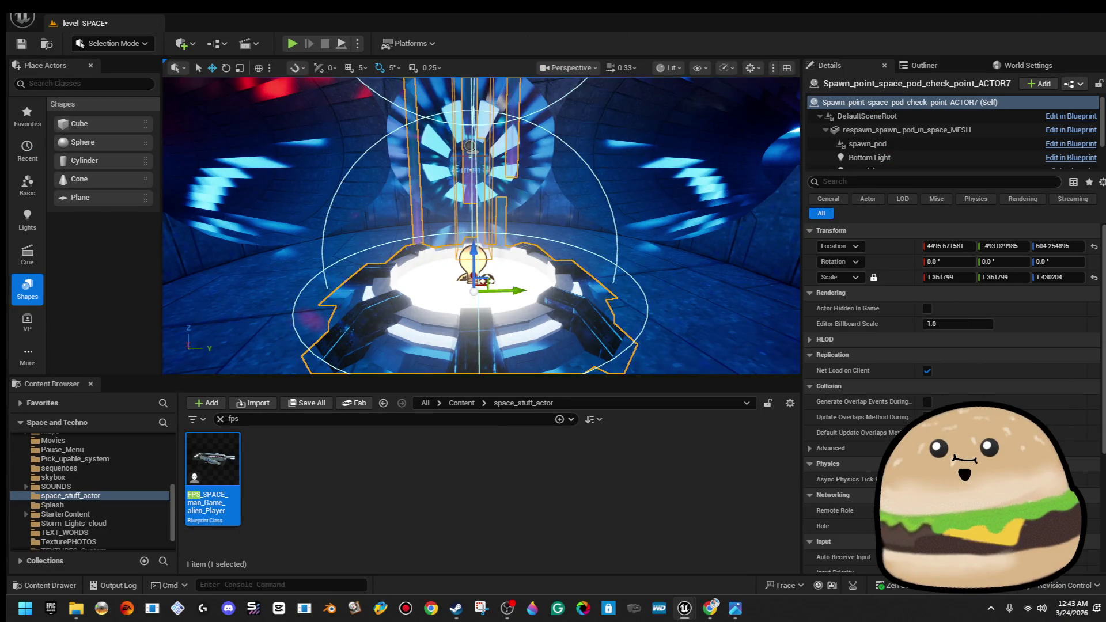
Play the level from the spawn pod with Play From Here, then stop with Esc
{"action": "mouse_move", "coordinate": [620, 313]}
{"action": "left_mouse_down"}
{"action": "mouse_move", "coordinate": [604, 288]}
{"action": "mouse_move", "coordinate": [621, 313]}
{"action": "mouse_move", "coordinate": [499, 264]}
{"action": "left_mouse_up"}
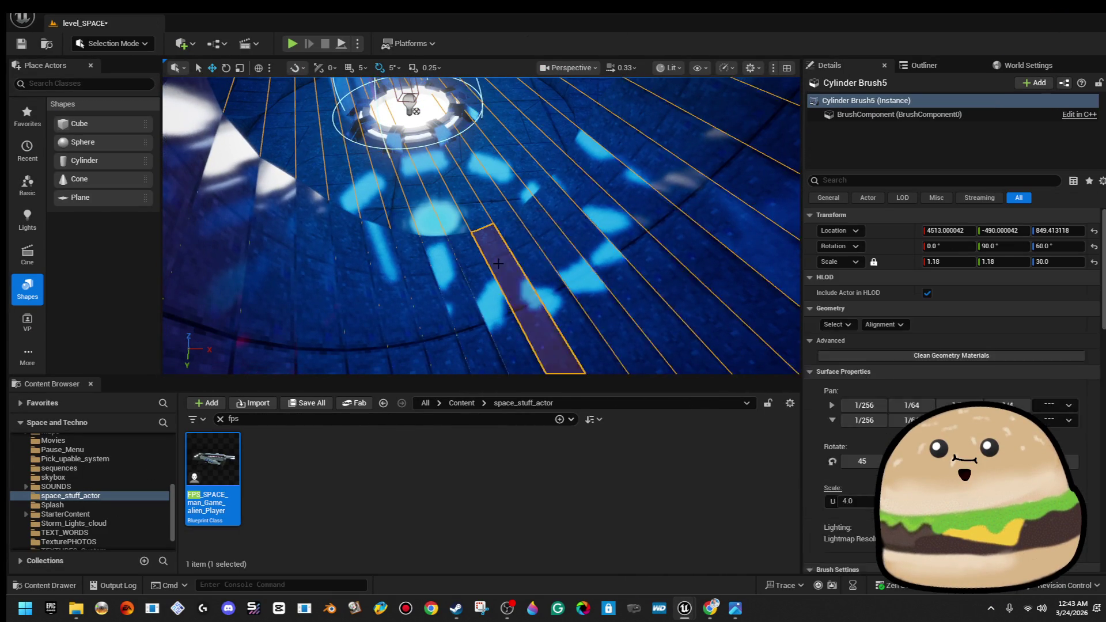
{"action": "right_click", "coordinate": [499, 265]}
{"action": "mouse_move", "coordinate": [614, 496]}
{"action": "left_click", "coordinate": [570, 583]}
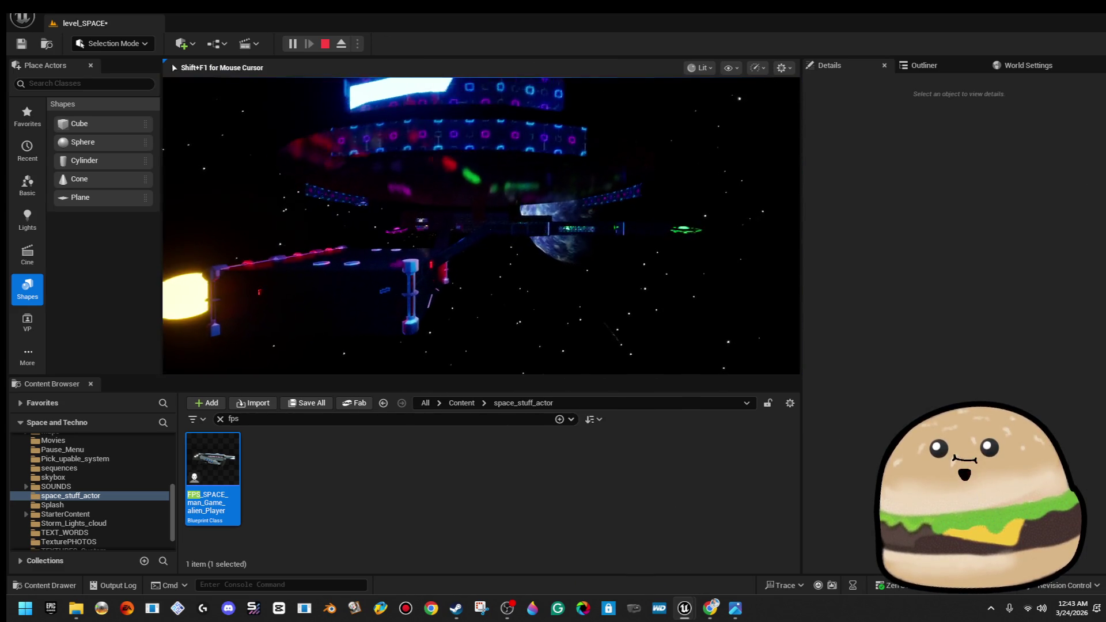
{"action": "key", "text": "Escape"}
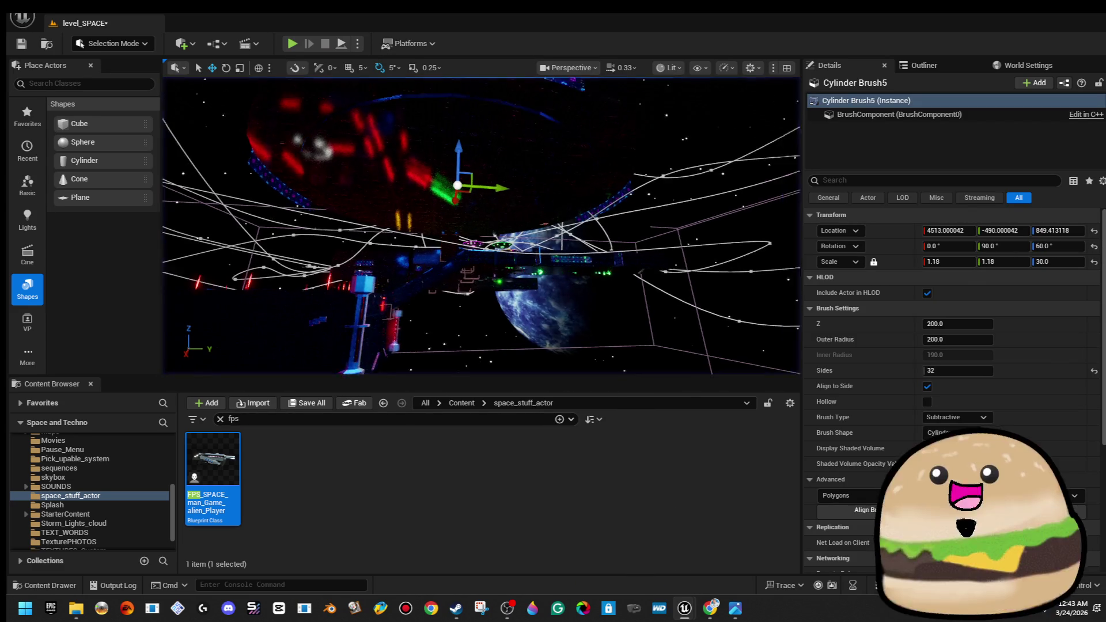
Place a Cube and move it near the spawn pod at about 4802, -509, 834
{"action": "mouse_move", "coordinate": [481, 225]}
{"action": "left_mouse_down"}
{"action": "mouse_move", "coordinate": [504, 219]}
{"action": "mouse_move", "coordinate": [481, 207]}
{"action": "mouse_move", "coordinate": [470, 224]}
{"action": "mouse_move", "coordinate": [492, 227]}
{"action": "mouse_move", "coordinate": [469, 242]}
{"action": "left_mouse_up"}
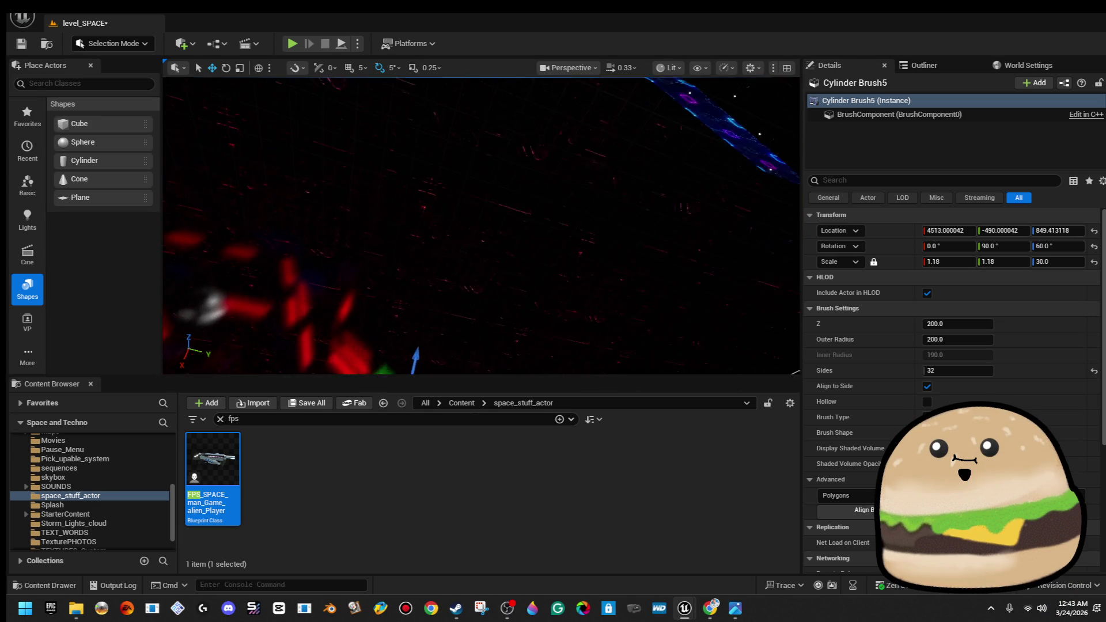
{"action": "mouse_move", "coordinate": [469, 241]}
{"action": "left_mouse_down"}
{"action": "mouse_move", "coordinate": [460, 225]}
{"action": "mouse_move", "coordinate": [495, 225]}
{"action": "mouse_move", "coordinate": [484, 213]}
{"action": "mouse_move", "coordinate": [475, 224]}
{"action": "left_mouse_up"}
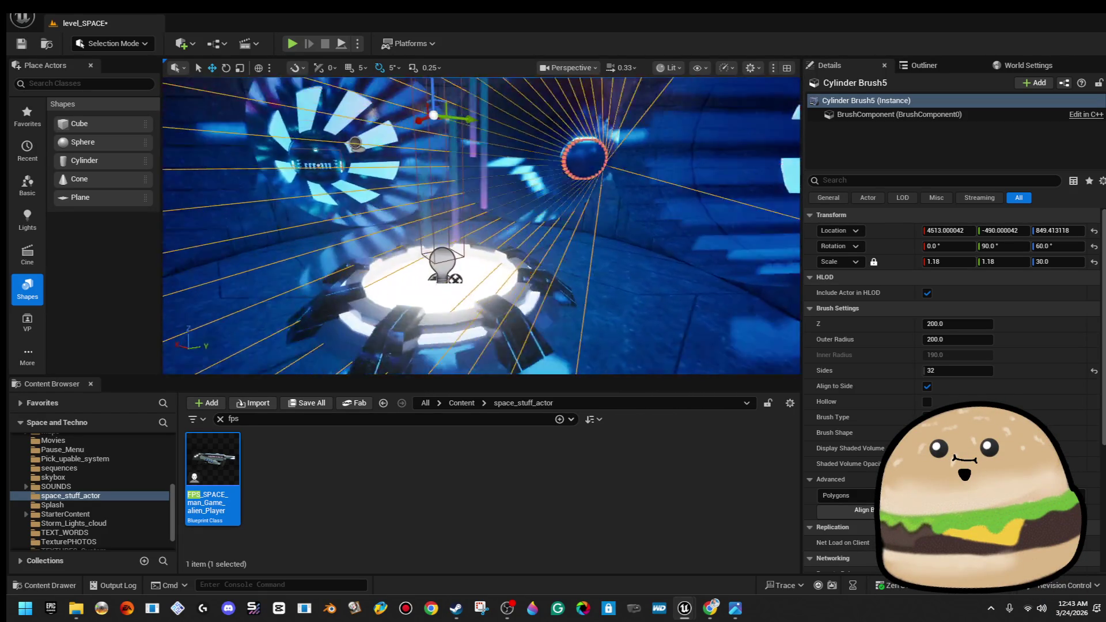
{"action": "mouse_move", "coordinate": [476, 225]}
{"action": "left_mouse_down"}
{"action": "mouse_move", "coordinate": [486, 216]}
{"action": "mouse_move", "coordinate": [478, 225]}
{"action": "left_mouse_up"}
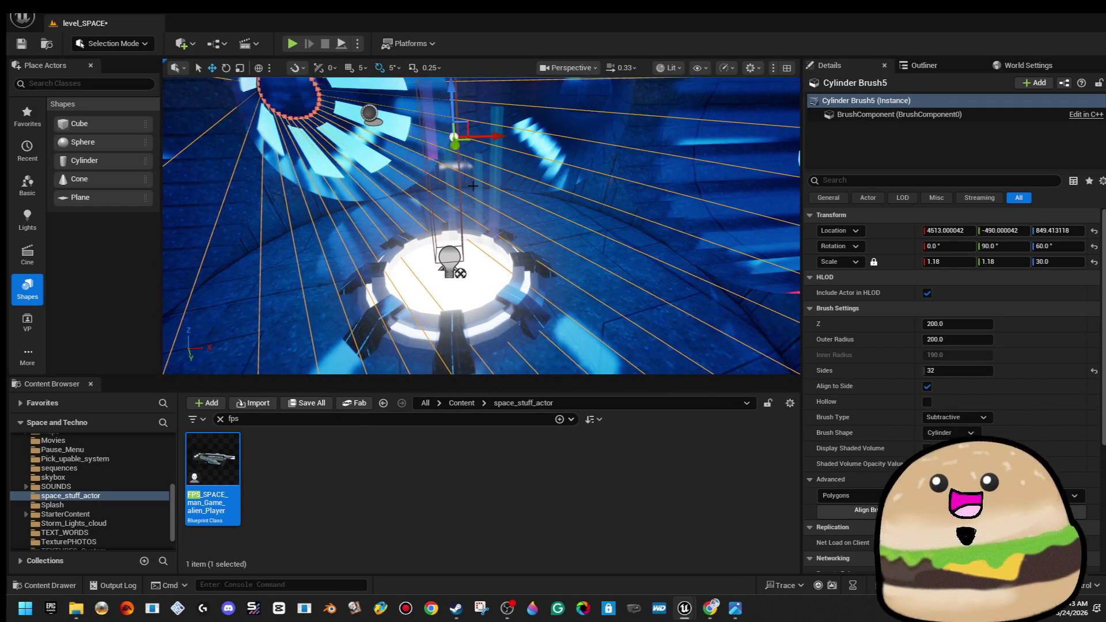
{"action": "mouse_move", "coordinate": [81, 123]}
{"action": "left_mouse_down"}
{"action": "mouse_move", "coordinate": [569, 210]}
{"action": "mouse_move", "coordinate": [610, 233]}
{"action": "mouse_move", "coordinate": [584, 201]}
{"action": "left_mouse_up"}
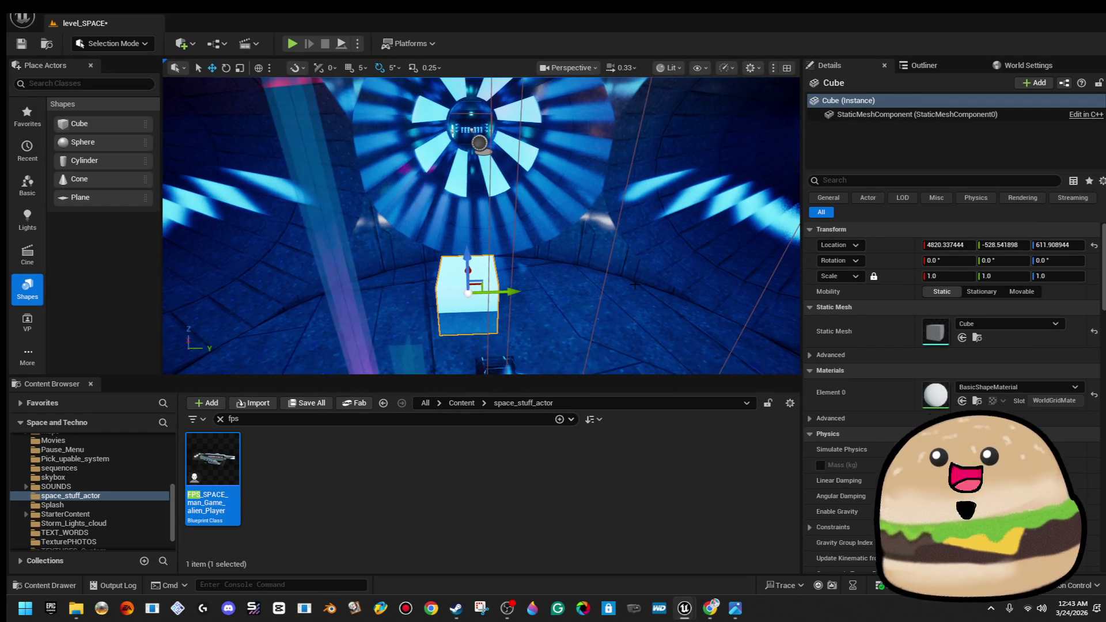
{"action": "left_click_drag", "start_coordinate": [519, 294], "coordinate": [529, 293]}
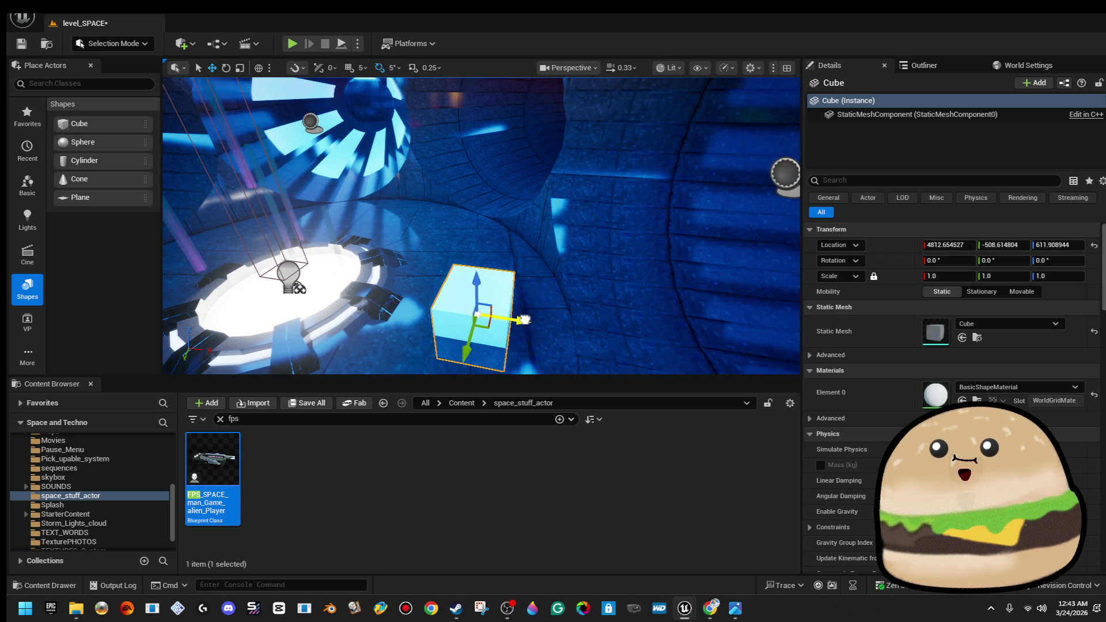
{"action": "left_click_drag", "start_coordinate": [494, 315], "coordinate": [476, 313]}
{"action": "left_click_drag", "start_coordinate": [472, 270], "coordinate": [480, 172]}
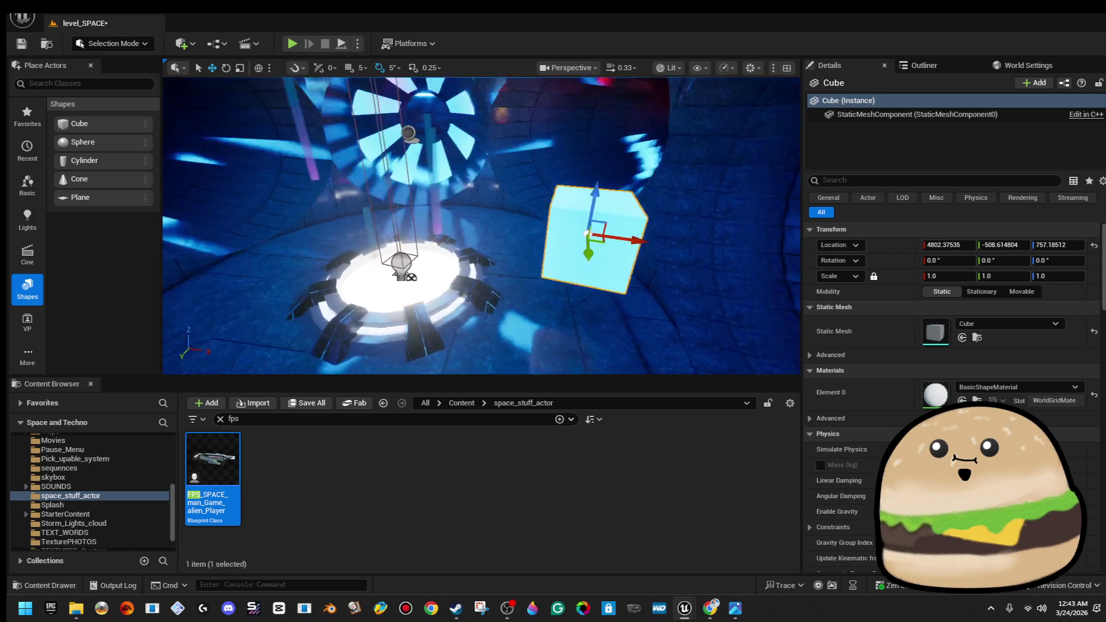
{"action": "left_click_drag", "start_coordinate": [493, 222], "coordinate": [493, 193]}
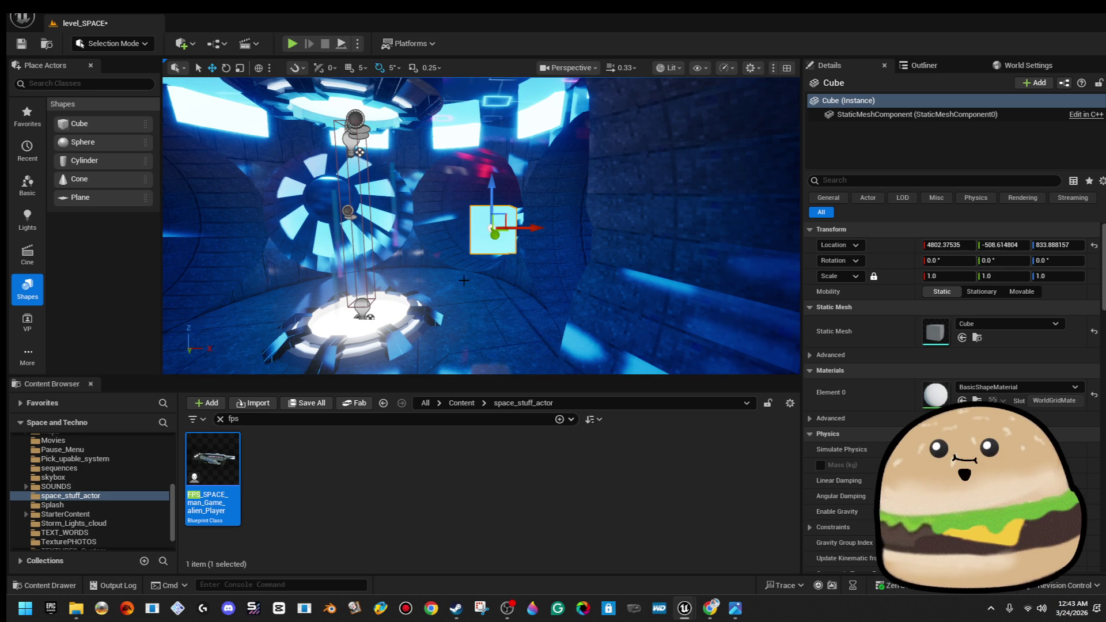
Open the spawn pod's checkpoint Blueprint for editing
{"action": "left_click_drag", "start_coordinate": [464, 299], "coordinate": [394, 343]}
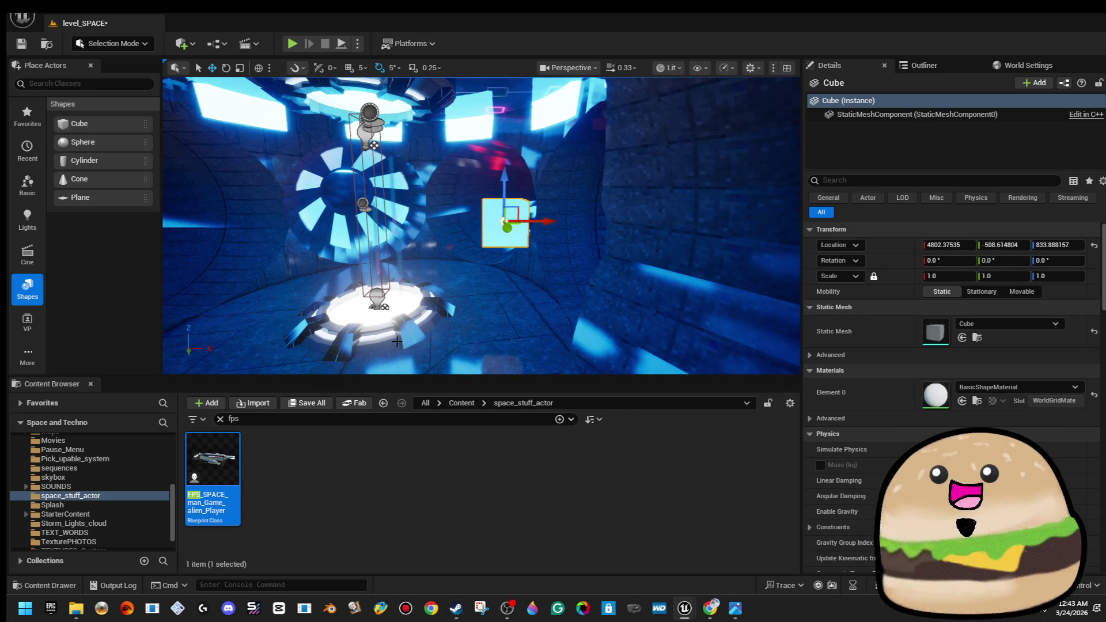
{"action": "right_click", "coordinate": [403, 214]}
{"action": "left_click", "coordinate": [529, 260]}
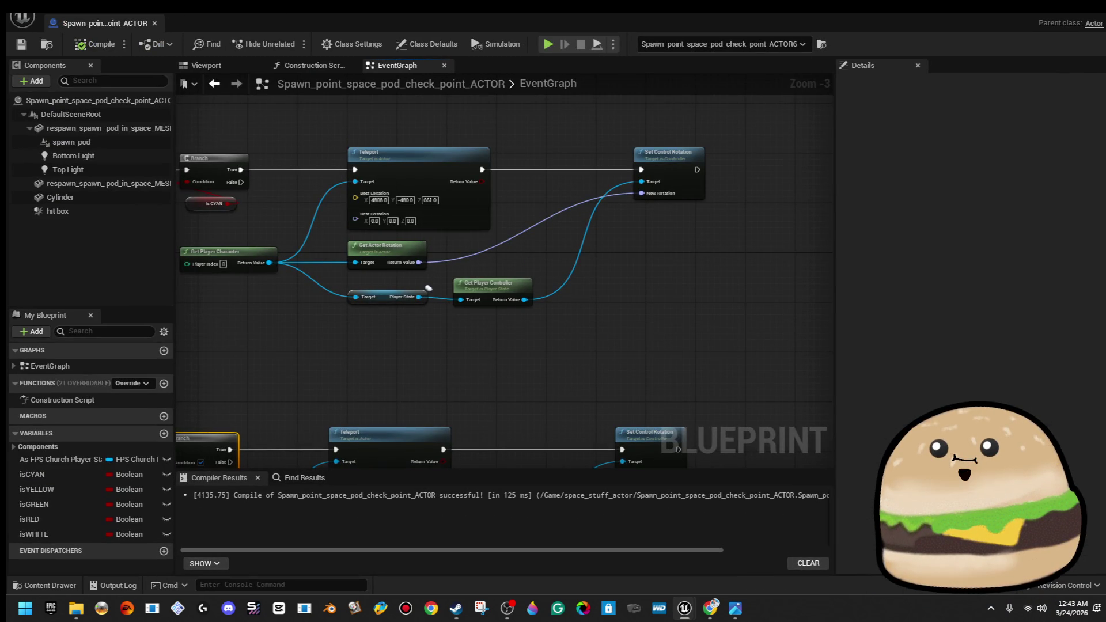
Shrink the checkpoint Blueprint editor to a window and hide it to reveal the level
{"action": "double_click", "coordinate": [619, 24]}
{"action": "key", "text": "alt+Tab"}
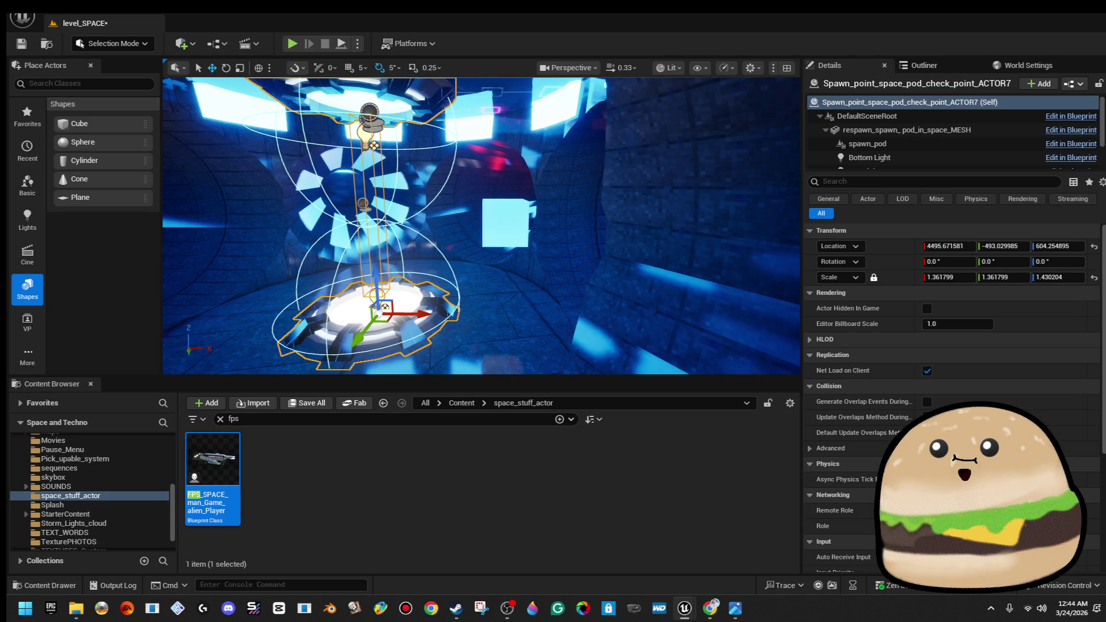
Run an Alt+P play test, stop it, and move the Blueprint window left
{"action": "scroll", "coordinate": [481, 225], "scroll_direction": "down", "scroll_amount": 5}
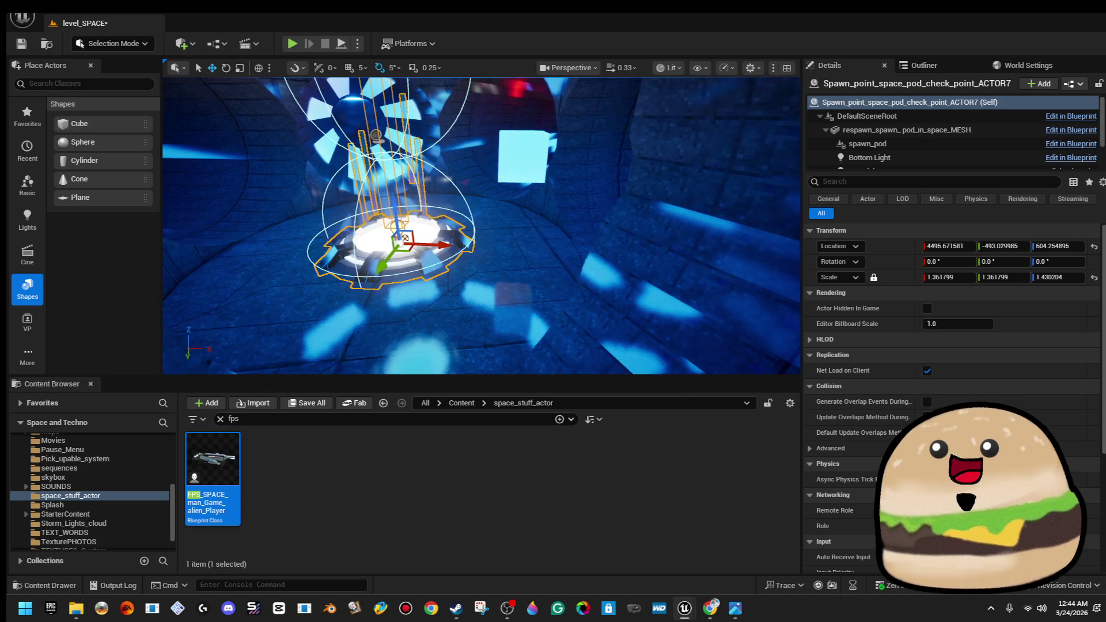
{"action": "right_click", "coordinate": [469, 240]}
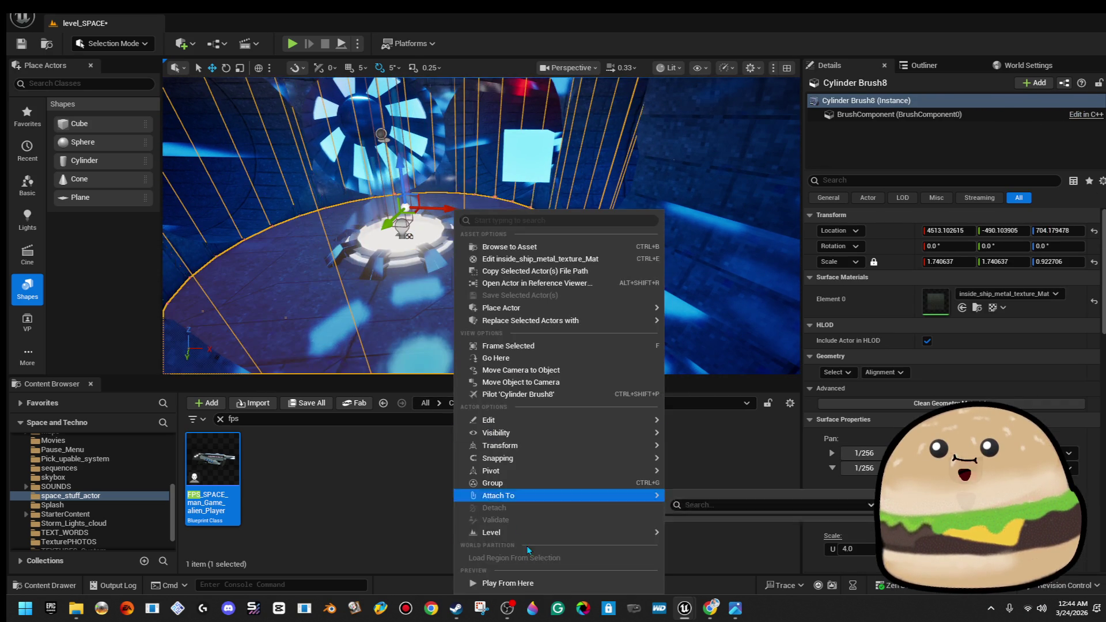
{"action": "key", "text": "Escape"}
{"action": "key", "text": "alt+p"}
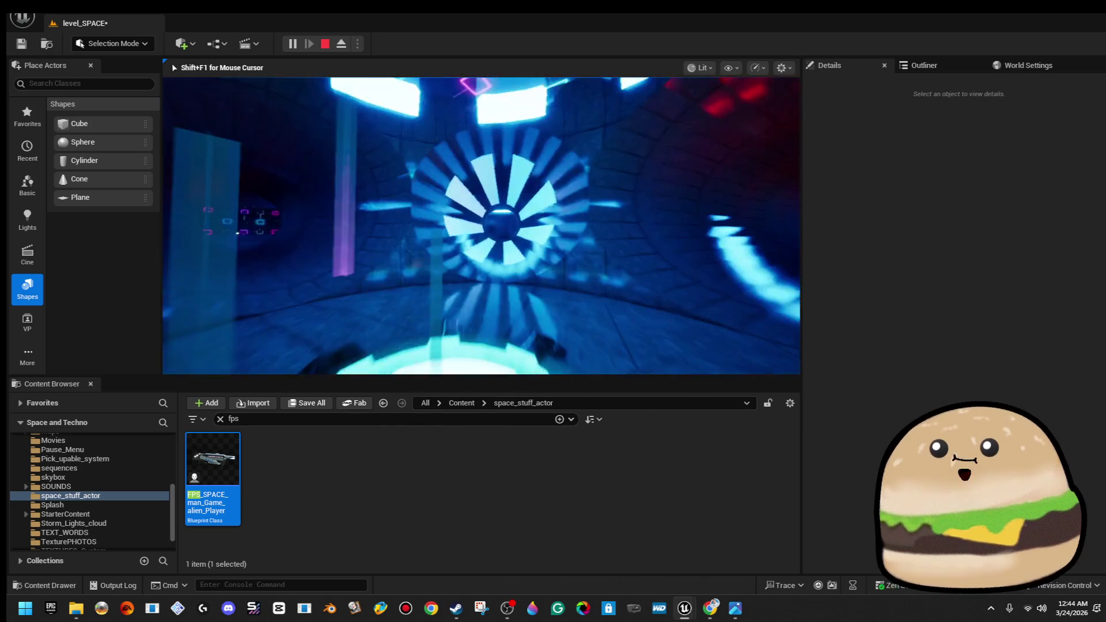
{"action": "key", "text": "Escape"}
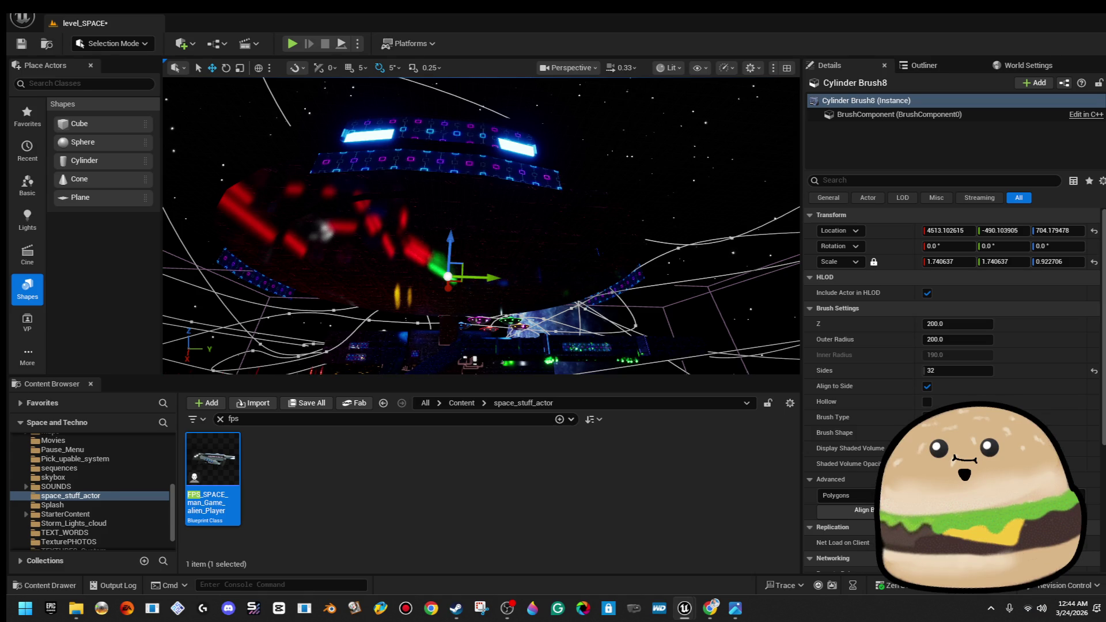
{"action": "left_click_drag", "start_coordinate": [811, 123], "coordinate": [757, 123]}
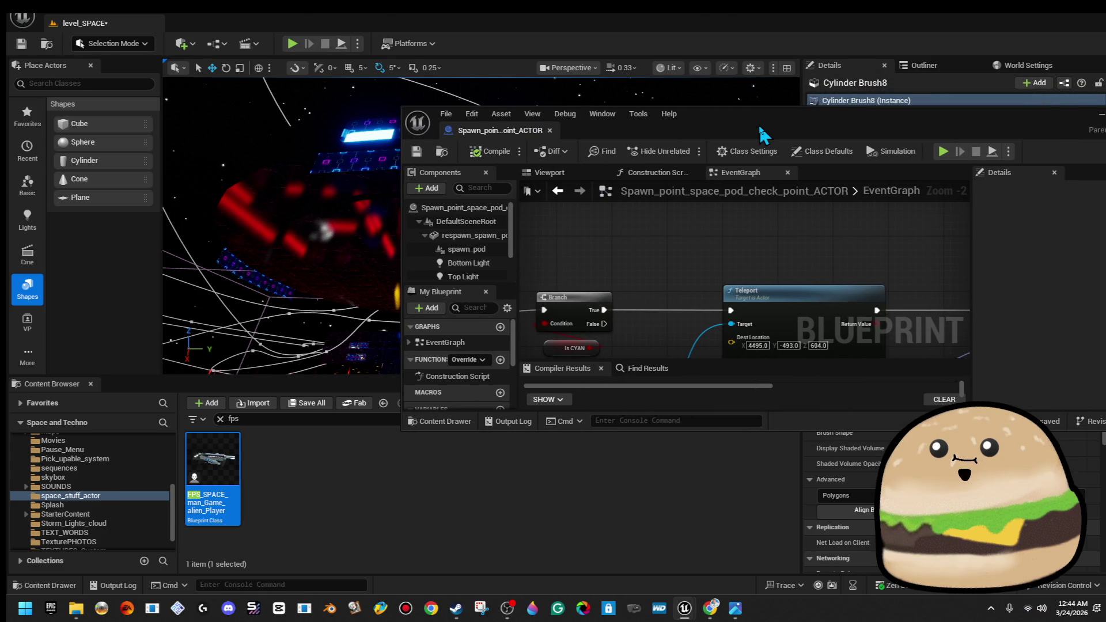
Maximize the Blueprint and zoom to the Teleport node targeting 4495, -493, 604
{"action": "double_click", "coordinate": [758, 123]}
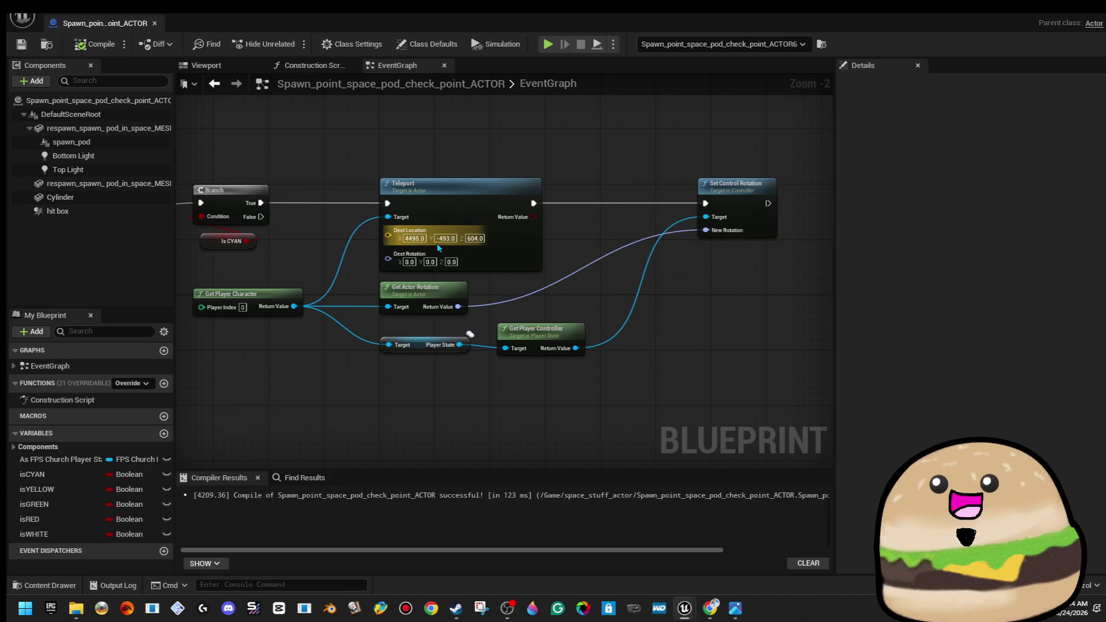
{"action": "mouse_move", "coordinate": [471, 154]}
{"action": "left_mouse_down"}
{"action": "mouse_move", "coordinate": [621, 122]}
{"action": "mouse_move", "coordinate": [516, 138]}
{"action": "left_mouse_up"}
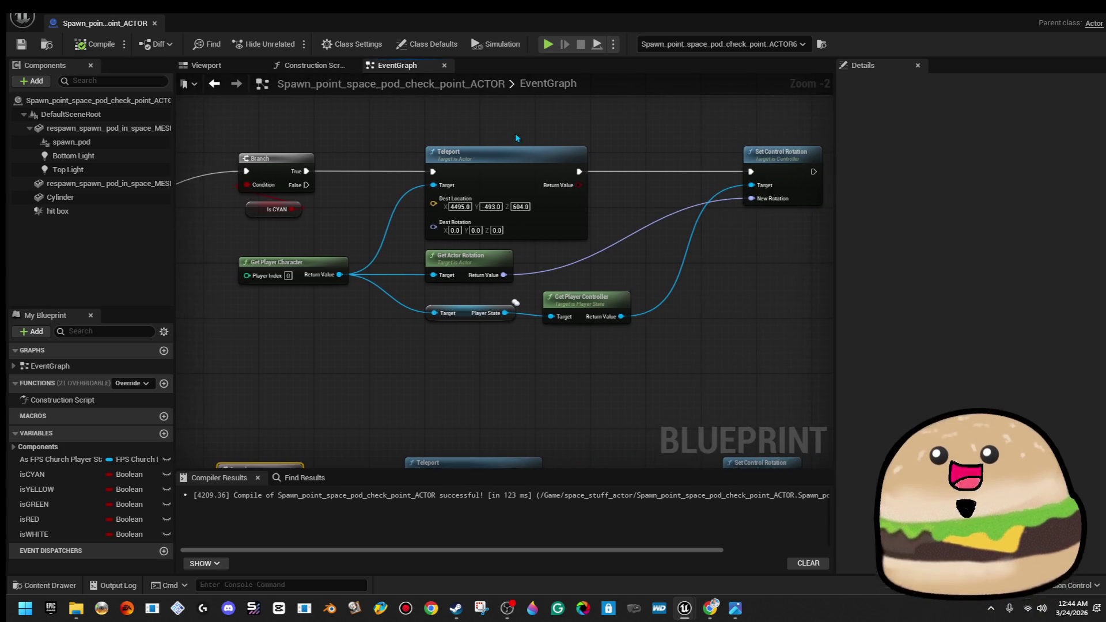
{"action": "scroll", "coordinate": [499, 239], "scroll_direction": "up", "scroll_amount": 1}
{"action": "scroll", "coordinate": [393, 267], "scroll_direction": "up", "scroll_amount": 1}
{"action": "left_click_drag", "start_coordinate": [392, 267], "coordinate": [541, 291]}
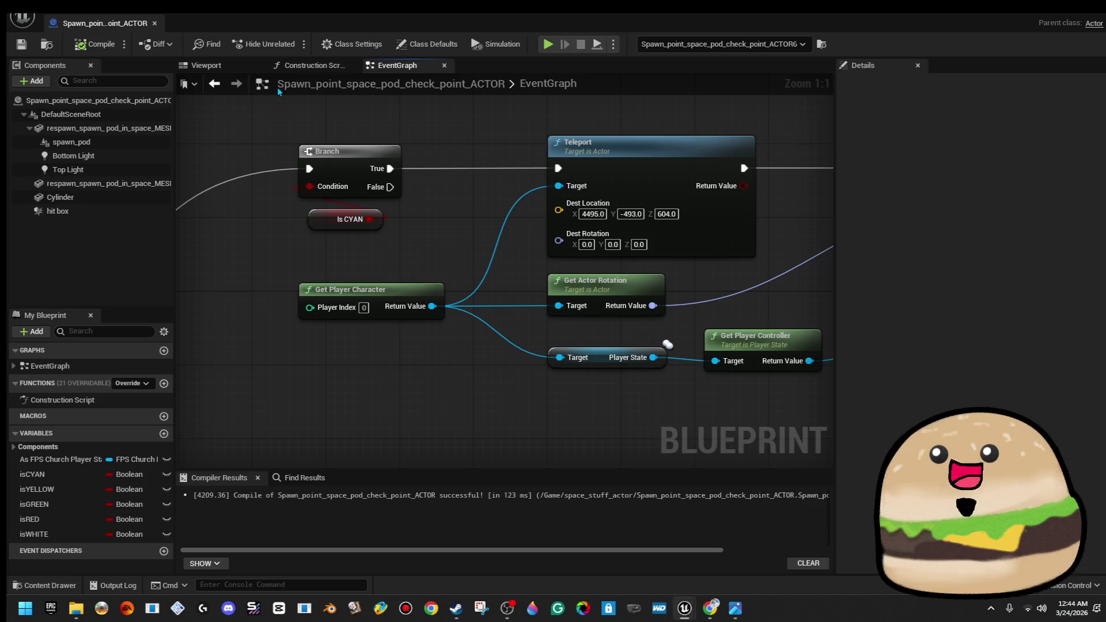
{"action": "left_click", "coordinate": [1056, 14]}
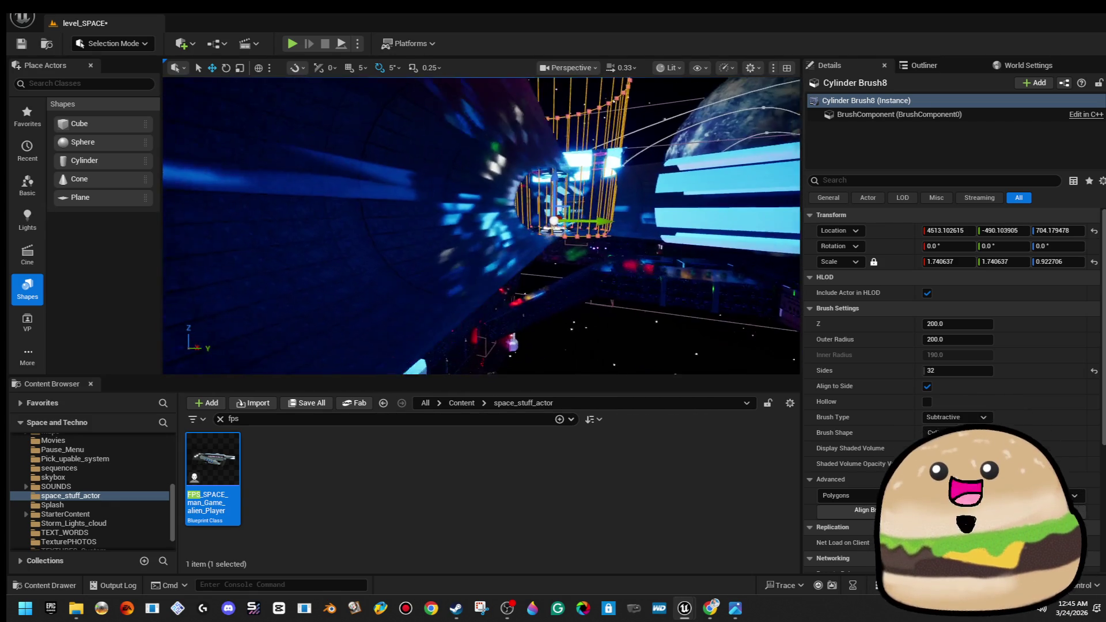
Use Play From Here on the tunnel brush, then stop the session with Esc
{"action": "right_click", "coordinate": [479, 210]}
{"action": "mouse_move", "coordinate": [517, 532]}
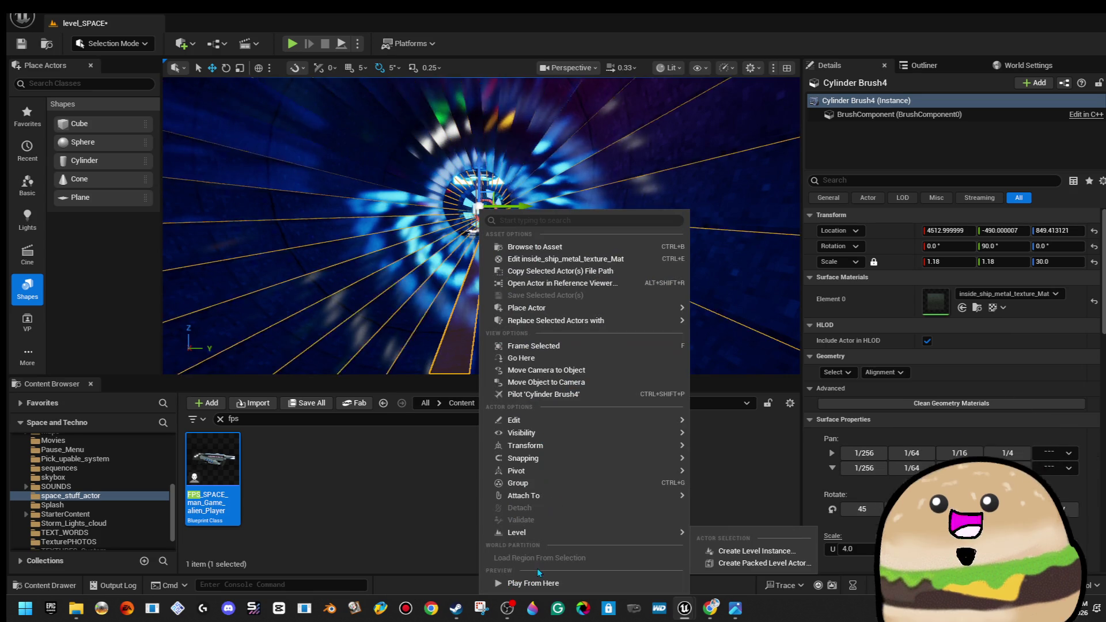
{"action": "left_click", "coordinate": [539, 583]}
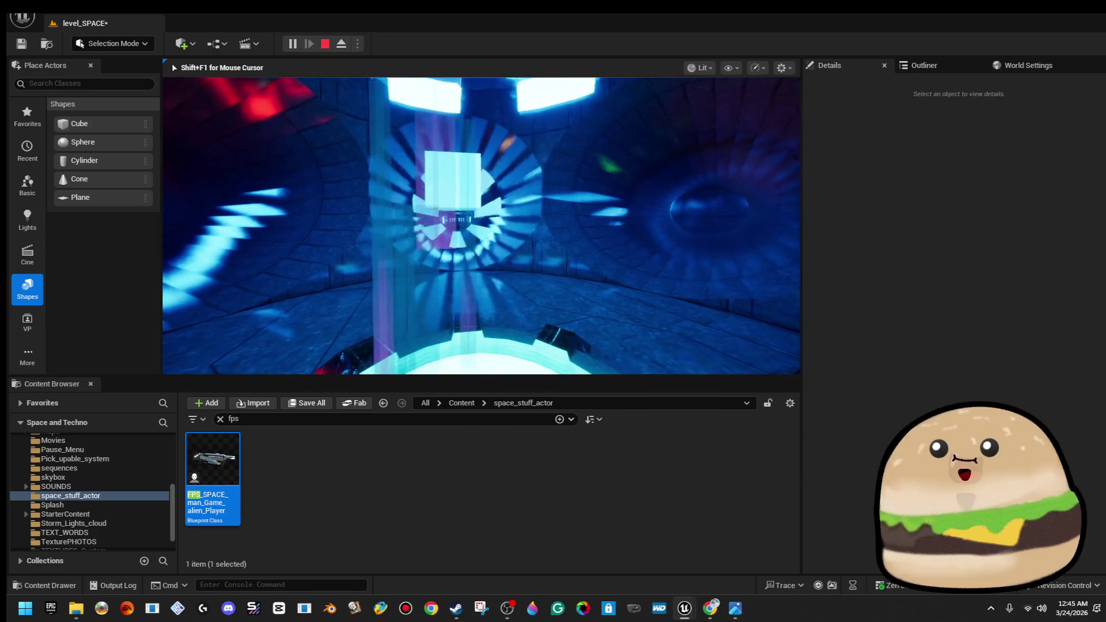
{"action": "key", "text": "Escape"}
{"action": "mouse_move", "coordinate": [481, 225]}
{"action": "left_mouse_down"}
{"action": "mouse_move", "coordinate": [437, 230]}
{"action": "mouse_move", "coordinate": [403, 207]}
{"action": "mouse_move", "coordinate": [438, 241]}
{"action": "mouse_move", "coordinate": [481, 225]}
{"action": "mouse_move", "coordinate": [415, 172]}
{"action": "mouse_move", "coordinate": [363, 202]}
{"action": "left_mouse_up"}
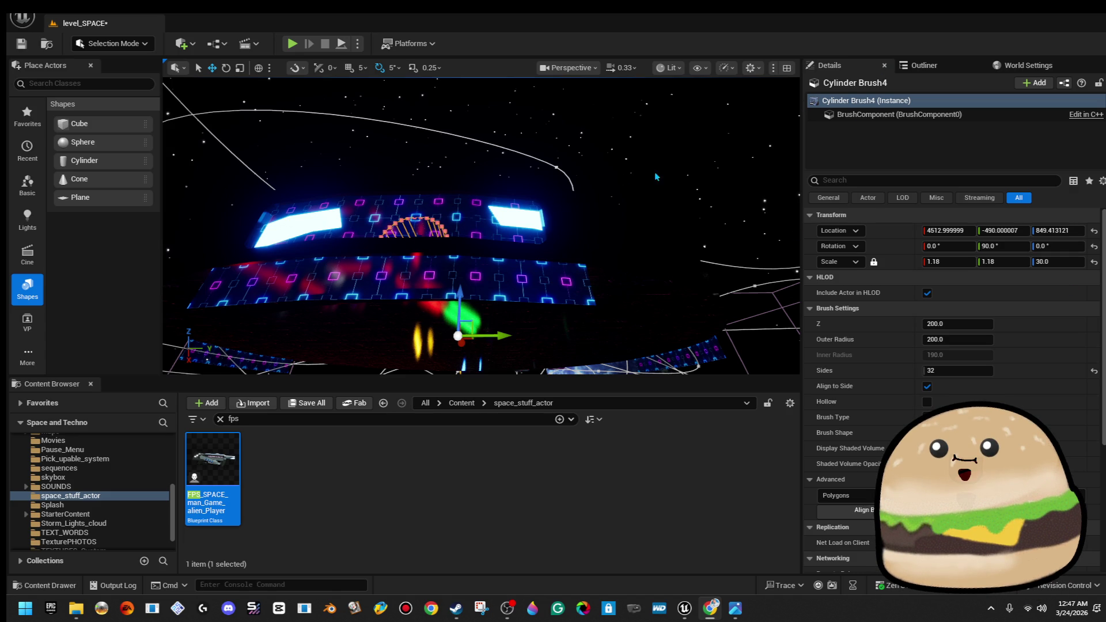
Save the level
{"action": "left_click_drag", "start_coordinate": [498, 199], "coordinate": [431, 192]}
{"action": "left_click", "coordinate": [21, 44]}
{"action": "mouse_move", "coordinate": [480, 225]}
{"action": "left_mouse_down"}
{"action": "mouse_move", "coordinate": [512, 222]}
{"action": "mouse_move", "coordinate": [484, 227]}
{"action": "mouse_move", "coordinate": [472, 173]}
{"action": "mouse_move", "coordinate": [397, 205]}
{"action": "mouse_move", "coordinate": [422, 231]}
{"action": "left_mouse_up"}
In Brush Editing mode, drag one face of the station cylinder brush down along Z
{"action": "left_click", "coordinate": [403, 202]}
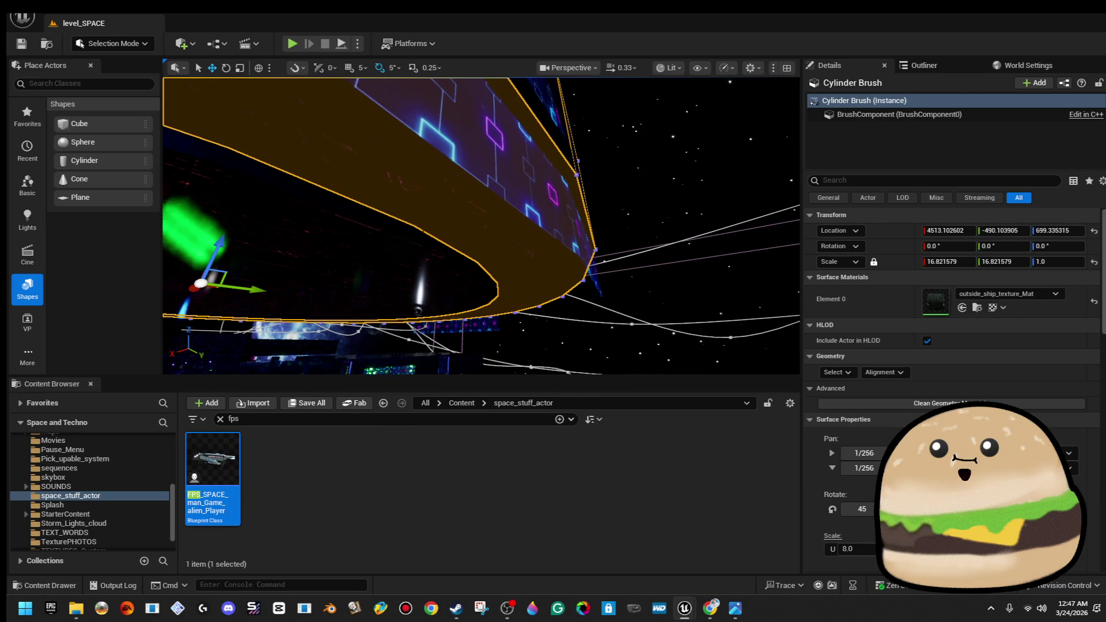
{"action": "key", "text": "f"}
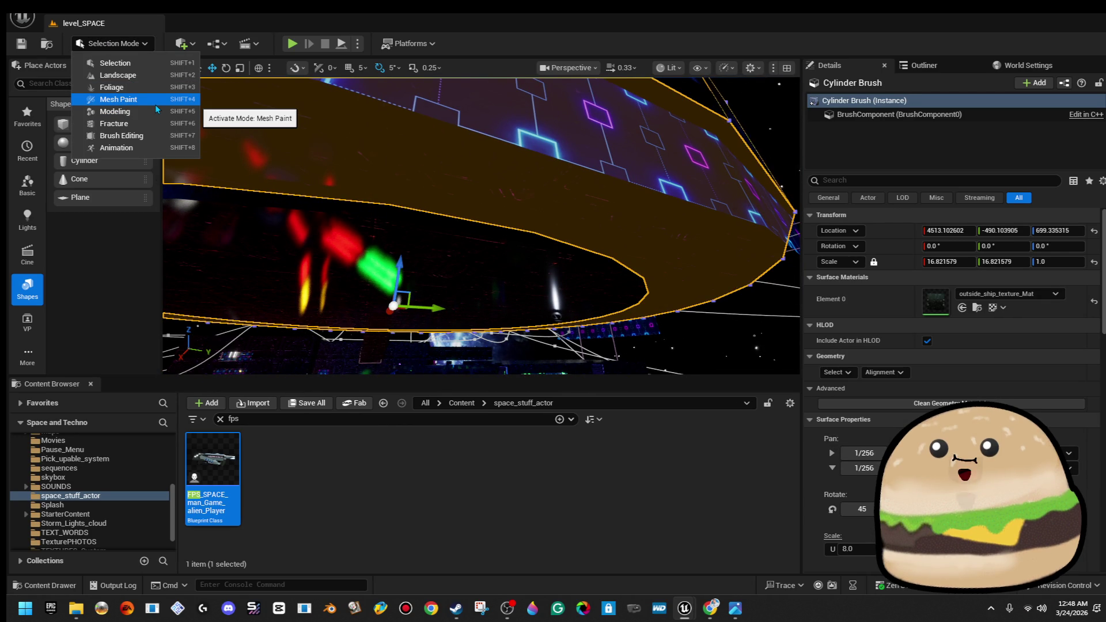
{"action": "left_click", "coordinate": [156, 105]}
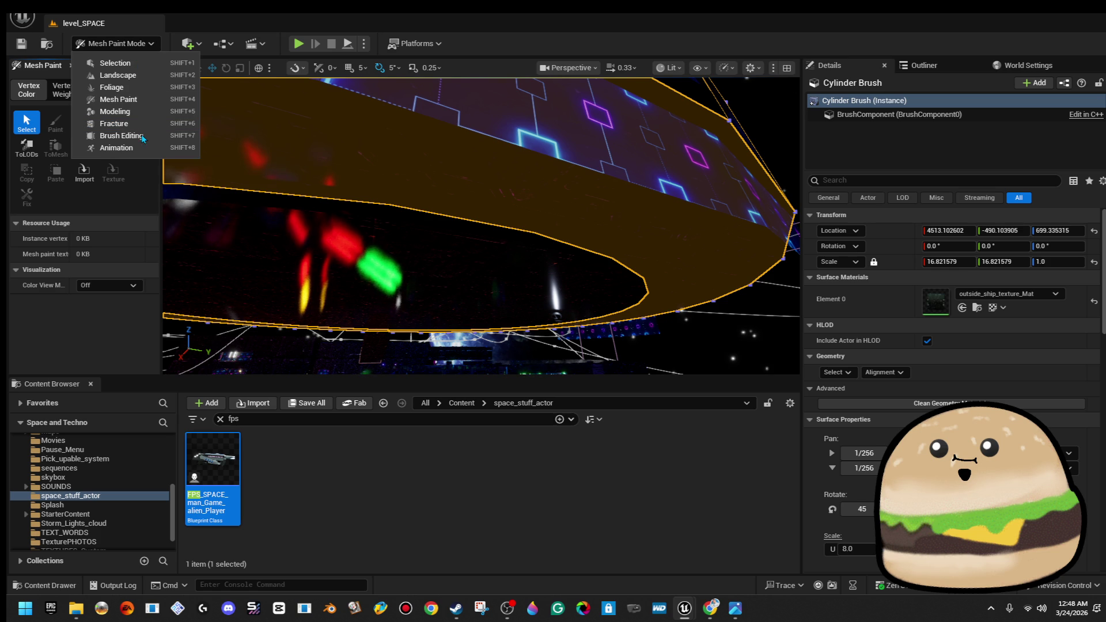
{"action": "left_click", "coordinate": [140, 141]}
{"action": "left_click", "coordinate": [403, 248]}
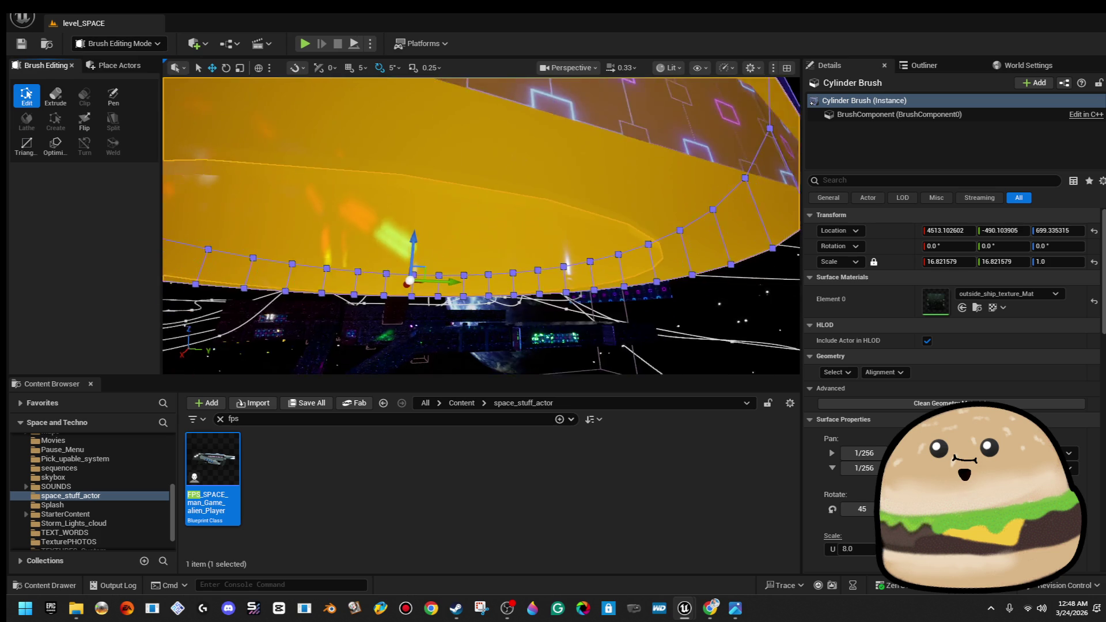
{"action": "mouse_move", "coordinate": [469, 229]}
{"action": "left_mouse_down"}
{"action": "mouse_move", "coordinate": [470, 276]}
{"action": "mouse_move", "coordinate": [471, 249]}
{"action": "left_mouse_up"}
{"action": "left_click", "coordinate": [444, 192]}
{"action": "left_click_drag", "start_coordinate": [444, 193], "coordinate": [486, 215]}
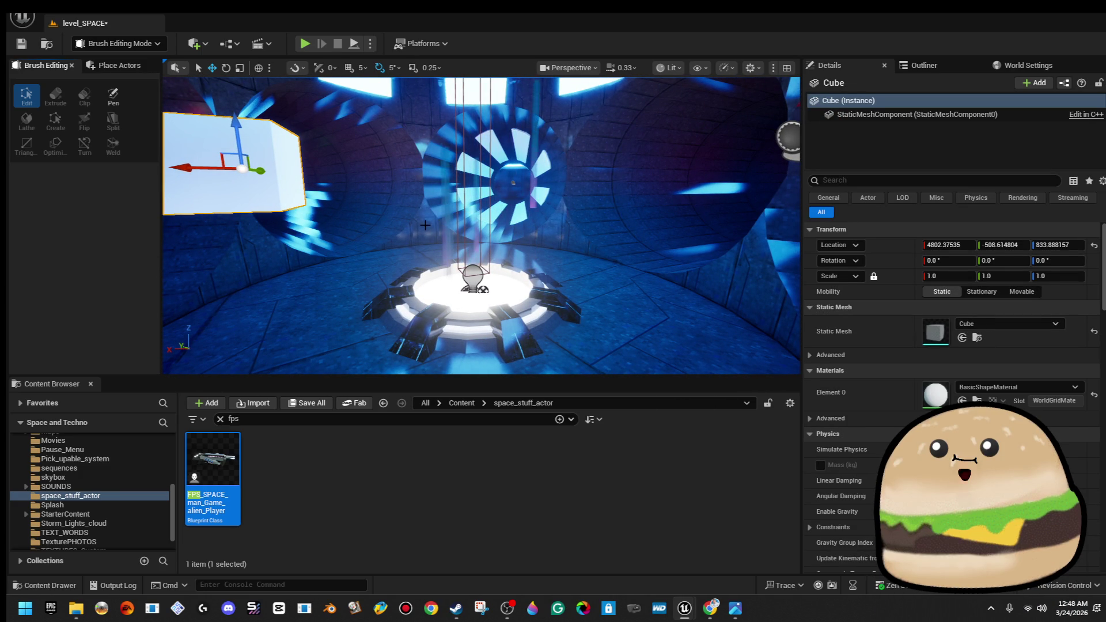
Open Edit Spawn_point… for the spawn-point actor, shrink its window, then minimize it
{"action": "left_click", "coordinate": [487, 274]}
{"action": "right_click", "coordinate": [486, 274]}
{"action": "left_click", "coordinate": [624, 260]}
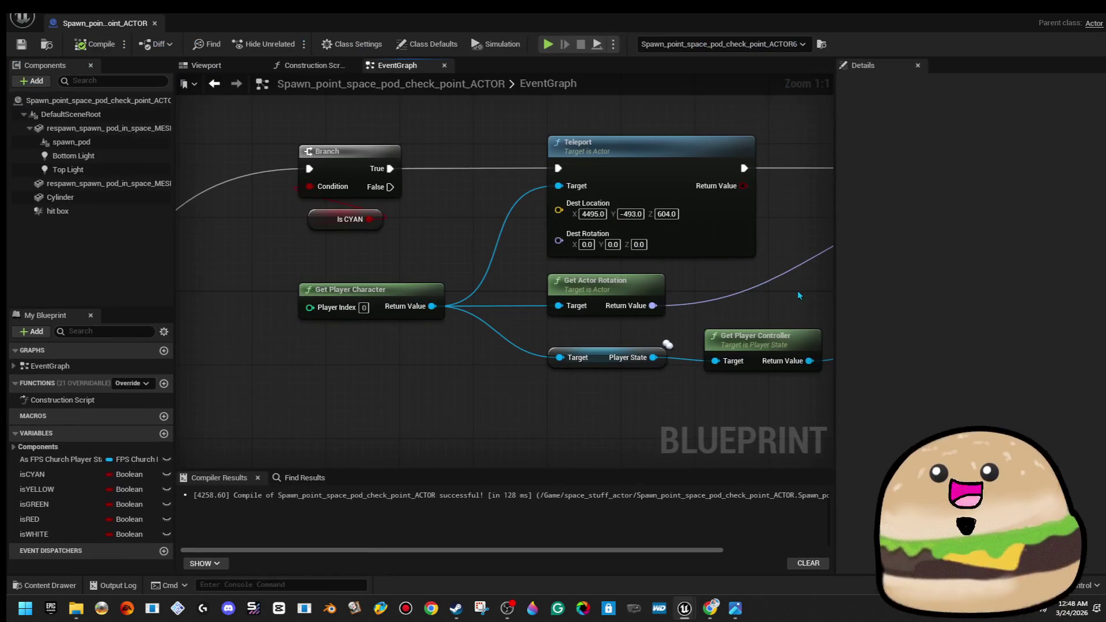
{"action": "mouse_move", "coordinate": [651, 29]}
{"action": "left_mouse_down"}
{"action": "mouse_move", "coordinate": [616, 40]}
{"action": "mouse_move", "coordinate": [532, 317]}
{"action": "mouse_move", "coordinate": [553, 222]}
{"action": "left_mouse_up"}
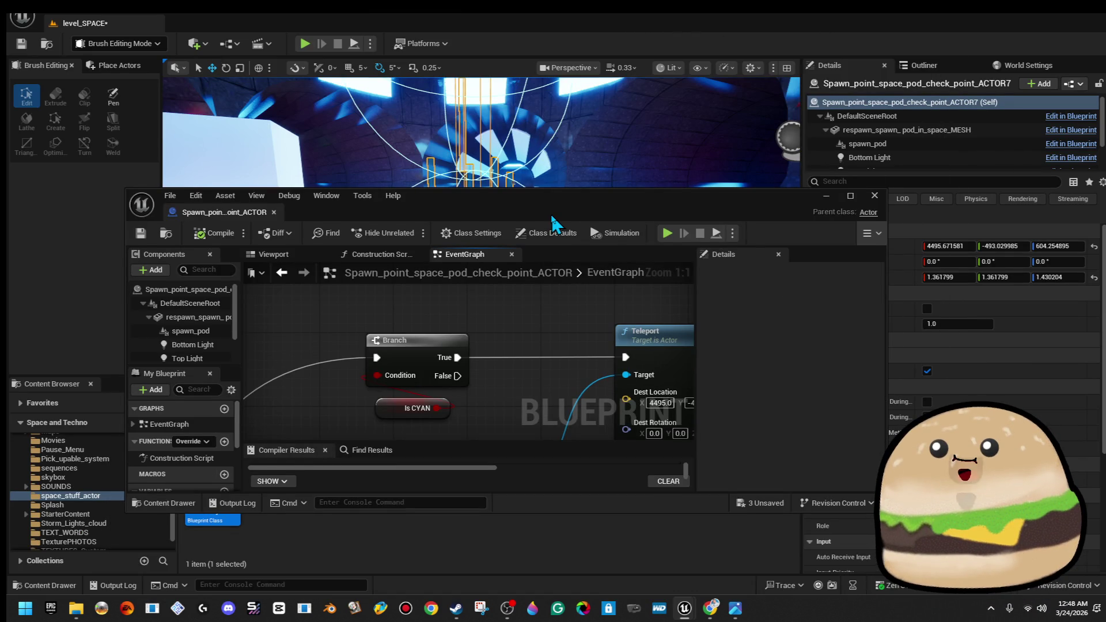
{"action": "left_click", "coordinate": [830, 198]}
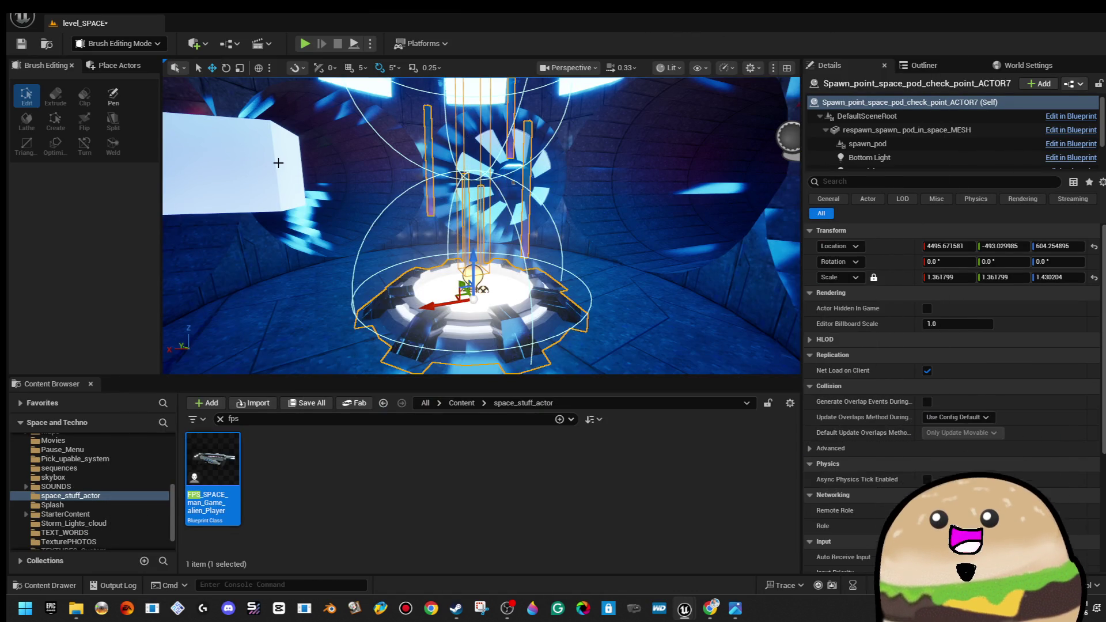
Play from the pod room floor, stop with Esc, and focus on the cylinder brush
{"action": "right_click", "coordinate": [363, 219]}
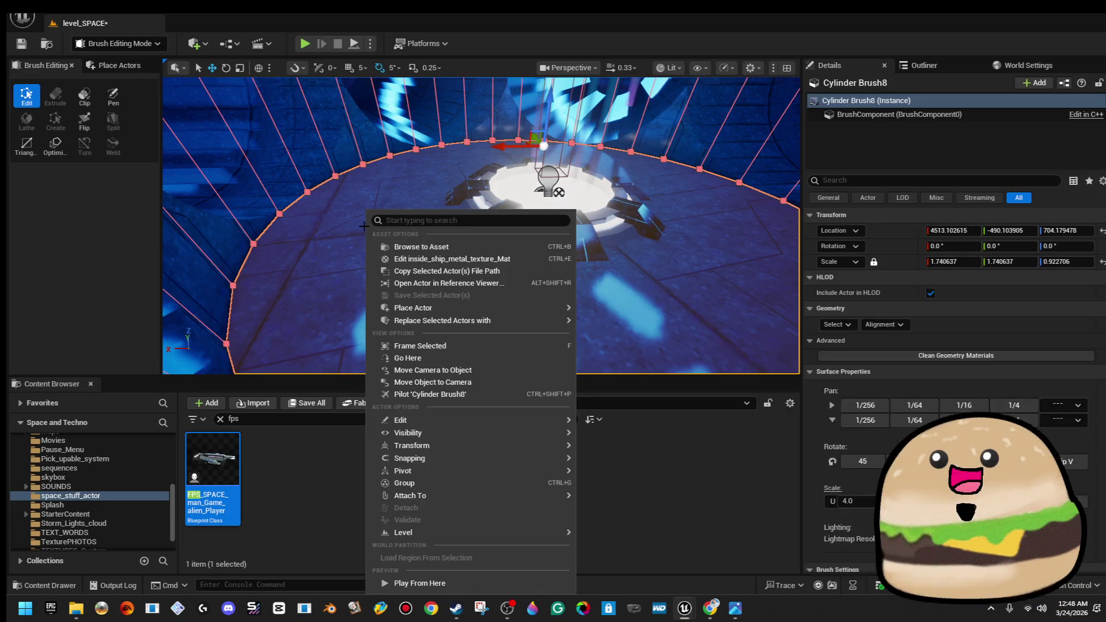
{"action": "left_click", "coordinate": [447, 584]}
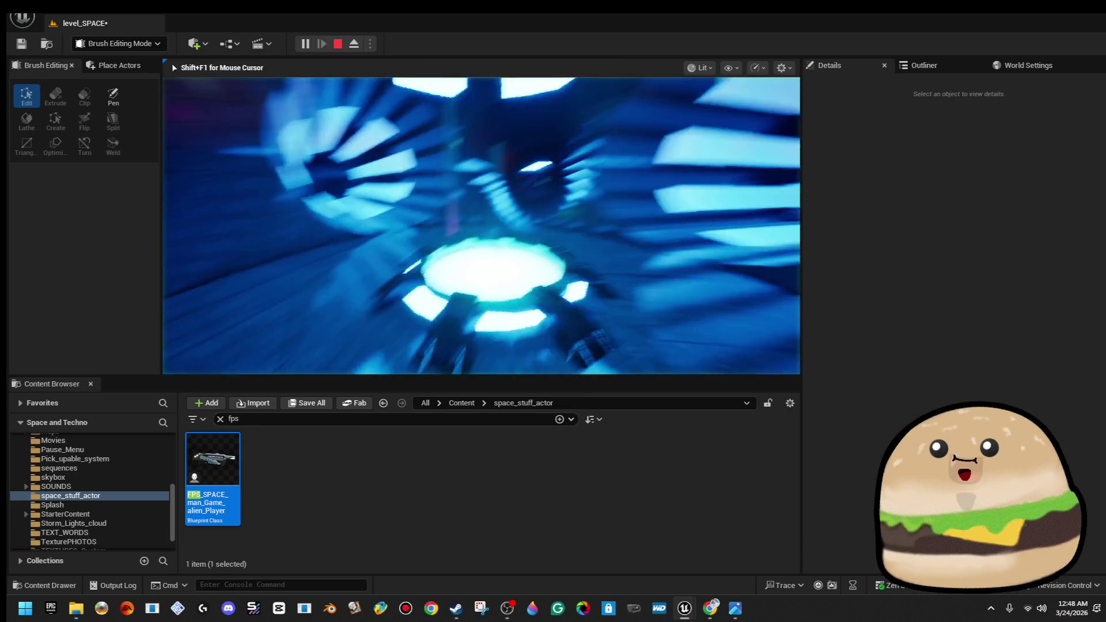
{"action": "key", "text": "Escape"}
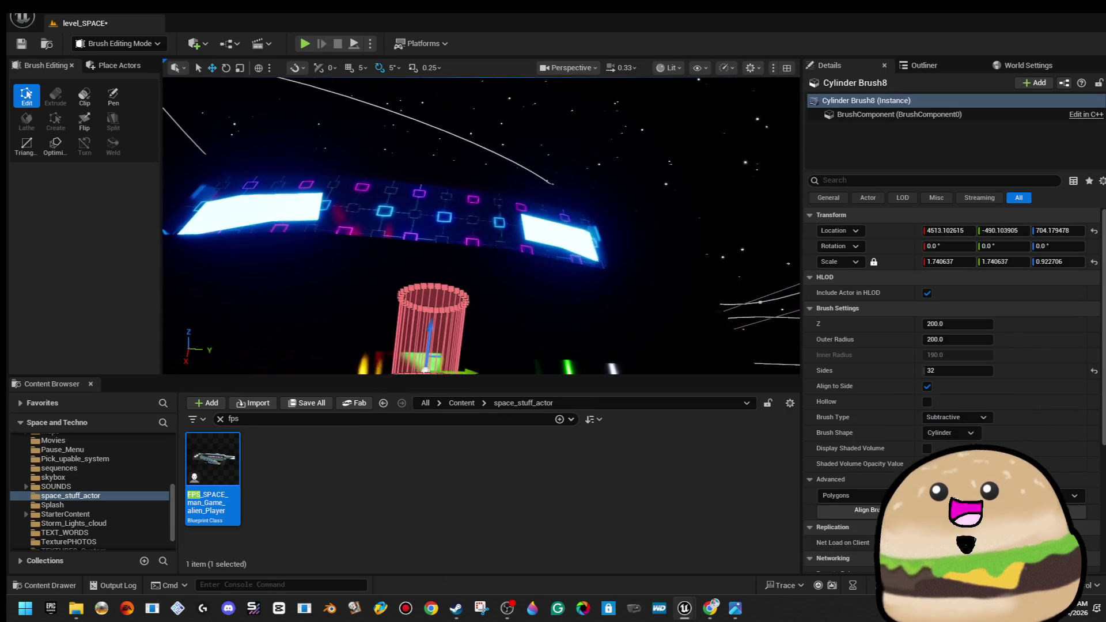
{"action": "key", "text": "f"}
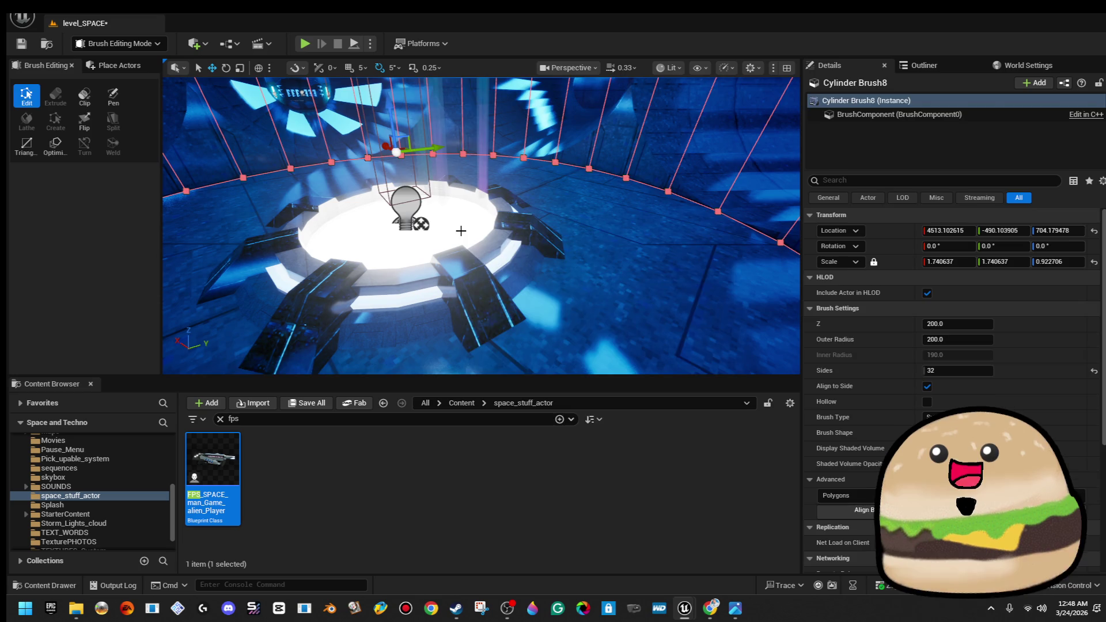
{"action": "right_click", "coordinate": [461, 211]}
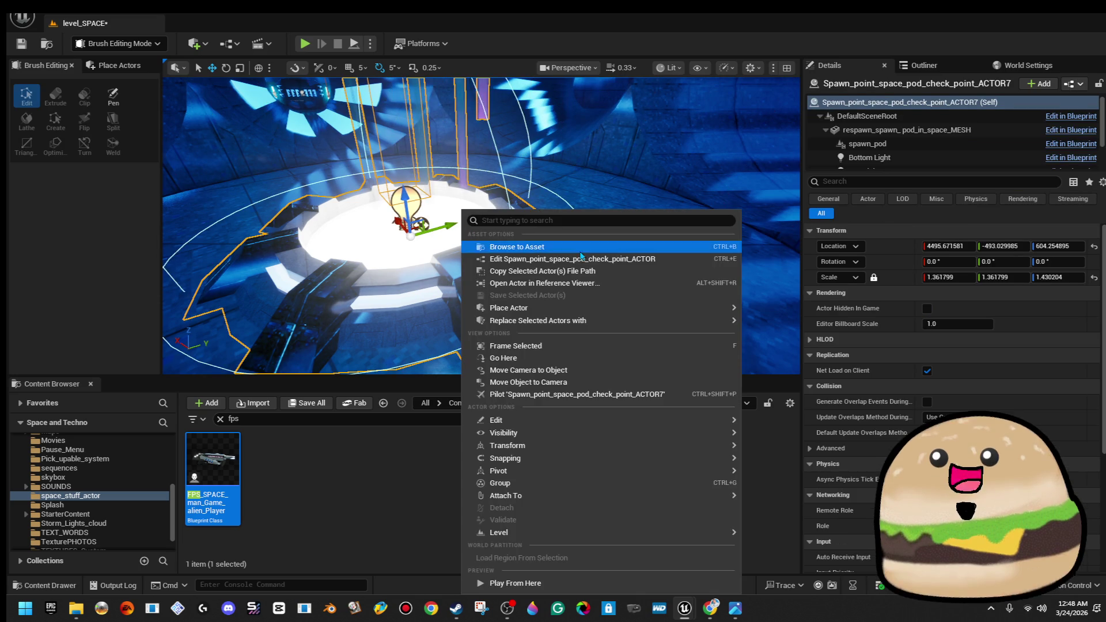
Open the Spawn_point_space_pod_check_point_ACTOR Blueprint, maximize it, then minimize it
{"action": "left_click", "coordinate": [596, 260]}
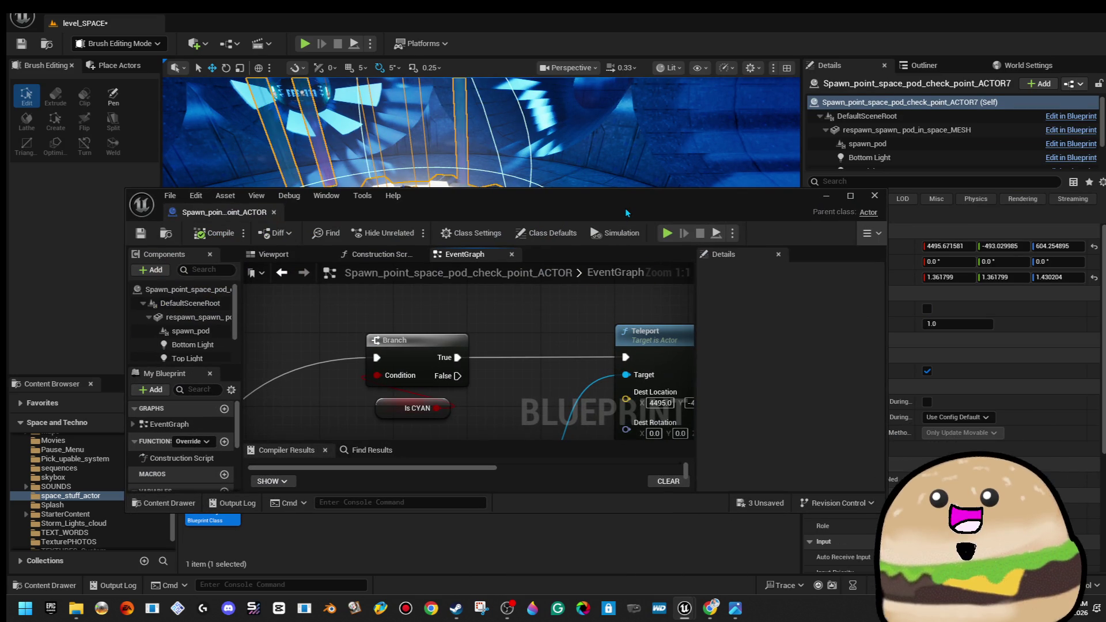
{"action": "double_click", "coordinate": [627, 213]}
{"action": "key", "text": "super+Down"}
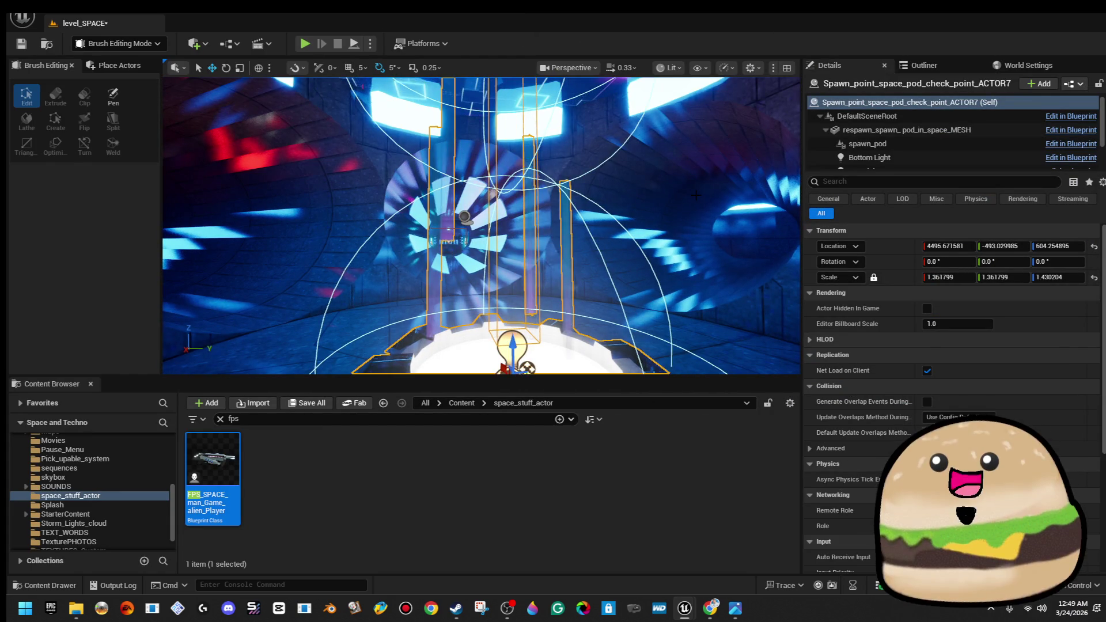
Clear a stray brush selection, undo back to the cube selection, and pan the event graph left
{"action": "left_click", "coordinate": [695, 195]}
{"action": "key", "text": "Escape"}
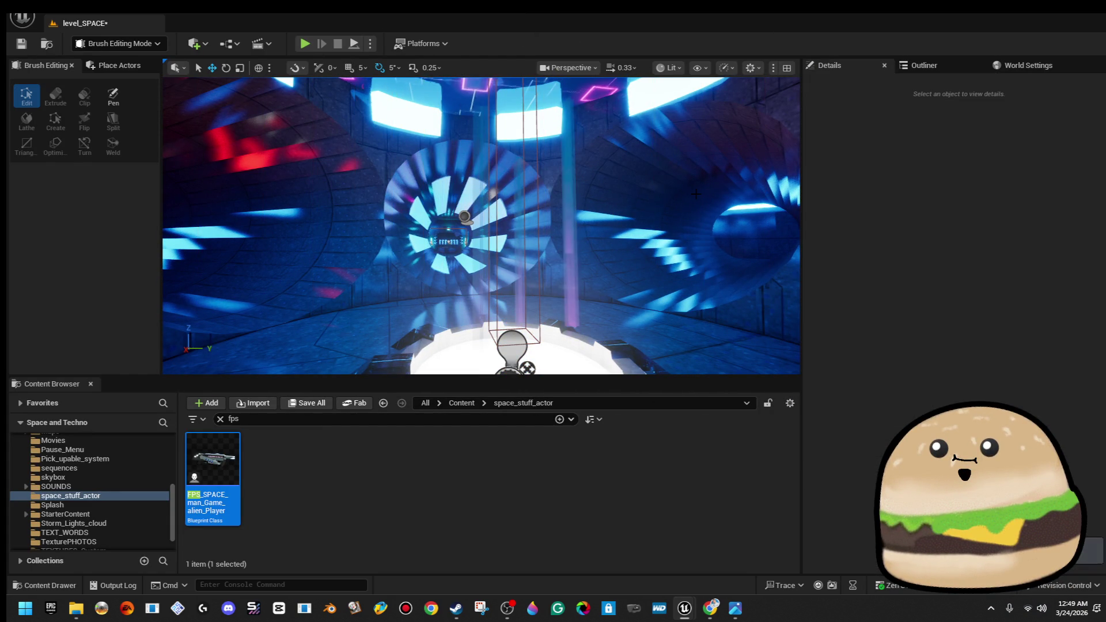
{"action": "key", "text": "ctrl+z"}
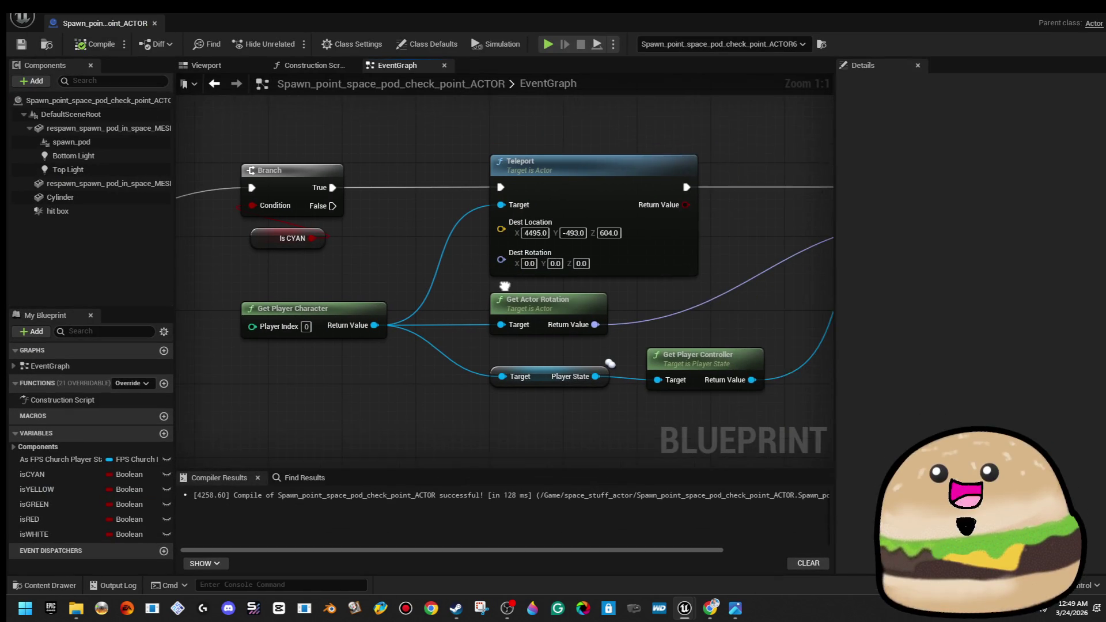
{"action": "left_click_drag", "start_coordinate": [504, 287], "coordinate": [429, 281]}
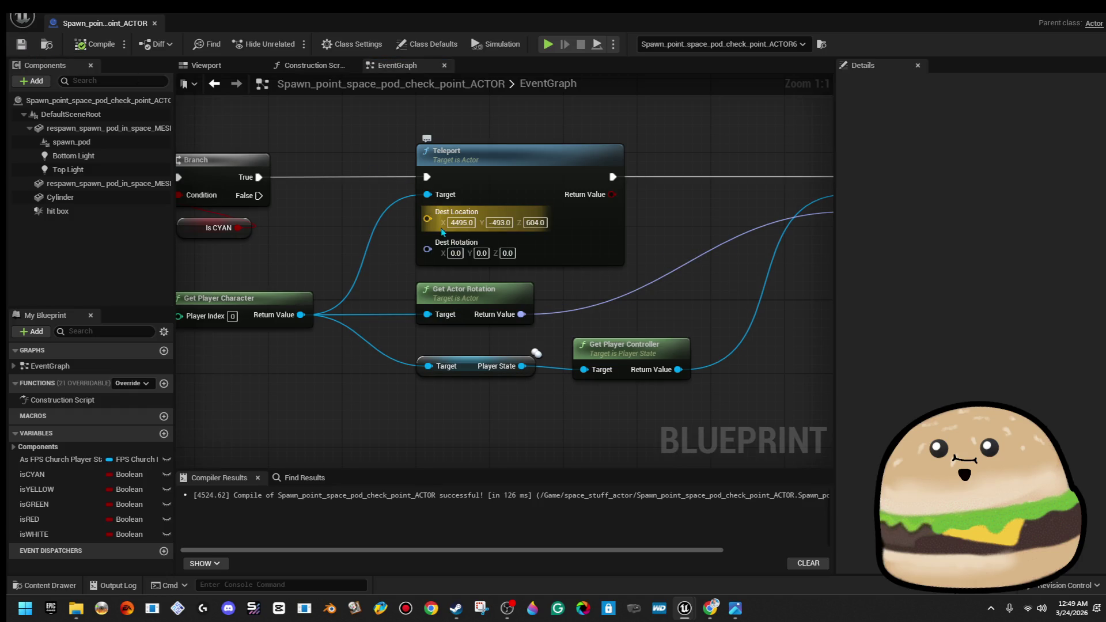
Add a new Blueprint variable named Cyan_Pod
{"action": "mouse_move", "coordinate": [351, 264]}
{"action": "left_mouse_down"}
{"action": "mouse_move", "coordinate": [639, 230]}
{"action": "mouse_move", "coordinate": [665, 214]}
{"action": "left_mouse_up"}
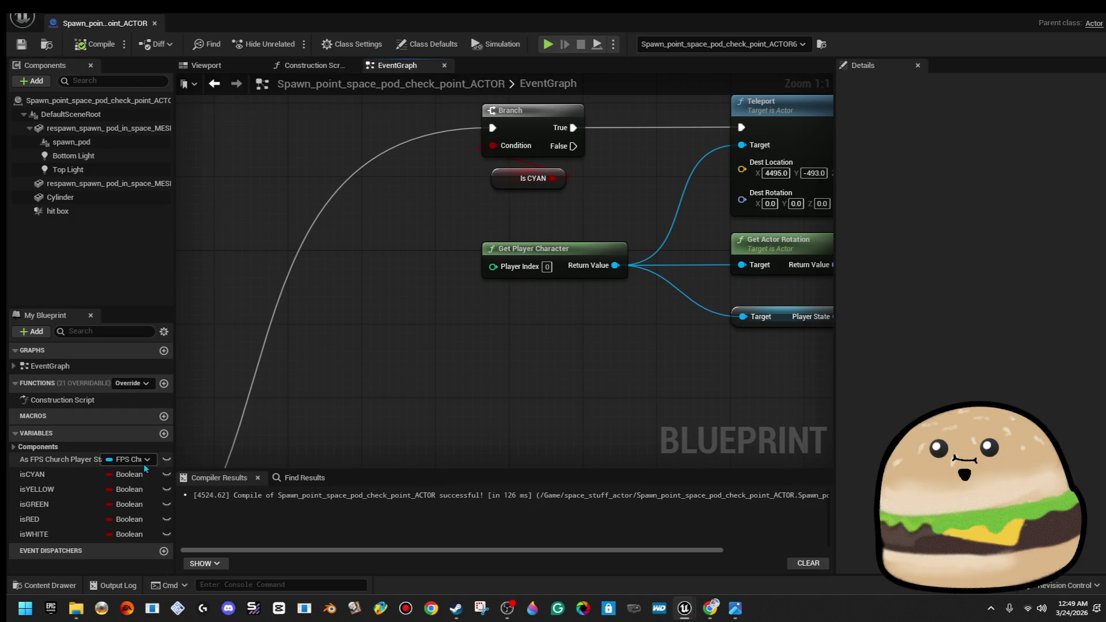
{"action": "left_click", "coordinate": [165, 434]}
{"action": "type", "text": "ge"}
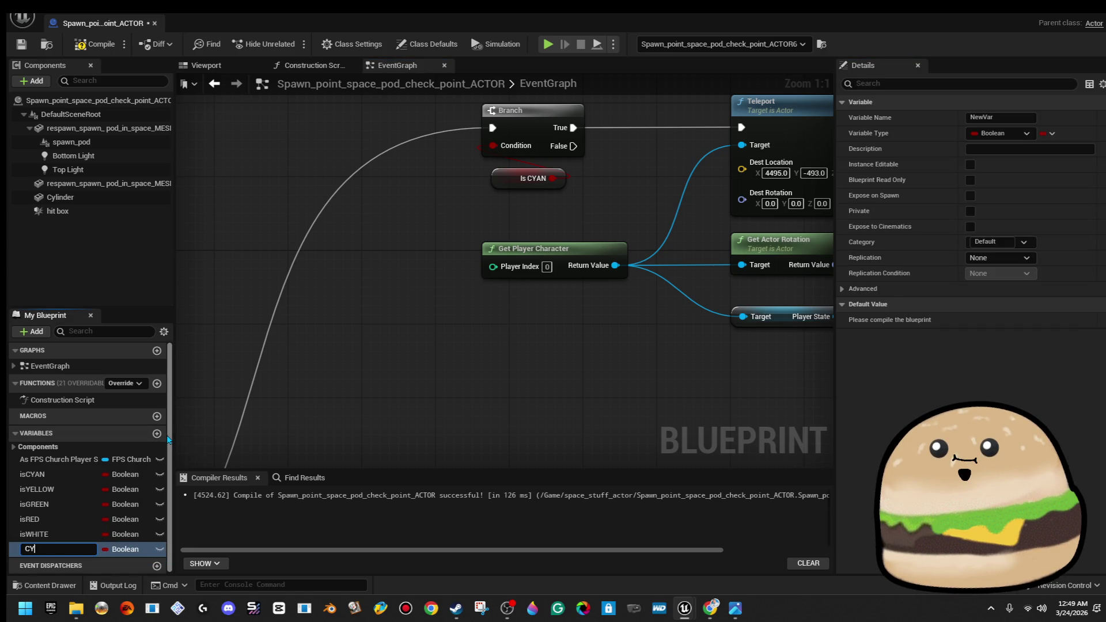
{"action": "type", "text": "PO"}
{"action": "key", "text": "BackSpace"}
{"action": "key", "text": "BackSpace"}
{"action": "key", "text": "BackSpace"}
{"action": "key", "text": "BackSpace"}
{"action": "key", "text": "BackSpace"}
{"action": "type", "text": "ya"}
{"action": "key", "text": "Return"}
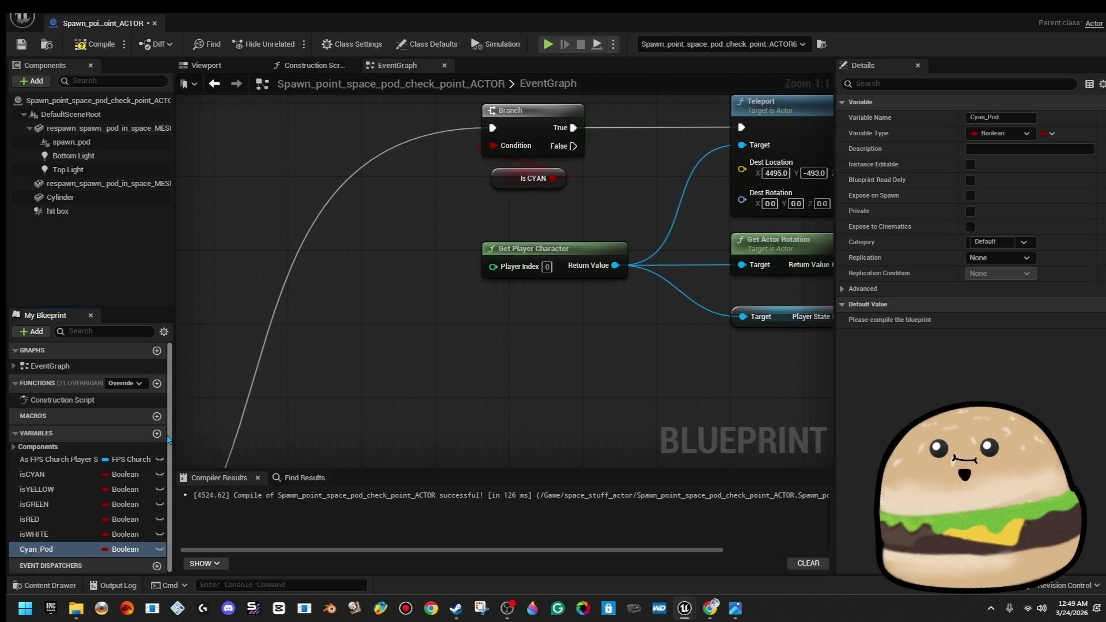
Make Cyan_Pod a Vector, wire it into Teleport's Dest Location, and compile
{"action": "mouse_move", "coordinate": [475, 380]}
{"action": "left_mouse_down"}
{"action": "mouse_move", "coordinate": [391, 386]}
{"action": "mouse_move", "coordinate": [274, 532]}
{"action": "left_mouse_up"}
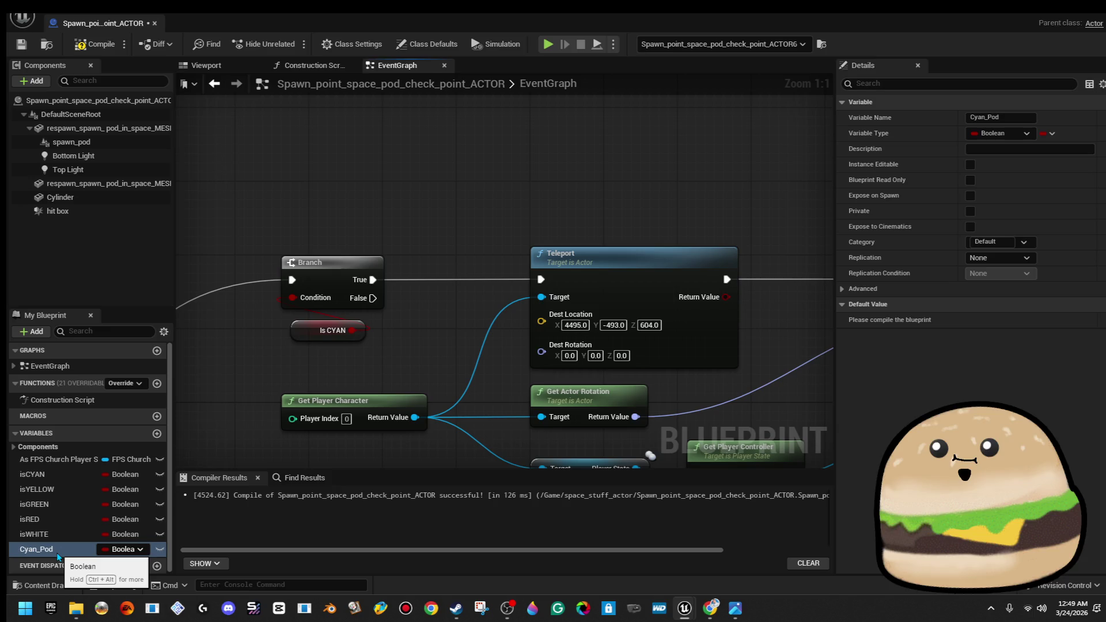
{"action": "left_click", "coordinate": [123, 549]}
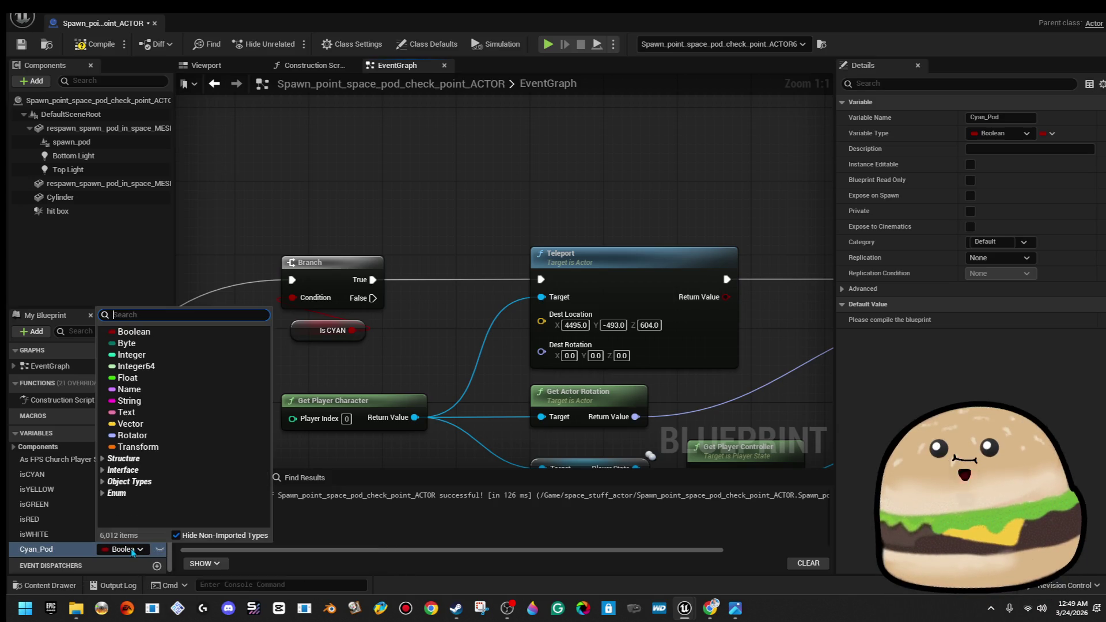
{"action": "left_click", "coordinate": [177, 428]}
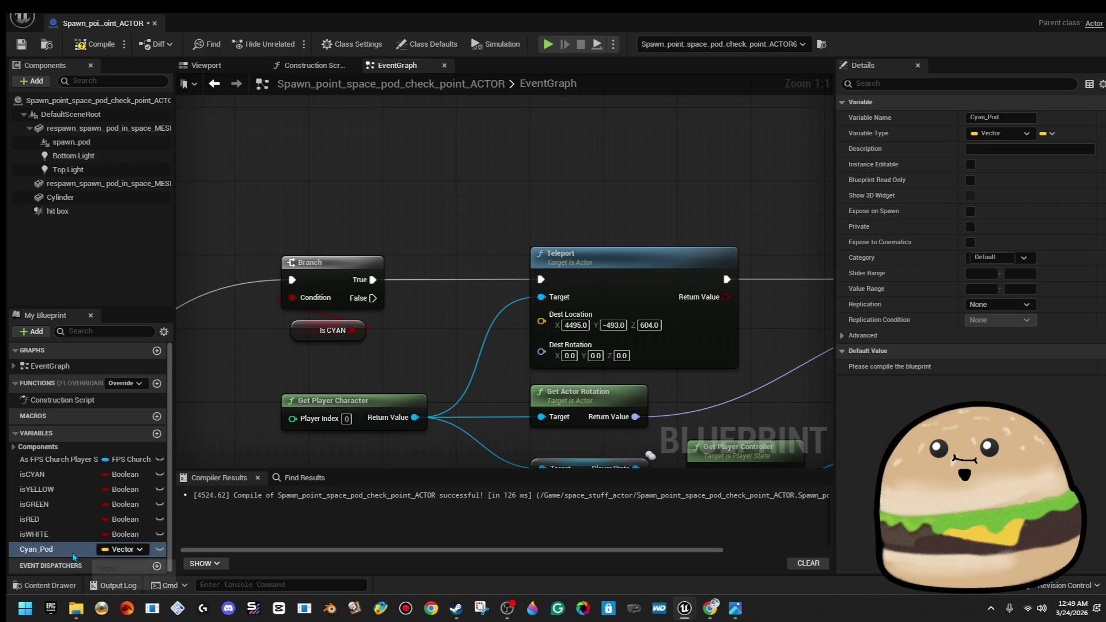
{"action": "left_click_drag", "start_coordinate": [74, 557], "coordinate": [375, 438]}
{"action": "left_click_drag", "start_coordinate": [525, 329], "coordinate": [527, 327]}
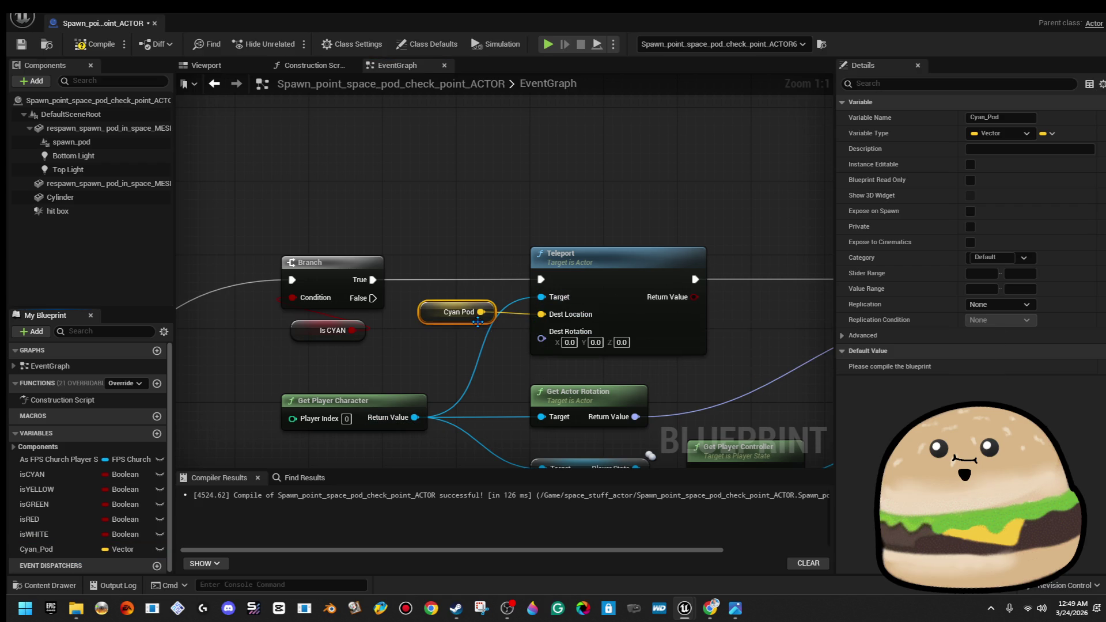
{"action": "left_click", "coordinate": [95, 44]}
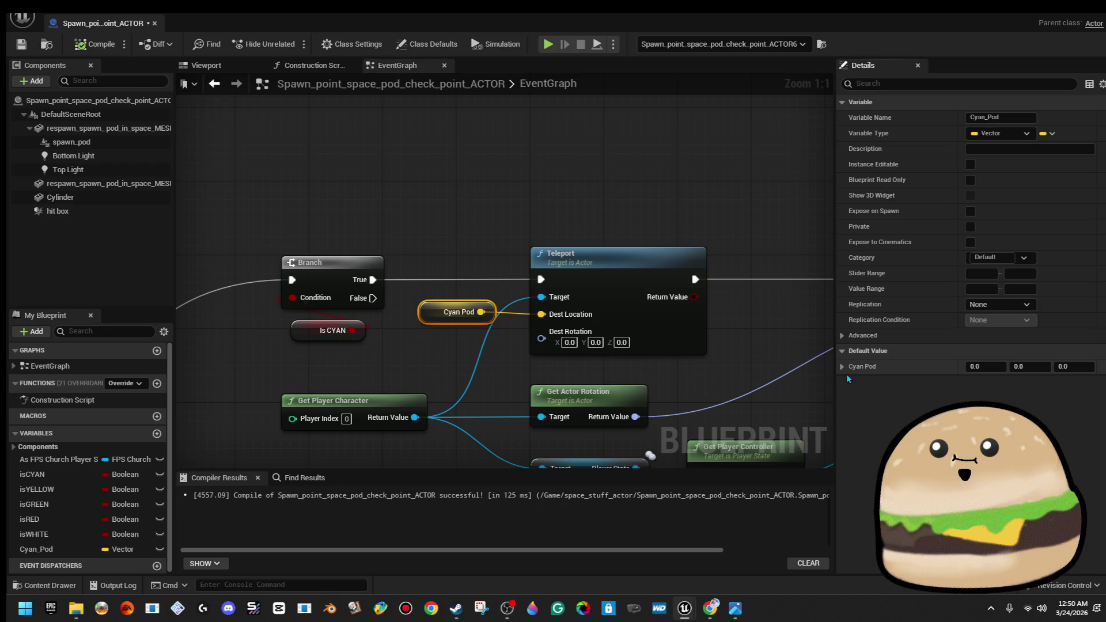
Search 'spawn space' and pick Spawn Point Space Pod Check Point object reference for Cyan_Pod
{"action": "left_click", "coordinate": [132, 551]}
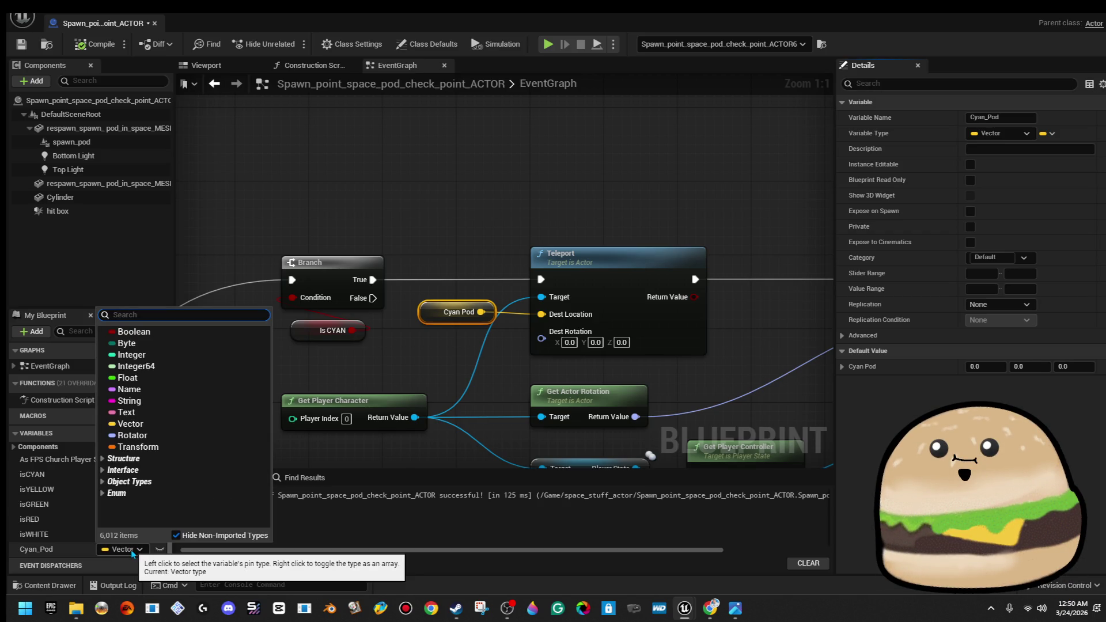
{"action": "type", "text": "spawn"}
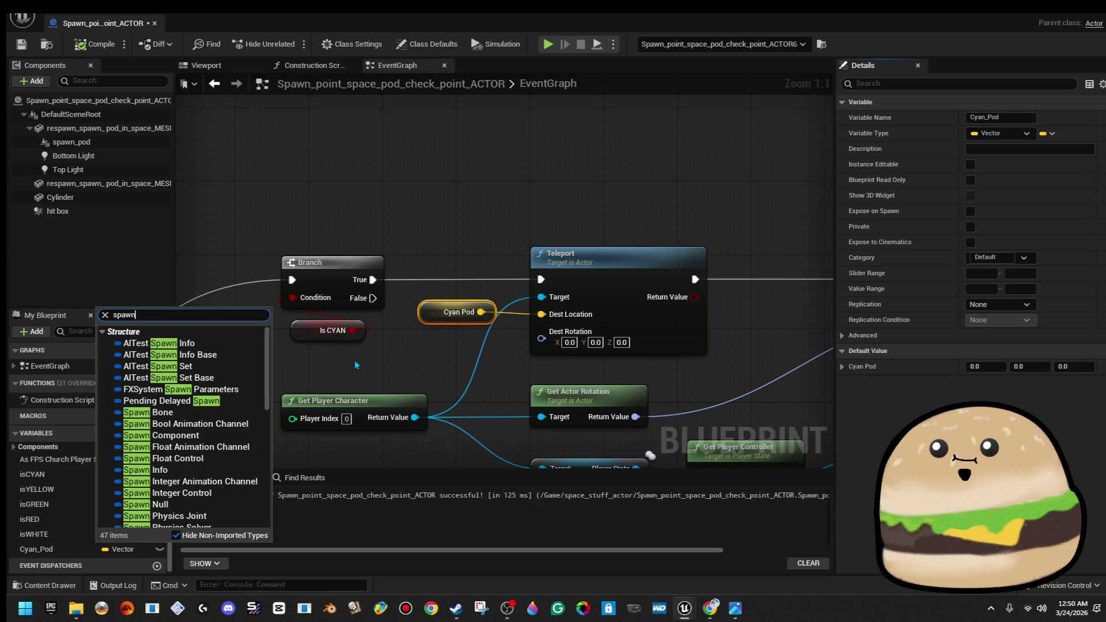
{"action": "scroll", "coordinate": [253, 442], "scroll_direction": "down", "scroll_amount": 2}
{"action": "type", "text": " sp"}
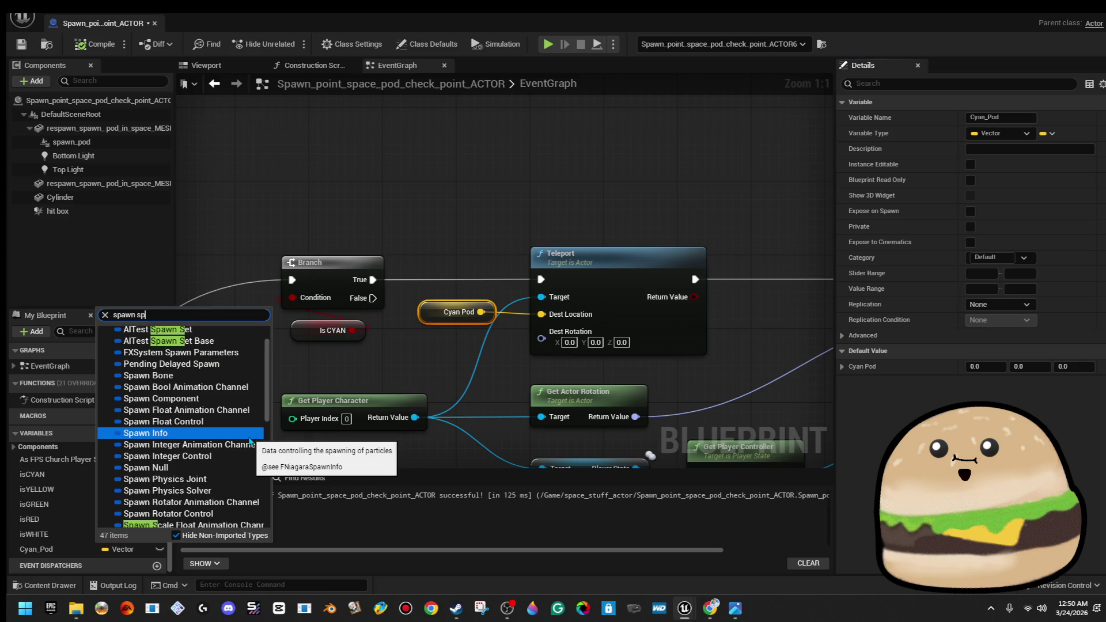
{"action": "type", "text": "ace"}
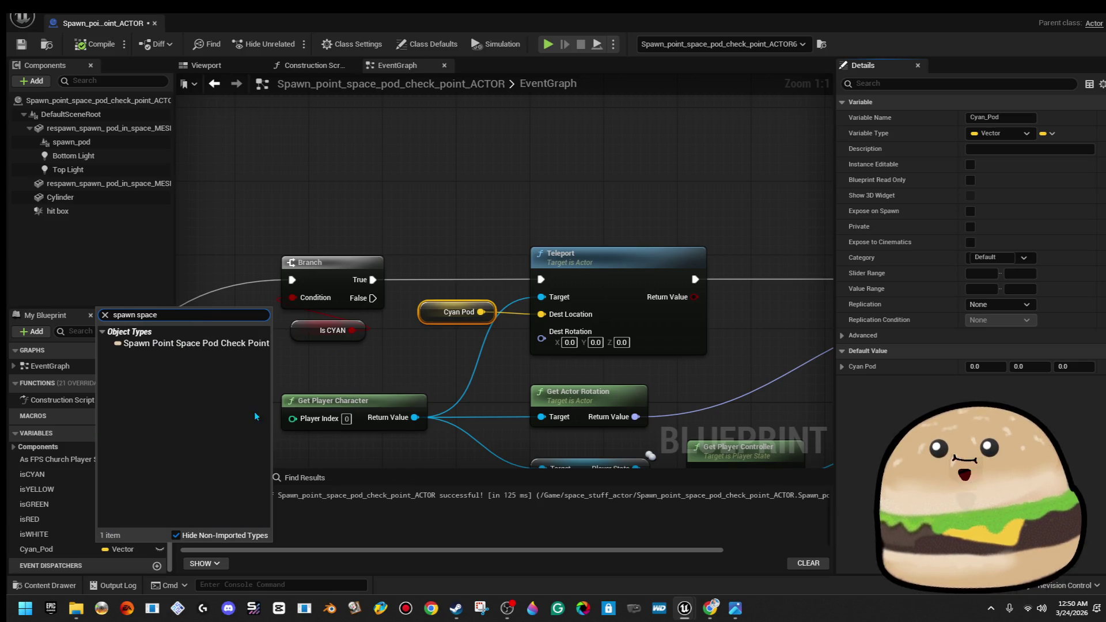
{"action": "left_click", "coordinate": [289, 344]}
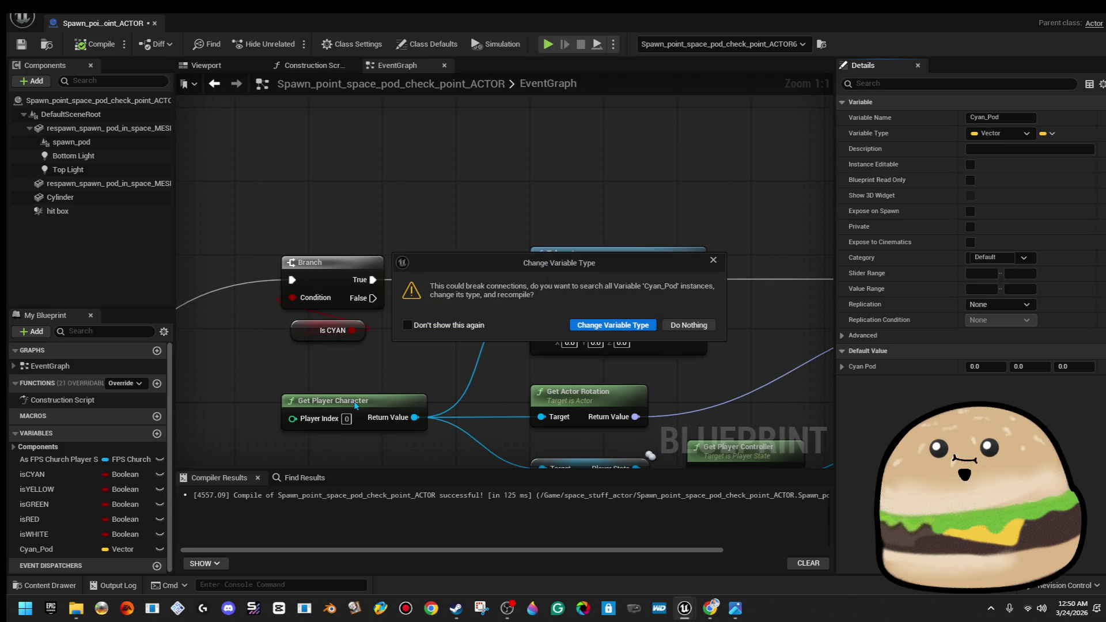
Confirm the Cyan_Pod type change, wire Cyan Pod into Teleport's Target, and compile
{"action": "left_click", "coordinate": [650, 329]}
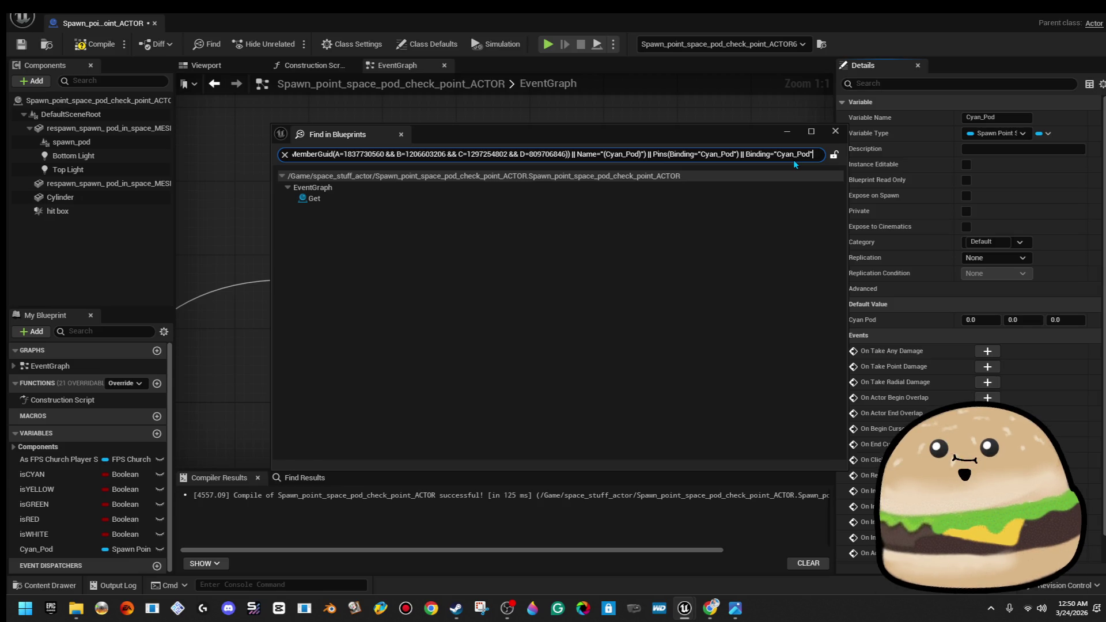
{"action": "left_click", "coordinate": [835, 132]}
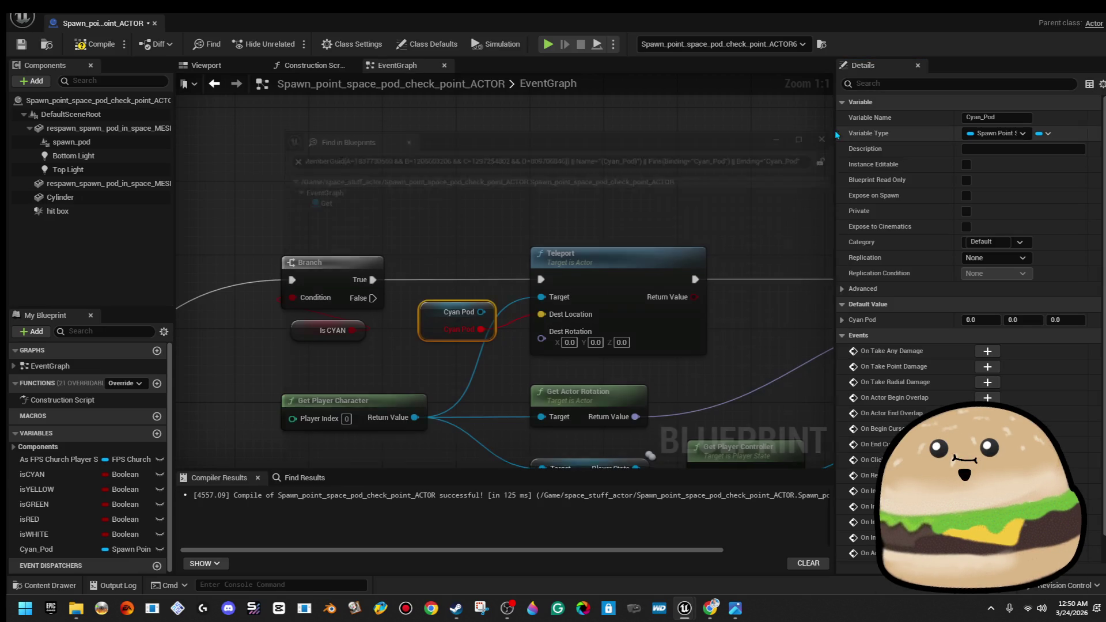
{"action": "right_click", "coordinate": [453, 333]}
{"action": "left_click", "coordinate": [525, 390]}
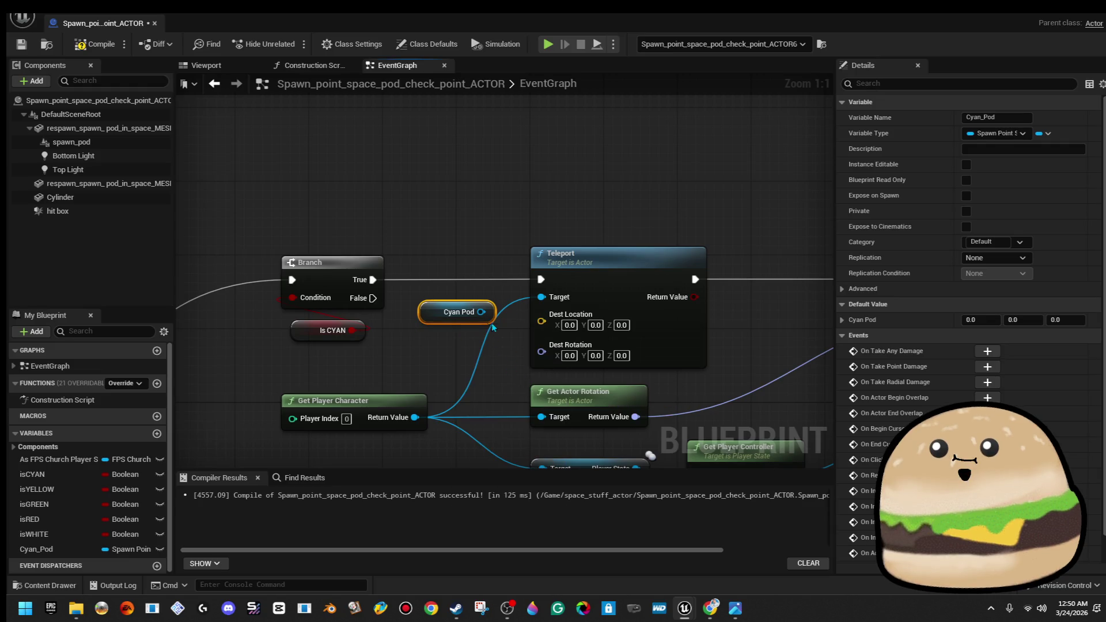
{"action": "left_click_drag", "start_coordinate": [481, 311], "coordinate": [525, 310]}
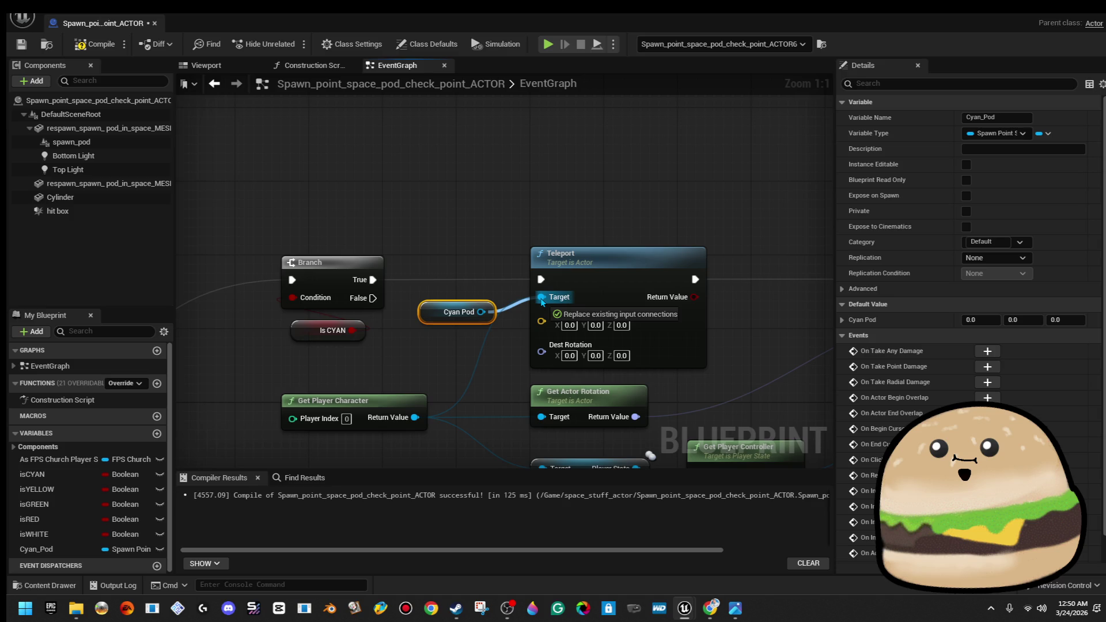
{"action": "left_click_drag", "start_coordinate": [541, 299], "coordinate": [542, 300]}
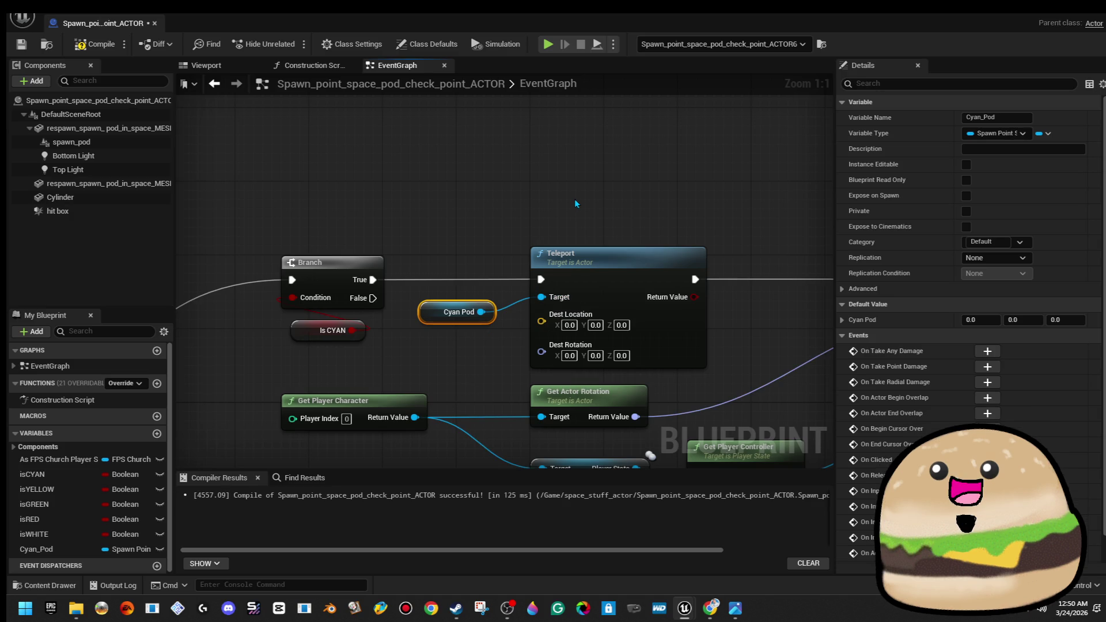
{"action": "left_click_drag", "start_coordinate": [573, 198], "coordinate": [508, 174]}
{"action": "scroll", "coordinate": [508, 174], "scroll_direction": "down", "scroll_amount": 1}
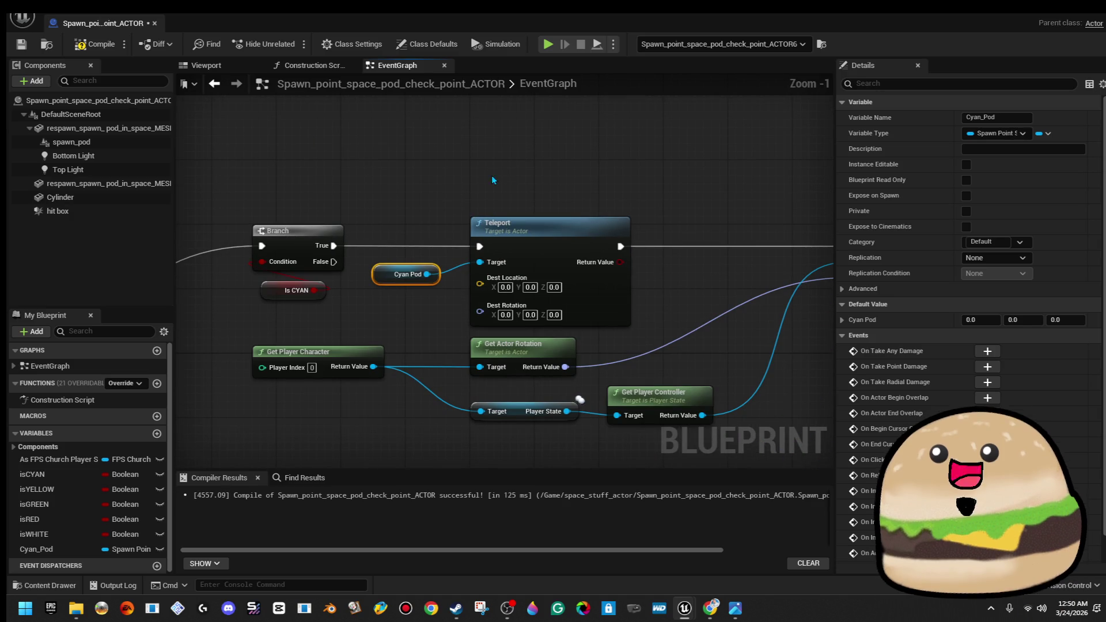
{"action": "left_click", "coordinate": [92, 48]}
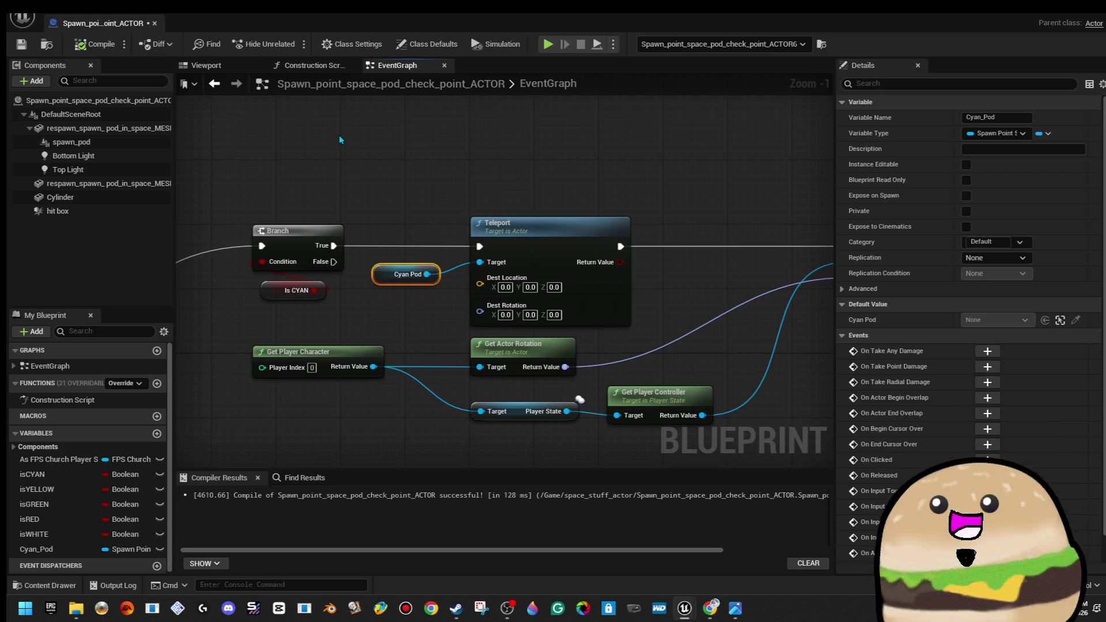
Undo the Target wiring, then delete the Cyan Pod node and the Cyan_Pod variable
{"action": "key", "text": "ctrl+z"}
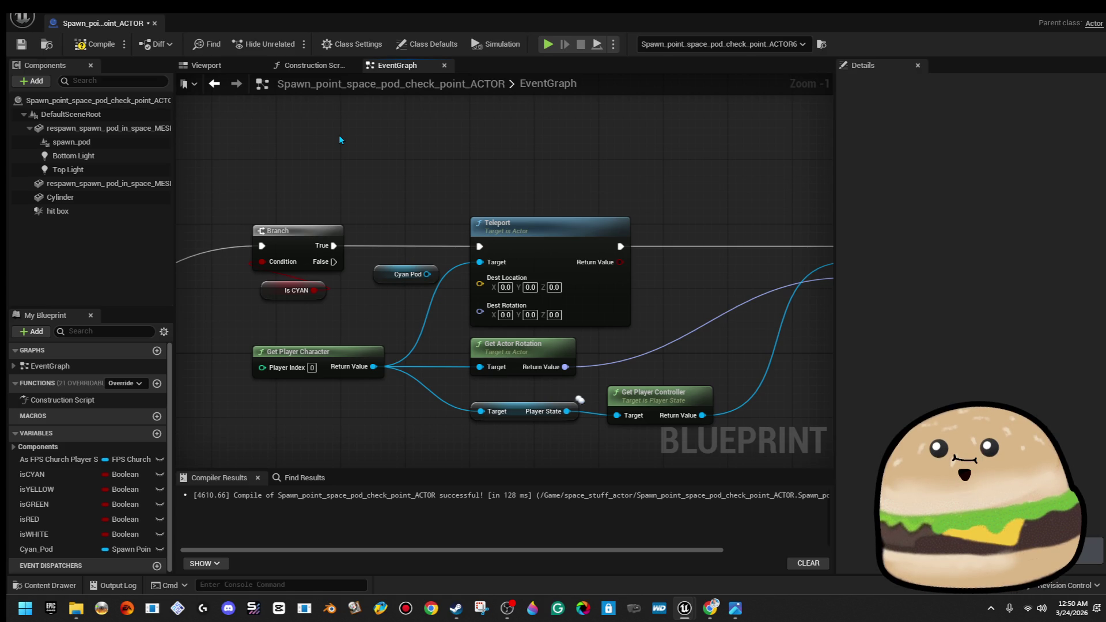
{"action": "left_click", "coordinate": [380, 275]}
{"action": "key", "text": "Delete"}
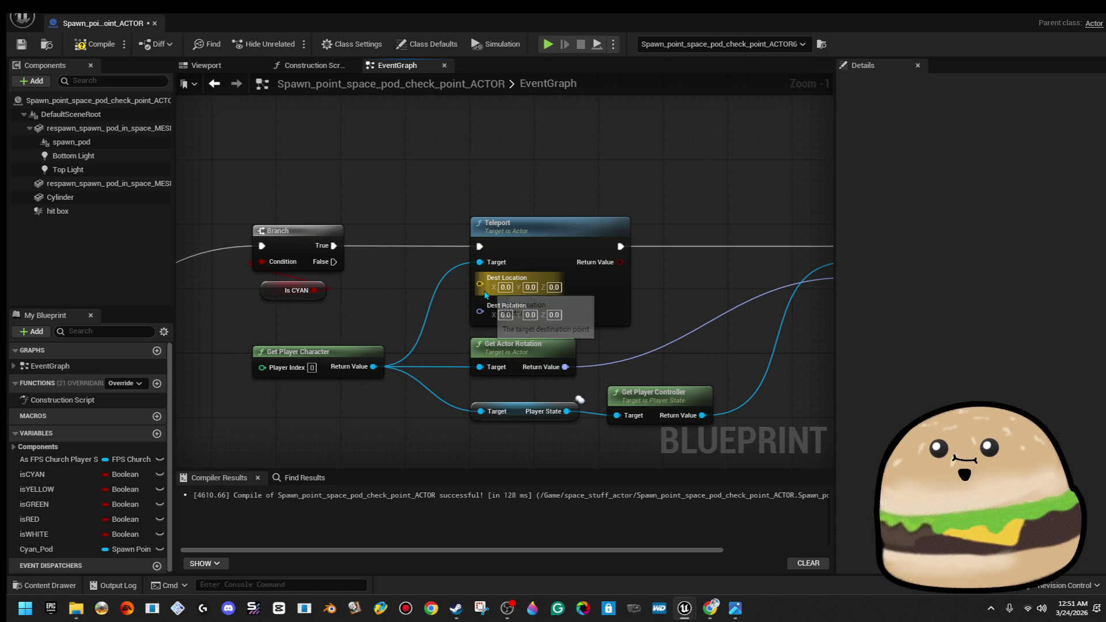
{"action": "left_click", "coordinate": [82, 554]}
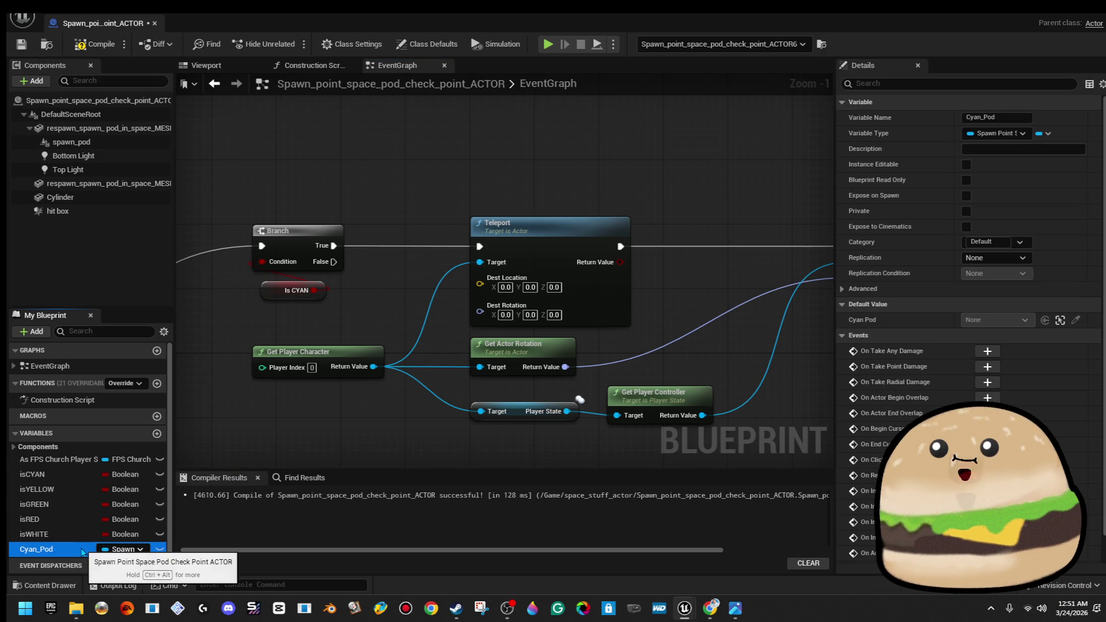
{"action": "key", "text": "Delete"}
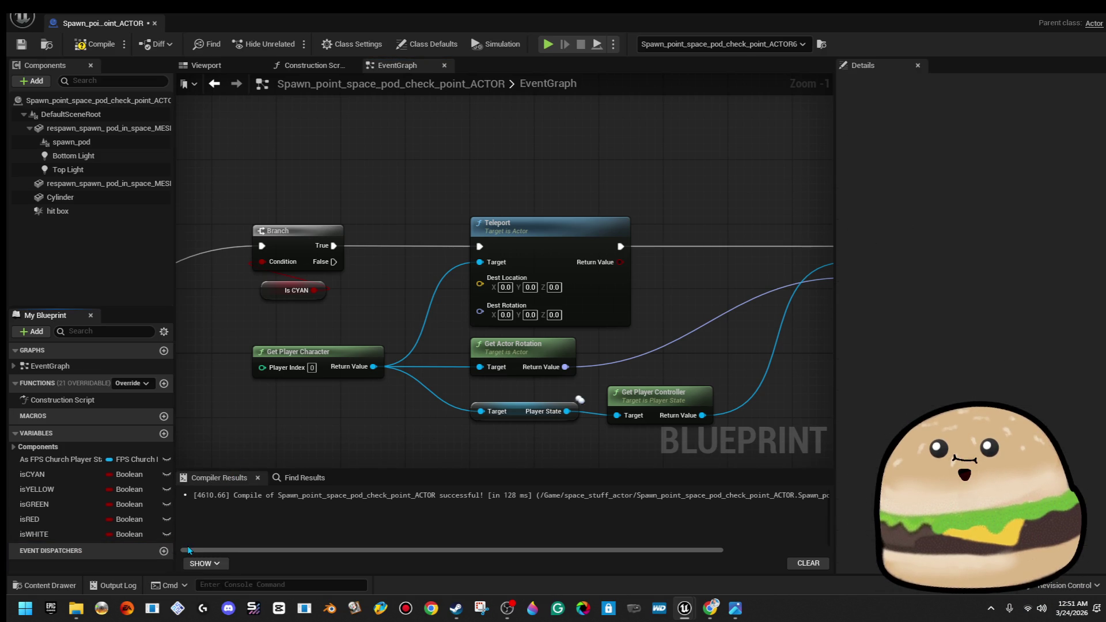
Compile the checkpoint Blueprint and review the Set Control Rotation and Teleport nodes
{"action": "left_click", "coordinate": [110, 41]}
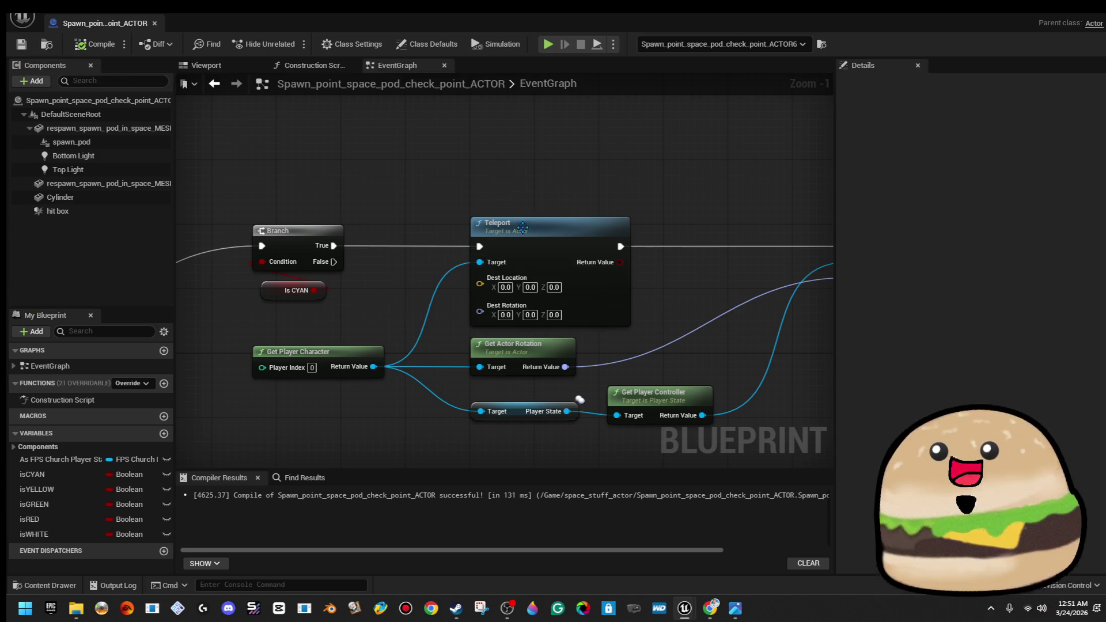
{"action": "left_click_drag", "start_coordinate": [442, 314], "coordinate": [363, 278]}
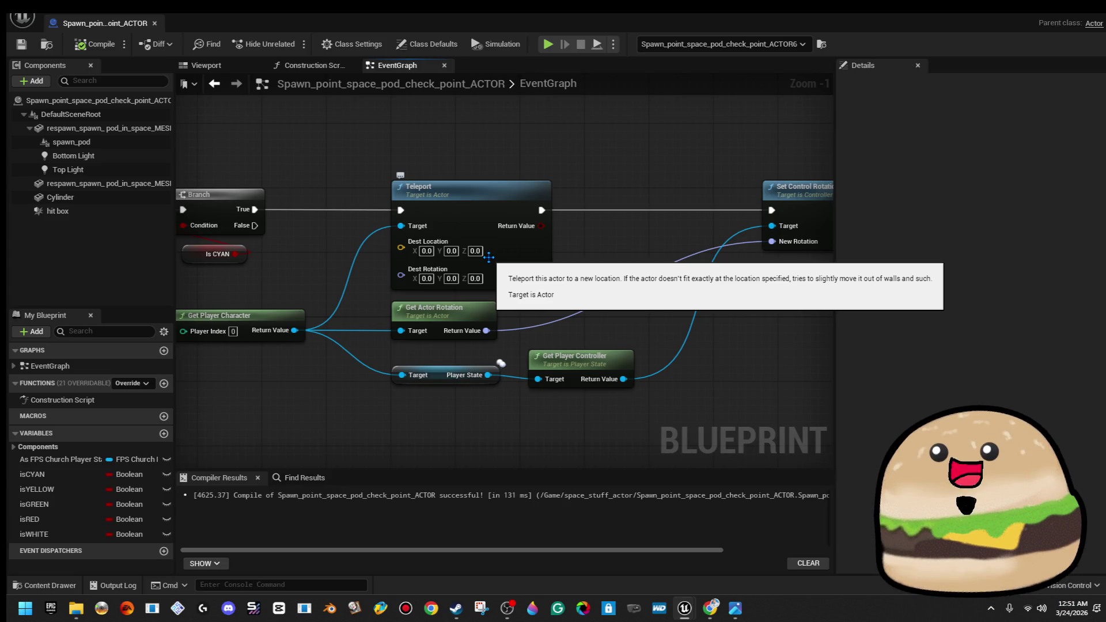
{"action": "mouse_move", "coordinate": [482, 154]}
{"action": "left_mouse_down"}
{"action": "mouse_move", "coordinate": [538, 127]}
{"action": "mouse_move", "coordinate": [538, 137]}
{"action": "left_mouse_up"}
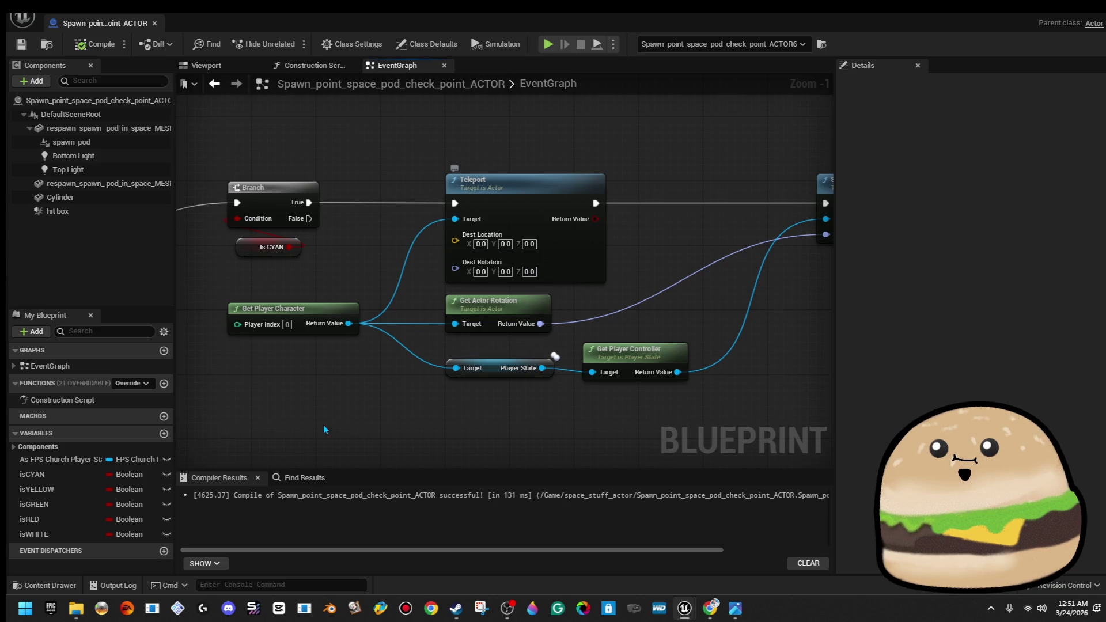
Create a Vector variable named CYAN location
{"action": "left_click", "coordinate": [164, 433]}
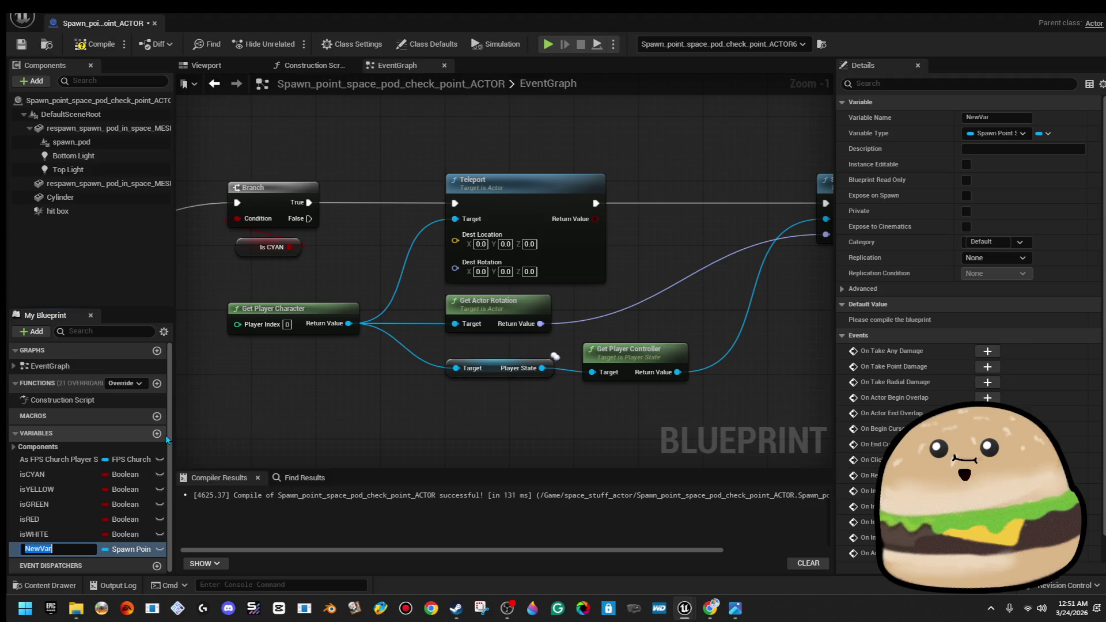
{"action": "type", "text": "CYAN"}
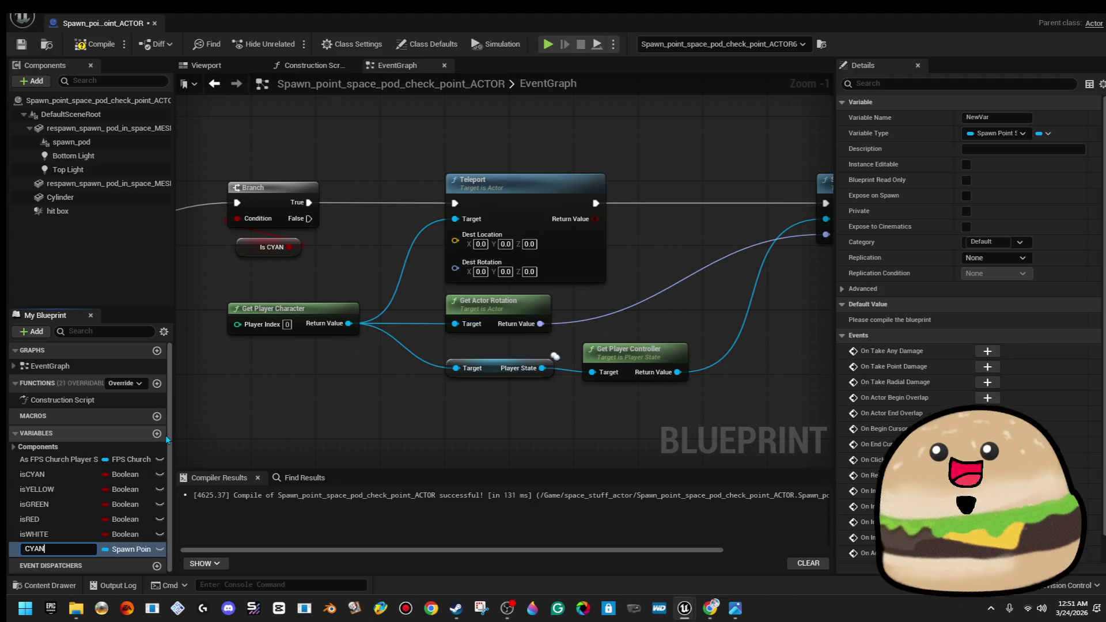
{"action": "type", "text": " location"}
{"action": "key", "text": "Return"}
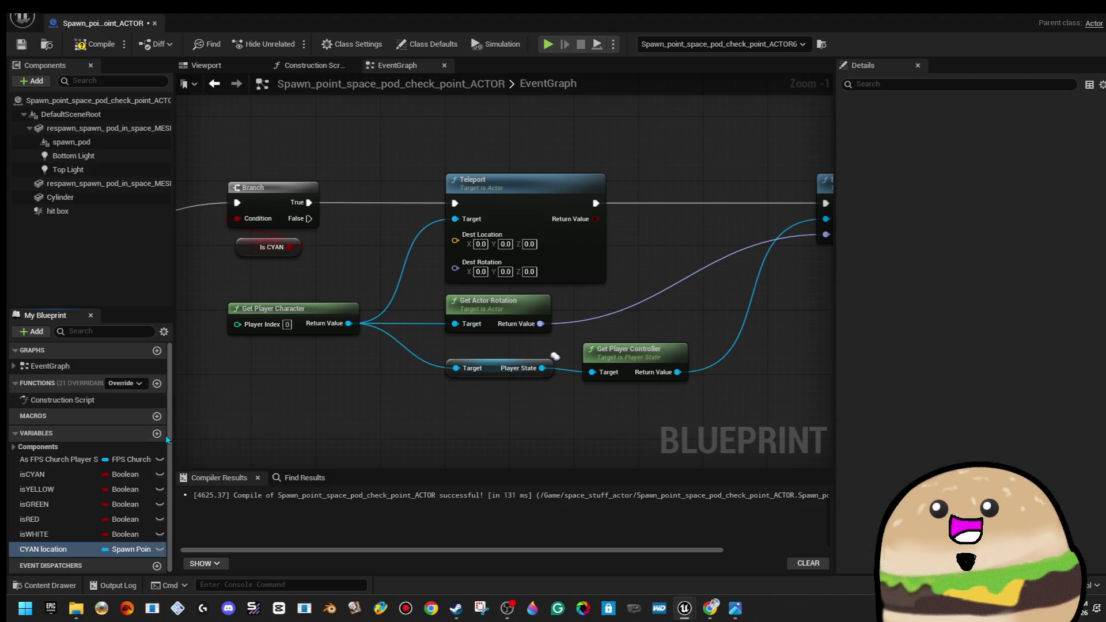
{"action": "left_click", "coordinate": [139, 550]}
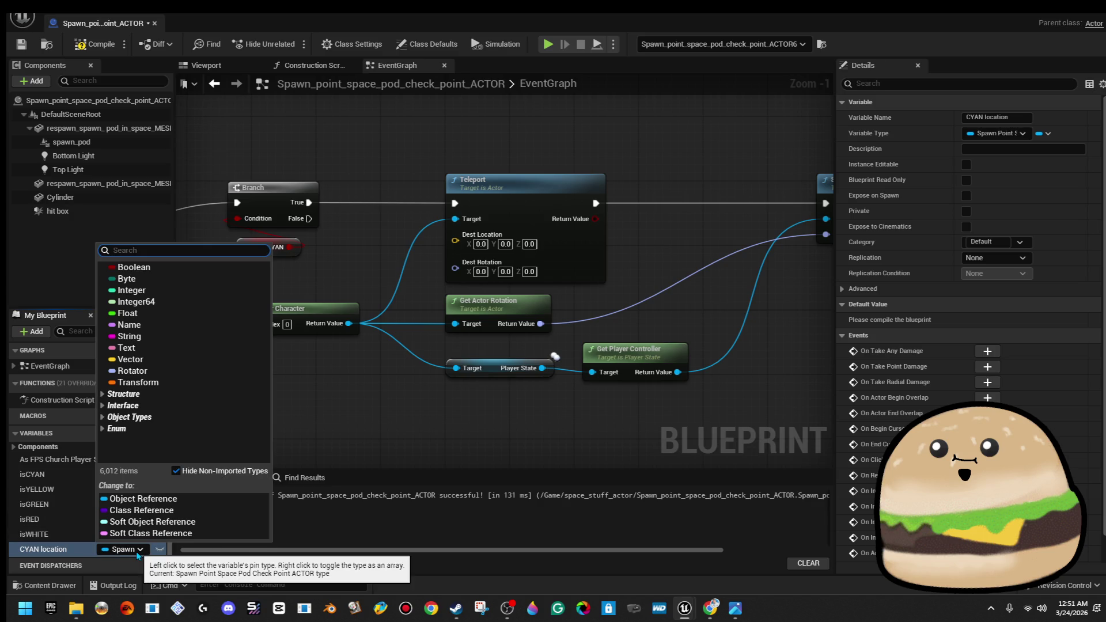
{"action": "left_click", "coordinate": [189, 360]}
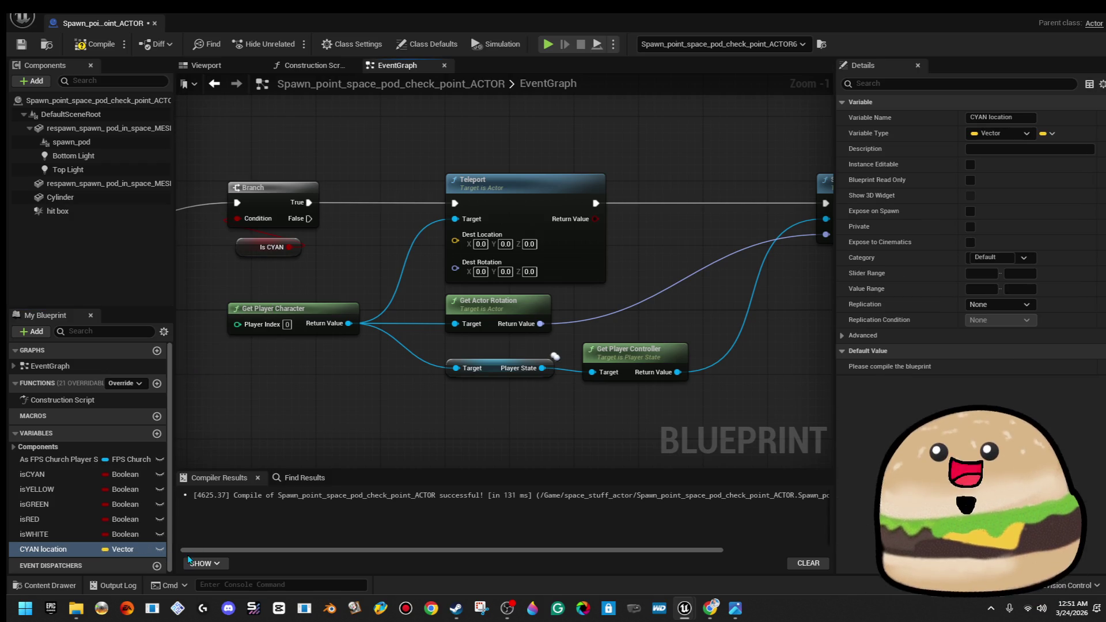
Feed Teleport's Dest Location from a Get World Scale node on the spawn pod, and compile
{"action": "left_click_drag", "start_coordinate": [455, 241], "coordinate": [373, 258]}
{"action": "type", "text": "get wrl"}
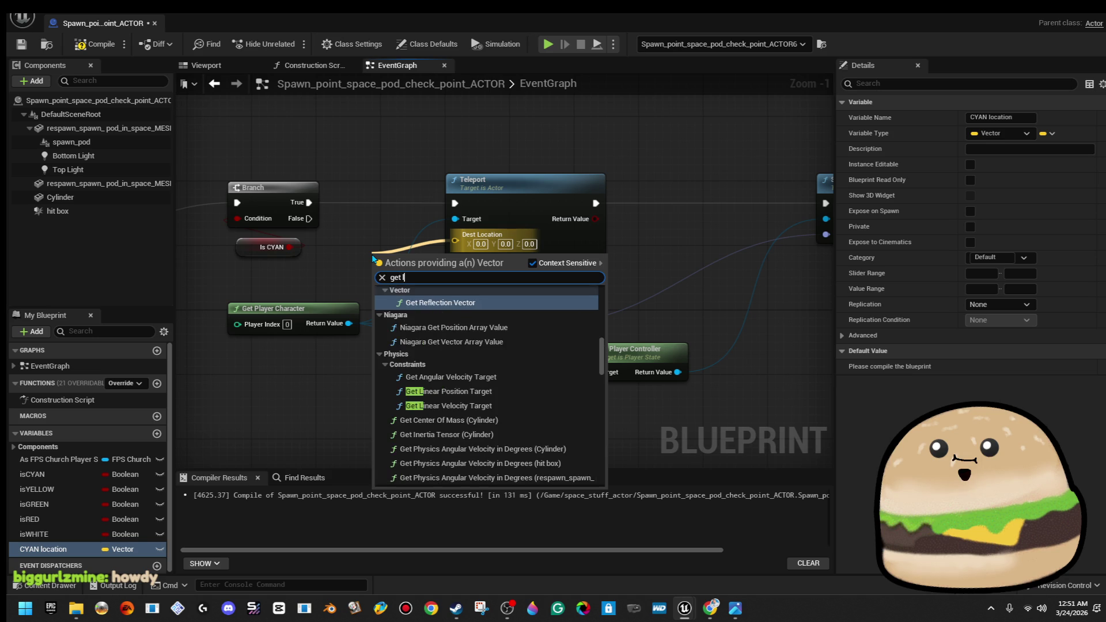
{"action": "key", "text": "BackSpace"}
{"action": "key", "text": "BackSpace"}
{"action": "type", "text": "orld"}
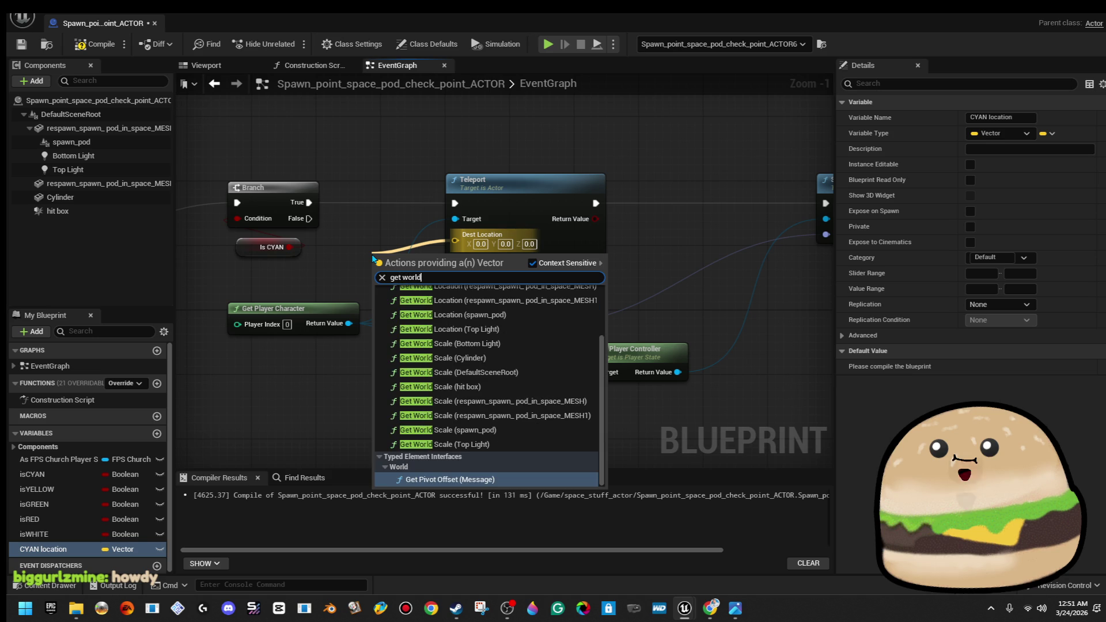
{"action": "scroll", "coordinate": [499, 365], "scroll_direction": "up", "scroll_amount": 3}
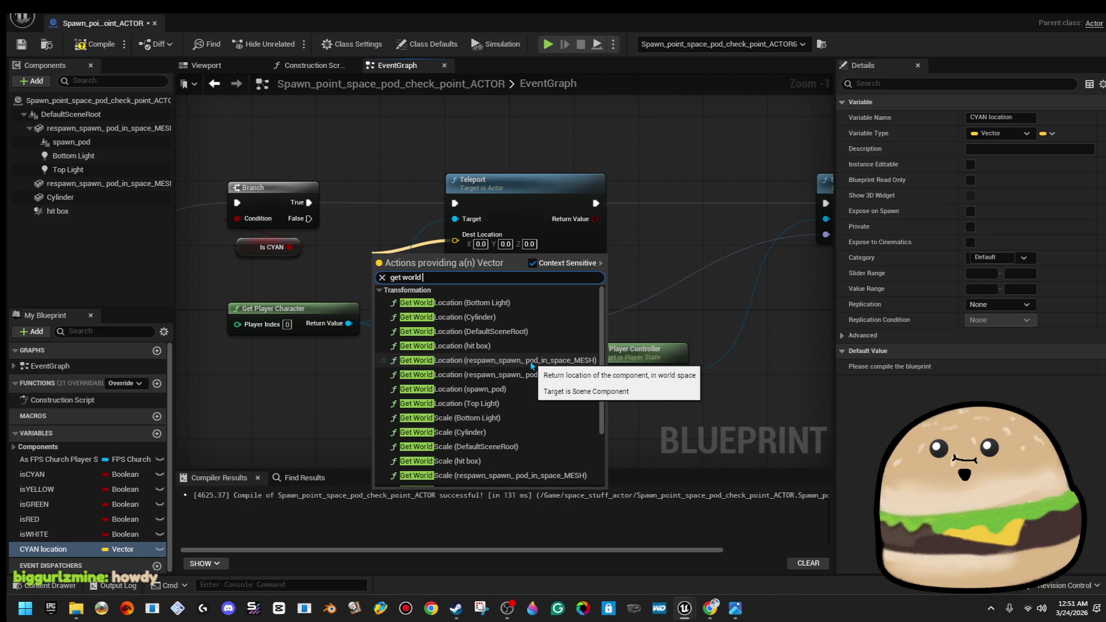
{"action": "scroll", "coordinate": [531, 361], "scroll_direction": "down", "scroll_amount": 2}
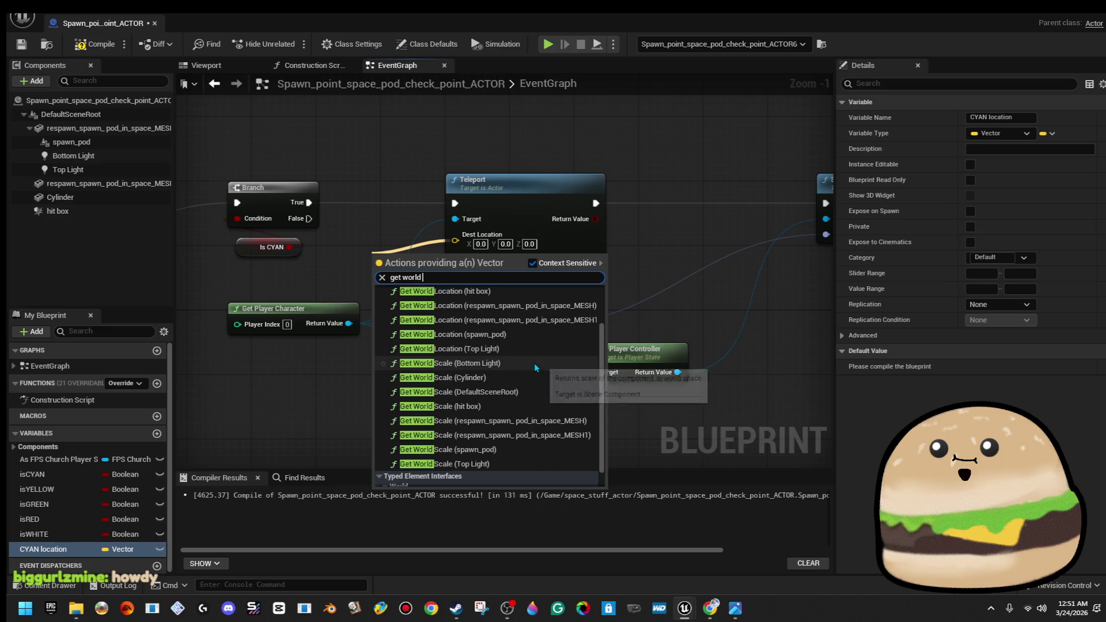
{"action": "left_click", "coordinate": [527, 449]}
{"action": "mouse_move", "coordinate": [434, 269]}
{"action": "left_mouse_down"}
{"action": "mouse_move", "coordinate": [346, 306]}
{"action": "mouse_move", "coordinate": [343, 433]}
{"action": "mouse_move", "coordinate": [352, 438]}
{"action": "left_mouse_up"}
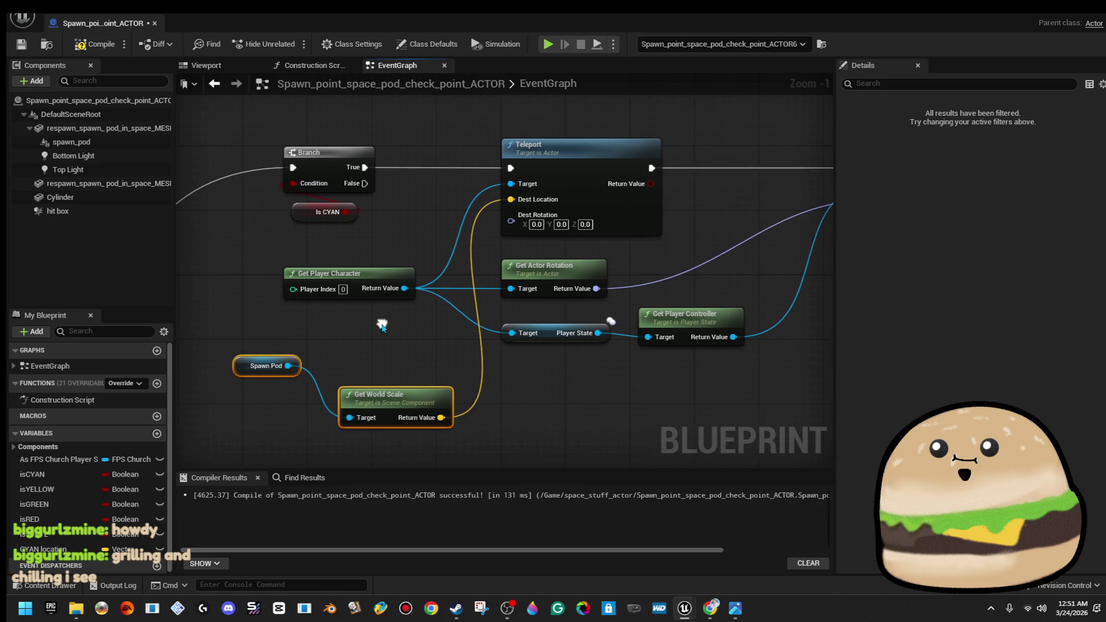
{"action": "left_click", "coordinate": [86, 49]}
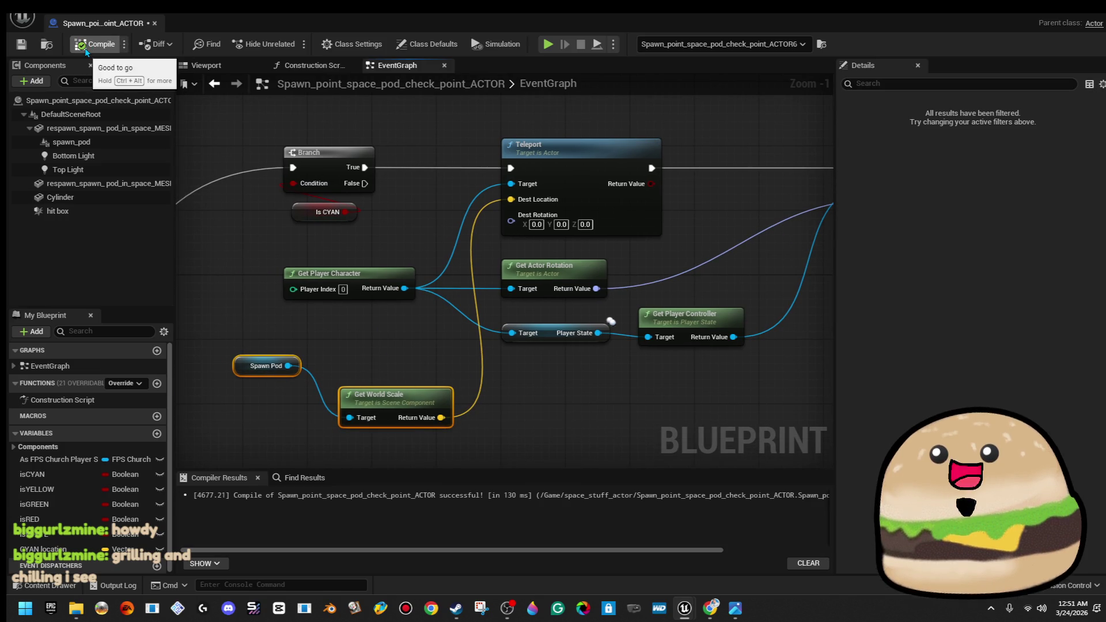
{"action": "left_click_drag", "start_coordinate": [224, 440], "coordinate": [367, 407]}
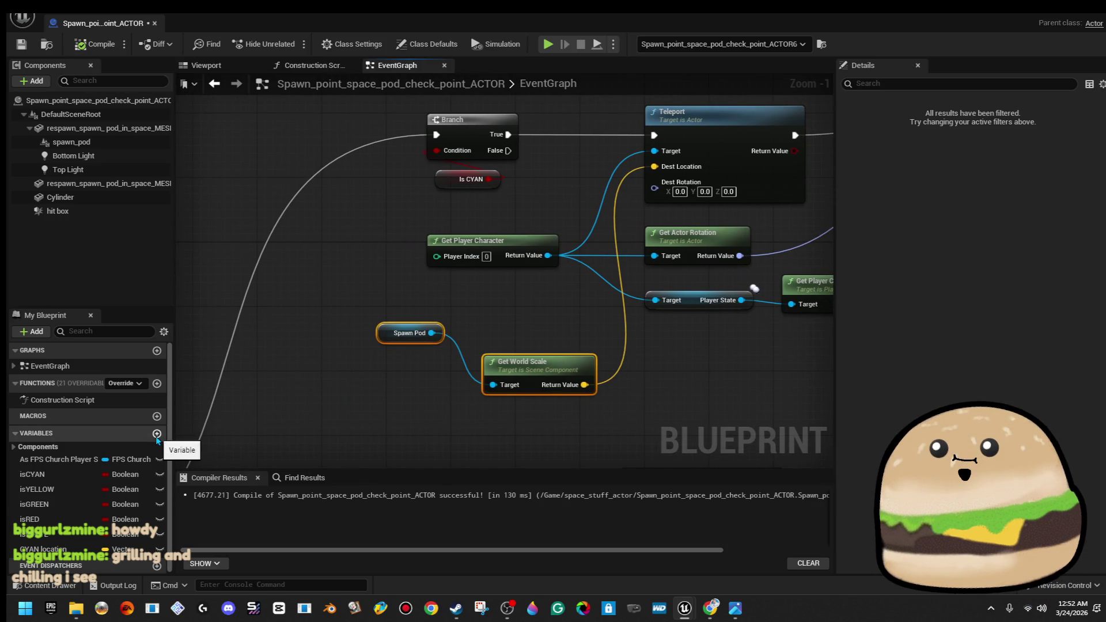
{"action": "left_click", "coordinate": [372, 349]}
Delete the Spawn Pod node and retype CYAN location as a Spawn Point Space Pod Check Point reference
{"action": "left_click", "coordinate": [403, 333]}
{"action": "key", "text": "Delete"}
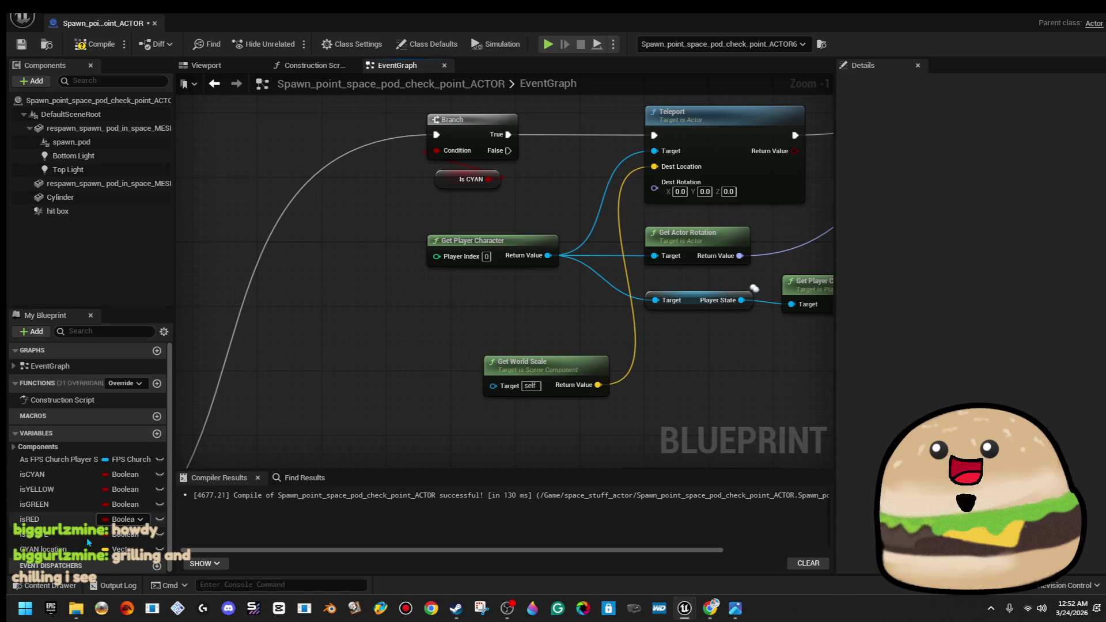
{"action": "left_click", "coordinate": [112, 547]}
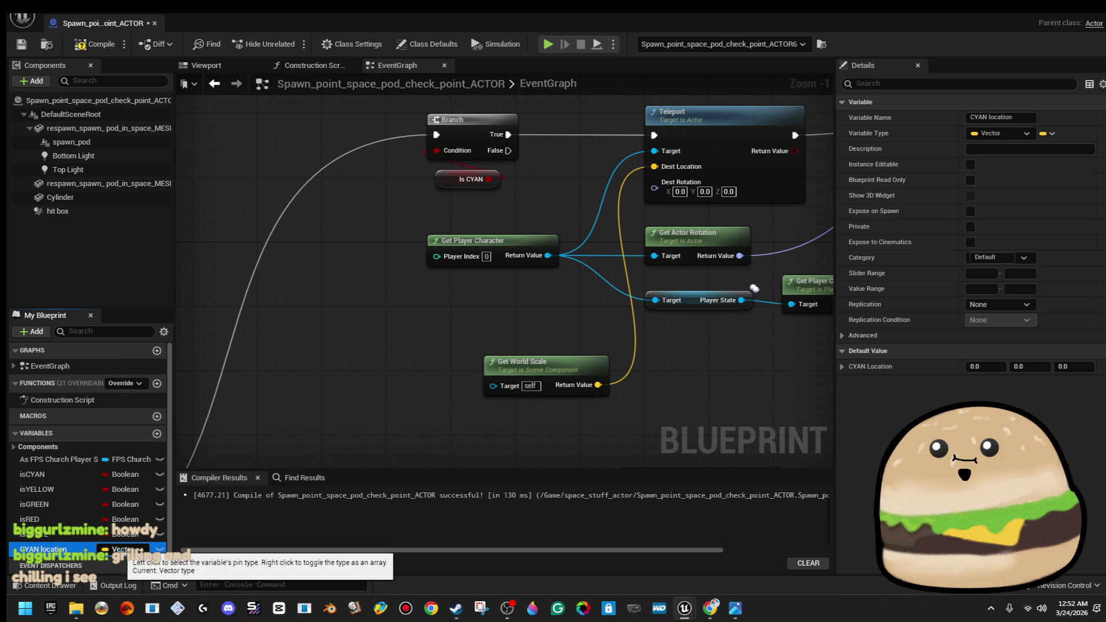
{"action": "left_click", "coordinate": [118, 549]}
{"action": "type", "text": "n"}
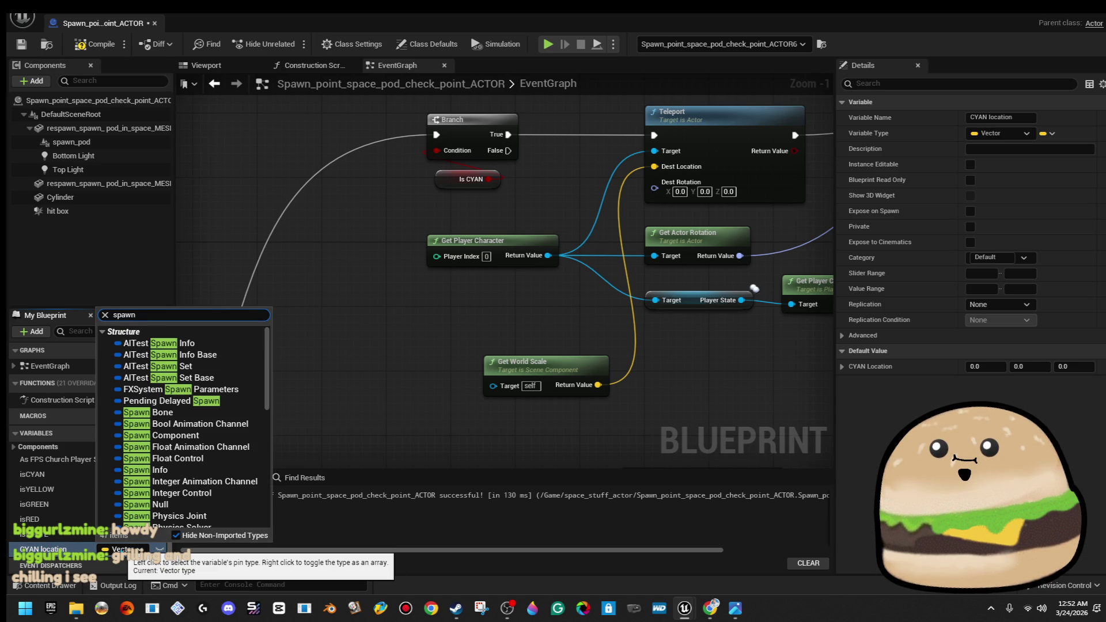
{"action": "type", "text": " pod"}
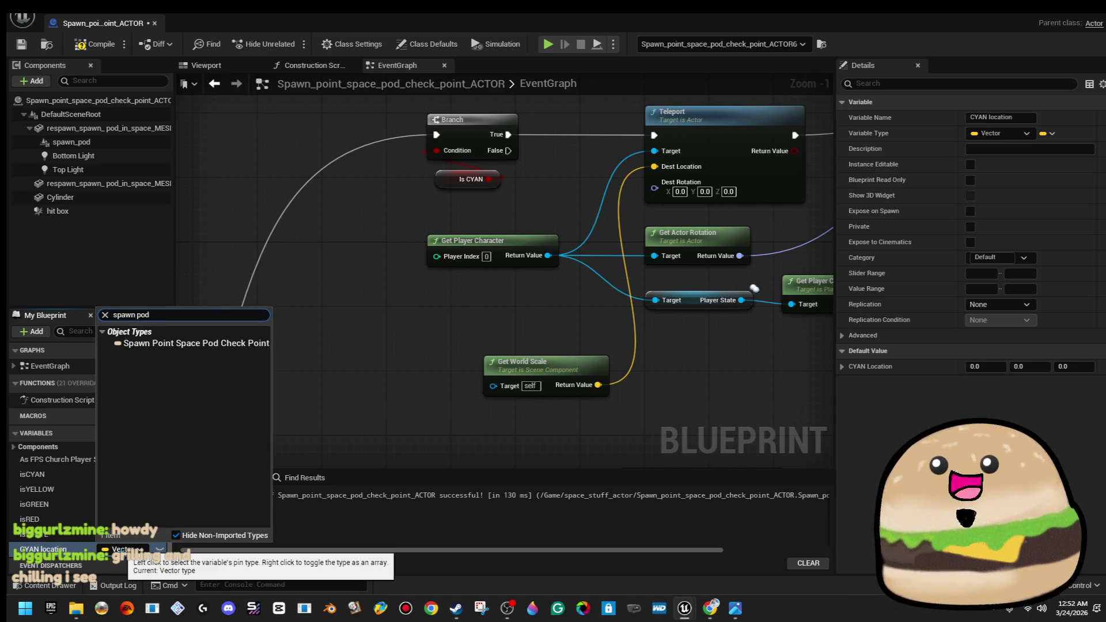
{"action": "mouse_move", "coordinate": [253, 344]}
{"action": "left_click", "coordinate": [296, 343]}
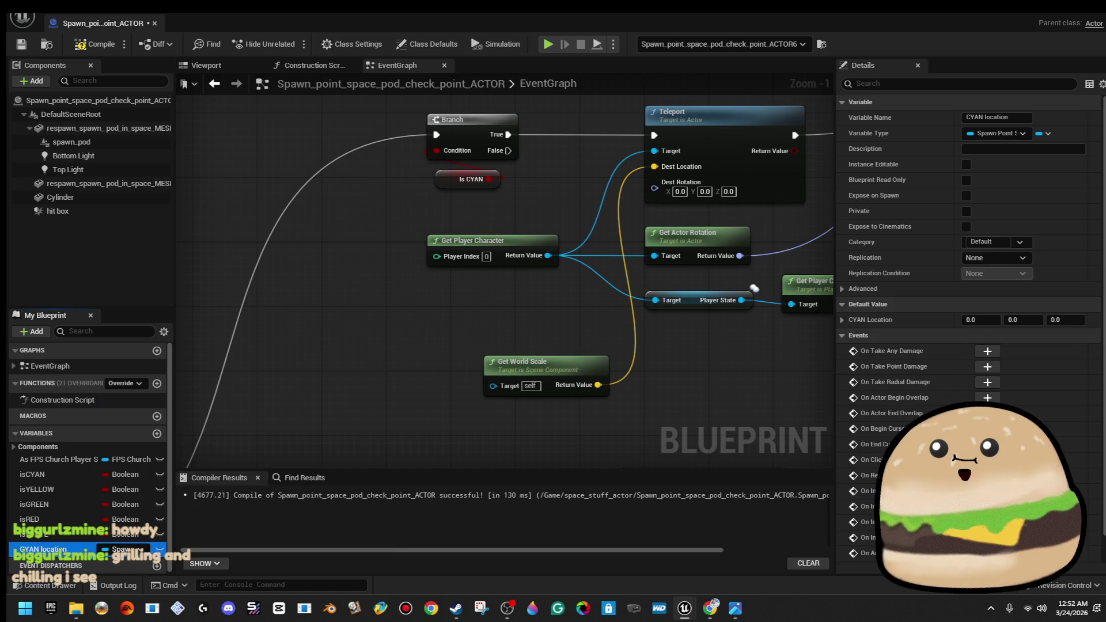
{"action": "right_click", "coordinate": [136, 552]}
{"action": "key", "text": "Escape"}
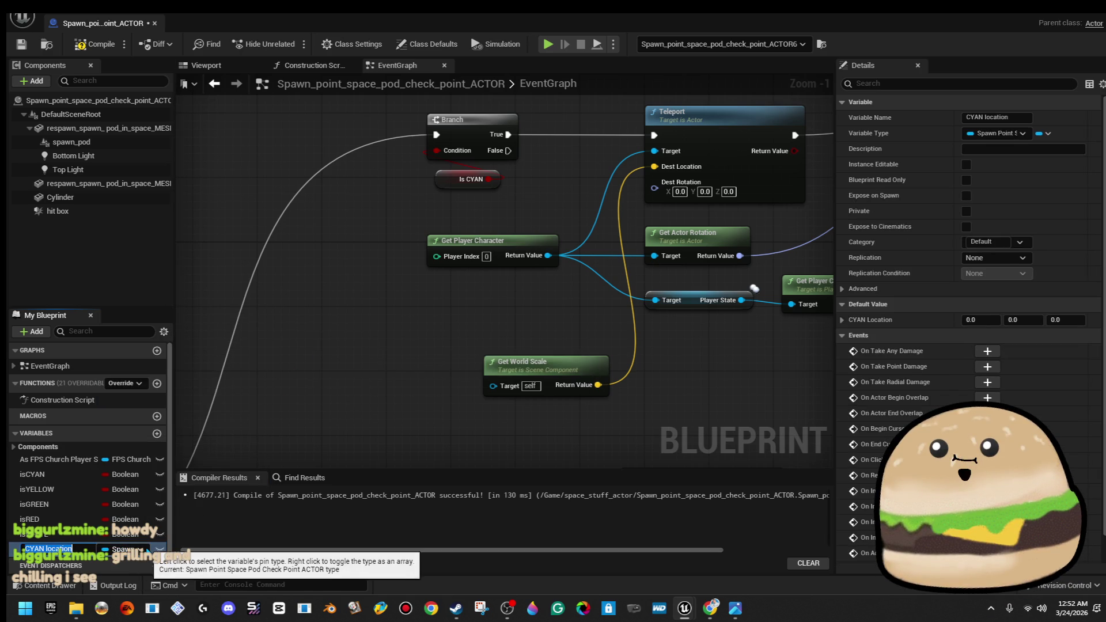
{"action": "left_click", "coordinate": [102, 49]}
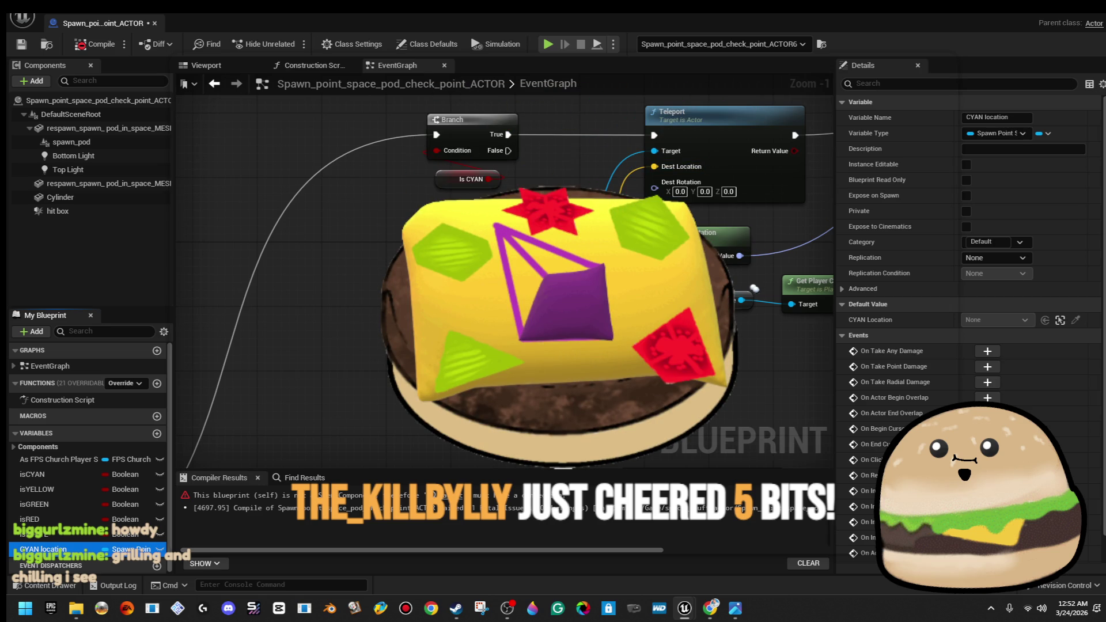
Wire a CYAN Location getter through Root Component into Get World Scale, then recompile
{"action": "left_click", "coordinate": [78, 535]}
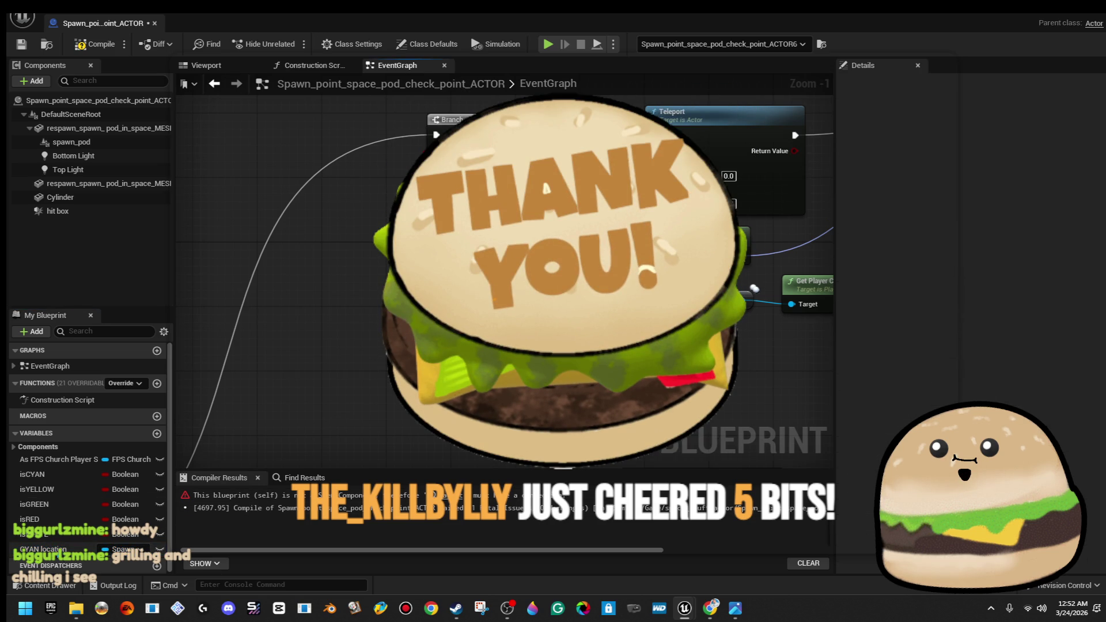
{"action": "mouse_move", "coordinate": [43, 549]}
{"action": "left_mouse_down"}
{"action": "mouse_move", "coordinate": [580, 400]}
{"action": "mouse_move", "coordinate": [493, 385]}
{"action": "left_mouse_up"}
{"action": "left_click_drag", "start_coordinate": [412, 390], "coordinate": [292, 390]}
{"action": "left_click_drag", "start_coordinate": [464, 379], "coordinate": [385, 386]}
{"action": "left_click", "coordinate": [95, 44]}
Save the checkpoint Blueprint, compile it again, and close it back to level_SPACE
{"action": "left_click", "coordinate": [21, 44]}
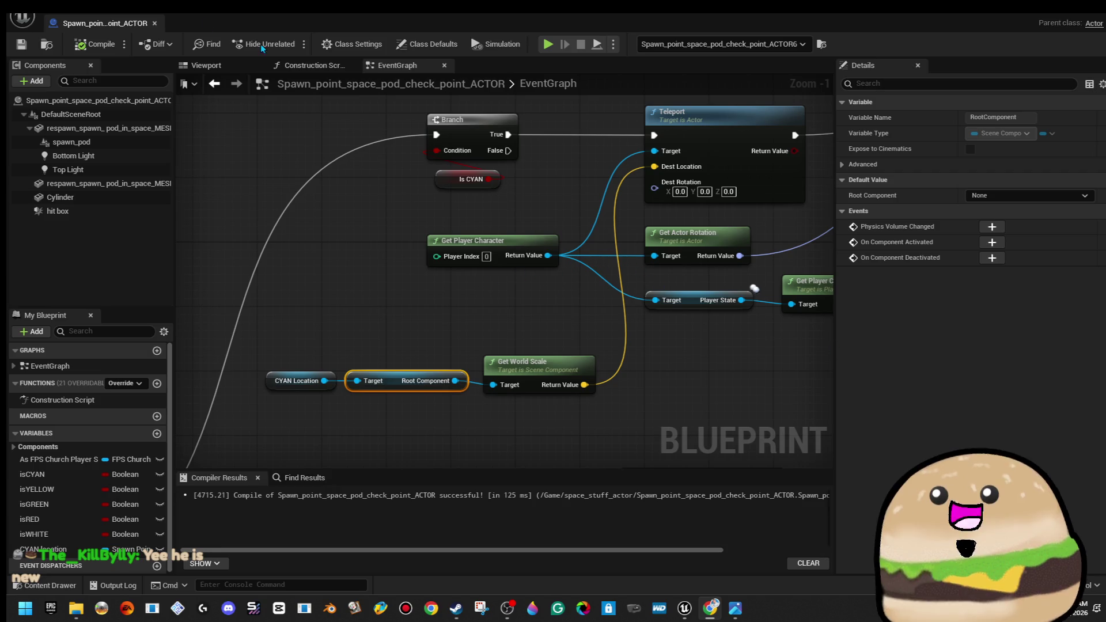
{"action": "left_click", "coordinate": [98, 43]}
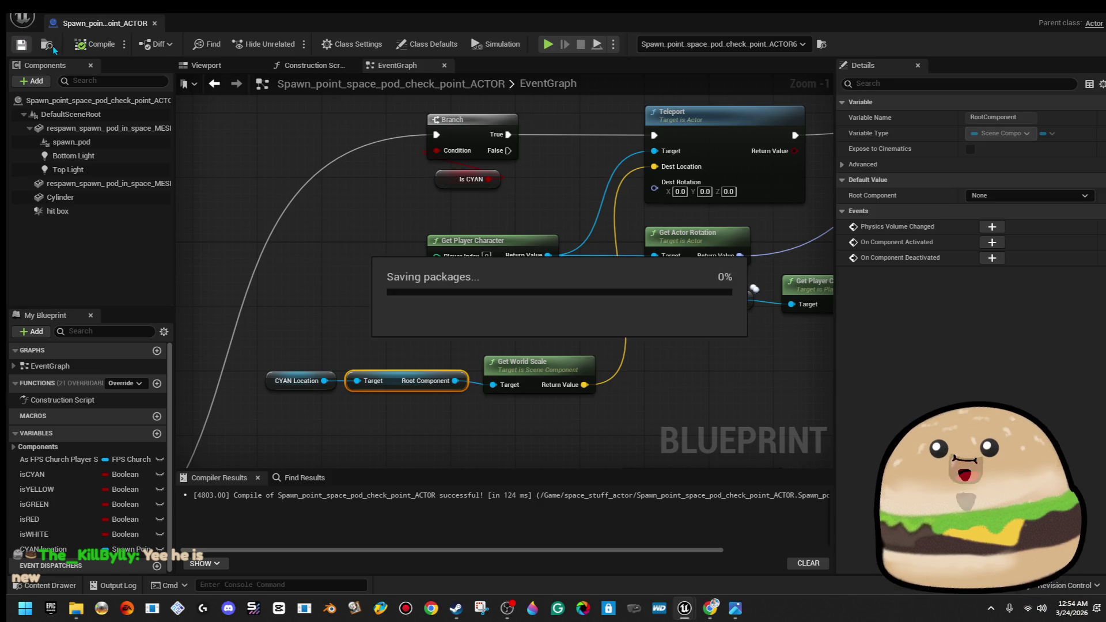
{"action": "left_click", "coordinate": [1058, 16]}
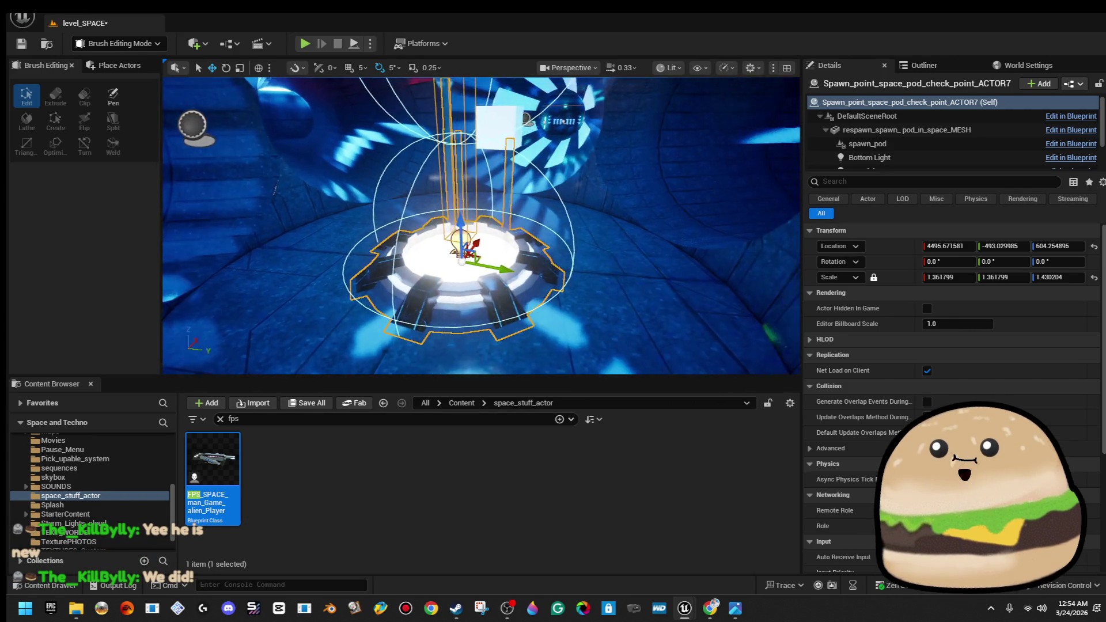
Enable Expose on Spawn for CYAN location in the spawn point Blueprint, then compile and close
{"action": "right_click", "coordinate": [518, 212]}
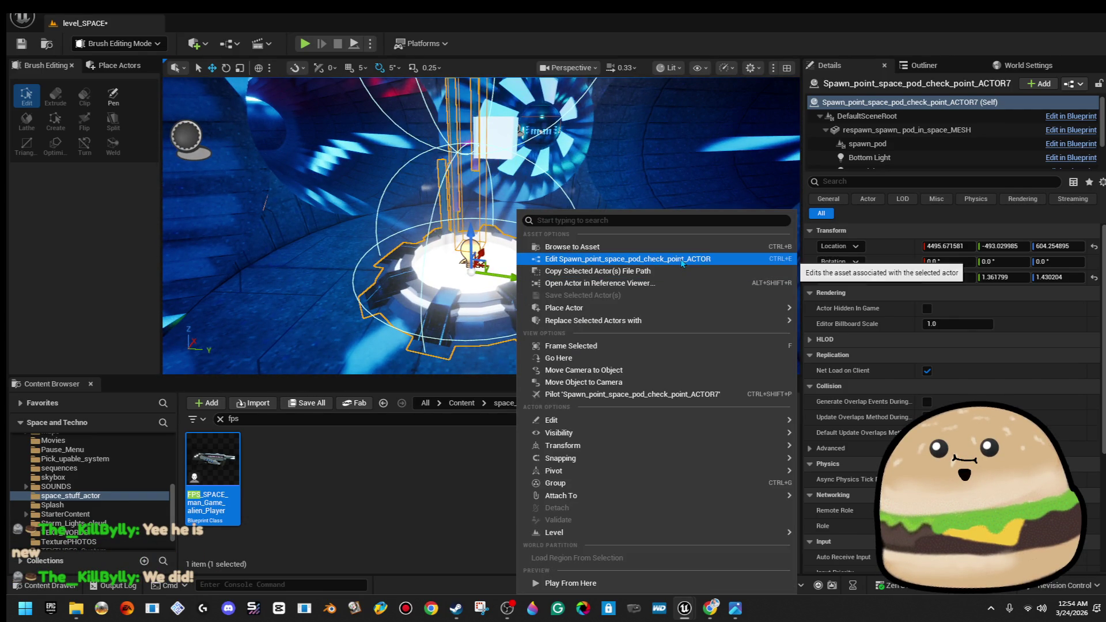
{"action": "left_click", "coordinate": [576, 259]}
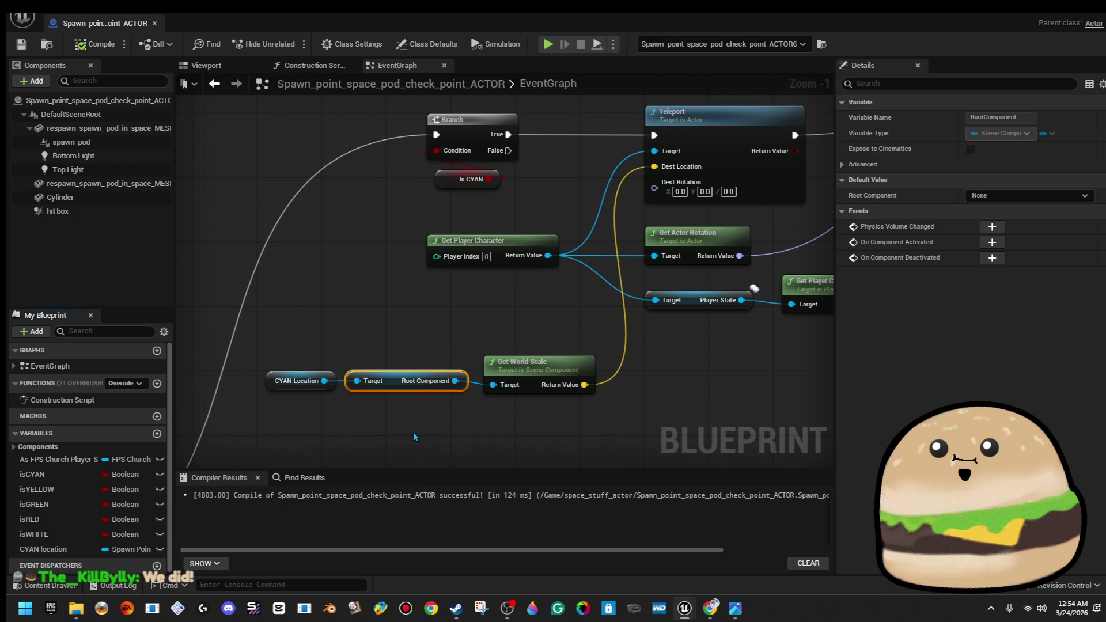
{"action": "left_click", "coordinate": [321, 386]}
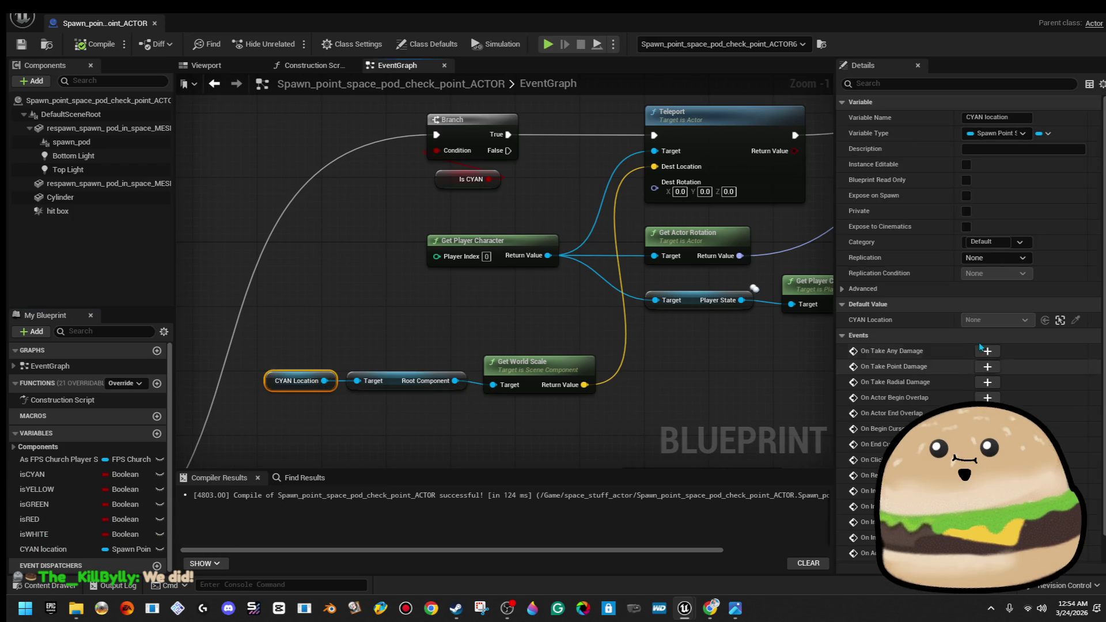
{"action": "left_click", "coordinate": [966, 196]}
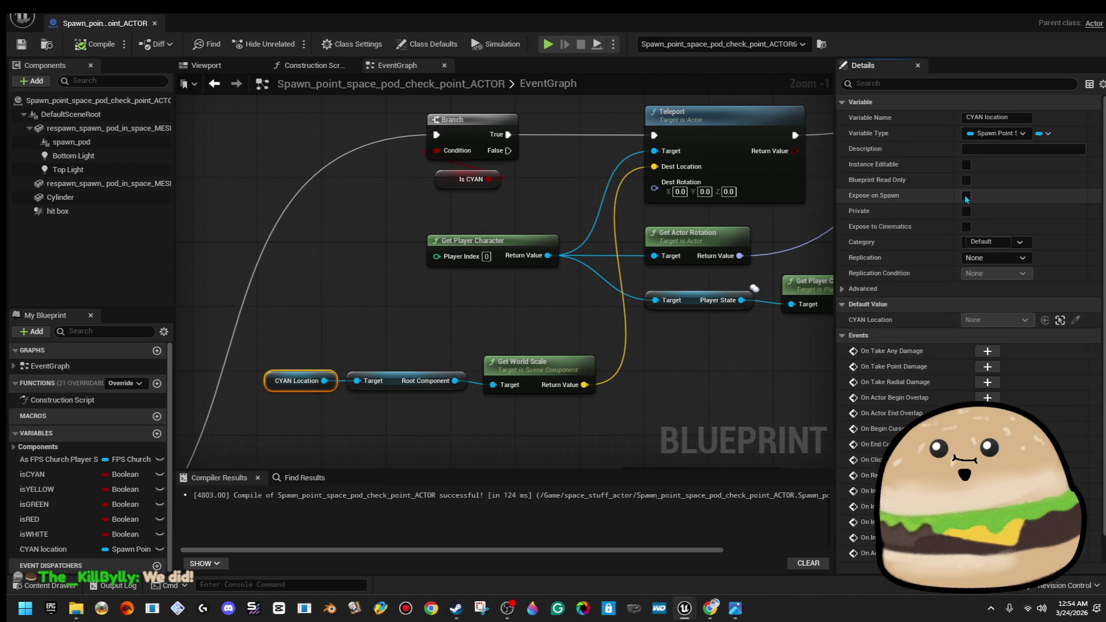
{"action": "left_click", "coordinate": [108, 47]}
{"action": "left_click", "coordinate": [154, 23]}
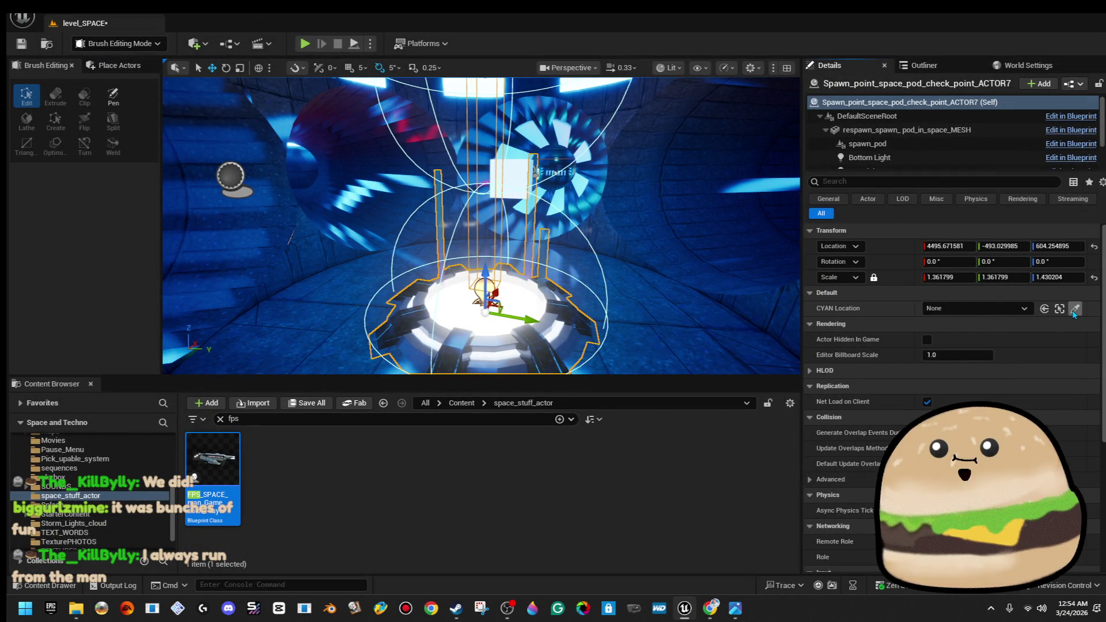
Point the placed checkpoint's CYAN Location at itself and Play From Here
{"action": "left_click", "coordinate": [1075, 309]}
{"action": "left_click", "coordinate": [541, 333]}
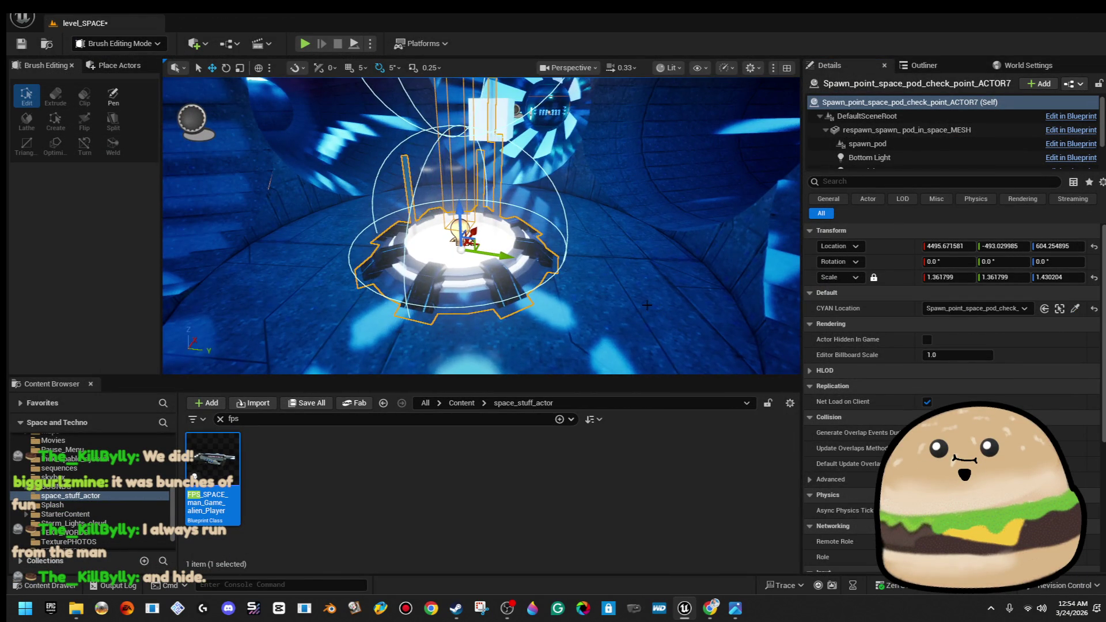
{"action": "right_click", "coordinate": [648, 214]}
{"action": "mouse_move", "coordinate": [648, 311]}
{"action": "left_click", "coordinate": [700, 582]}
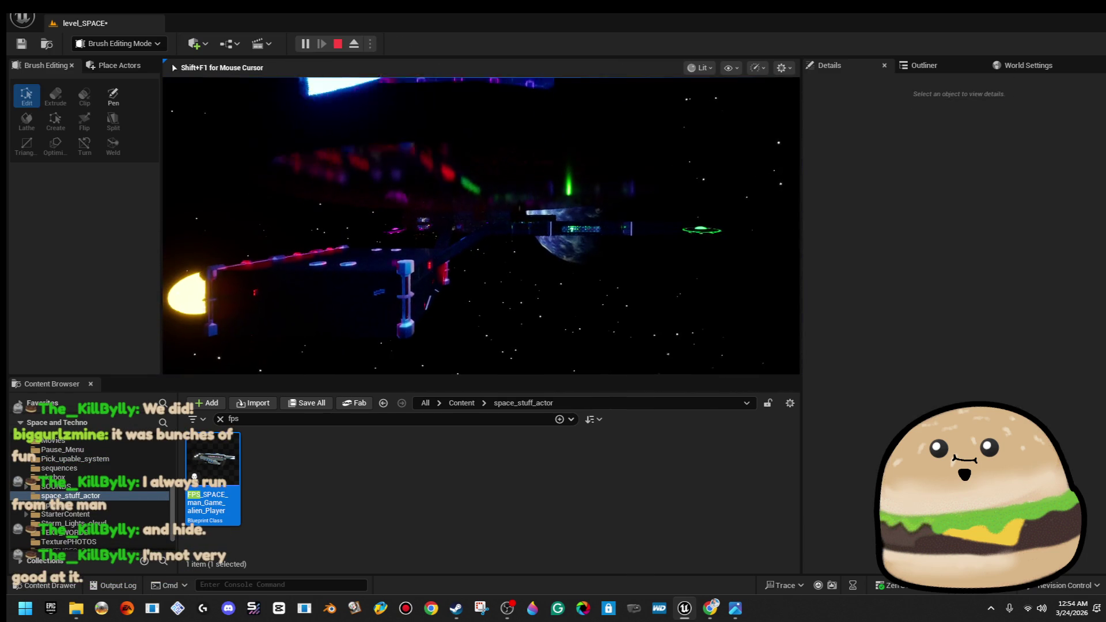
Stop the play-test, frame the cylinder brush, and open and close its outside_ship_texture_Mat material
{"action": "key", "text": "Escape"}
{"action": "key", "text": "f"}
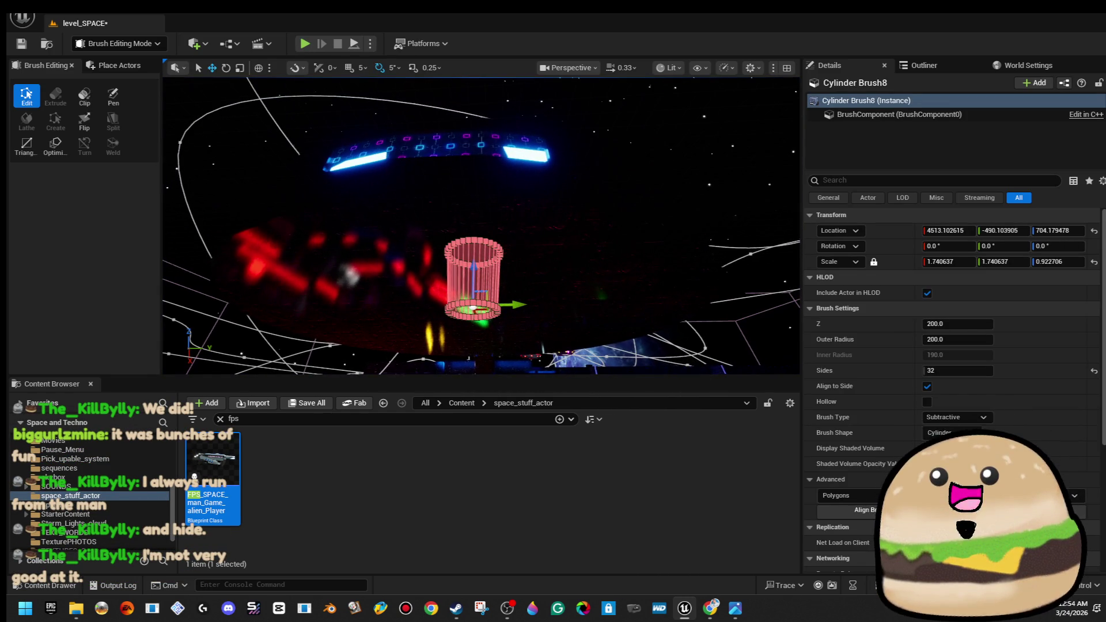
{"action": "right_click", "coordinate": [506, 235]}
{"action": "left_click", "coordinate": [614, 260]}
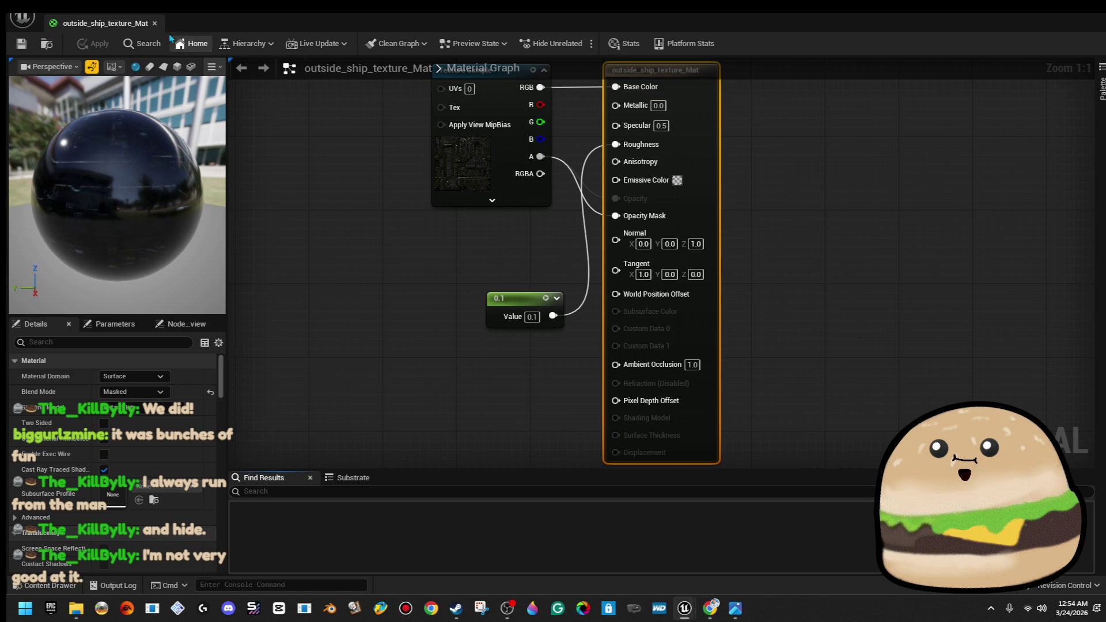
{"action": "left_click", "coordinate": [154, 24]}
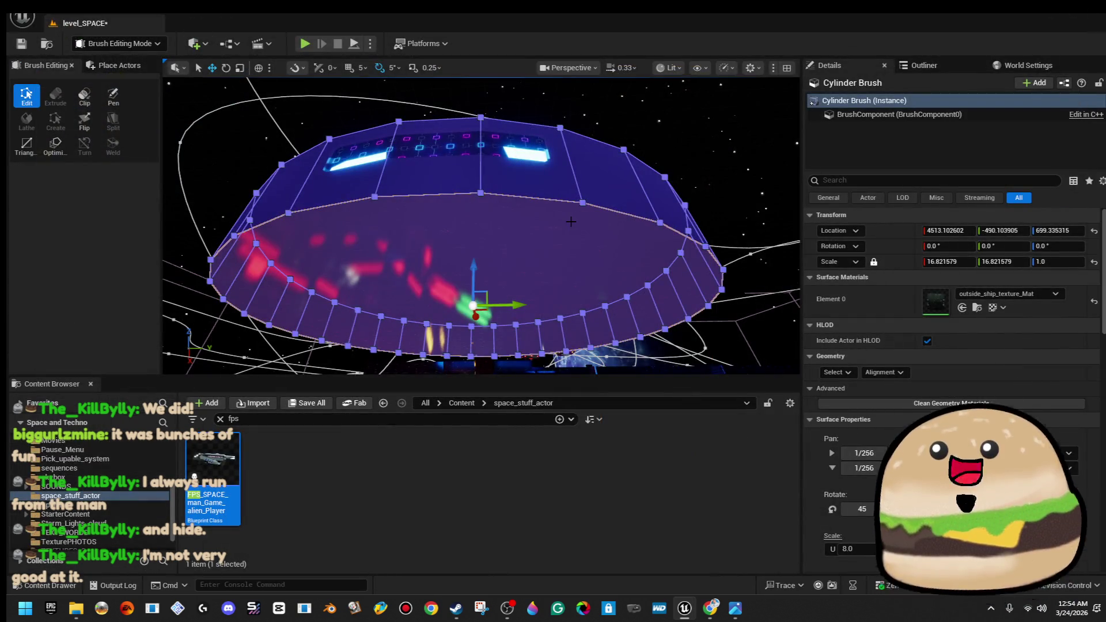
Set camera speed to 1, fly around the brush and pedestal, and select the Cube
{"action": "scroll", "coordinate": [518, 259], "scroll_direction": "up", "scroll_amount": 4}
{"action": "left_click", "coordinate": [322, 419]}
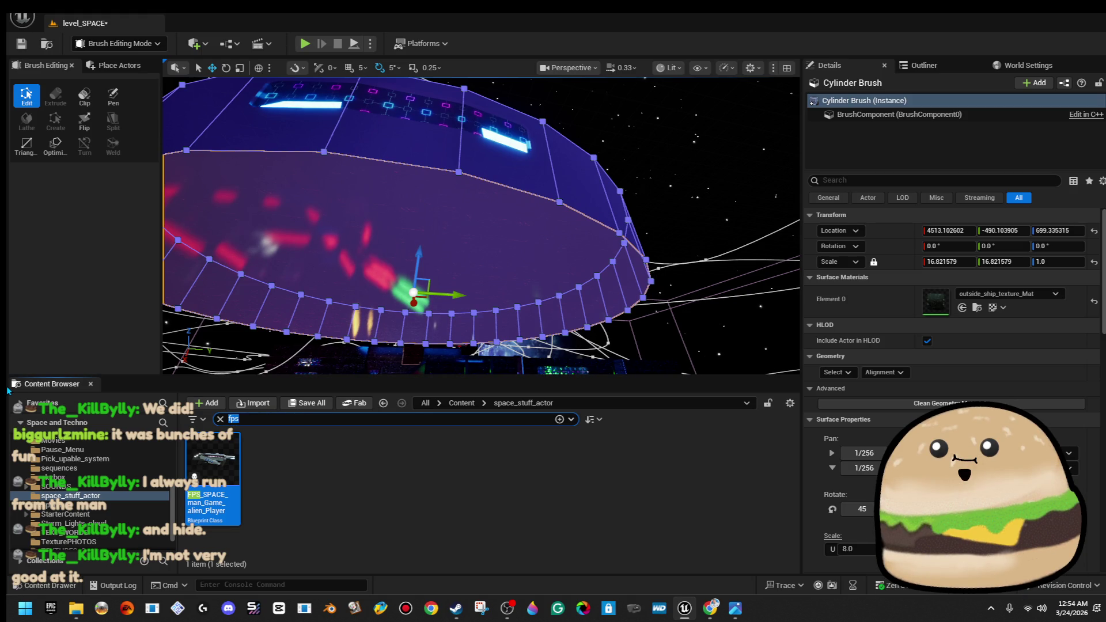
{"action": "left_click", "coordinate": [622, 68]}
{"action": "left_click", "coordinate": [604, 107]}
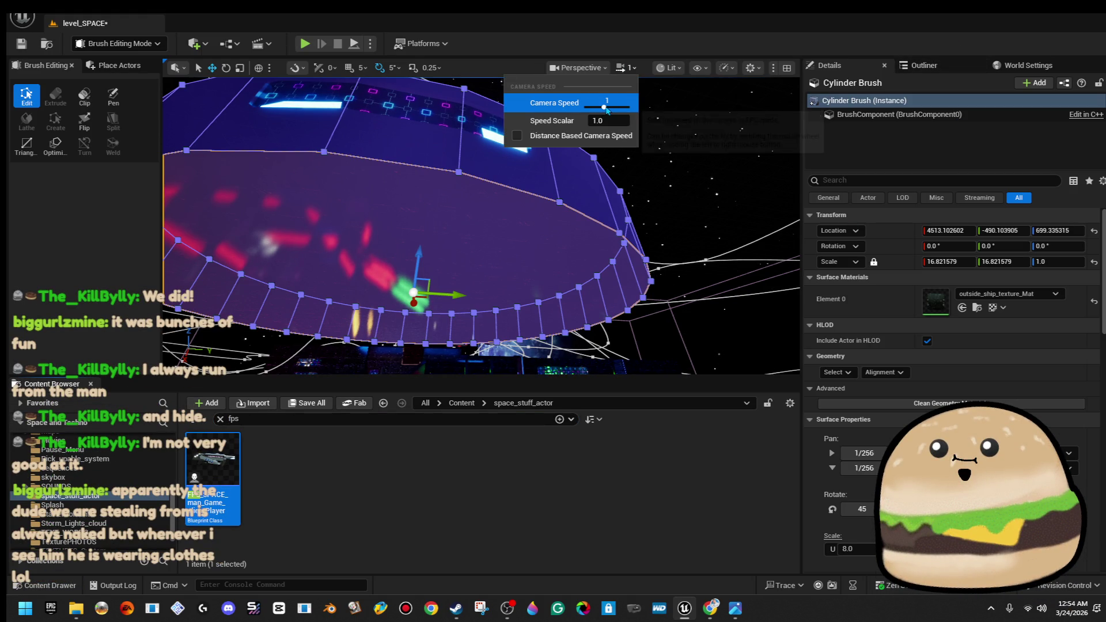
{"action": "key", "text": "w"}
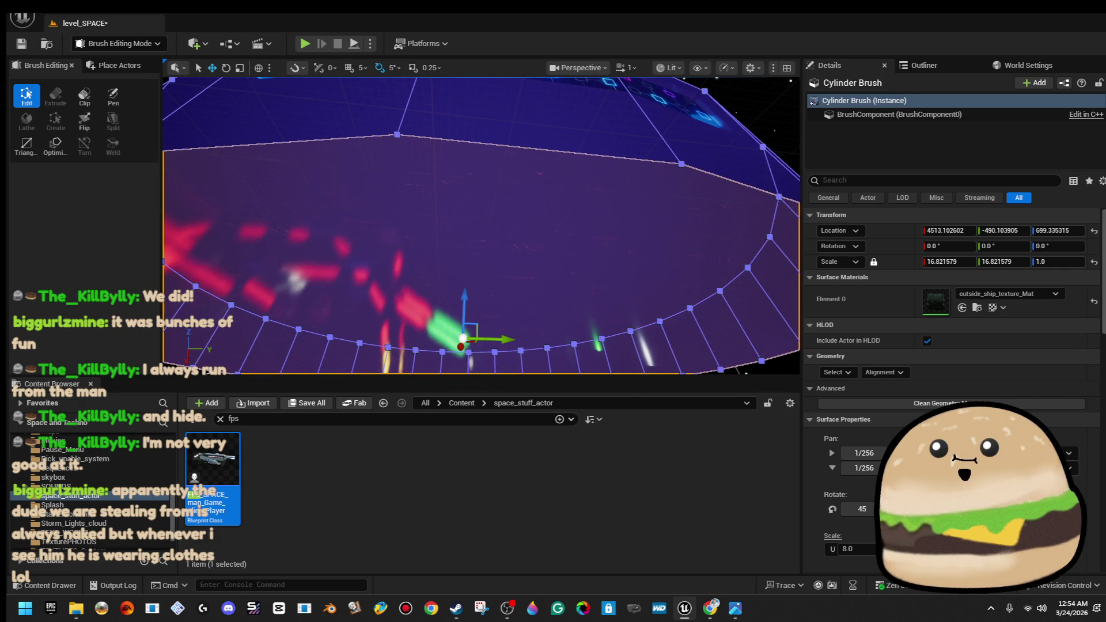
{"action": "key", "text": "w"}
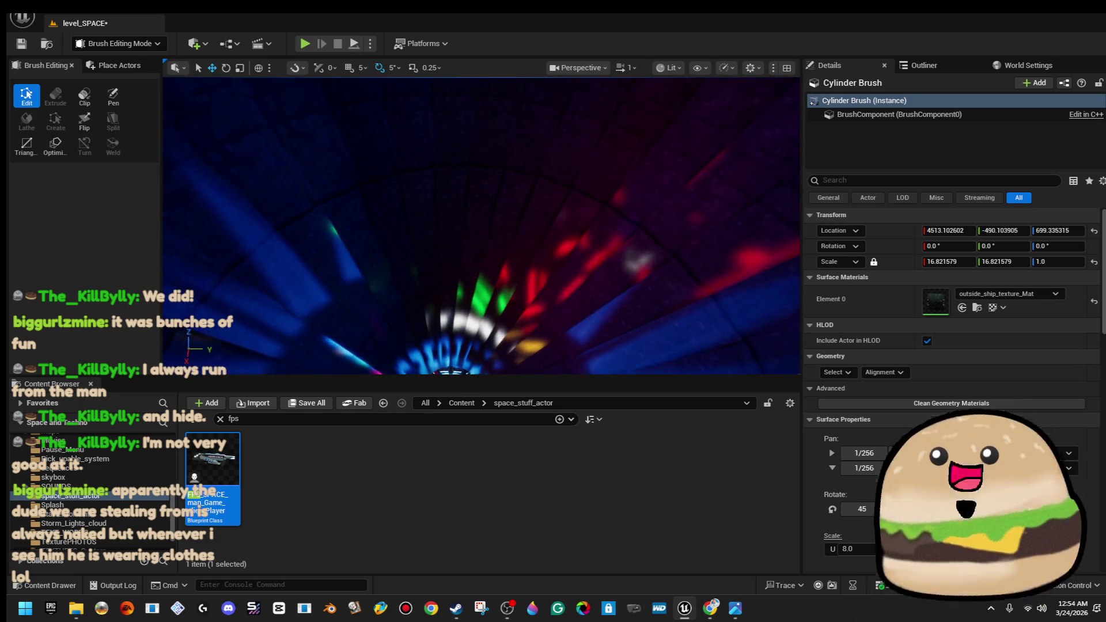
{"action": "key", "text": "w"}
{"action": "key", "text": "w"}
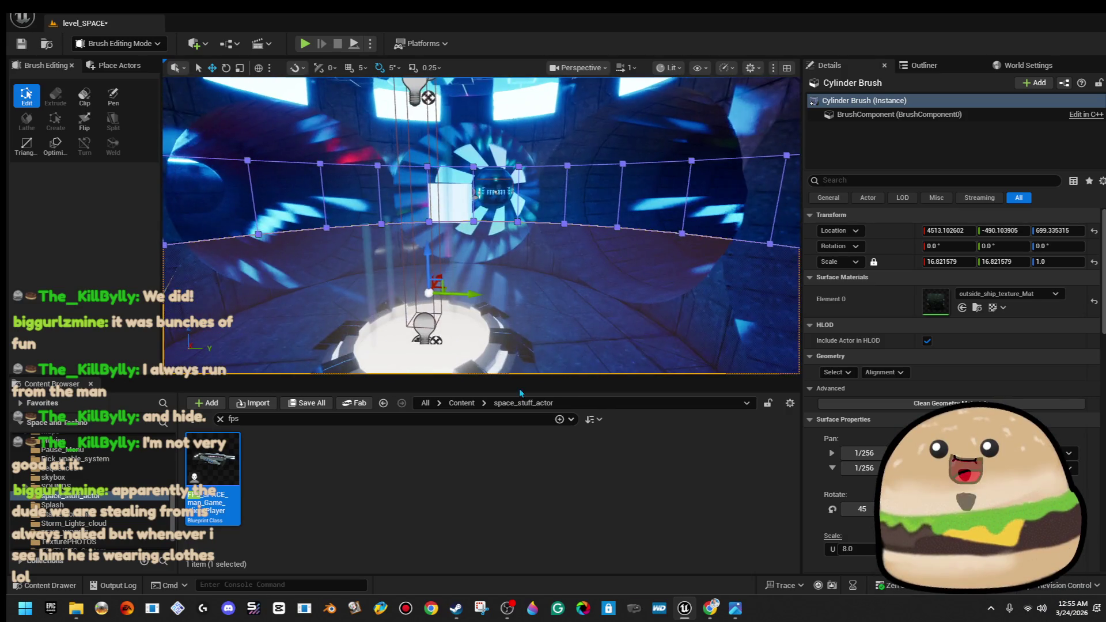
{"action": "key", "text": "w"}
{"action": "key", "text": "w"}
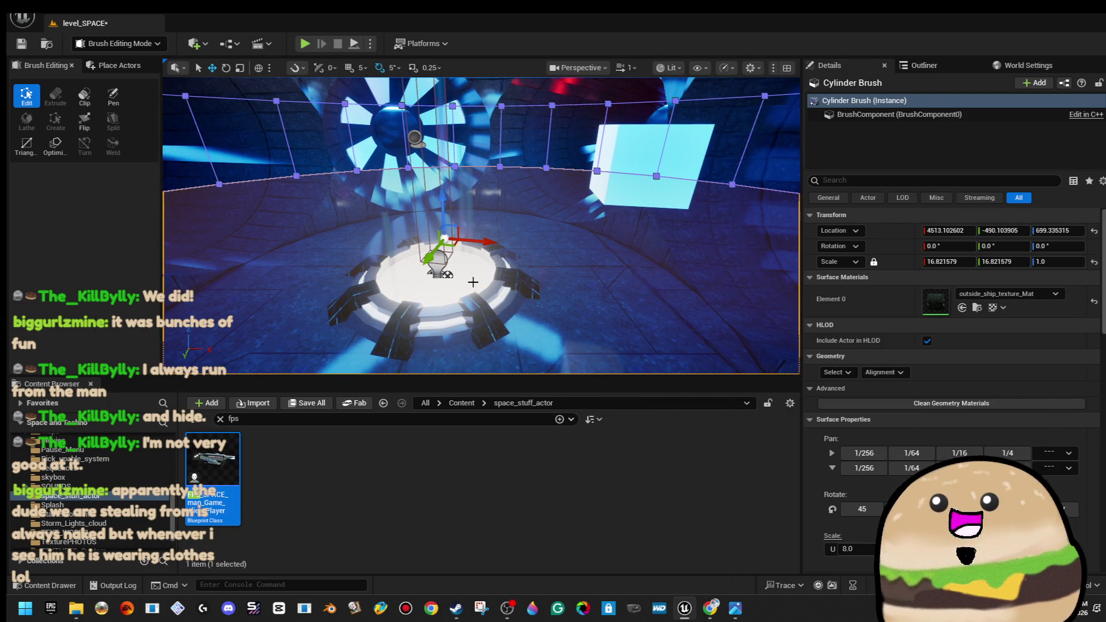
{"action": "left_click", "coordinate": [675, 184]}
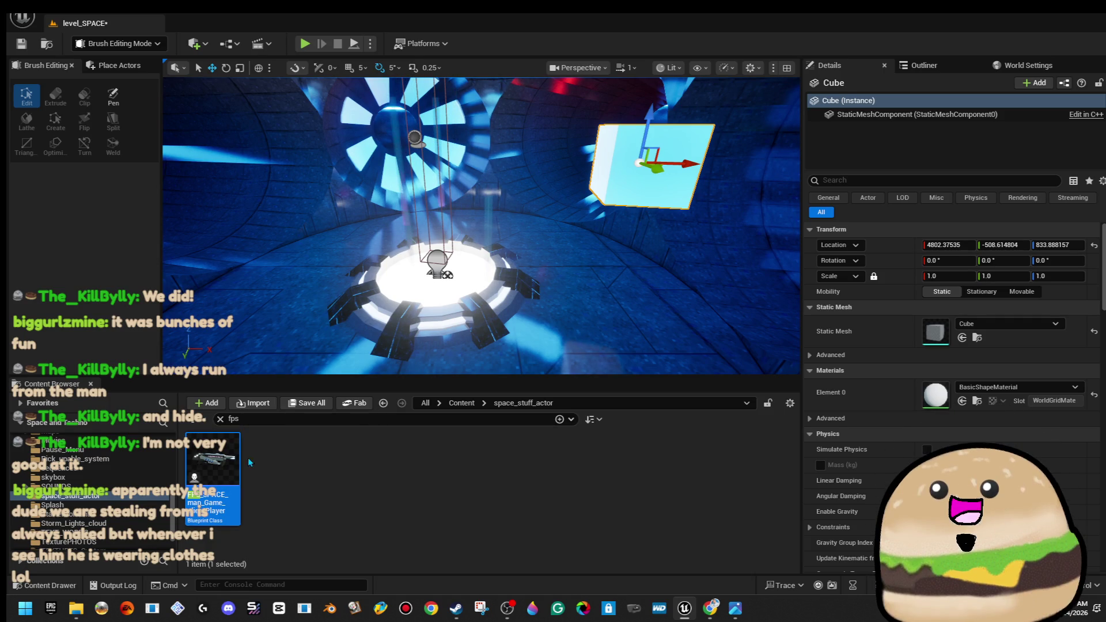
{"action": "right_click", "coordinate": [483, 253]}
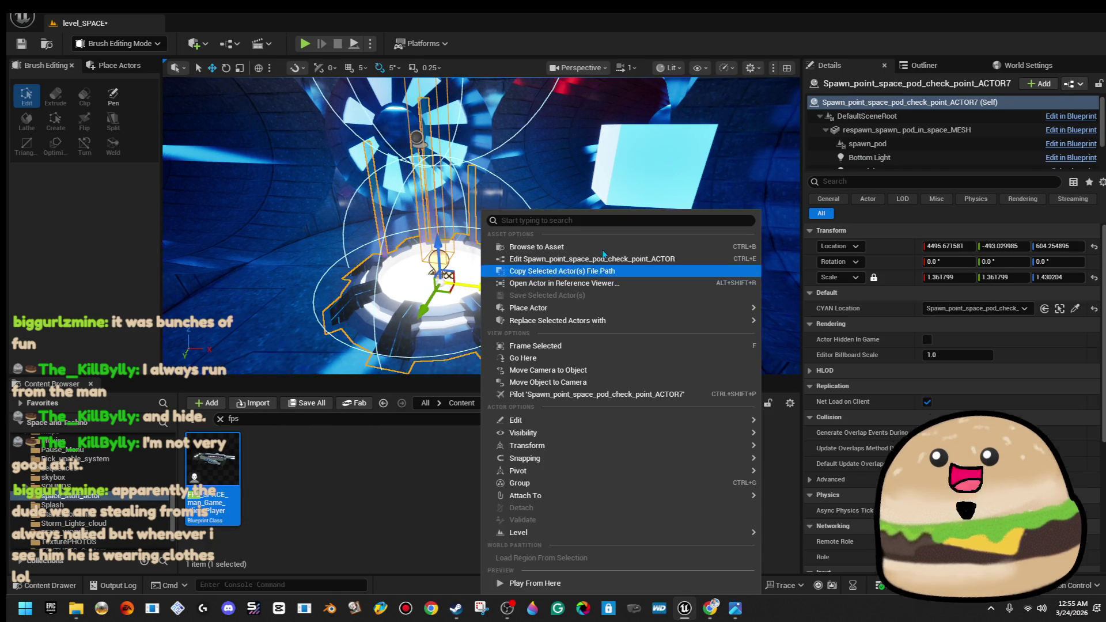
Replace Get World Scale with a Get World Location from Root Component feeding Teleport's Dest Location
{"action": "left_click", "coordinate": [621, 259]}
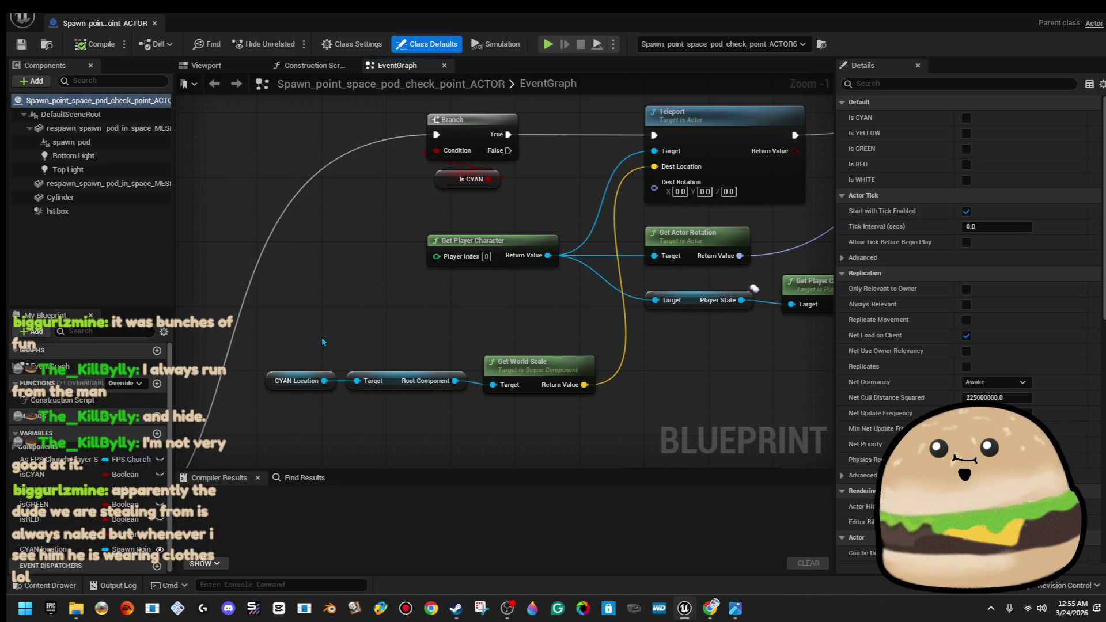
{"action": "left_click", "coordinate": [484, 392]}
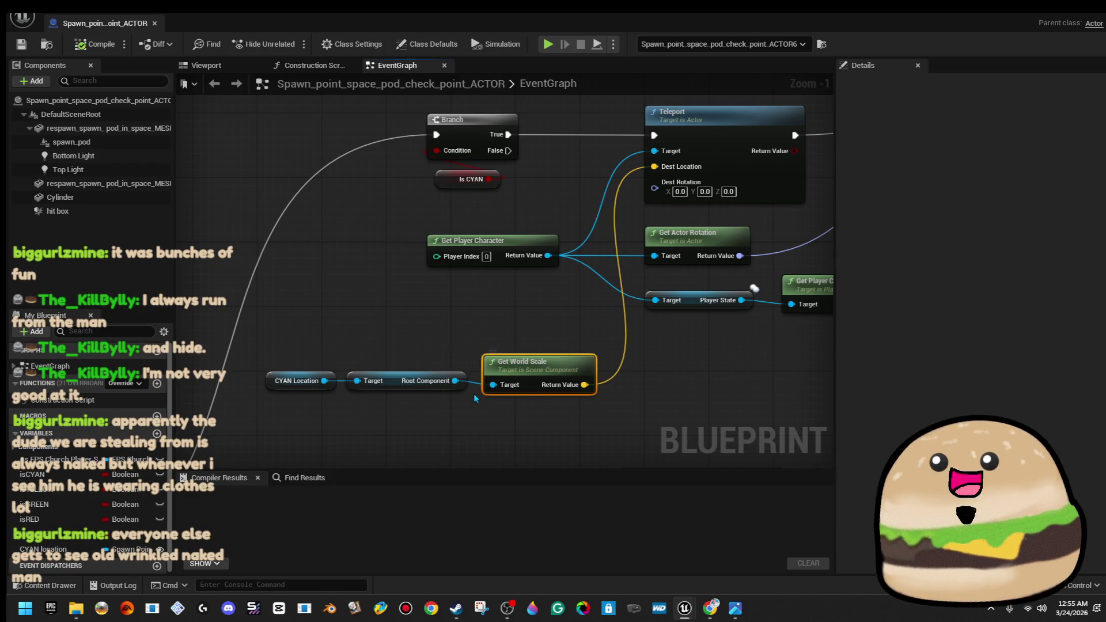
{"action": "key", "text": "Delete"}
{"action": "left_click_drag", "start_coordinate": [455, 380], "coordinate": [490, 373]}
{"action": "type", "text": "get world loc"}
{"action": "key", "text": "Return"}
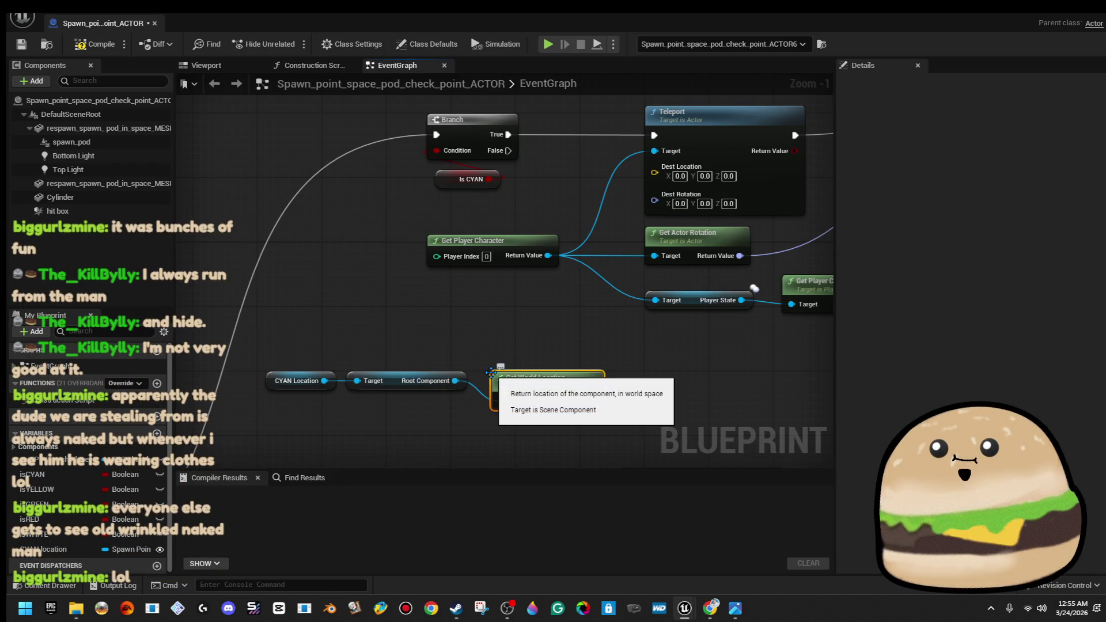
{"action": "left_click_drag", "start_coordinate": [592, 401], "coordinate": [665, 174]}
{"action": "left_click_drag", "start_coordinate": [582, 376], "coordinate": [598, 353]}
Compile and save the checkpoint Blueprint, then return to level_SPACE
{"action": "left_click", "coordinate": [95, 44]}
{"action": "left_click", "coordinate": [27, 47]}
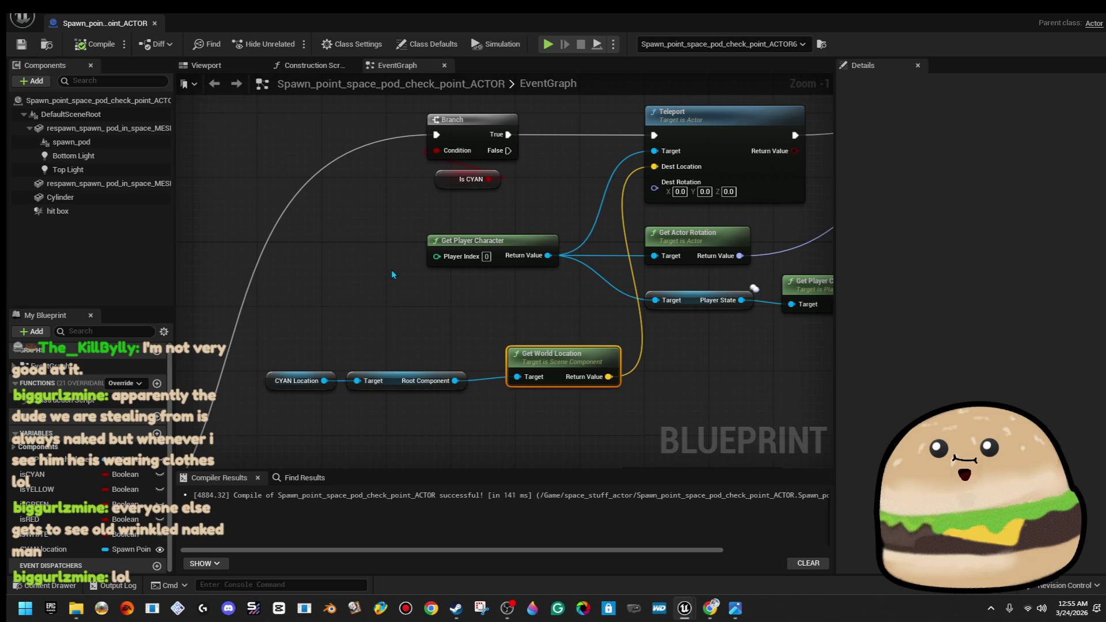
{"action": "left_click", "coordinate": [1062, 15]}
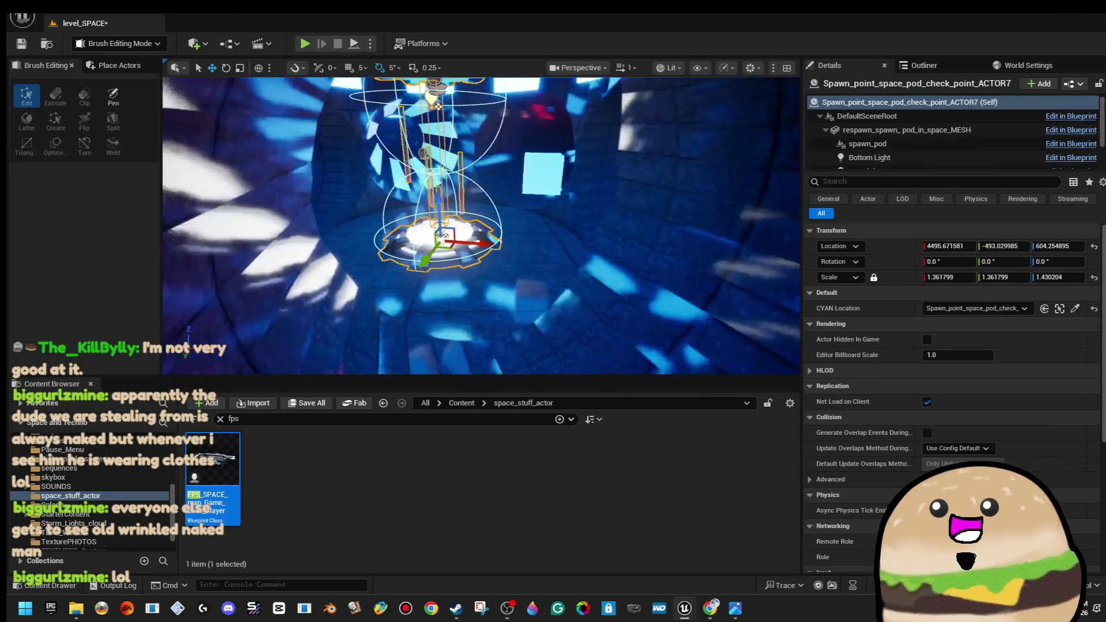
Play the level from a spot inside the spawn area, then stop the session
{"action": "right_click", "coordinate": [452, 354]}
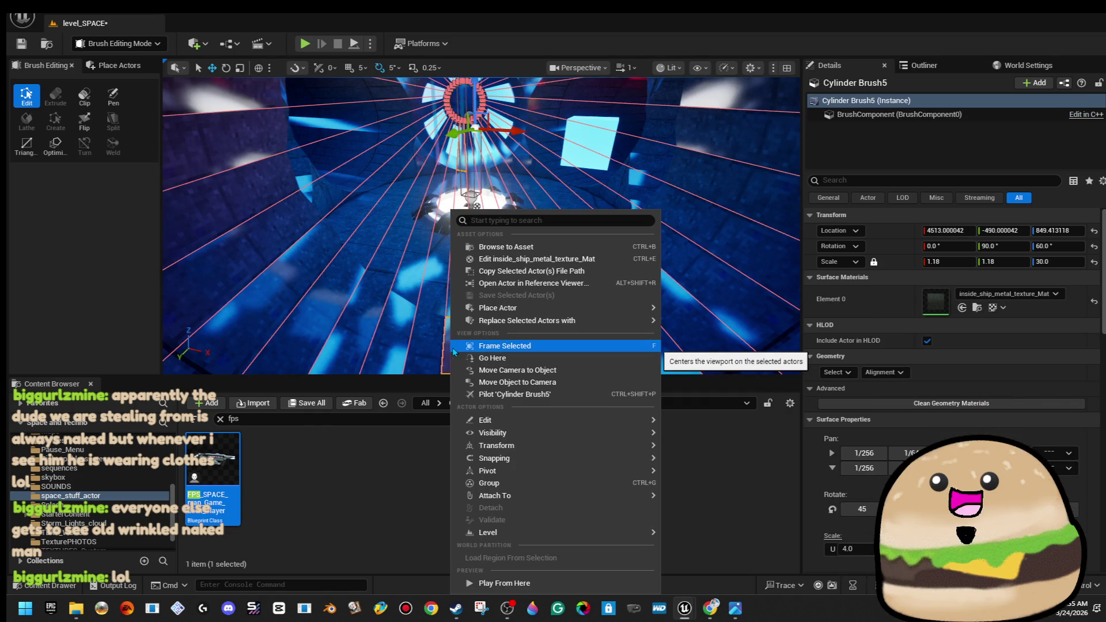
{"action": "left_click", "coordinate": [547, 585]}
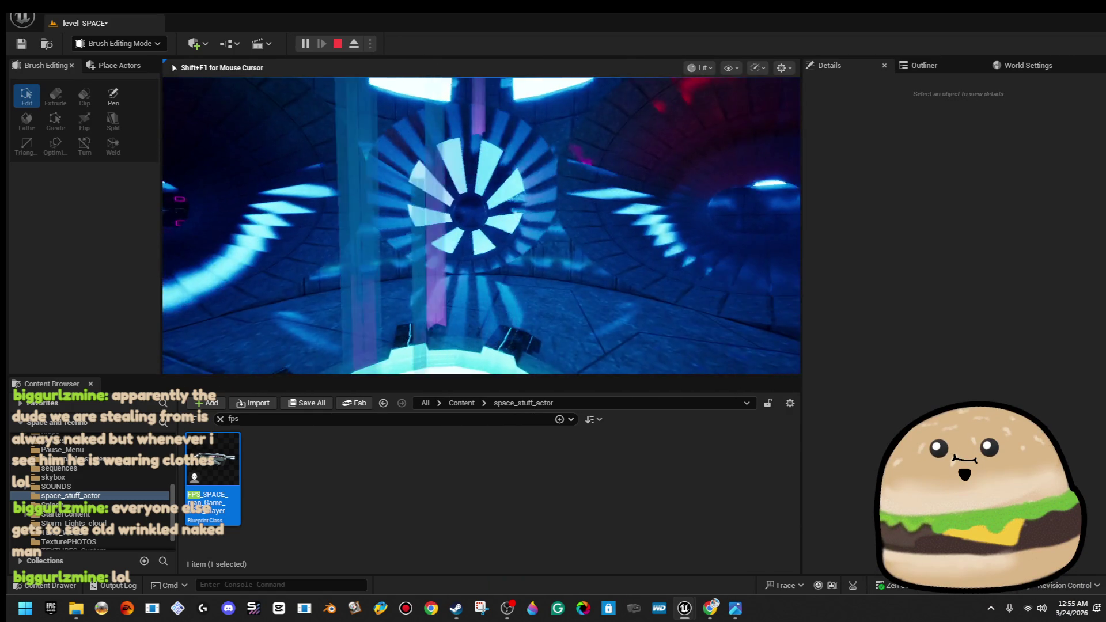
{"action": "key", "text": "Escape"}
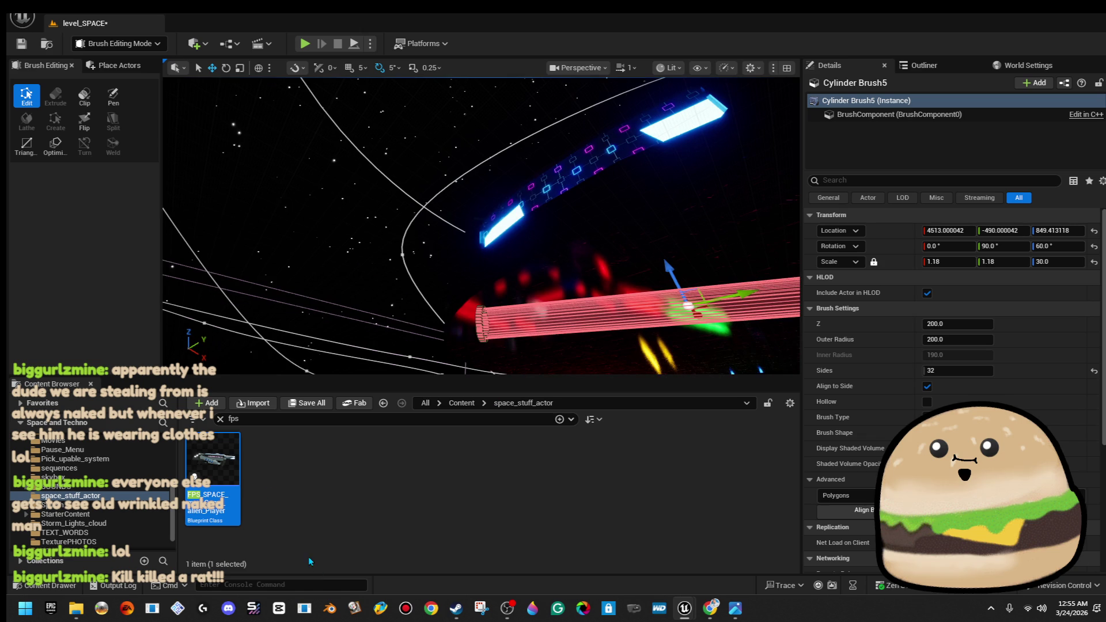
Search the Content Browser for 'tele', which returns no results
{"action": "key", "text": "ctrl+f"}
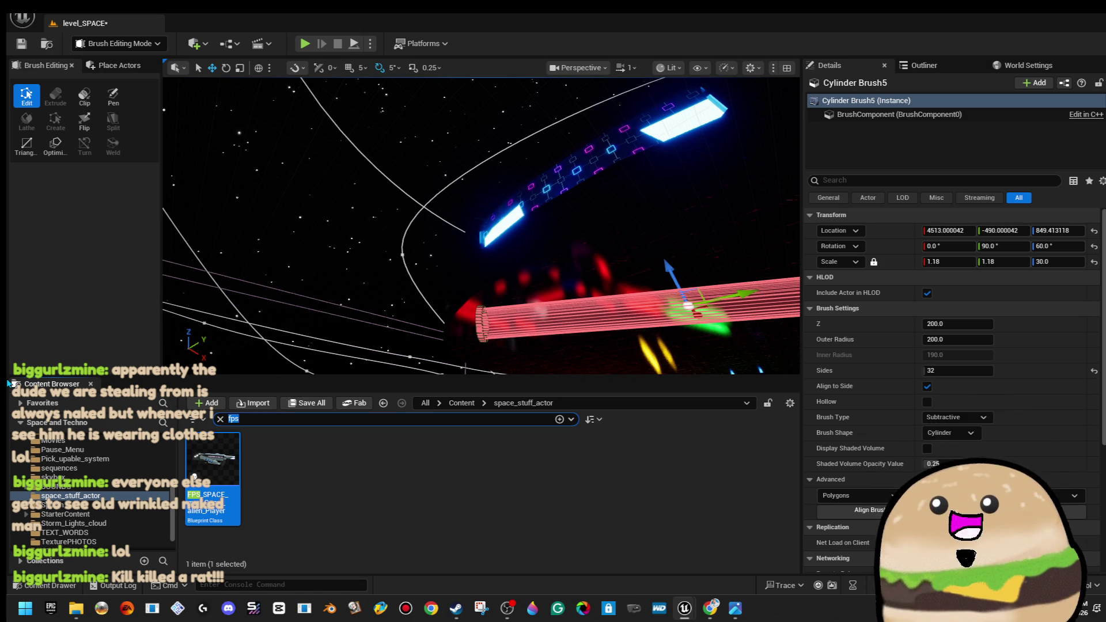
{"action": "type", "text": "spa"}
{"action": "key", "text": "BackSpace"}
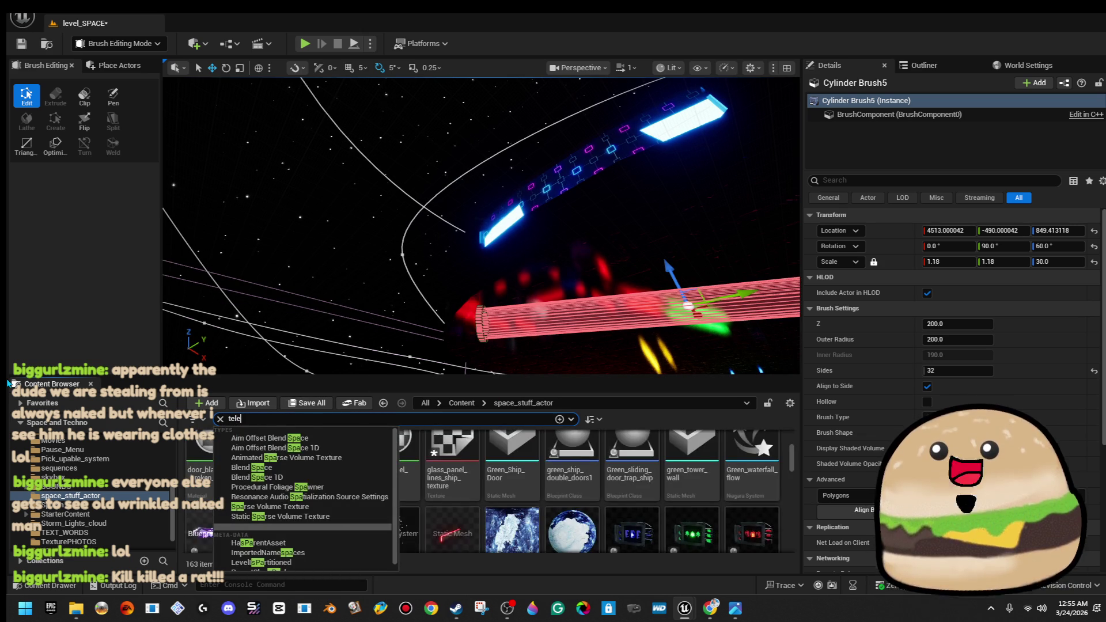
{"action": "type", "text": "tele"}
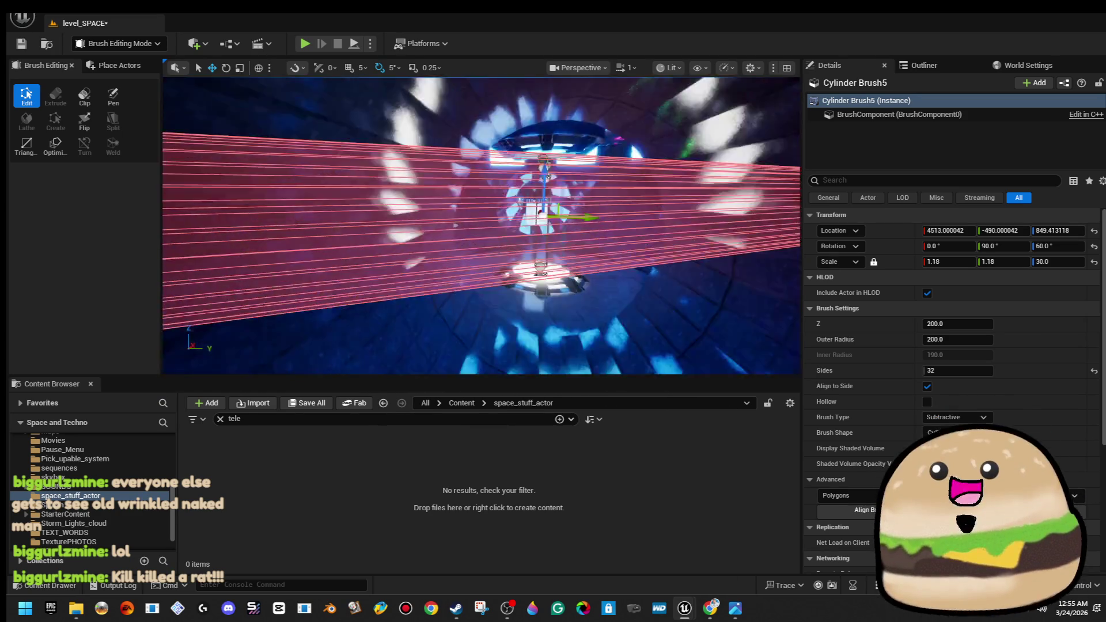
{"action": "right_click", "coordinate": [486, 298]}
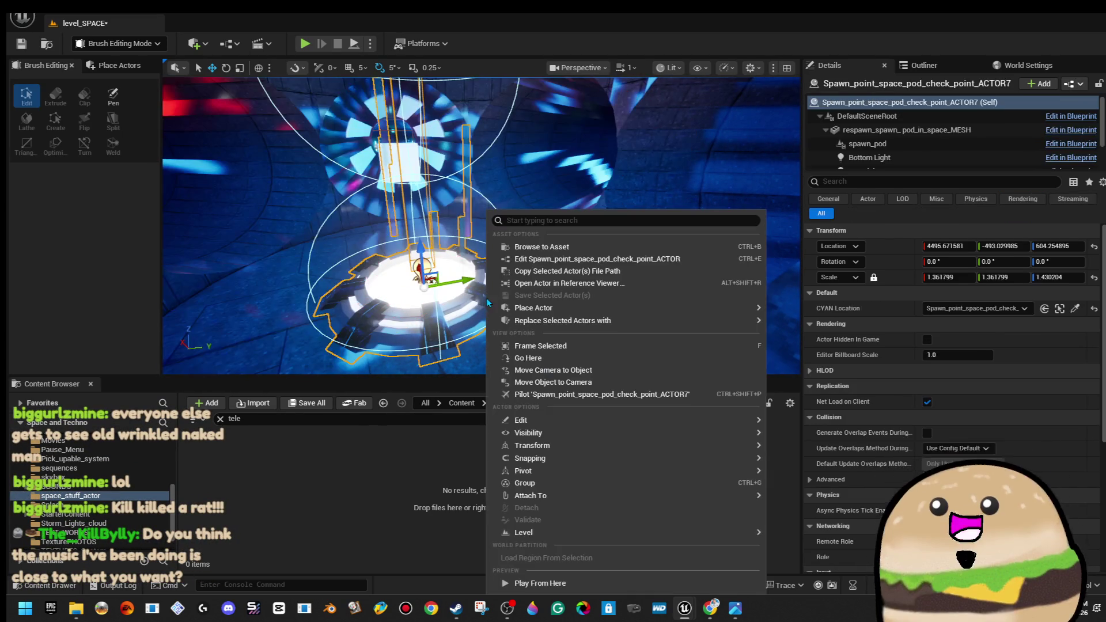
Delete the CYAN Location and world-location nodes and the CYAN location variable, then compile
{"action": "left_click", "coordinate": [570, 259]}
{"action": "scroll", "coordinate": [593, 310], "scroll_direction": "down", "scroll_amount": 12}
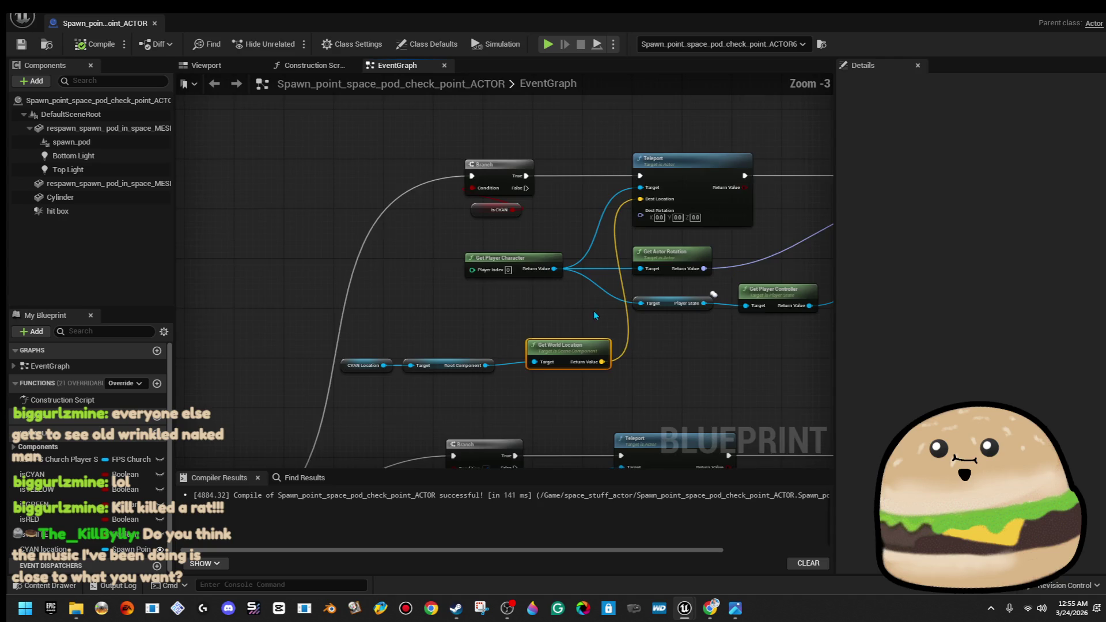
{"action": "scroll", "coordinate": [458, 295], "scroll_direction": "up", "scroll_amount": 8}
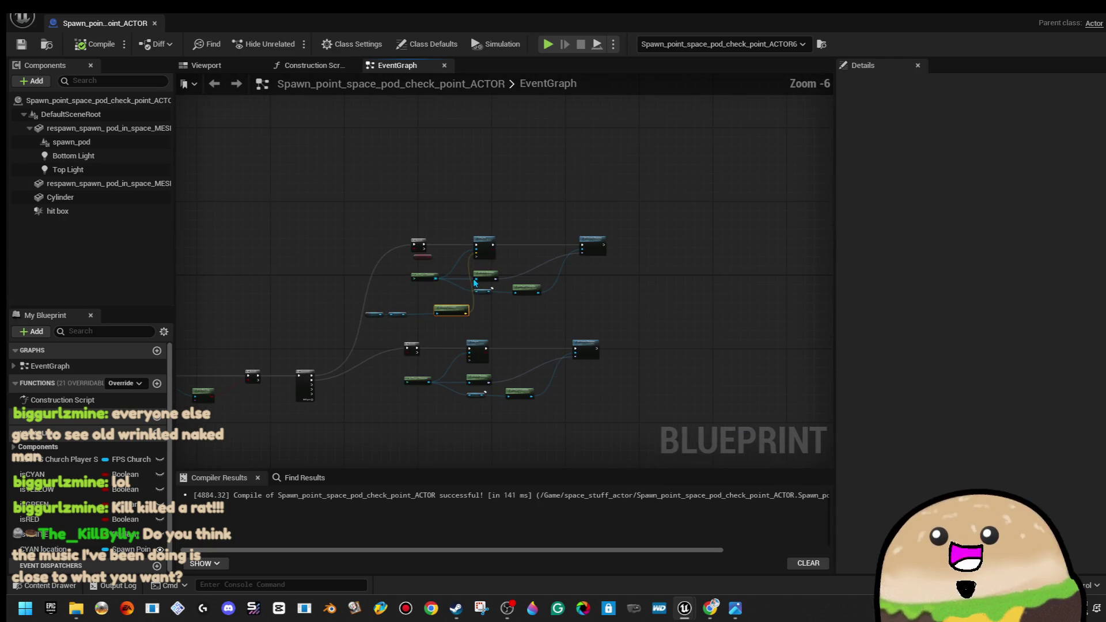
{"action": "scroll", "coordinate": [472, 269], "scroll_direction": "down", "scroll_amount": 4}
{"action": "scroll", "coordinate": [472, 269], "scroll_direction": "up", "scroll_amount": 4}
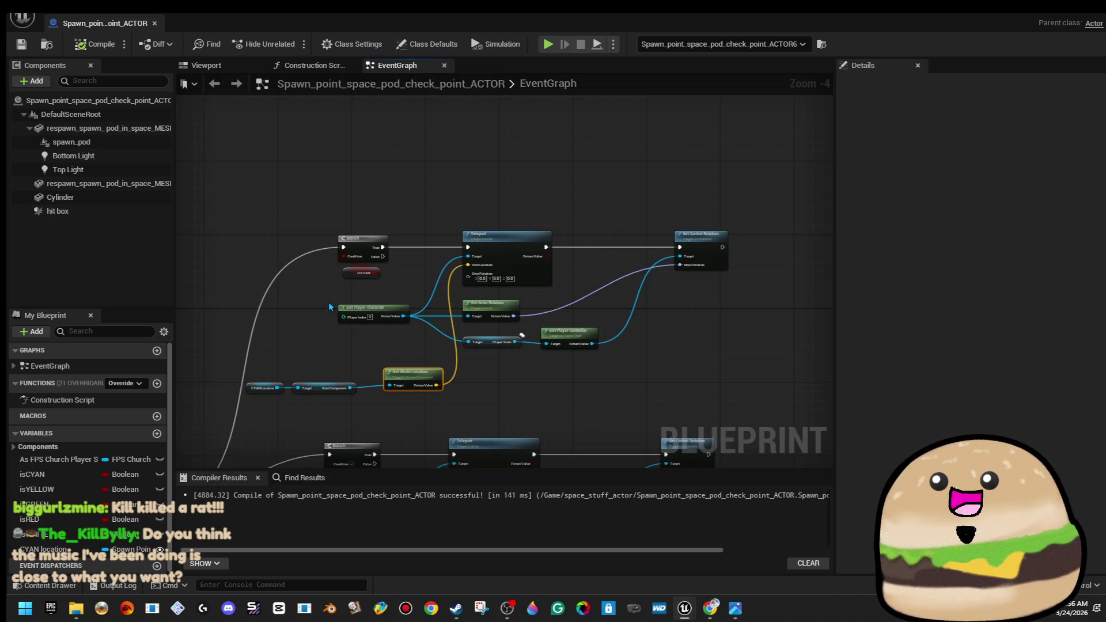
{"action": "scroll", "coordinate": [312, 343], "scroll_direction": "up", "scroll_amount": 2}
{"action": "mouse_move", "coordinate": [210, 383]}
{"action": "left_mouse_down"}
{"action": "mouse_move", "coordinate": [505, 448]}
{"action": "mouse_move", "coordinate": [496, 447]}
{"action": "left_mouse_up"}
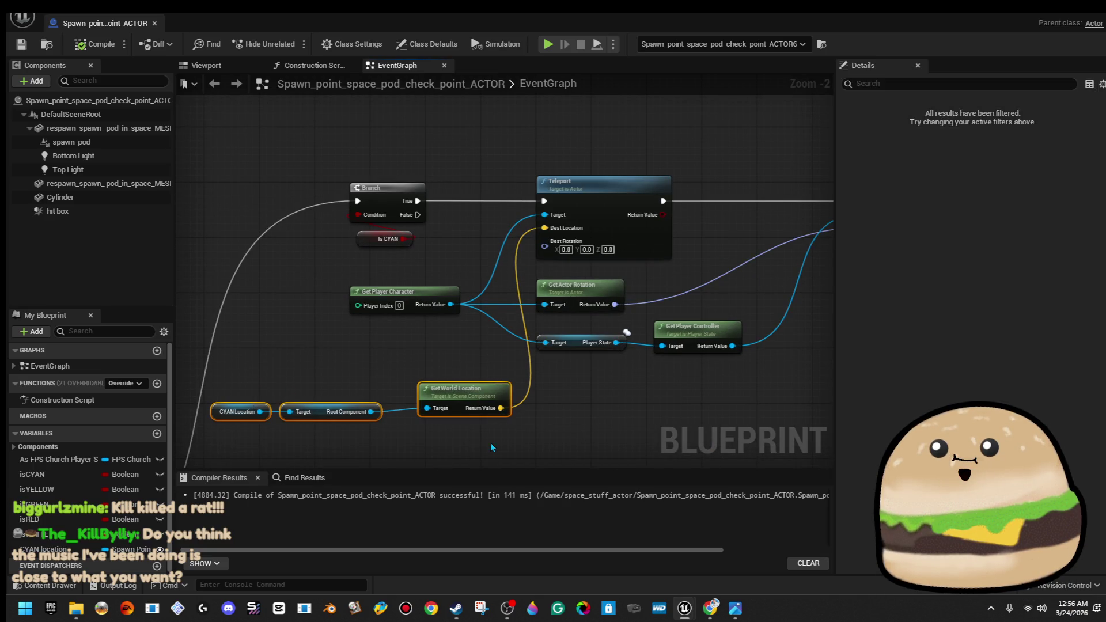
{"action": "key", "text": "Delete"}
{"action": "left_click", "coordinate": [43, 549]}
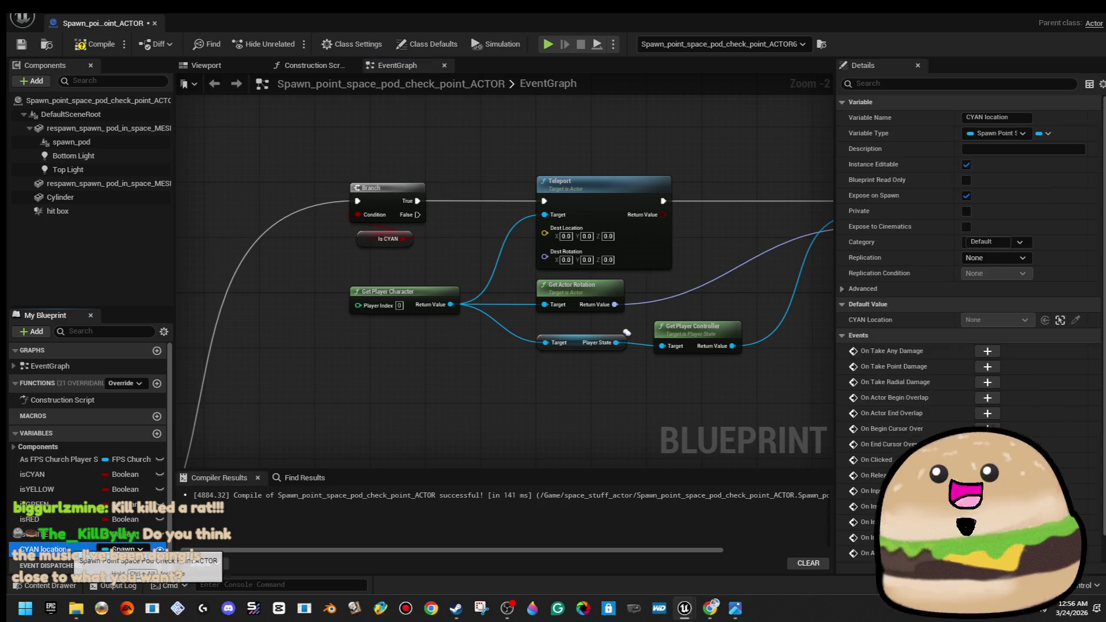
{"action": "key", "text": "Delete"}
{"action": "left_click", "coordinate": [76, 49]}
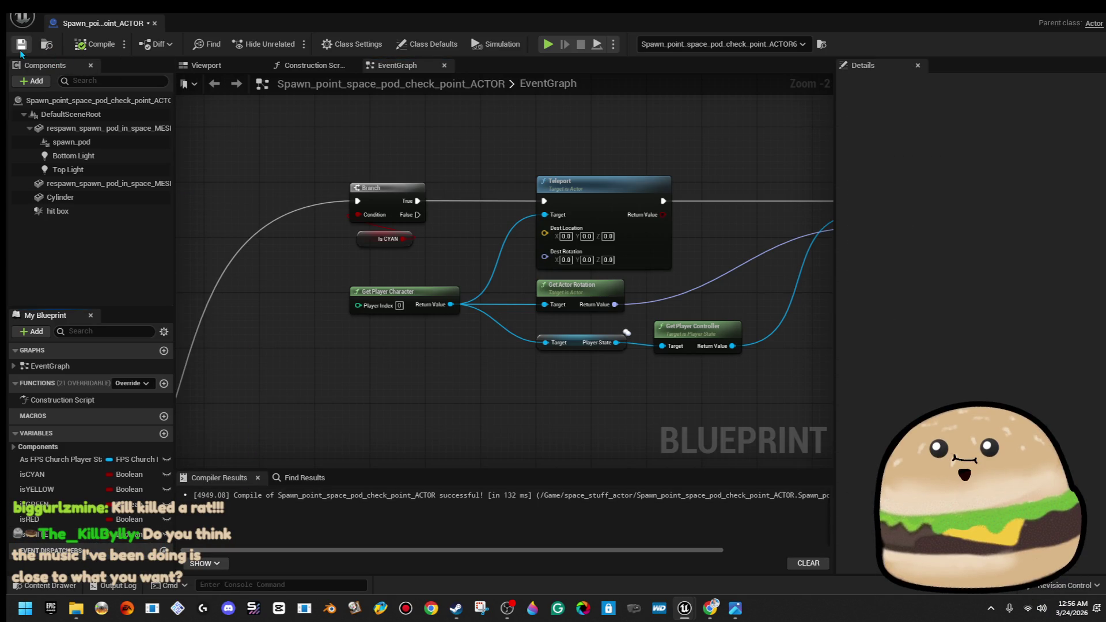
Move the Is CYAN node lower-left, recompile, and close the Blueprint editor
{"action": "scroll", "coordinate": [676, 368], "scroll_direction": "up", "scroll_amount": 2}
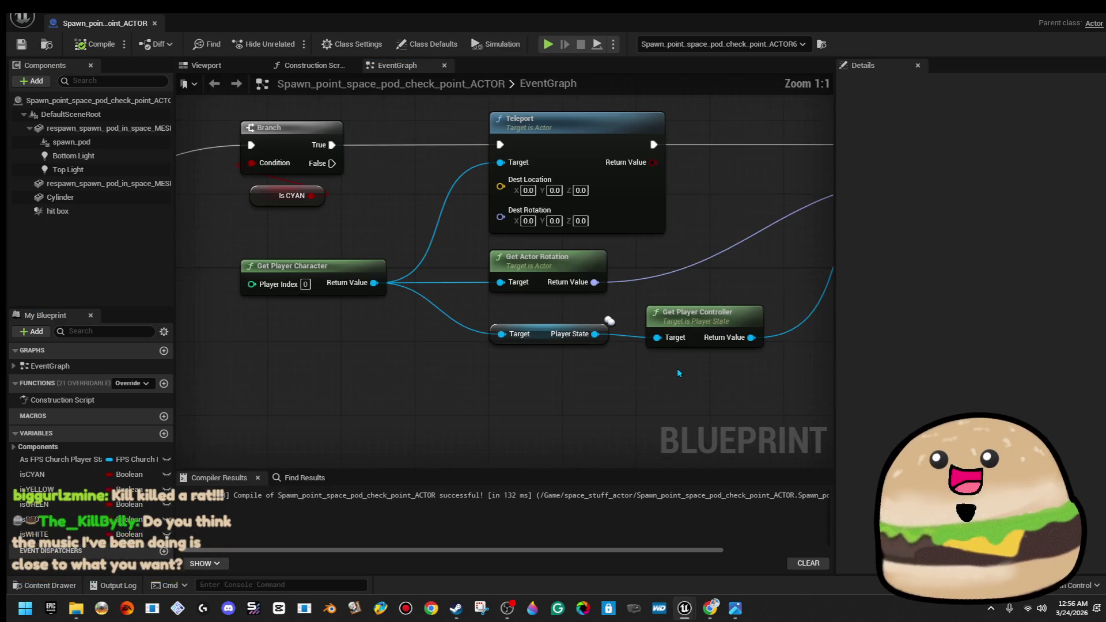
{"action": "mouse_move", "coordinate": [506, 334]}
{"action": "left_mouse_down"}
{"action": "mouse_move", "coordinate": [222, 377]}
{"action": "mouse_move", "coordinate": [225, 367]}
{"action": "left_mouse_up"}
{"action": "left_click_drag", "start_coordinate": [569, 316], "coordinate": [808, 309]}
{"action": "left_click_drag", "start_coordinate": [573, 276], "coordinate": [660, 275]}
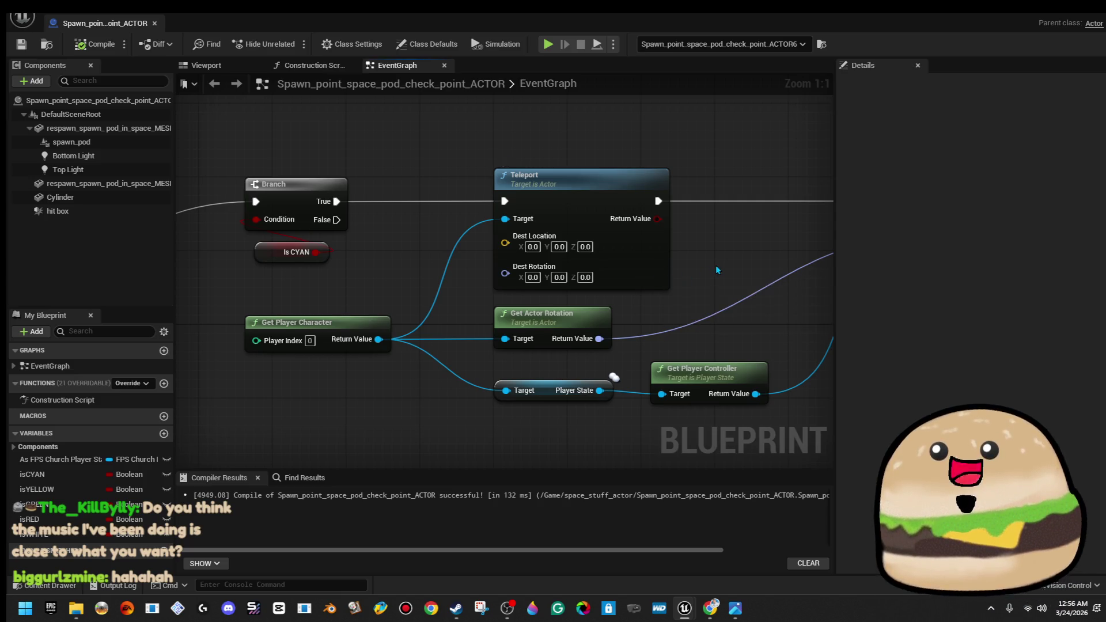
{"action": "scroll", "coordinate": [657, 288], "scroll_direction": "down", "scroll_amount": 5}
{"action": "scroll", "coordinate": [653, 298], "scroll_direction": "down", "scroll_amount": 3}
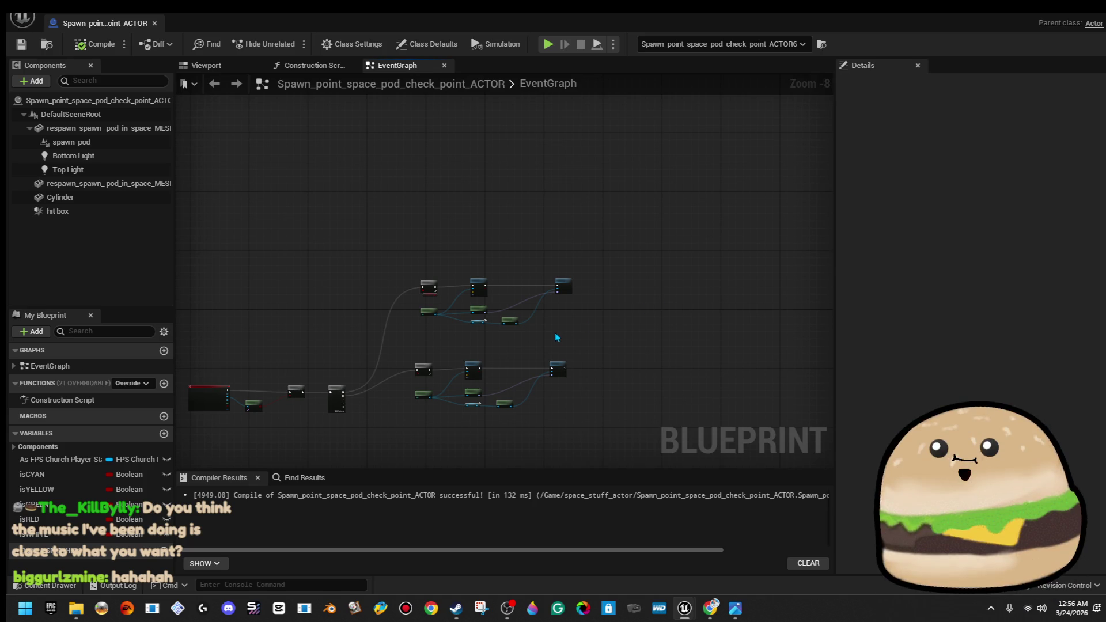
{"action": "scroll", "coordinate": [447, 294], "scroll_direction": "up", "scroll_amount": 5}
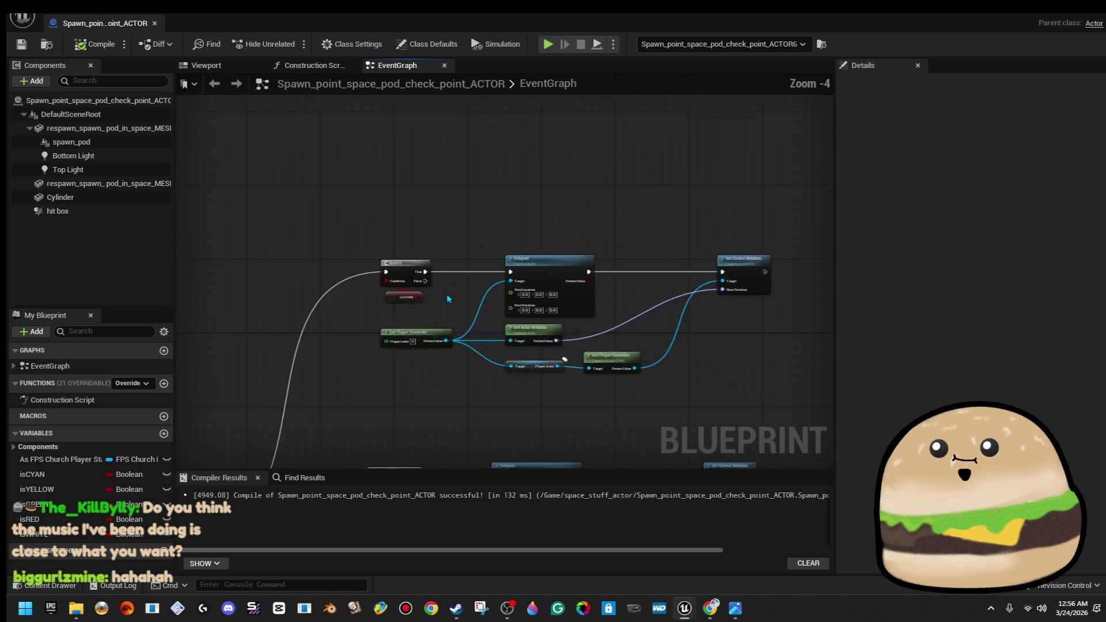
{"action": "left_click_drag", "start_coordinate": [383, 299], "coordinate": [346, 312]}
{"action": "left_click", "coordinate": [257, 133]}
{"action": "left_click", "coordinate": [105, 49]}
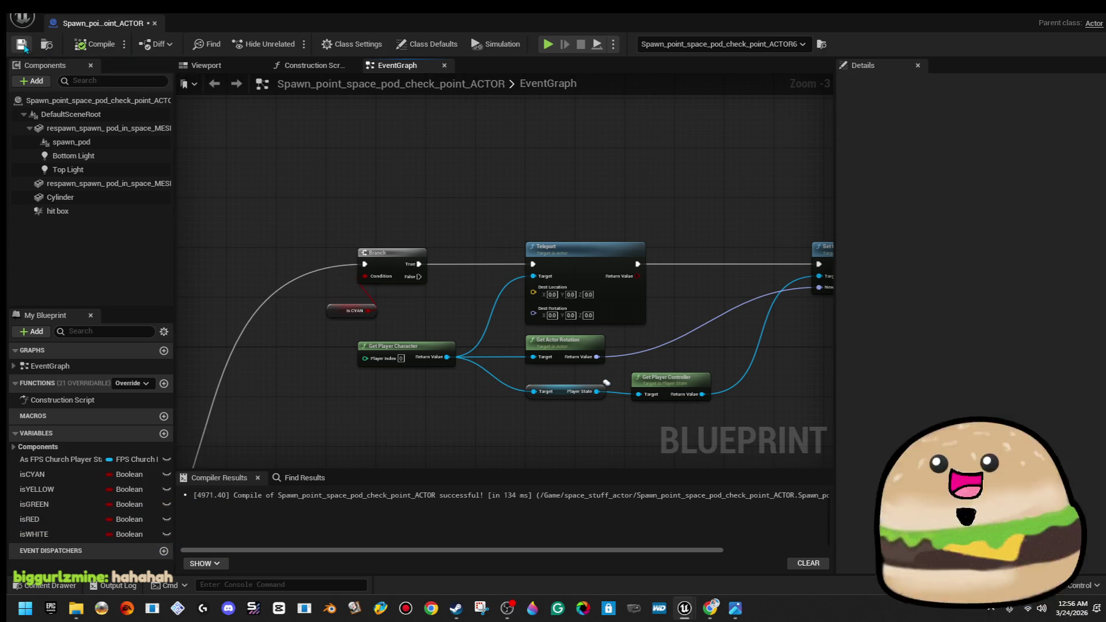
{"action": "left_click", "coordinate": [154, 24]}
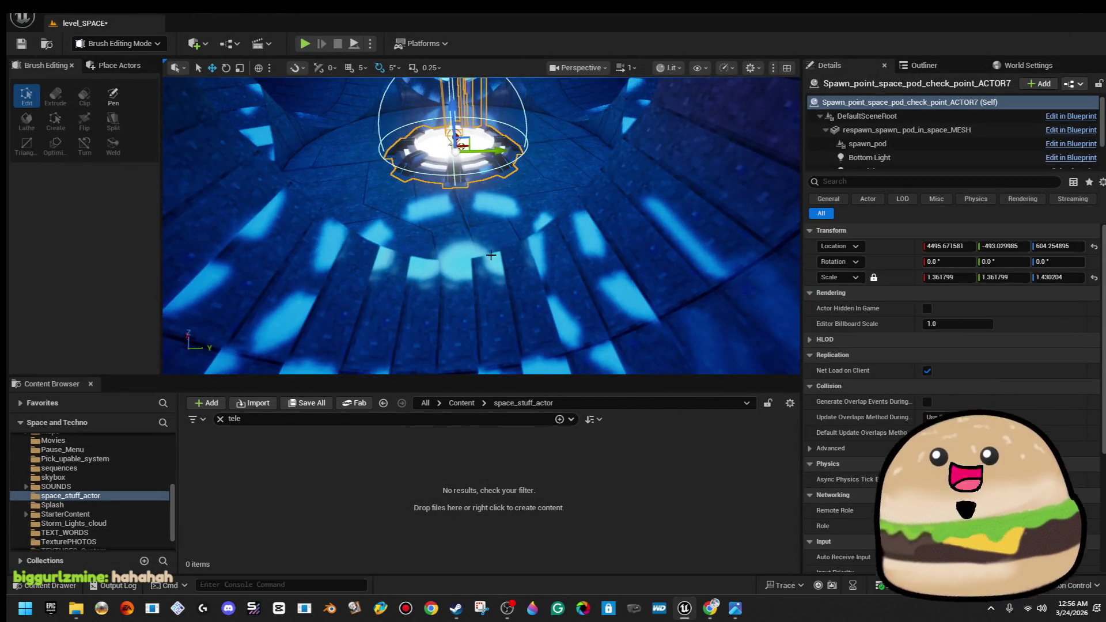
Play-test the level full-screen from this spot, then stop the session
{"action": "right_click", "coordinate": [476, 211]}
{"action": "left_click", "coordinate": [527, 583]}
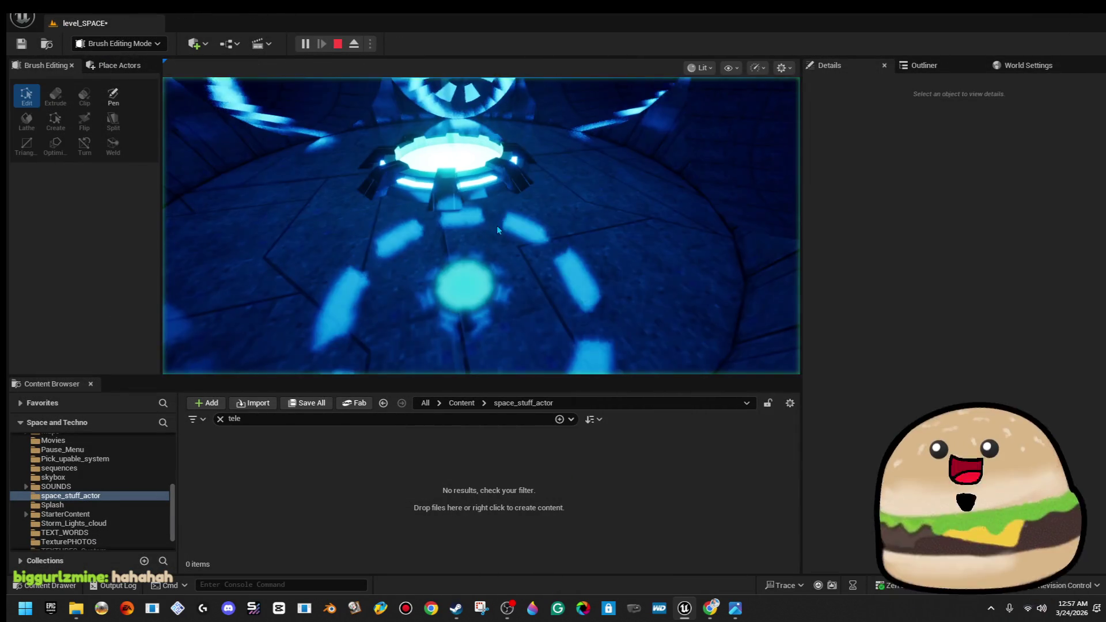
{"action": "key", "text": "F11"}
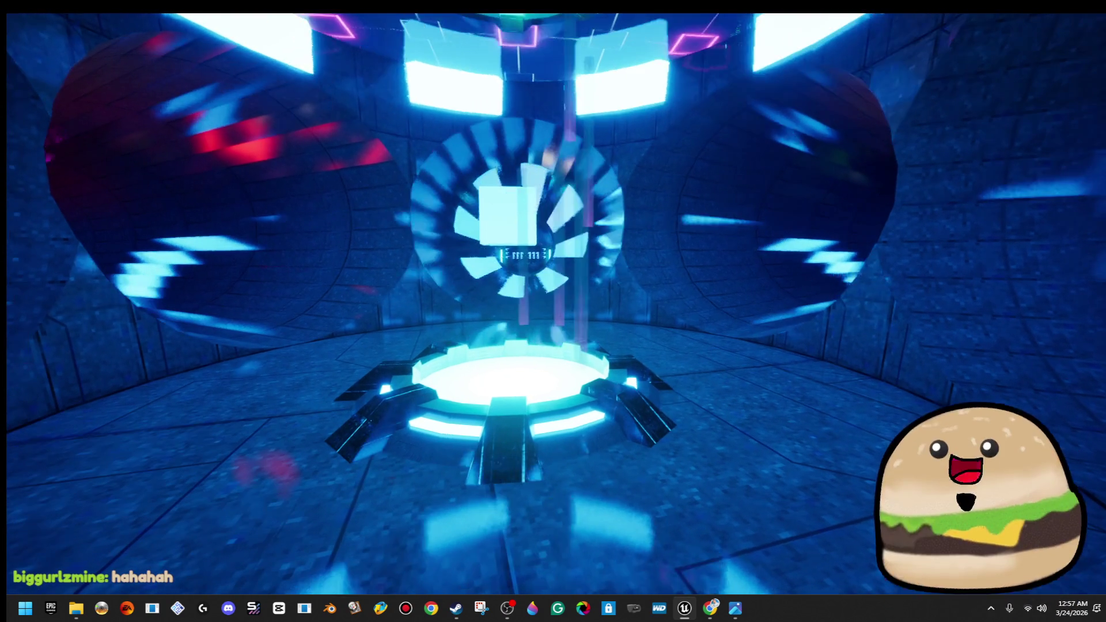
{"action": "key", "text": "Escape"}
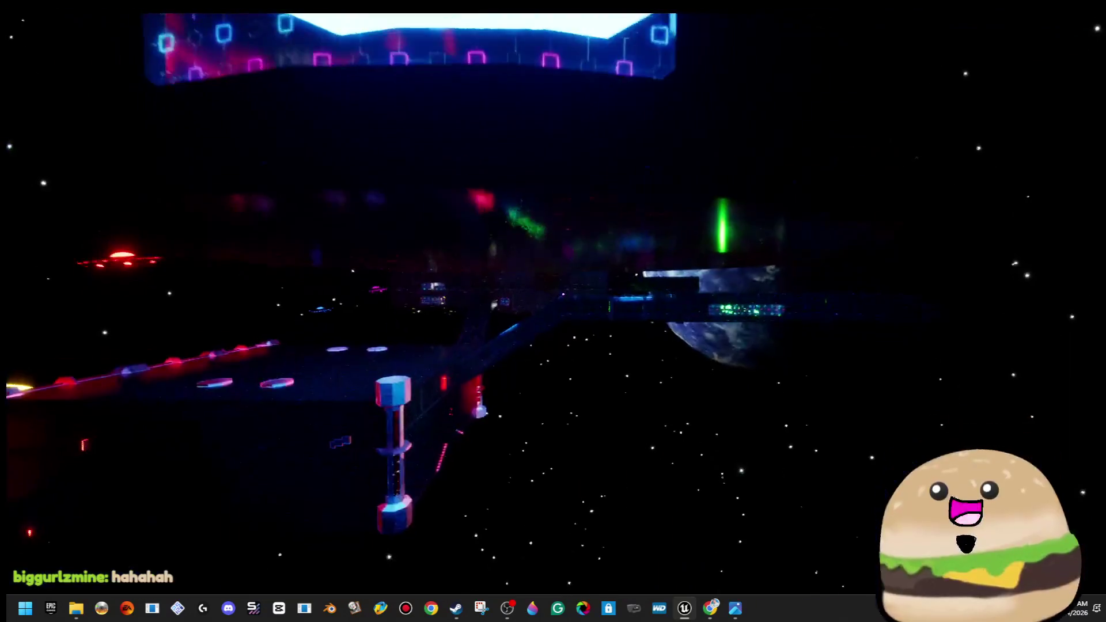
Frame the red cylinder and reopen the checkpoint Blueprint through the spawn-pad light's Edit in Blueprint
{"action": "key", "text": "f"}
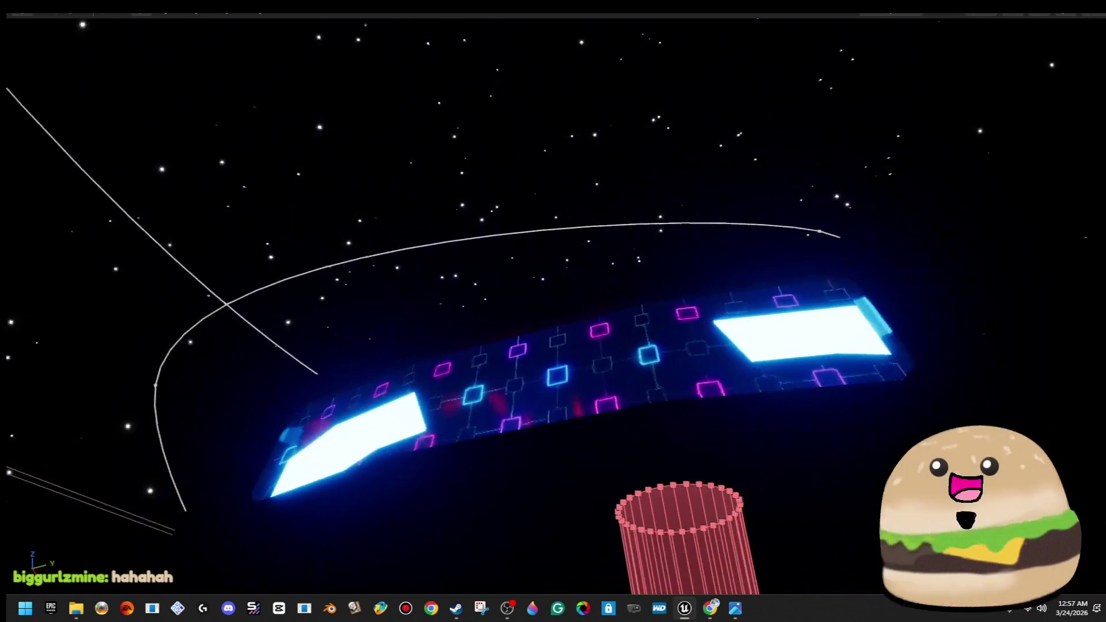
{"action": "scroll", "coordinate": [553, 311], "scroll_direction": "up", "scroll_amount": 10}
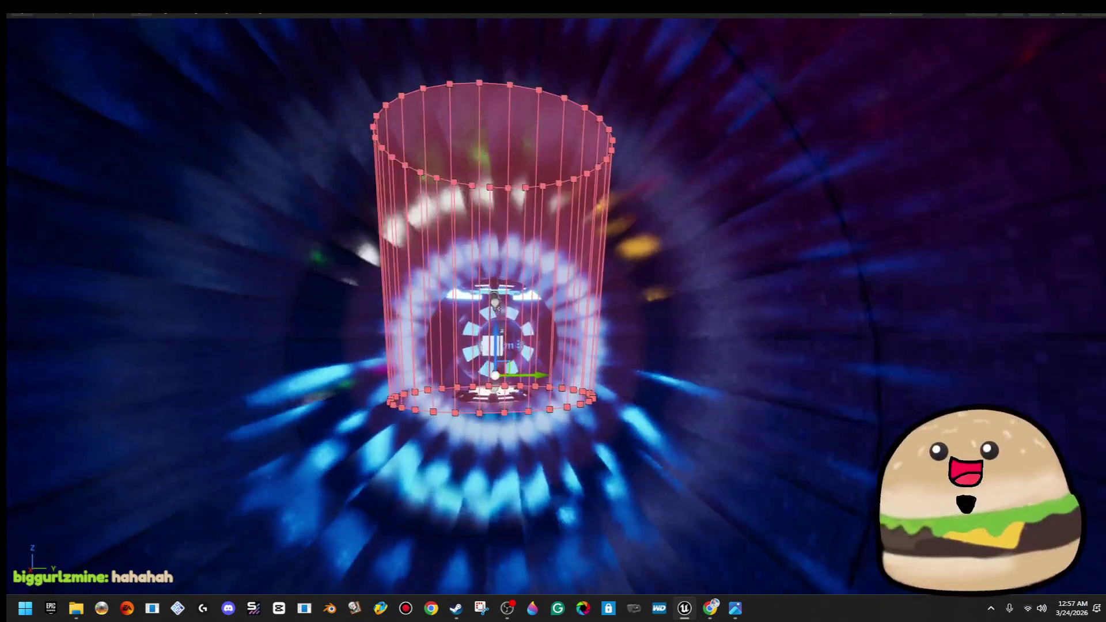
{"action": "scroll", "coordinate": [590, 275], "scroll_direction": "up", "scroll_amount": 5}
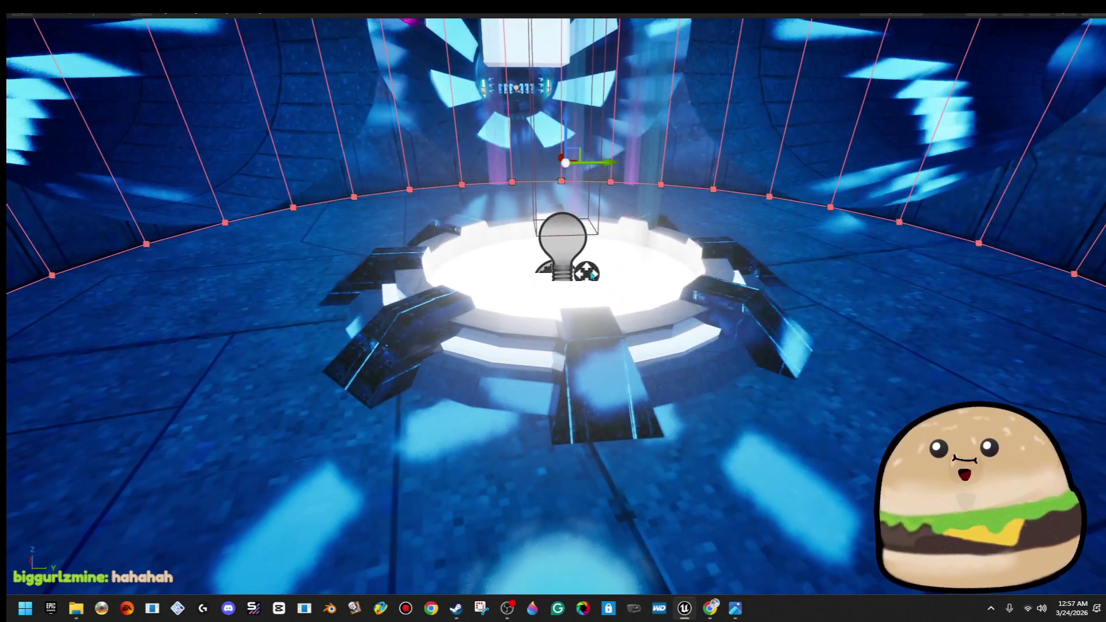
{"action": "right_click", "coordinate": [590, 276]}
{"action": "left_click", "coordinate": [634, 185]}
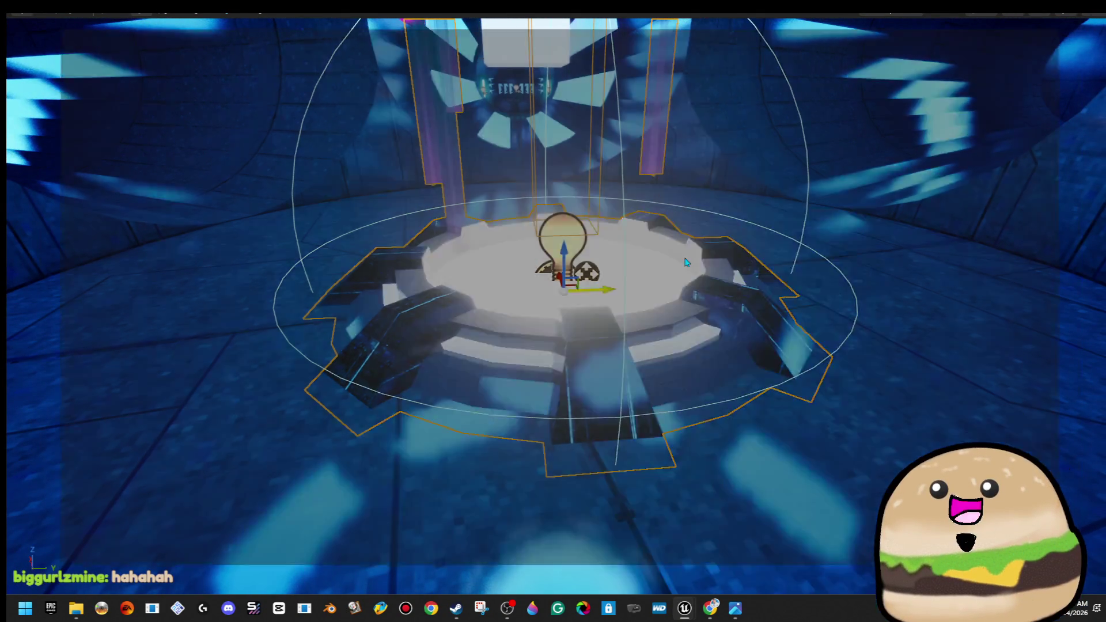
{"action": "scroll", "coordinate": [226, 291], "scroll_direction": "down", "scroll_amount": 4}
{"action": "scroll", "coordinate": [380, 345], "scroll_direction": "up", "scroll_amount": 3}
{"action": "mouse_move", "coordinate": [381, 358]}
{"action": "left_mouse_down"}
{"action": "mouse_move", "coordinate": [391, 321]}
{"action": "mouse_move", "coordinate": [404, 332]}
{"action": "left_mouse_up"}
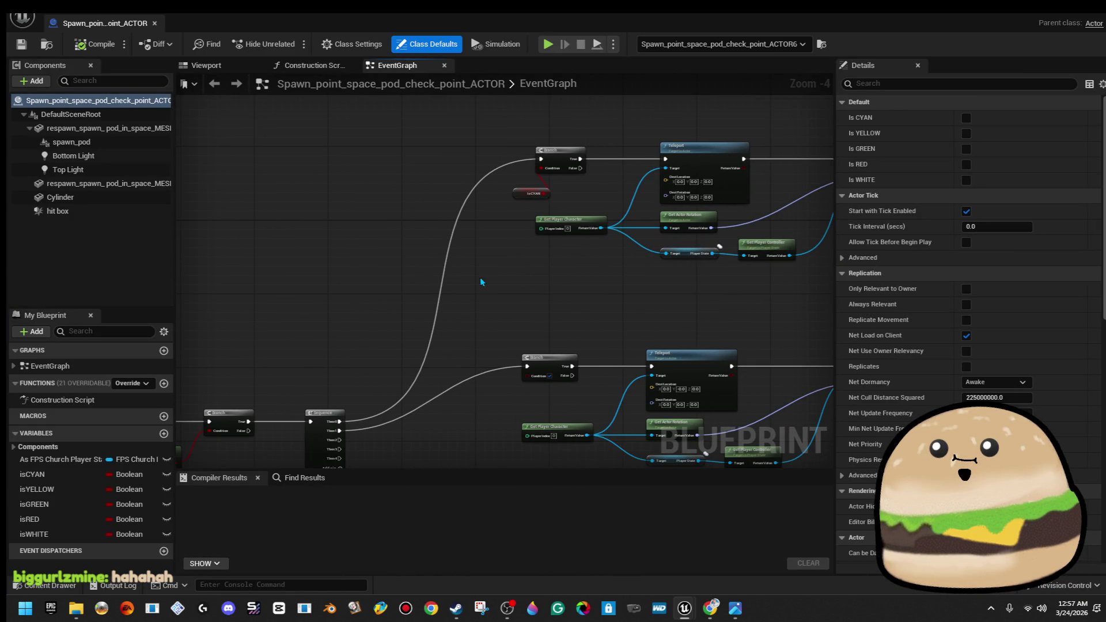
Review the colour-change Delay and Set Light Color chains and compile the Blueprint
{"action": "left_click_drag", "start_coordinate": [531, 235], "coordinate": [754, 188]}
{"action": "left_click_drag", "start_coordinate": [472, 230], "coordinate": [837, 245]}
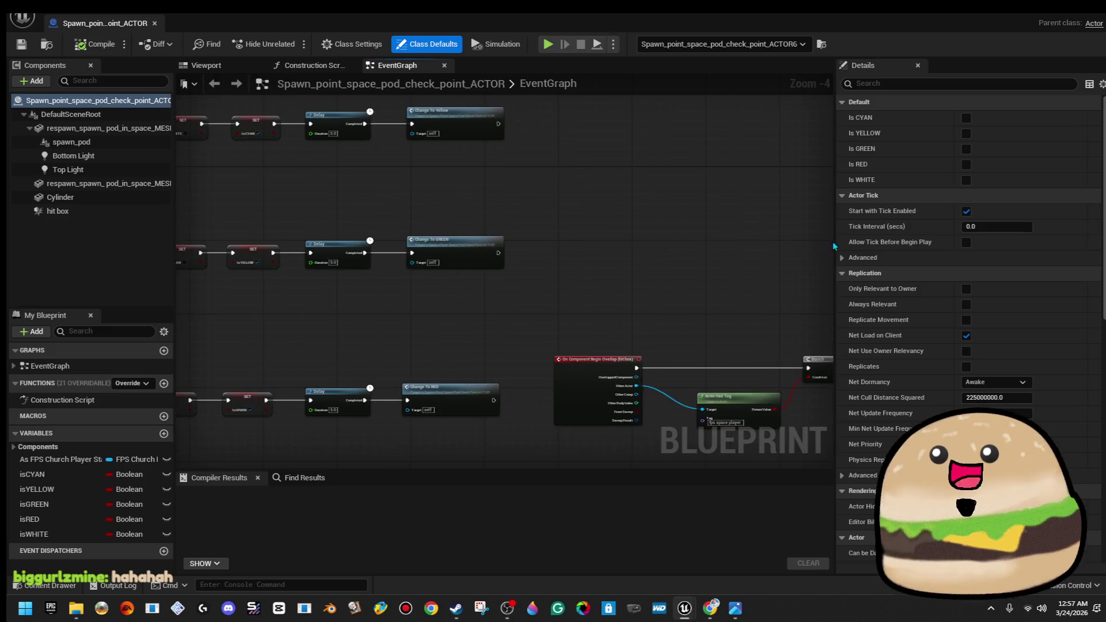
{"action": "scroll", "coordinate": [481, 291], "scroll_direction": "up", "scroll_amount": 3}
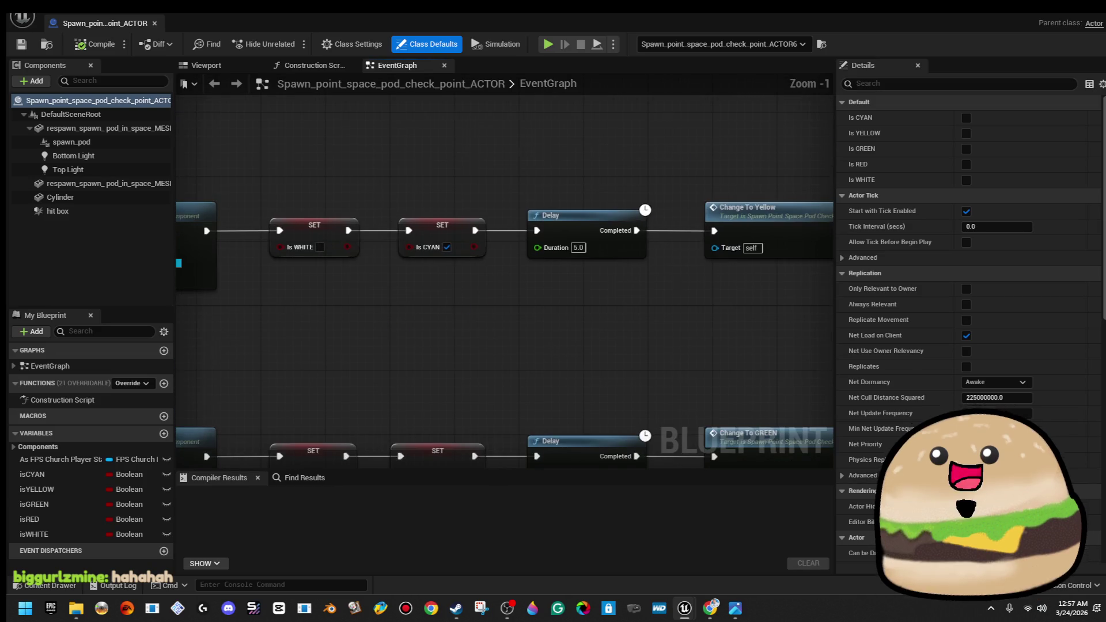
{"action": "scroll", "coordinate": [542, 228], "scroll_direction": "down", "scroll_amount": 2}
{"action": "mouse_move", "coordinate": [532, 232]}
{"action": "left_mouse_down"}
{"action": "mouse_move", "coordinate": [758, 224]}
{"action": "mouse_move", "coordinate": [585, 213]}
{"action": "mouse_move", "coordinate": [363, 222]}
{"action": "left_mouse_up"}
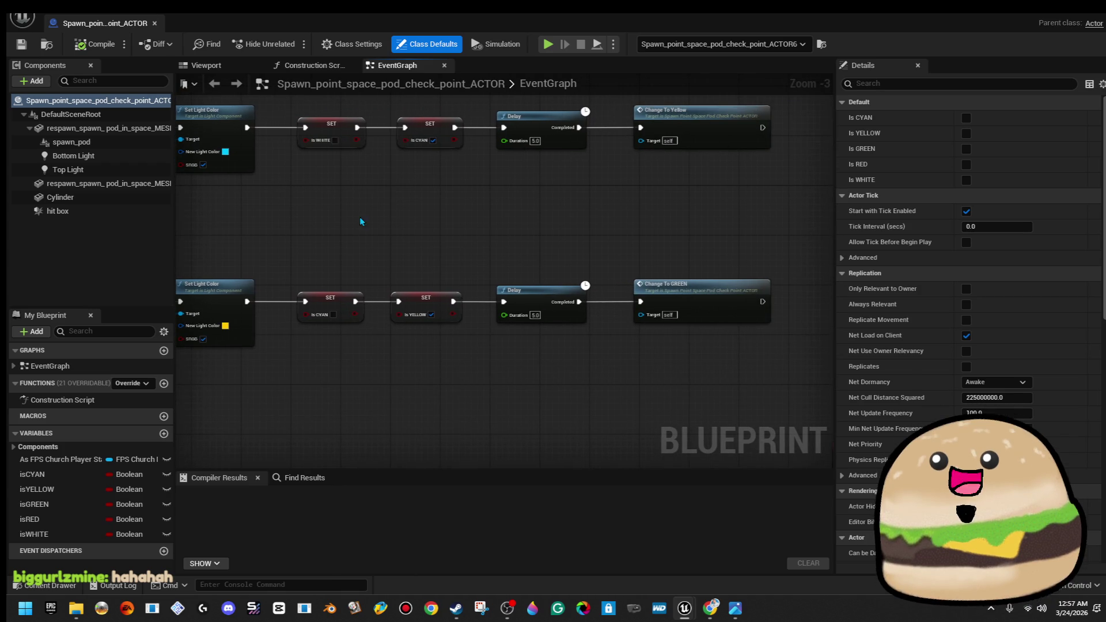
{"action": "left_click", "coordinate": [98, 49]}
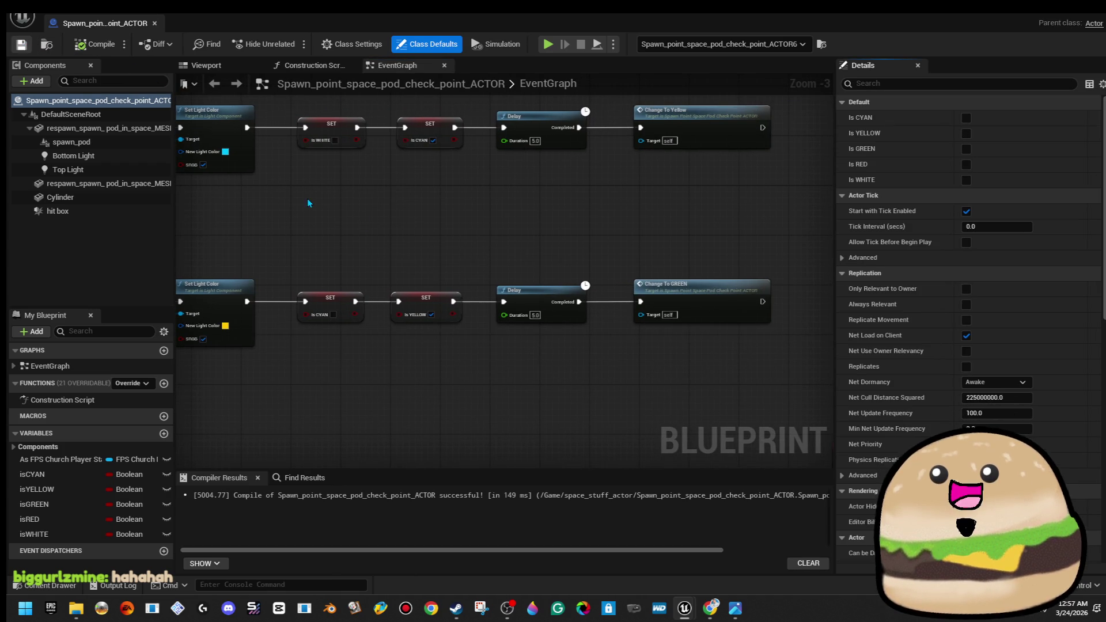
Inspect the overlap event, Teleport and player controller nodes
{"action": "left_click_drag", "start_coordinate": [261, 183], "coordinate": [674, 230]}
{"action": "scroll", "coordinate": [674, 230], "scroll_direction": "down", "scroll_amount": 3}
{"action": "scroll", "coordinate": [637, 306], "scroll_direction": "up", "scroll_amount": 3}
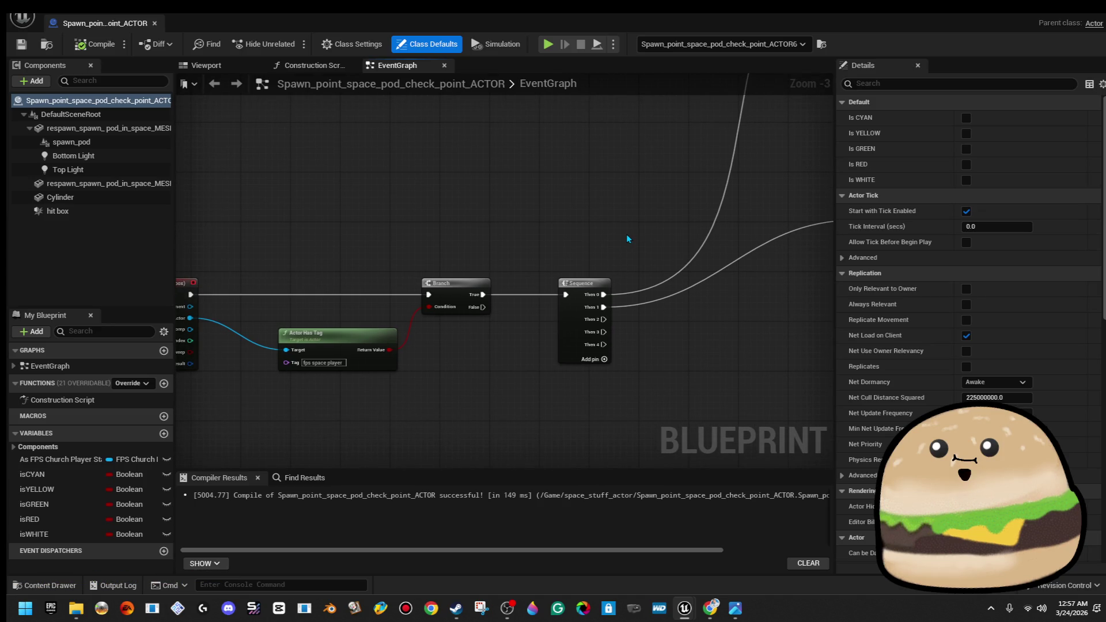
{"action": "mouse_move", "coordinate": [626, 233]}
{"action": "left_mouse_down"}
{"action": "mouse_move", "coordinate": [553, 265]}
{"action": "mouse_move", "coordinate": [374, 305]}
{"action": "mouse_move", "coordinate": [340, 171]}
{"action": "mouse_move", "coordinate": [270, 167]}
{"action": "left_mouse_up"}
{"action": "mouse_move", "coordinate": [727, 326]}
{"action": "left_mouse_down"}
{"action": "mouse_move", "coordinate": [618, 305]}
{"action": "mouse_move", "coordinate": [478, 309]}
{"action": "mouse_move", "coordinate": [376, 266]}
{"action": "mouse_move", "coordinate": [351, 271]}
{"action": "mouse_move", "coordinate": [511, 283]}
{"action": "mouse_move", "coordinate": [657, 231]}
{"action": "mouse_move", "coordinate": [617, 215]}
{"action": "mouse_move", "coordinate": [320, 291]}
{"action": "left_mouse_up"}
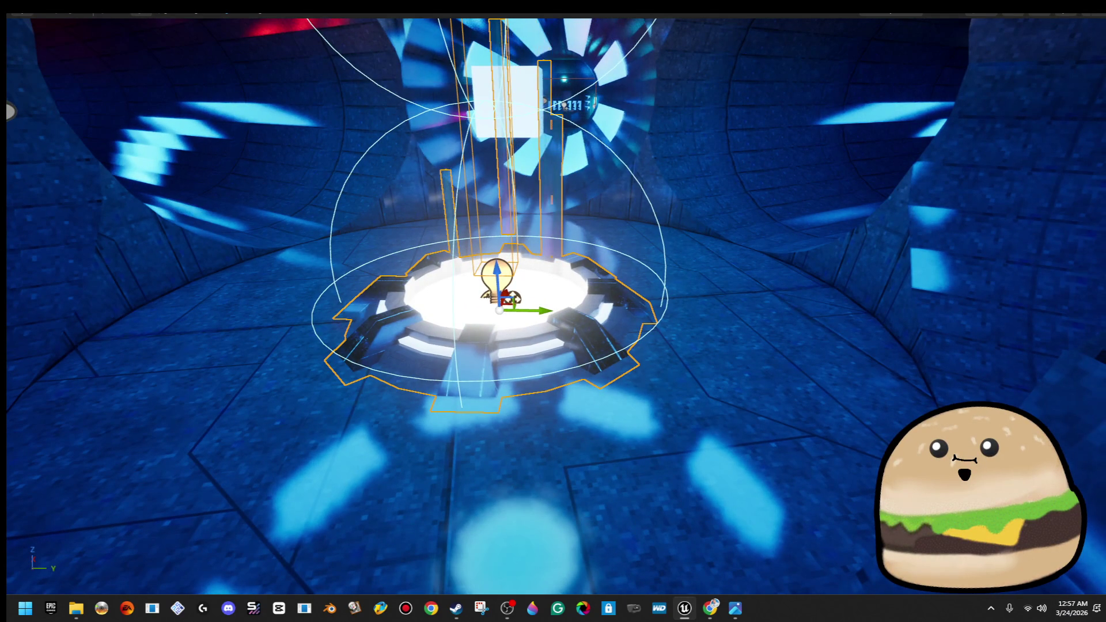
Play-test from the spawn pod, then reopen the Spawn_point_space_pod_check_point_ACTOR Blueprint
{"action": "right_click", "coordinate": [632, 500]}
{"action": "left_click", "coordinate": [701, 492]}
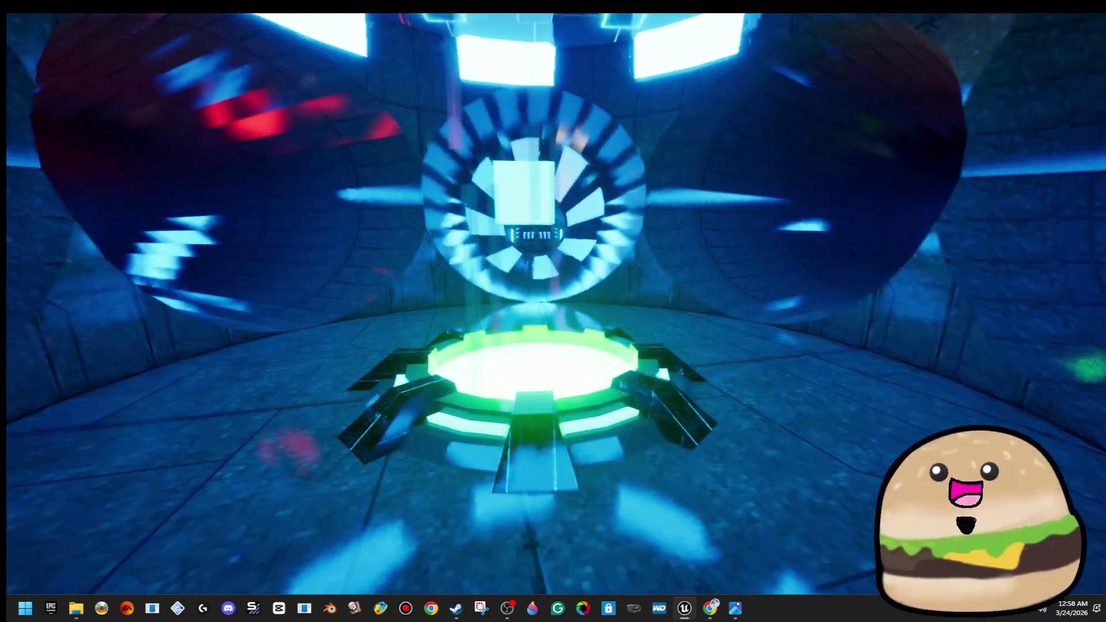
{"action": "key", "text": "Escape"}
{"action": "right_click", "coordinate": [570, 455]}
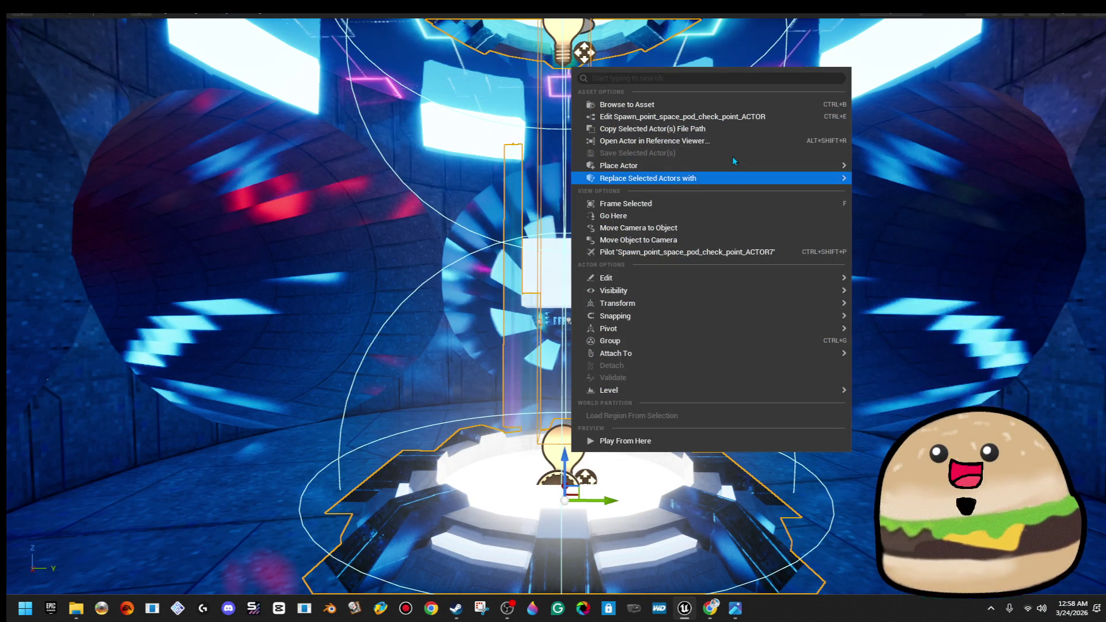
{"action": "left_click", "coordinate": [727, 117]}
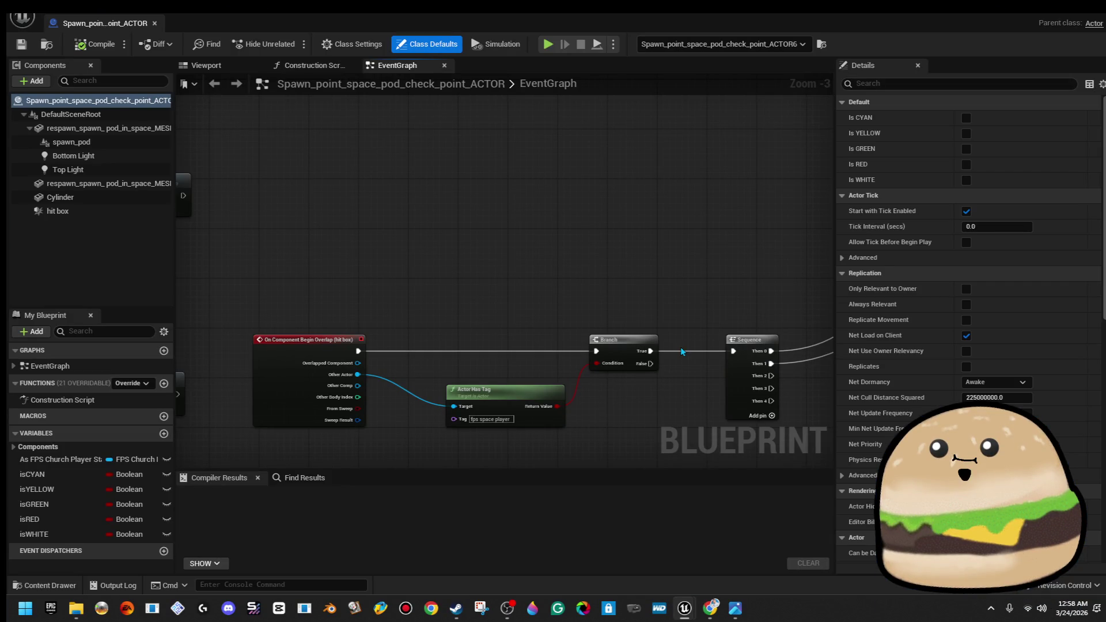
With the hit box component selected, add its Collision event On Component End Overlap
{"action": "scroll", "coordinate": [533, 237], "scroll_direction": "down", "scroll_amount": 2}
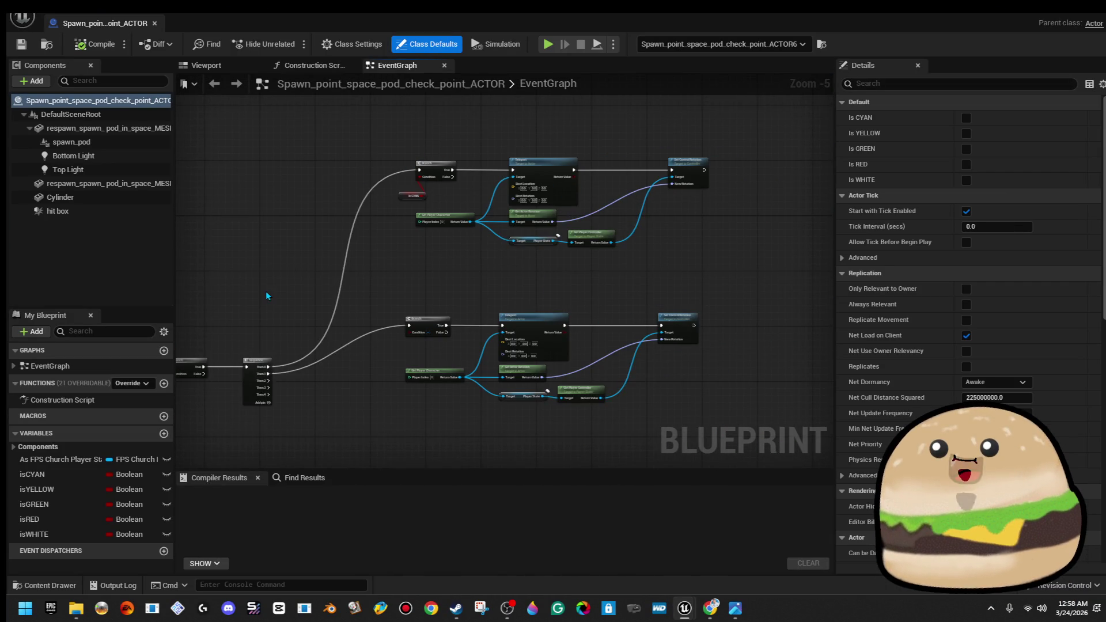
{"action": "left_click_drag", "start_coordinate": [266, 295], "coordinate": [660, 267]}
{"action": "left_click_drag", "start_coordinate": [398, 297], "coordinate": [772, 277]}
{"action": "mouse_move", "coordinate": [327, 251]}
{"action": "left_mouse_down"}
{"action": "mouse_move", "coordinate": [711, 297]}
{"action": "mouse_move", "coordinate": [489, 299]}
{"action": "left_mouse_up"}
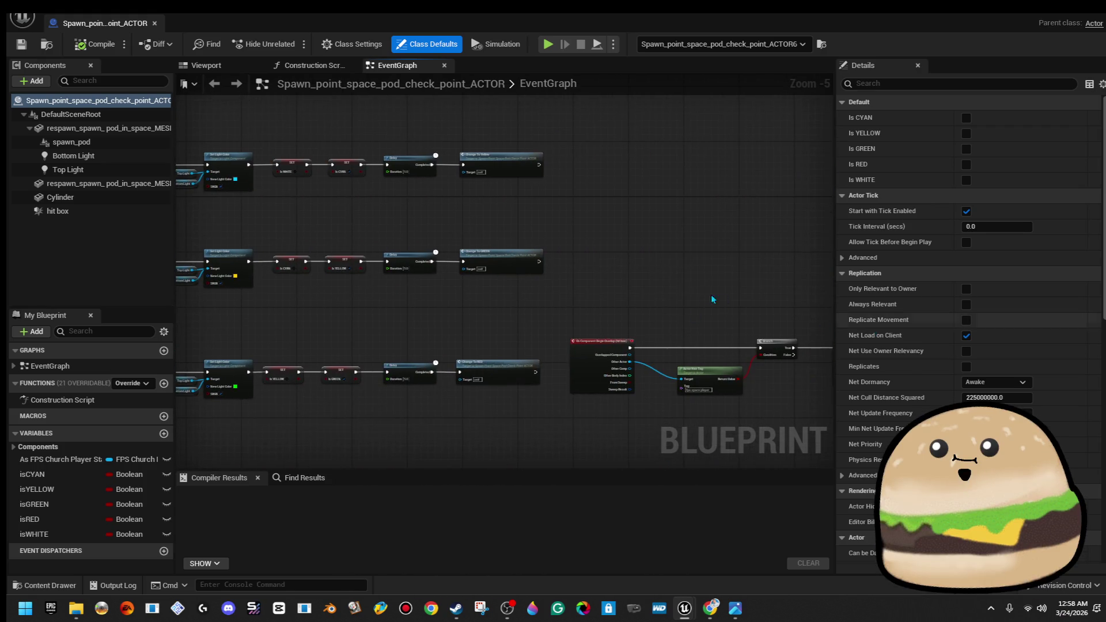
{"action": "scroll", "coordinate": [514, 218], "scroll_direction": "up", "scroll_amount": 1}
{"action": "left_click_drag", "start_coordinate": [514, 217], "coordinate": [486, 233]}
{"action": "scroll", "coordinate": [486, 233], "scroll_direction": "up", "scroll_amount": 1}
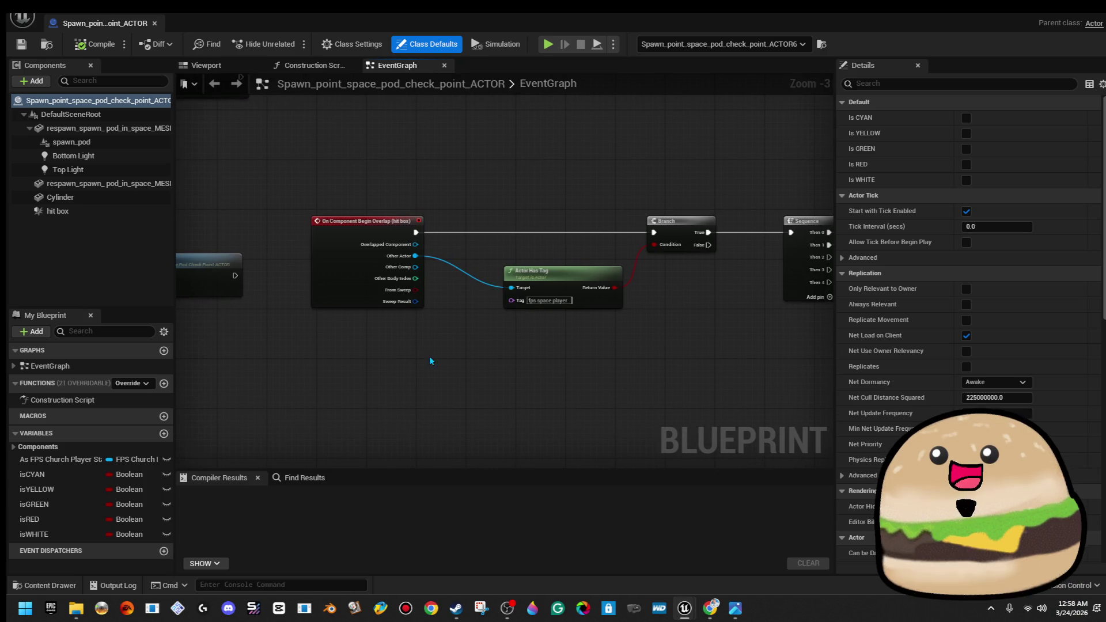
{"action": "left_click", "coordinate": [105, 211]}
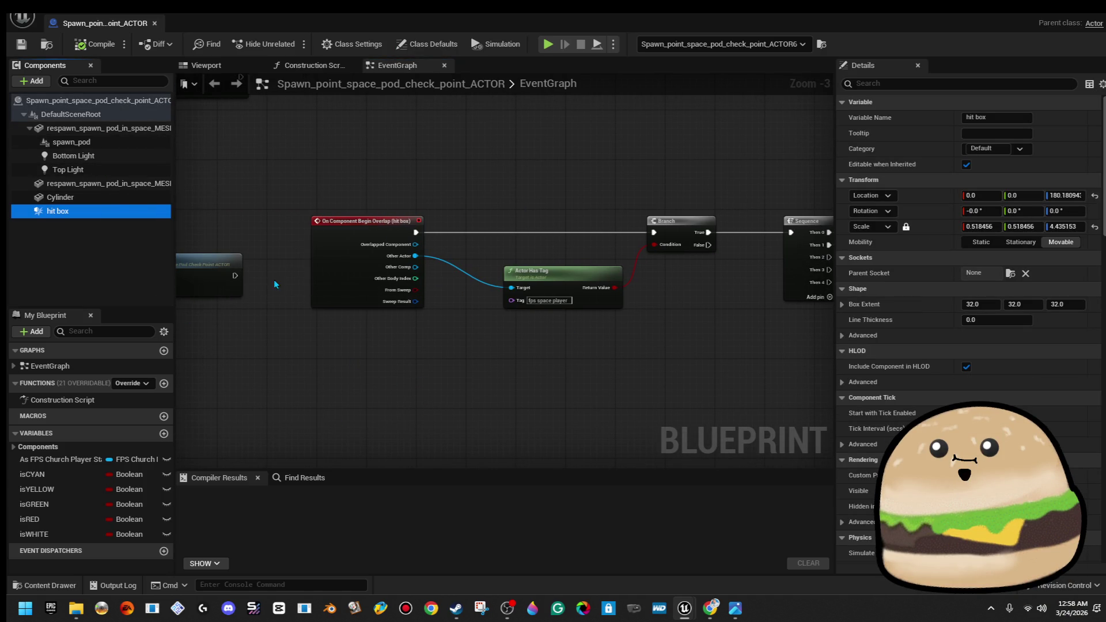
{"action": "left_click_drag", "start_coordinate": [348, 340], "coordinate": [313, 359]}
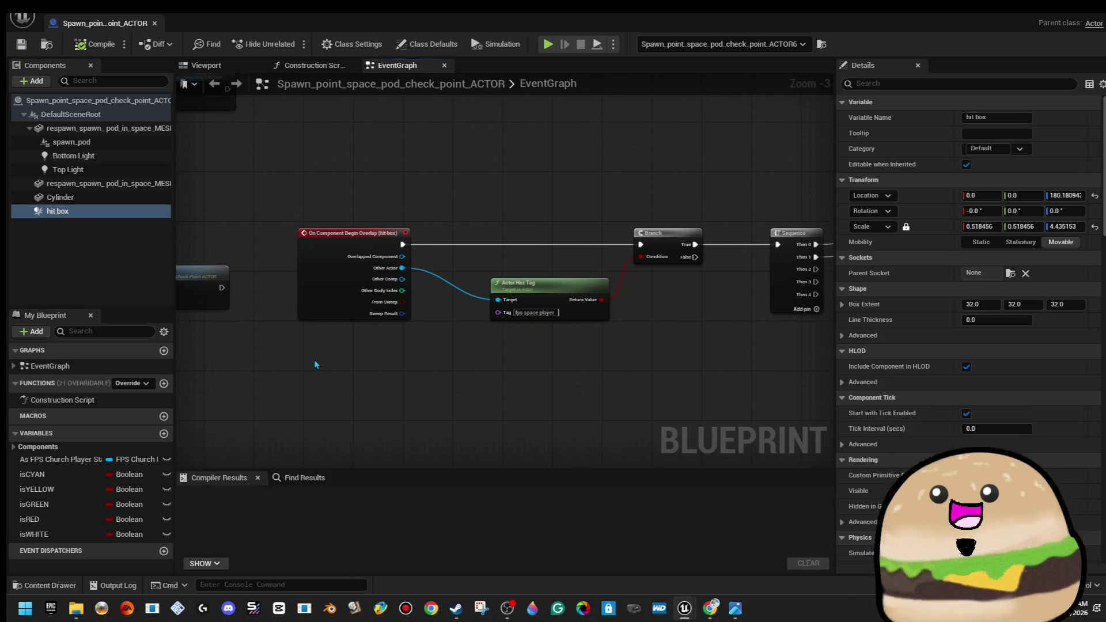
{"action": "right_click", "coordinate": [314, 362]}
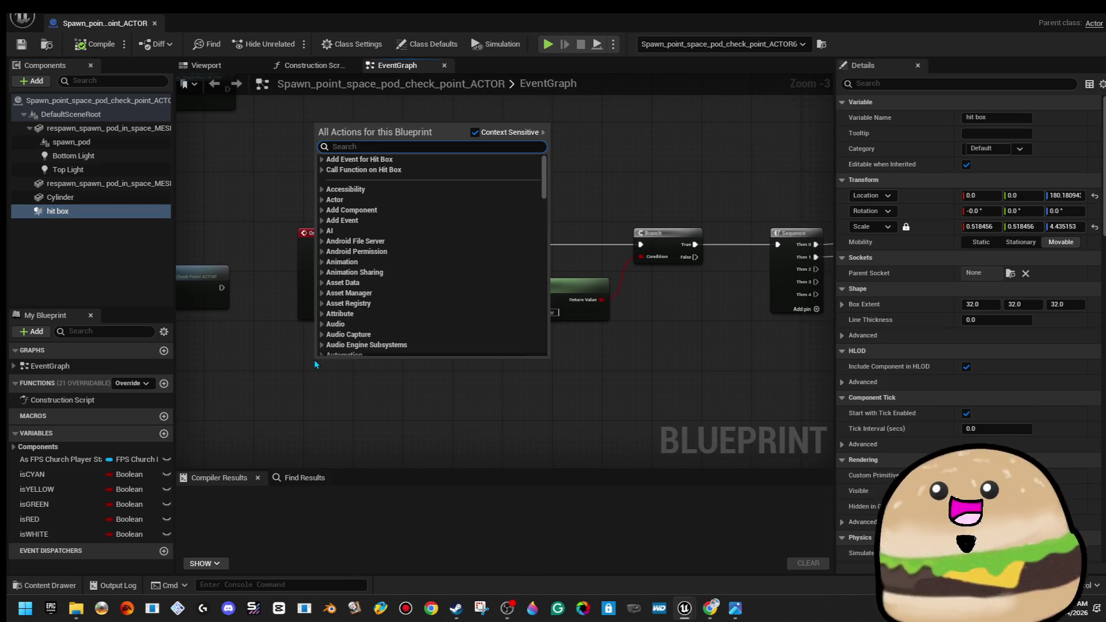
{"action": "left_click", "coordinate": [321, 161]}
{"action": "left_click", "coordinate": [324, 171]}
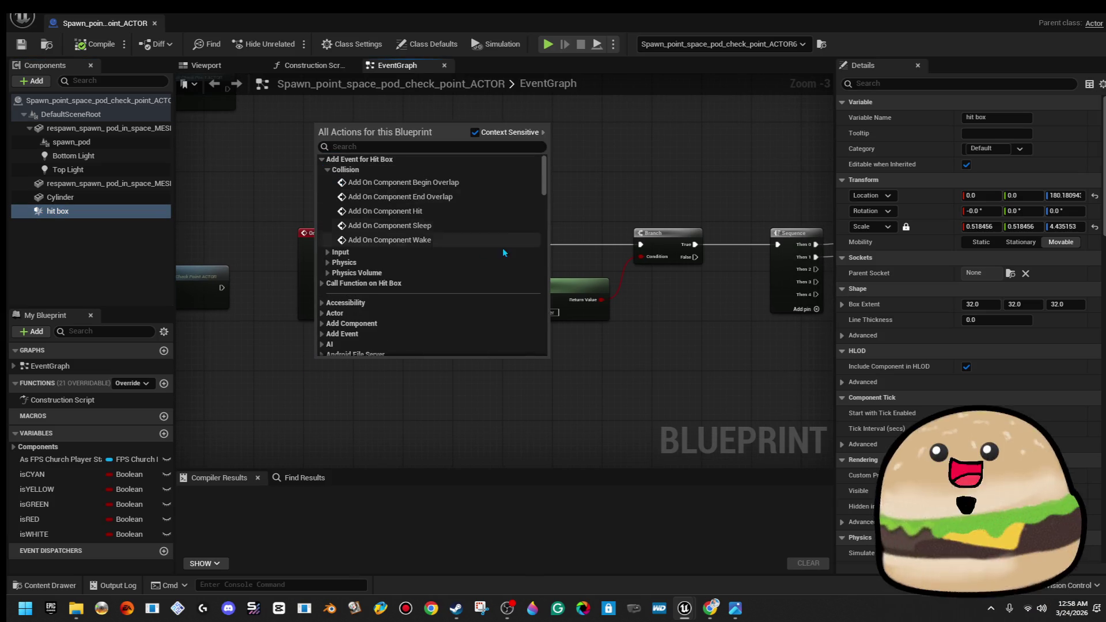
{"action": "left_click", "coordinate": [451, 197]}
Rearrange the Actor Has Tag, Branch and Sequence nodes to make room
{"action": "mouse_move", "coordinate": [428, 387]}
{"action": "left_mouse_down"}
{"action": "mouse_move", "coordinate": [373, 383]}
{"action": "mouse_move", "coordinate": [360, 365]}
{"action": "mouse_move", "coordinate": [323, 369]}
{"action": "mouse_move", "coordinate": [566, 377]}
{"action": "left_mouse_up"}
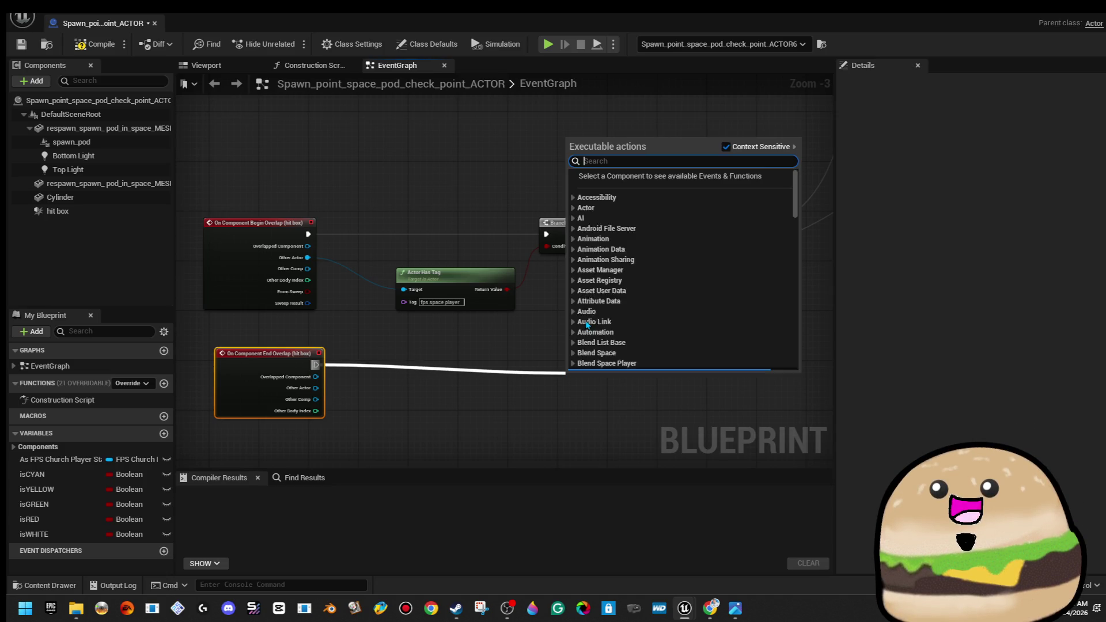
{"action": "left_click", "coordinate": [526, 328]}
{"action": "scroll", "coordinate": [525, 329], "scroll_direction": "down", "scroll_amount": 2}
{"action": "left_click_drag", "start_coordinate": [523, 318], "coordinate": [544, 314]}
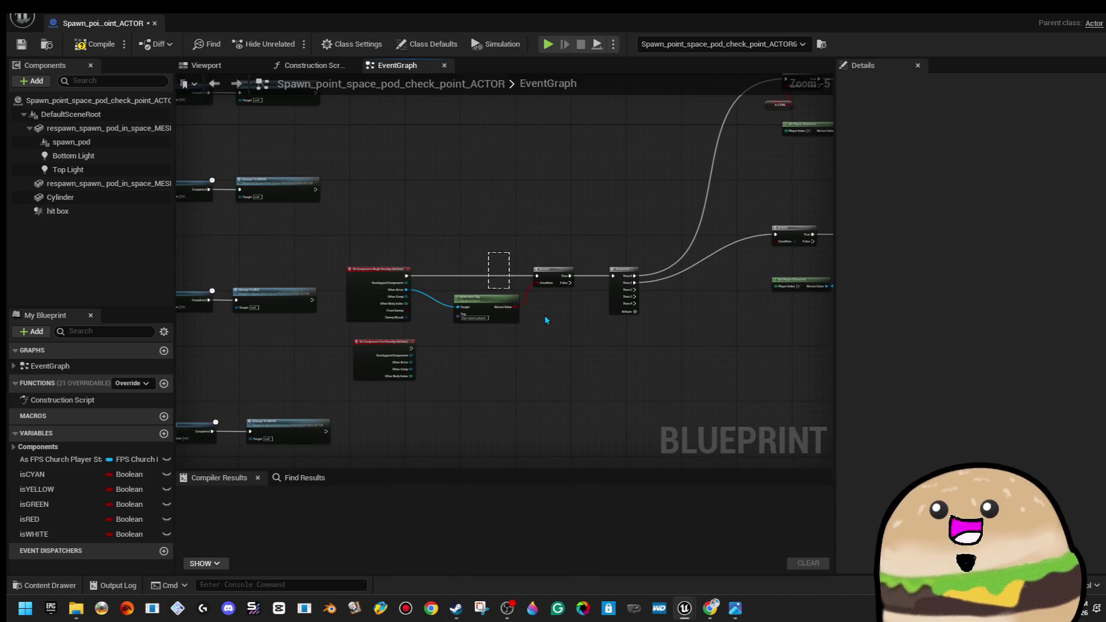
{"action": "left_click", "coordinate": [544, 279]}
{"action": "left_click_drag", "start_coordinate": [622, 271], "coordinate": [624, 271]}
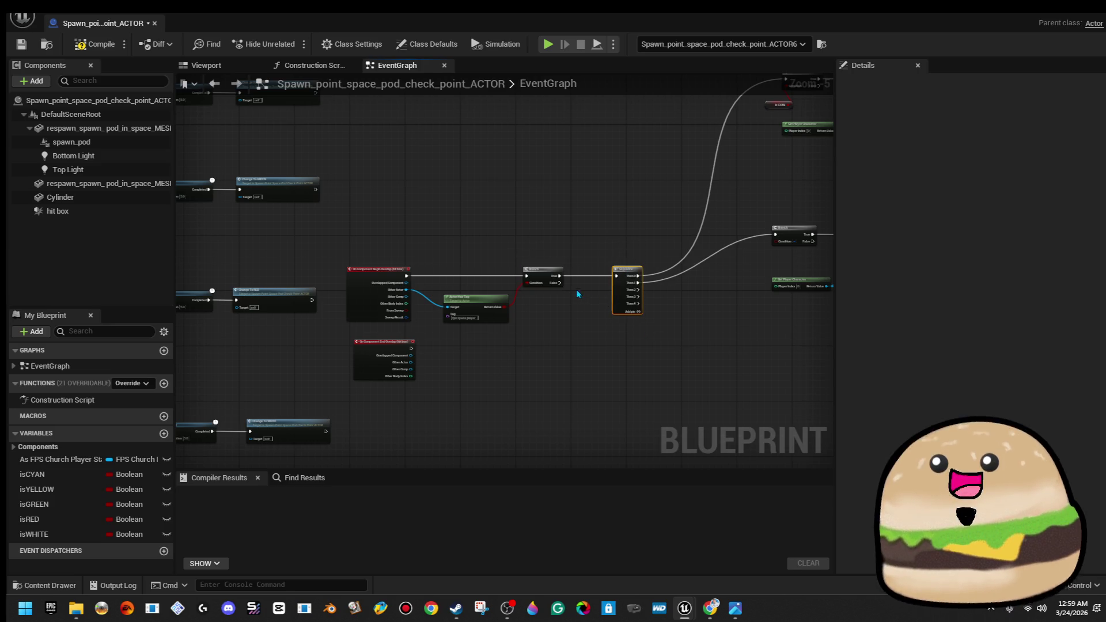
Insert an Enable Input node from the Branch True output ahead of the Sequence
{"action": "key", "text": "ctrl+z"}
{"action": "left_click_drag", "start_coordinate": [560, 275], "coordinate": [589, 281]}
{"action": "type", "text": "enable input"}
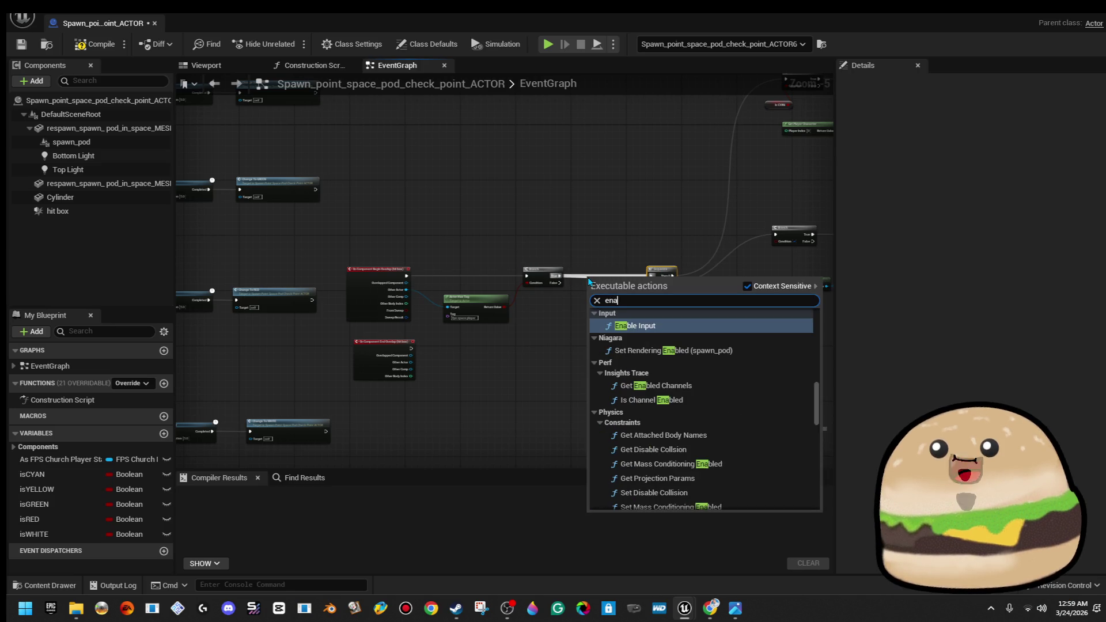
{"action": "key", "text": "Return"}
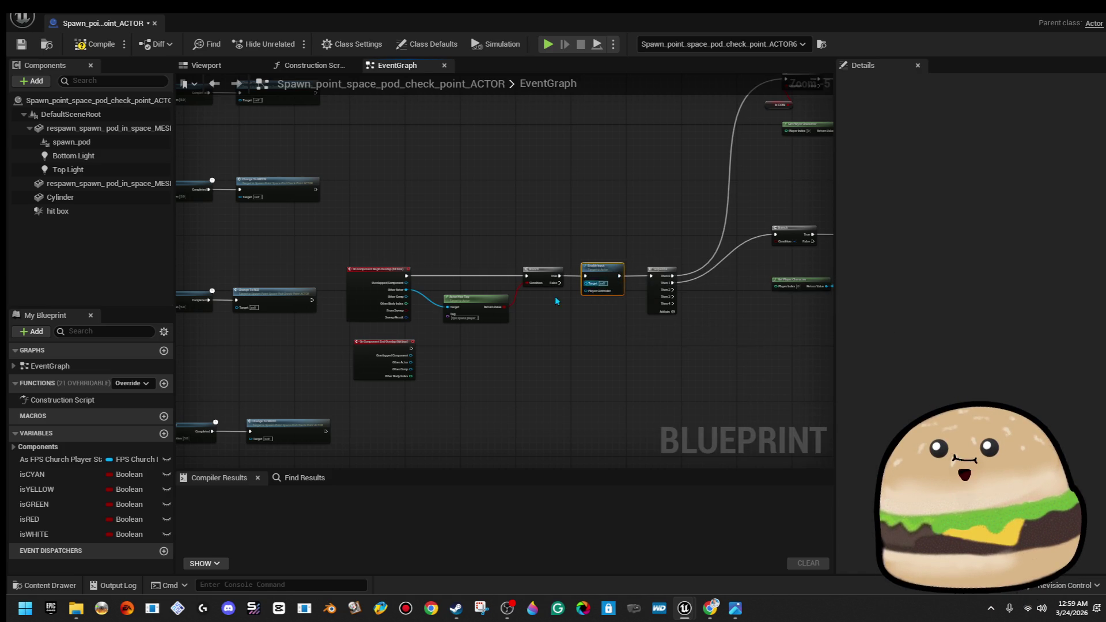
{"action": "scroll", "coordinate": [551, 298], "scroll_direction": "up", "scroll_amount": 3}
Select the Actor Has Tag and Branch nodes and copy them for the End Overlap event
{"action": "left_click_drag", "start_coordinate": [269, 406], "coordinate": [603, 423]}
{"action": "left_click", "coordinate": [513, 349]}
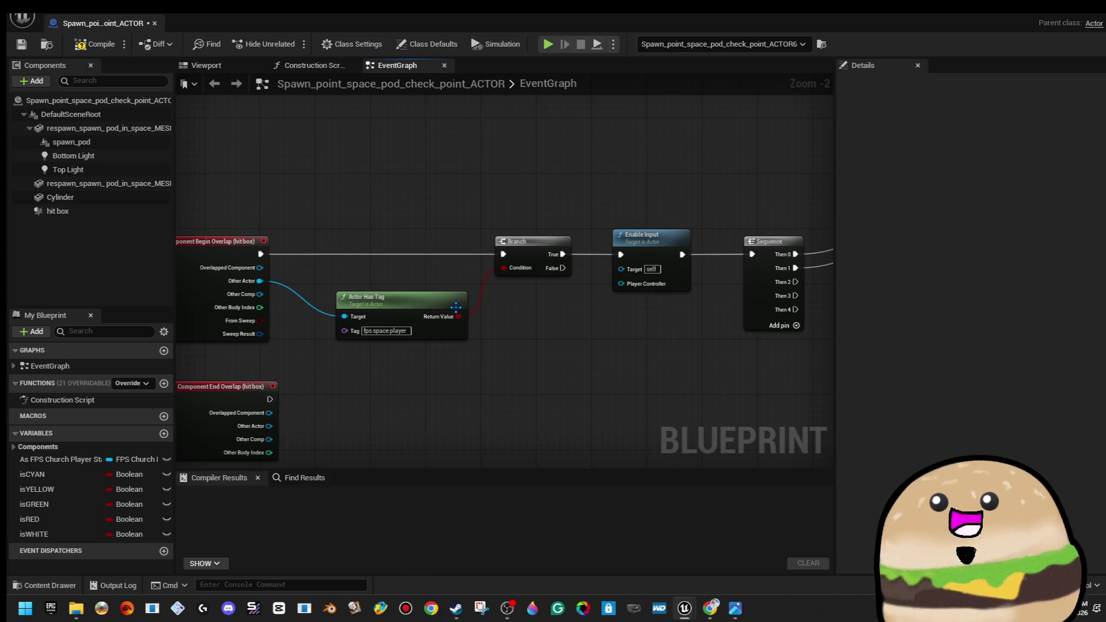
{"action": "left_click_drag", "start_coordinate": [398, 354], "coordinate": [518, 173]}
{"action": "right_click", "coordinate": [537, 246]}
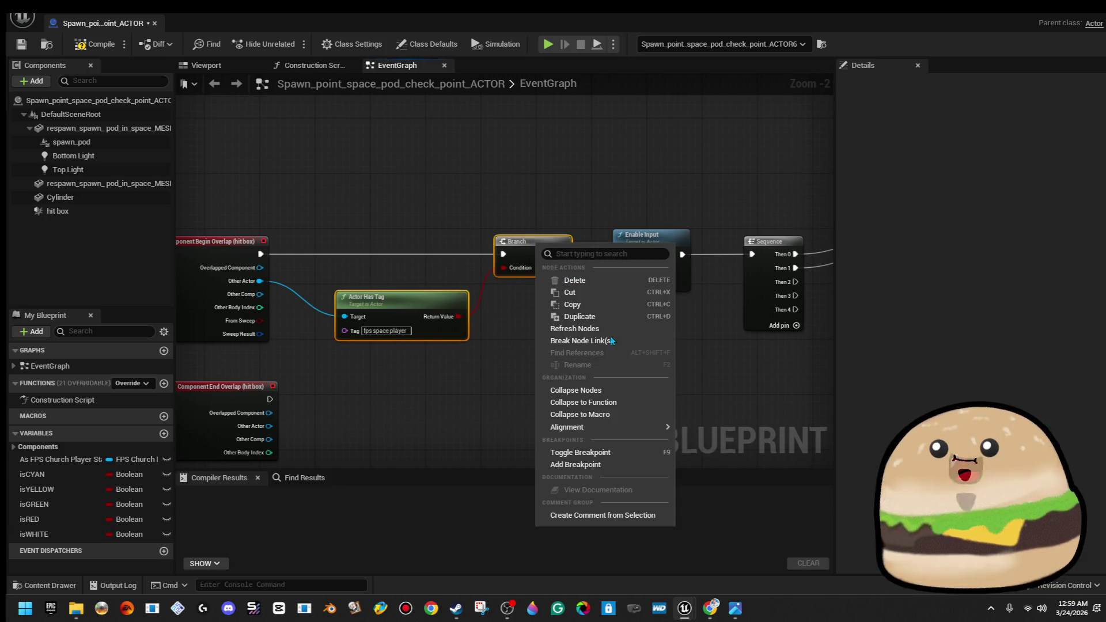
{"action": "left_click", "coordinate": [604, 305]}
{"action": "left_click", "coordinate": [492, 274]}
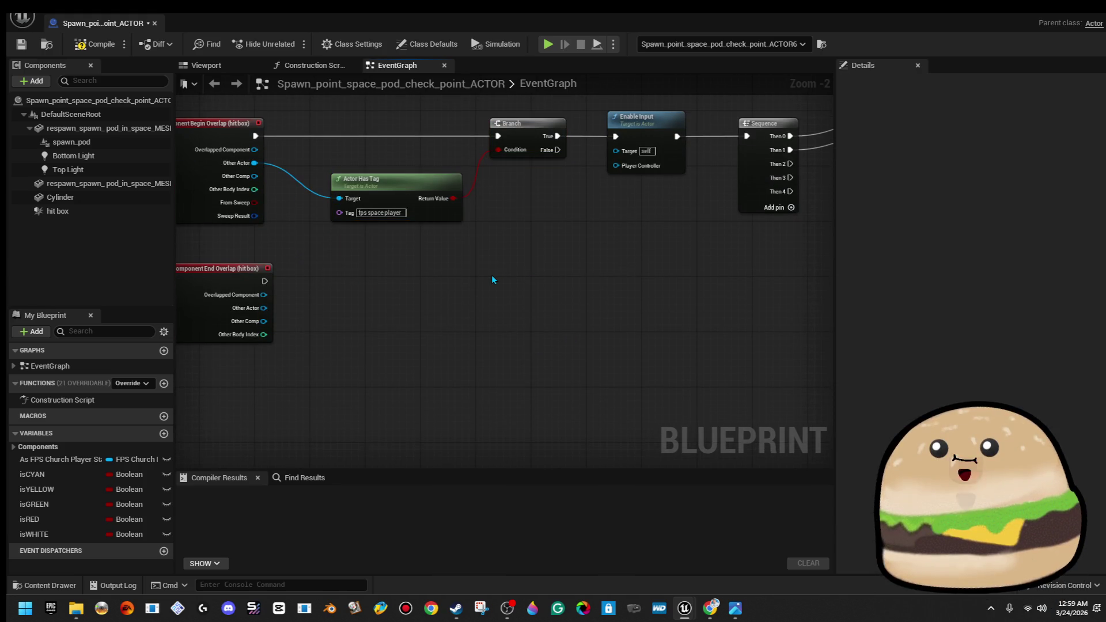
Paste the copied tag check and Branch beside the End Overlap event
{"action": "key", "text": "ctrl+v"}
{"action": "mouse_move", "coordinate": [602, 271]}
{"action": "left_mouse_down"}
{"action": "mouse_move", "coordinate": [530, 270]}
{"action": "mouse_move", "coordinate": [516, 293]}
{"action": "mouse_move", "coordinate": [317, 268]}
{"action": "mouse_move", "coordinate": [264, 281]}
{"action": "left_mouse_up"}
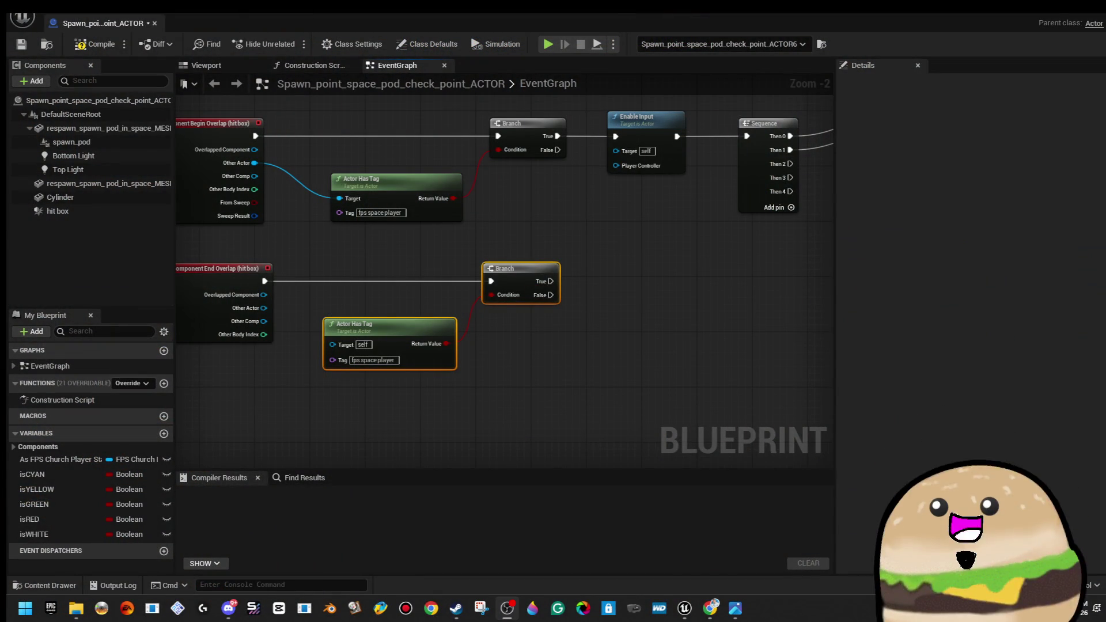
Wire End Overlap's Other Actor into the copied tag check and add Disable Input after its Branch
{"action": "left_click_drag", "start_coordinate": [727, 329], "coordinate": [691, 324]}
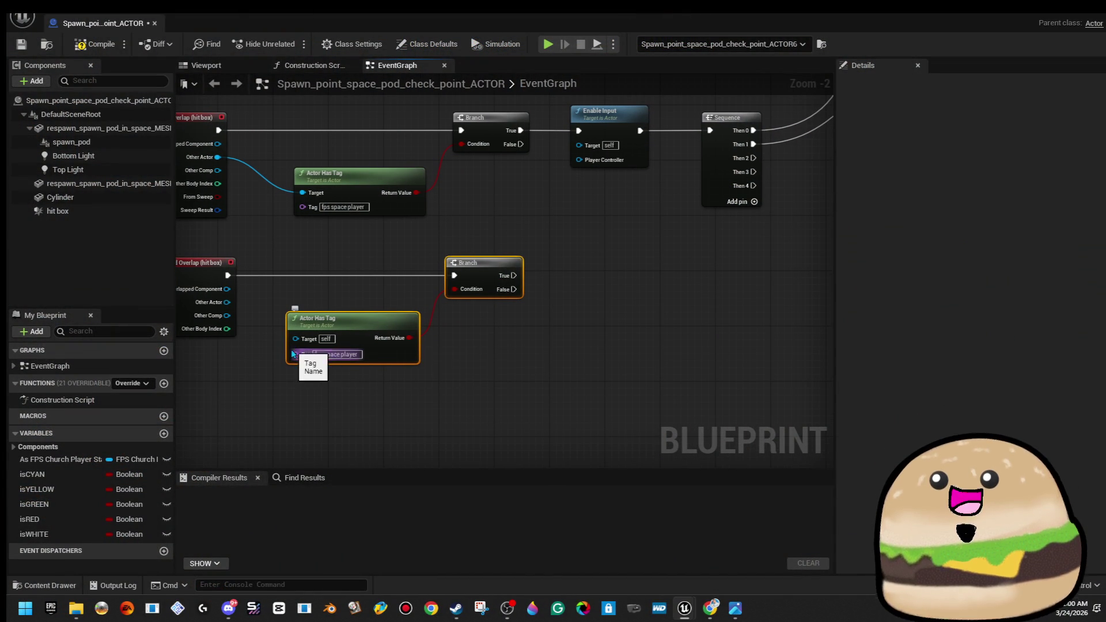
{"action": "mouse_move", "coordinate": [295, 338]}
{"action": "left_mouse_down"}
{"action": "mouse_move", "coordinate": [240, 322]}
{"action": "mouse_move", "coordinate": [228, 302]}
{"action": "left_mouse_up"}
{"action": "mouse_move", "coordinate": [554, 272]}
{"action": "left_mouse_down"}
{"action": "mouse_move", "coordinate": [441, 313]}
{"action": "mouse_move", "coordinate": [452, 324]}
{"action": "left_mouse_up"}
{"action": "type", "text": "disa"}
{"action": "key", "text": "Return"}
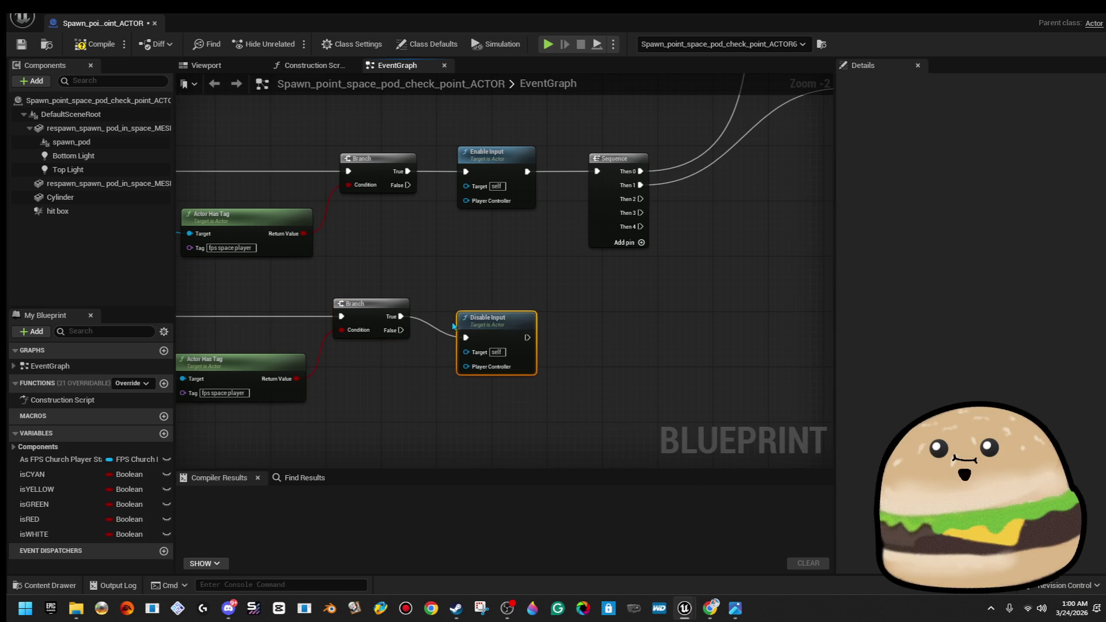
{"action": "left_click_drag", "start_coordinate": [481, 312], "coordinate": [483, 304]}
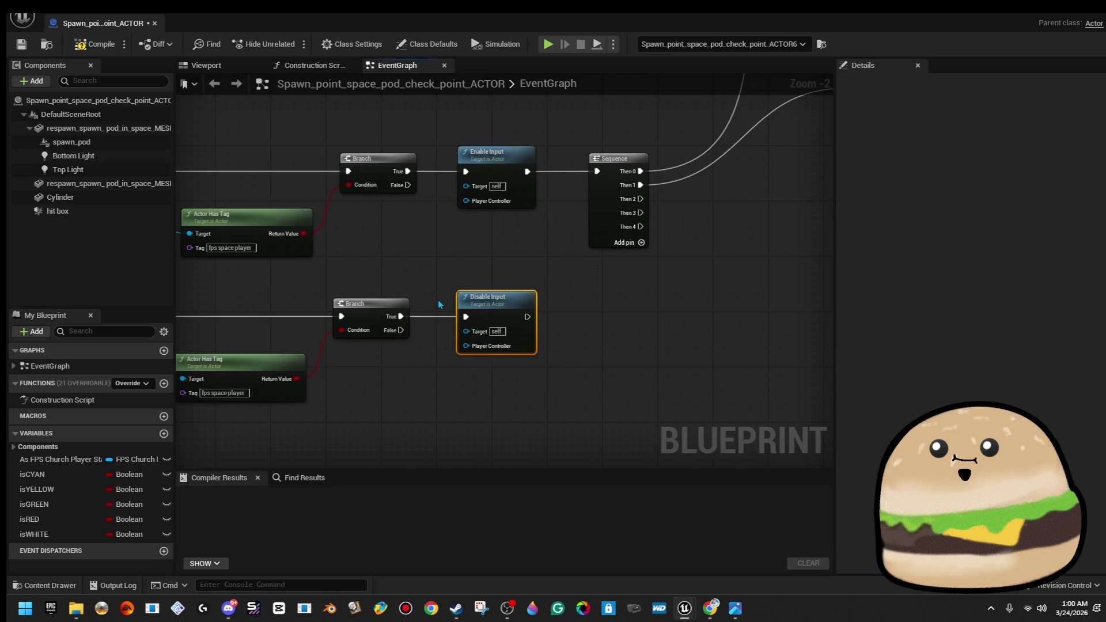
Feed a Get Player Controller node into Disable Input's Player Controller pin
{"action": "left_click_drag", "start_coordinate": [422, 279], "coordinate": [421, 276]}
{"action": "type", "text": "get play"}
{"action": "key", "text": "Return"}
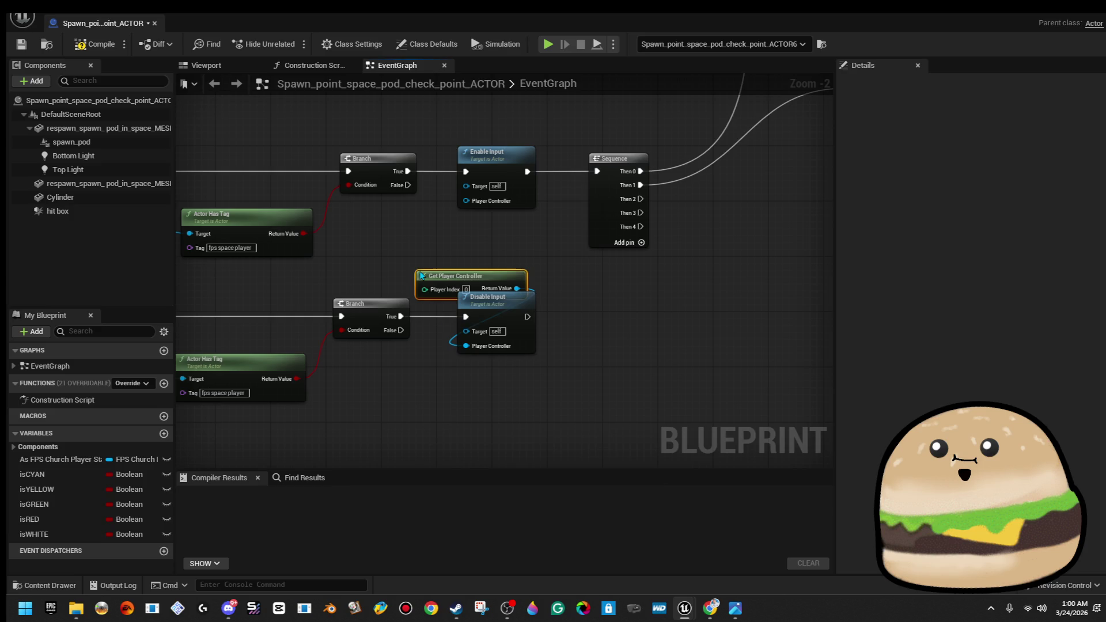
{"action": "mouse_move", "coordinate": [499, 277]}
{"action": "left_mouse_down"}
{"action": "mouse_move", "coordinate": [401, 248]}
{"action": "mouse_move", "coordinate": [411, 263]}
{"action": "mouse_move", "coordinate": [467, 199]}
{"action": "mouse_move", "coordinate": [482, 233]}
{"action": "left_mouse_up"}
Add a Get Player Character node left of Enable Input to feed its target
{"action": "type", "text": "get play"}
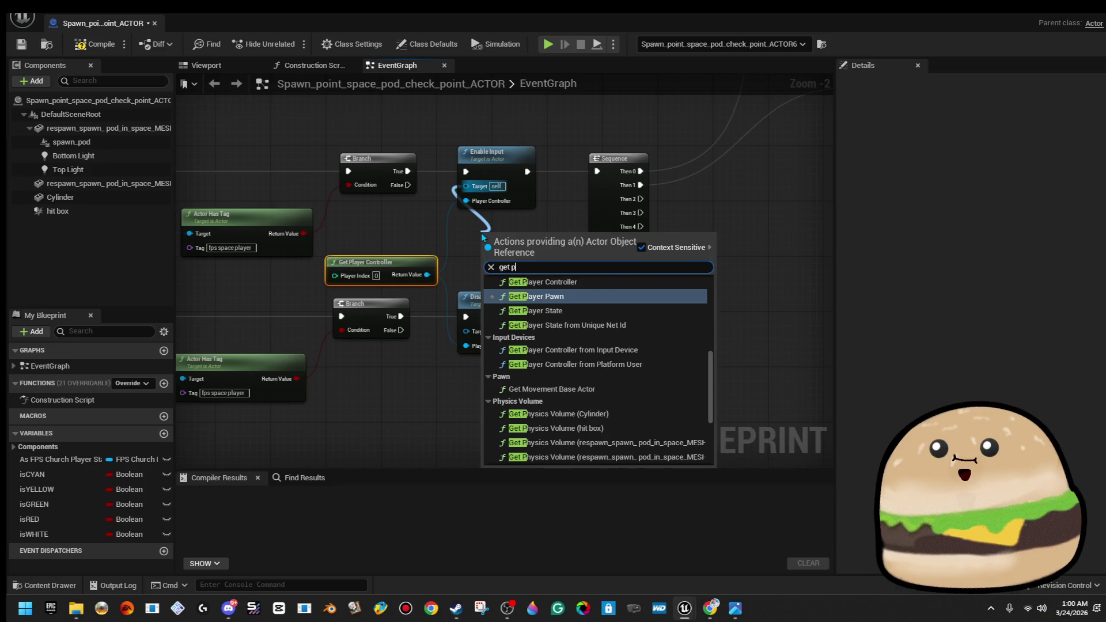
{"action": "key", "text": "Up"}
{"action": "key", "text": "Up"}
{"action": "key", "text": "Return"}
{"action": "mouse_move", "coordinate": [472, 230]}
{"action": "left_mouse_down"}
{"action": "mouse_move", "coordinate": [385, 230]}
{"action": "mouse_move", "coordinate": [469, 333]}
{"action": "left_mouse_up"}
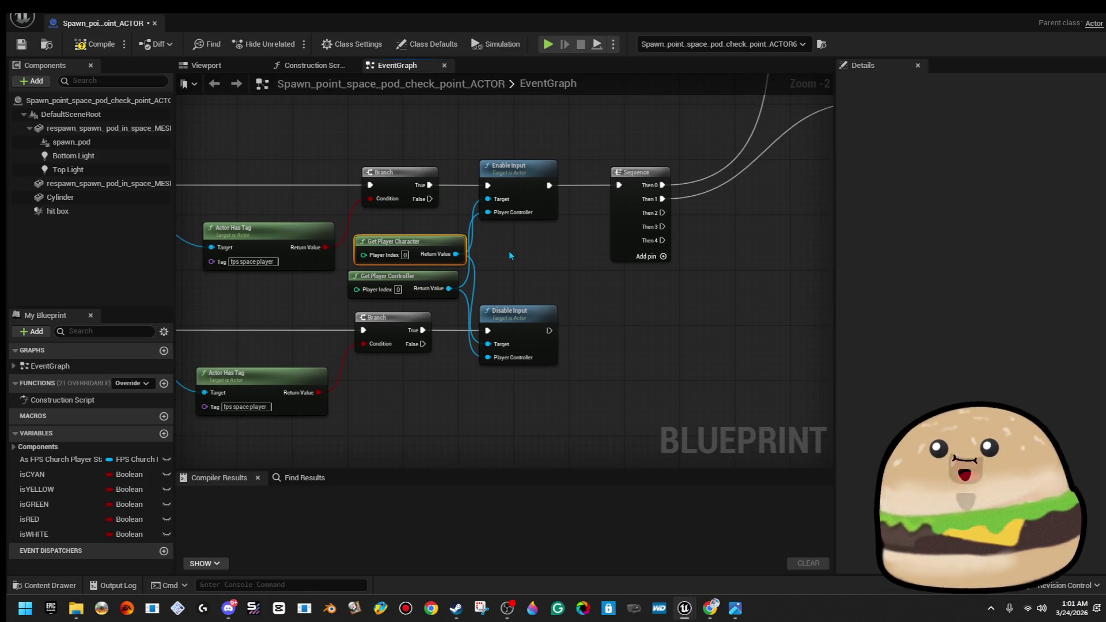
Shift both Actor Has Tag nodes left, then compile and save the checkpoint Blueprint
{"action": "left_click_drag", "start_coordinate": [553, 231], "coordinate": [548, 270]}
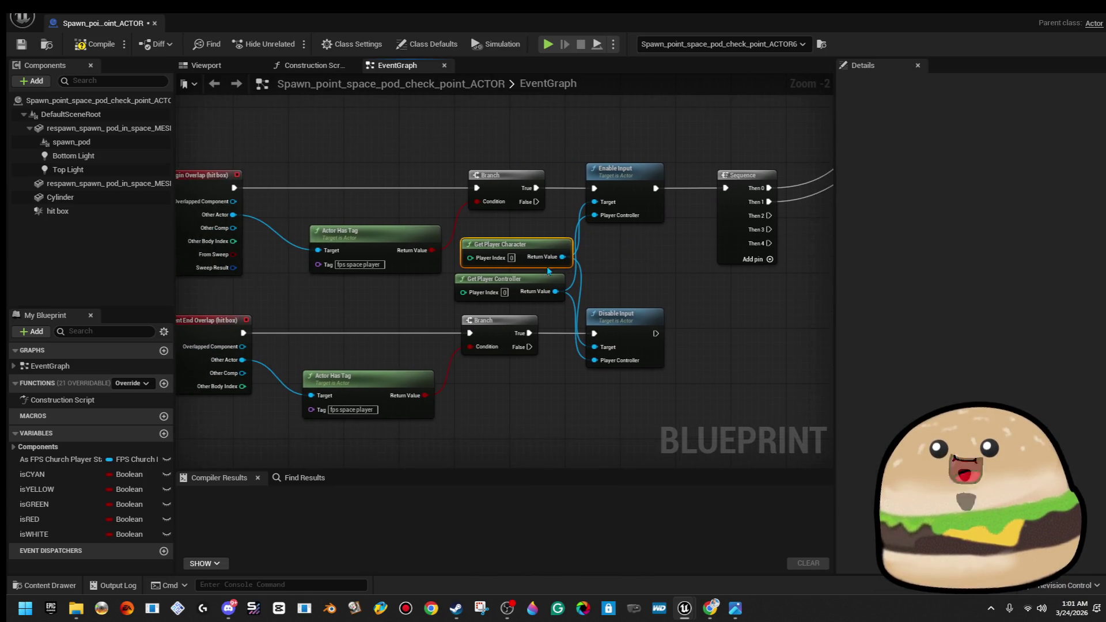
{"action": "left_click", "coordinate": [630, 264]}
{"action": "mouse_move", "coordinate": [367, 349]}
{"action": "left_mouse_down"}
{"action": "mouse_move", "coordinate": [403, 432]}
{"action": "mouse_move", "coordinate": [439, 303]}
{"action": "left_mouse_up"}
{"action": "left_click_drag", "start_coordinate": [369, 239], "coordinate": [355, 239]}
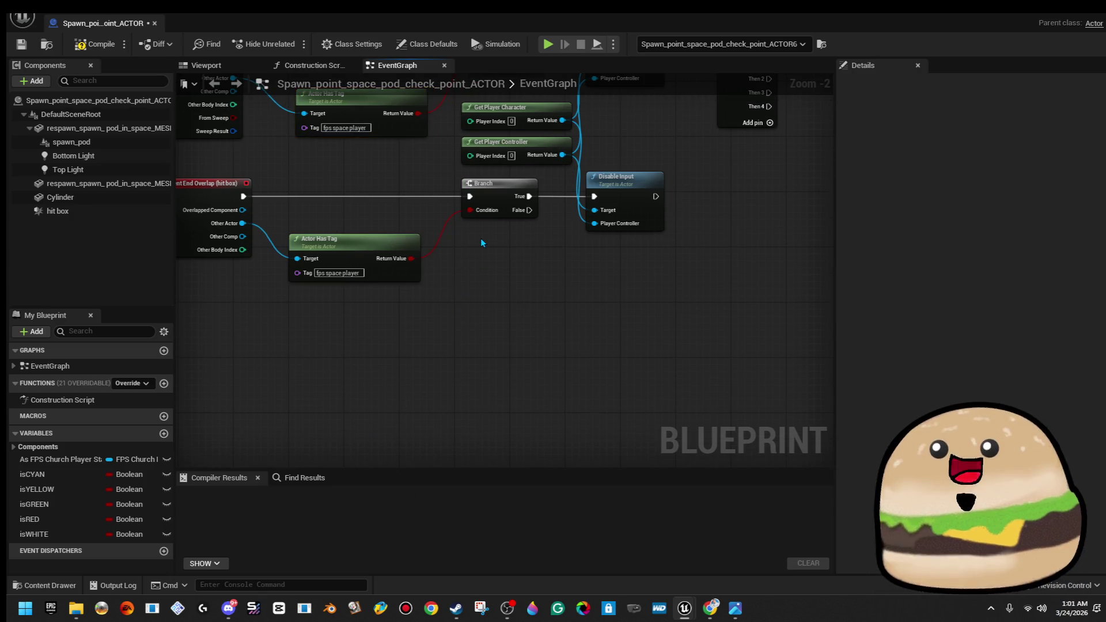
{"action": "scroll", "coordinate": [483, 242], "scroll_direction": "down", "scroll_amount": 2}
{"action": "left_click", "coordinate": [79, 50]}
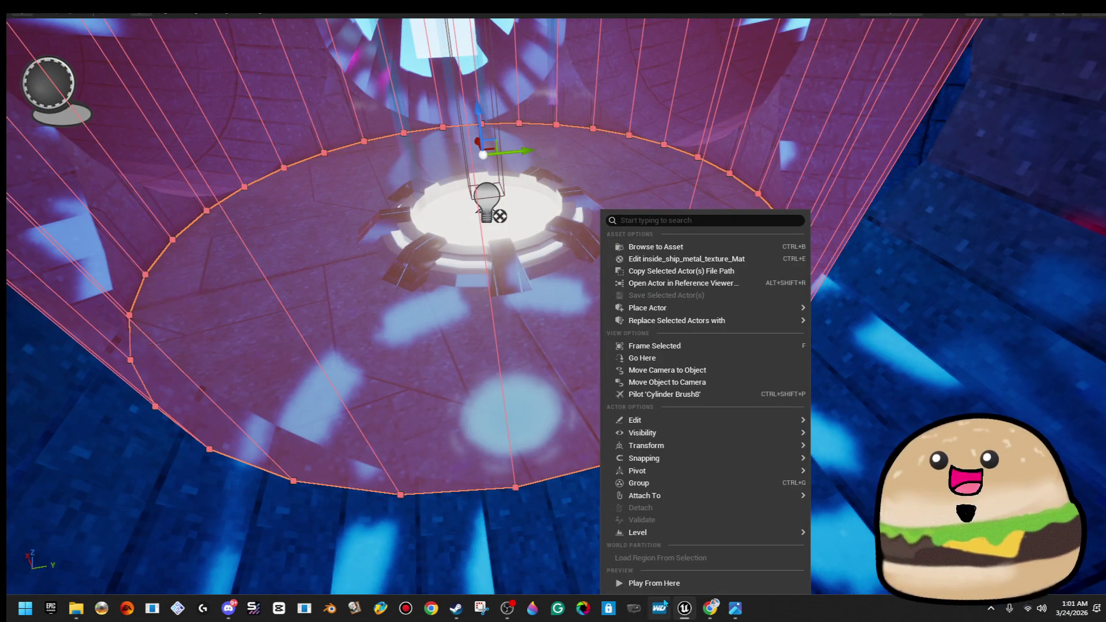
Reopen the Spawn_point_space_pod_check_point_ACTOR Blueprint from the checkpoint actor in the level
{"action": "left_click", "coordinate": [674, 584]}
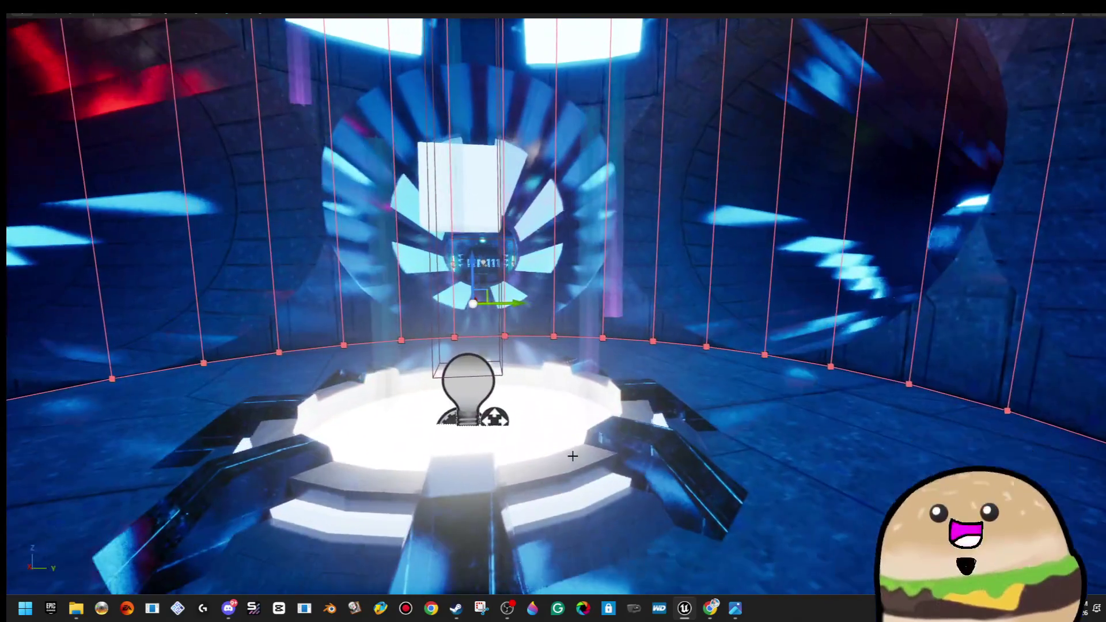
{"action": "right_click", "coordinate": [578, 435]}
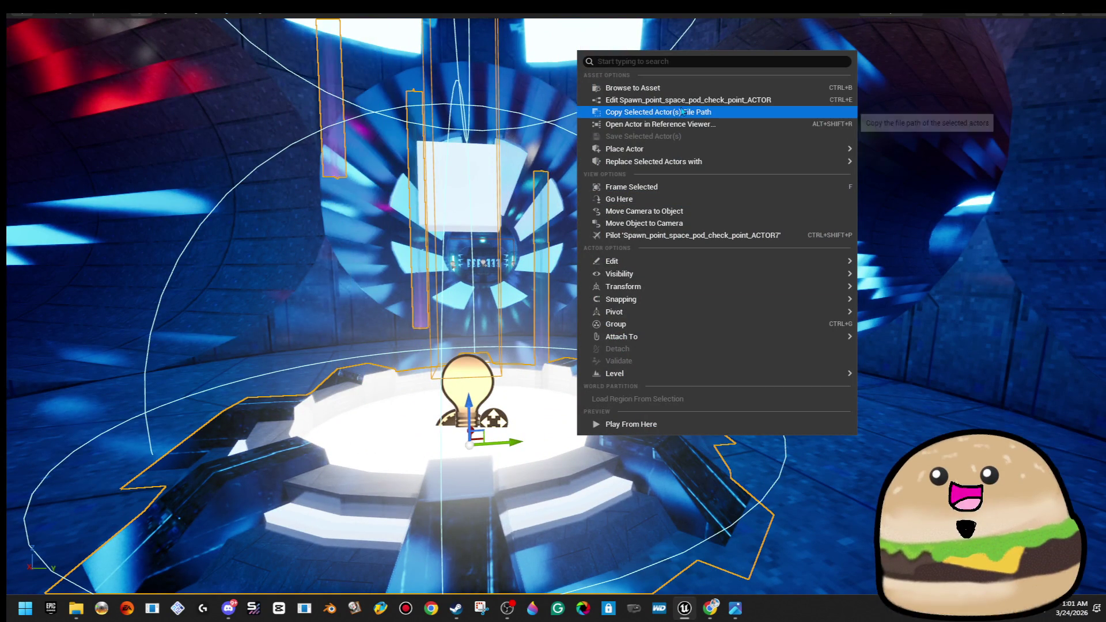
{"action": "left_click", "coordinate": [679, 99]}
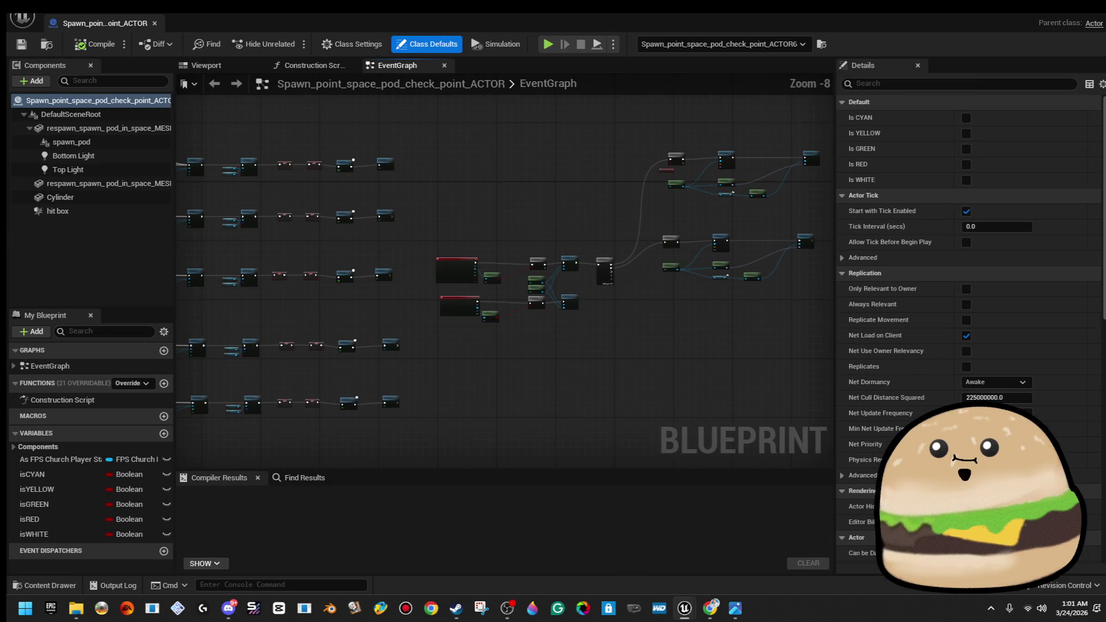
Add two SET isCYAN nodes after Event BeginPlay, then delete both of them
{"action": "scroll", "coordinate": [428, 261], "scroll_direction": "up", "scroll_amount": 5}
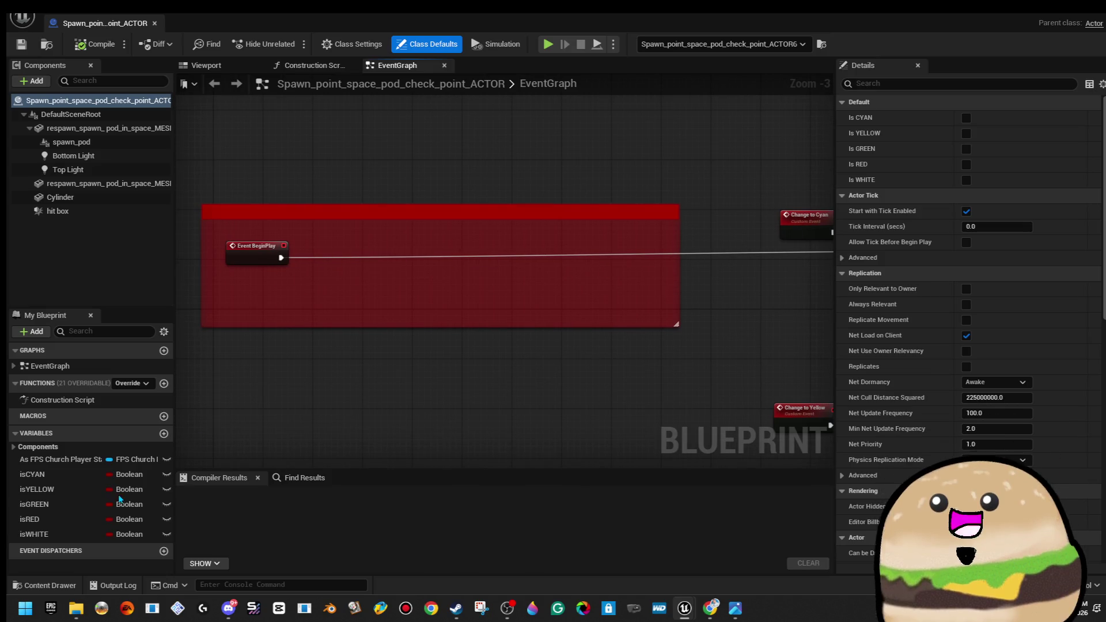
{"action": "mouse_move", "coordinate": [78, 474]}
{"action": "left_mouse_down"}
{"action": "mouse_move", "coordinate": [290, 285]}
{"action": "mouse_move", "coordinate": [288, 261]}
{"action": "left_mouse_up"}
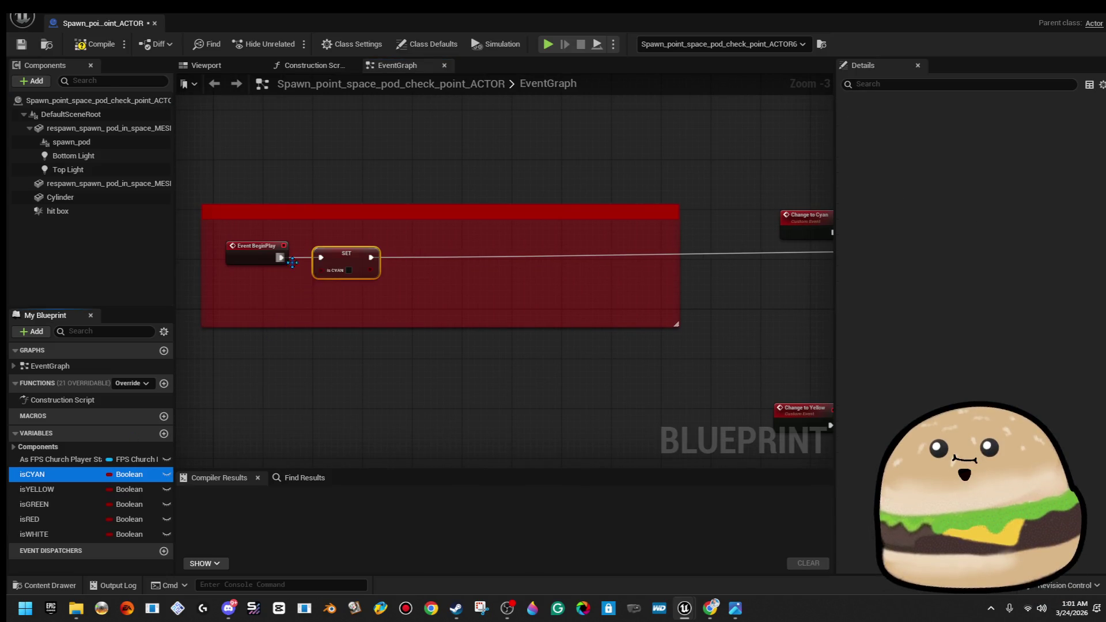
{"action": "scroll", "coordinate": [348, 259], "scroll_direction": "up", "scroll_amount": 3}
{"action": "mouse_move", "coordinate": [66, 476]}
{"action": "left_mouse_down"}
{"action": "mouse_move", "coordinate": [354, 251]}
{"action": "mouse_move", "coordinate": [384, 253]}
{"action": "left_mouse_up"}
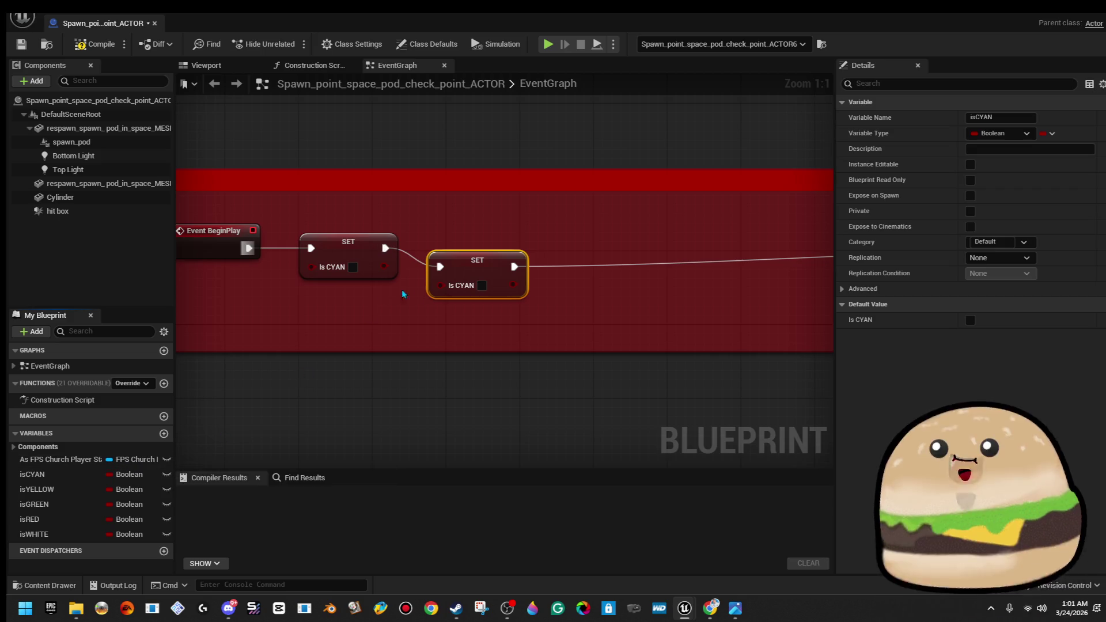
{"action": "left_click", "coordinate": [361, 253]}
{"action": "key", "text": "Delete"}
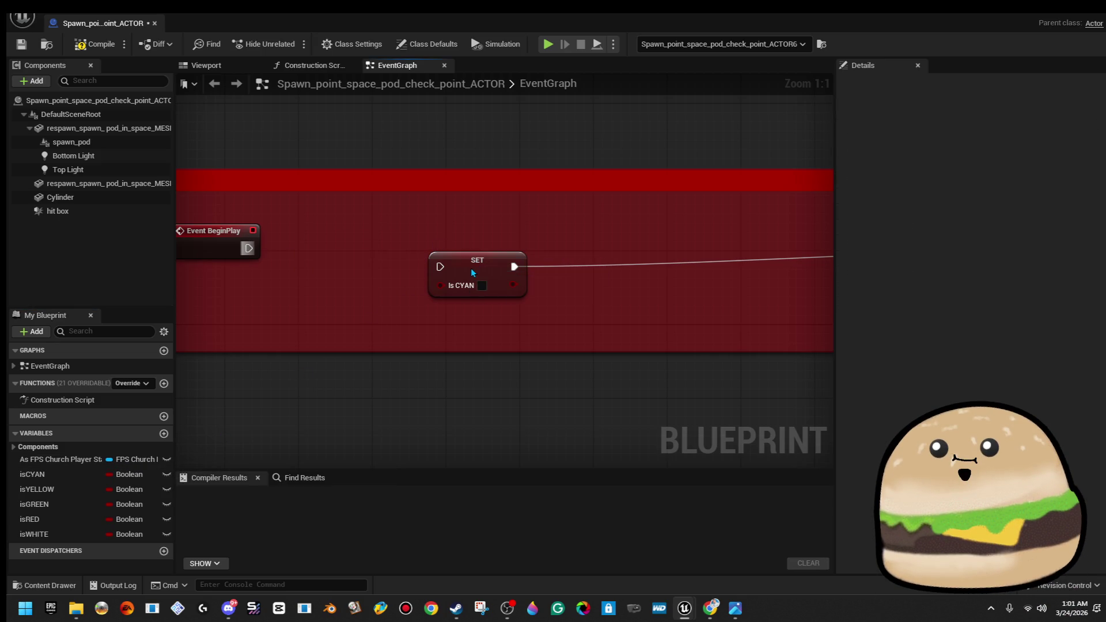
{"action": "left_click", "coordinate": [476, 272]}
{"action": "key", "text": "Delete"}
Chain SET isYELLOW and SET isGREEN after Event BeginPlay and line them up
{"action": "mouse_move", "coordinate": [471, 320]}
{"action": "left_mouse_down"}
{"action": "mouse_move", "coordinate": [217, 303]}
{"action": "mouse_move", "coordinate": [540, 295]}
{"action": "left_mouse_up"}
{"action": "scroll", "coordinate": [351, 309], "scroll_direction": "down", "scroll_amount": 3}
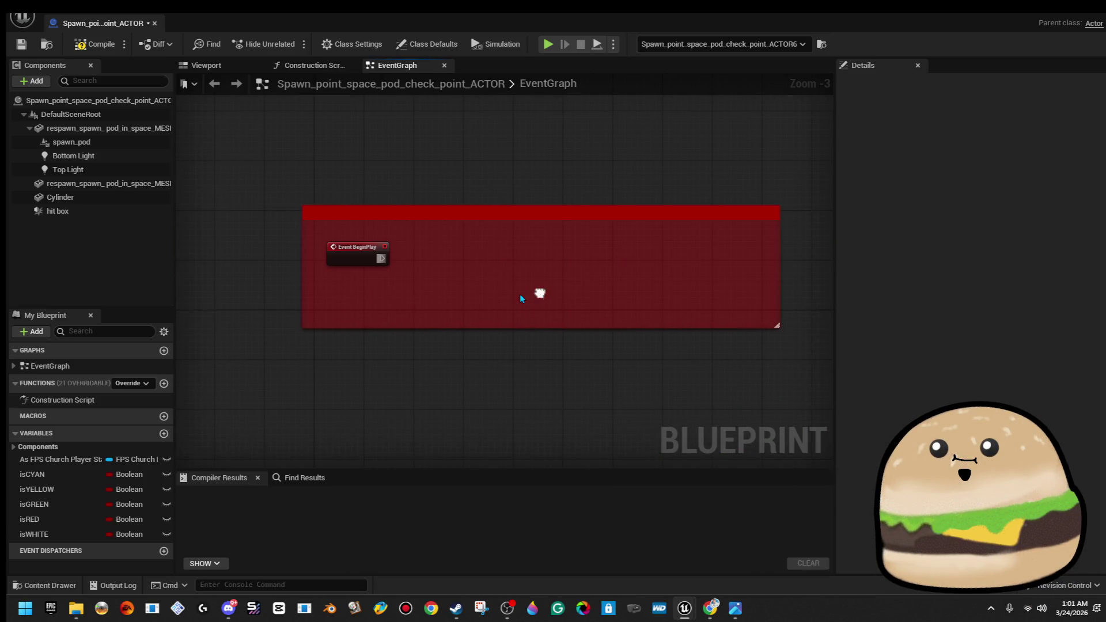
{"action": "scroll", "coordinate": [356, 295], "scroll_direction": "up", "scroll_amount": 2}
{"action": "left_click_drag", "start_coordinate": [37, 489], "coordinate": [333, 268]}
{"action": "left_click_drag", "start_coordinate": [34, 504], "coordinate": [478, 272]}
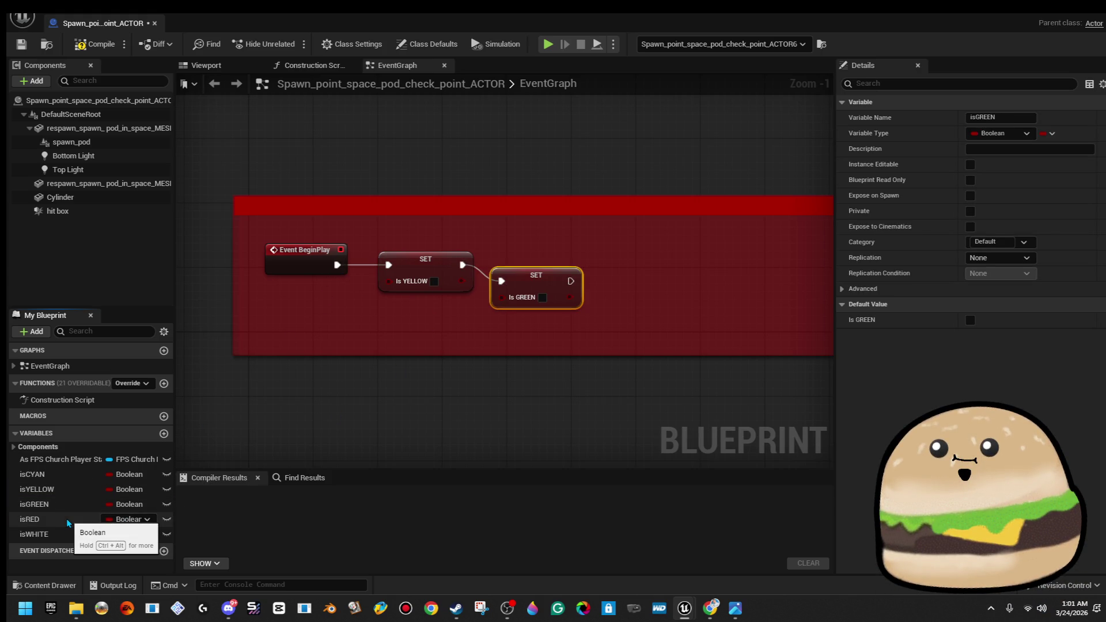
{"action": "left_click_drag", "start_coordinate": [559, 270], "coordinate": [536, 263]}
{"action": "left_click", "coordinate": [538, 243]}
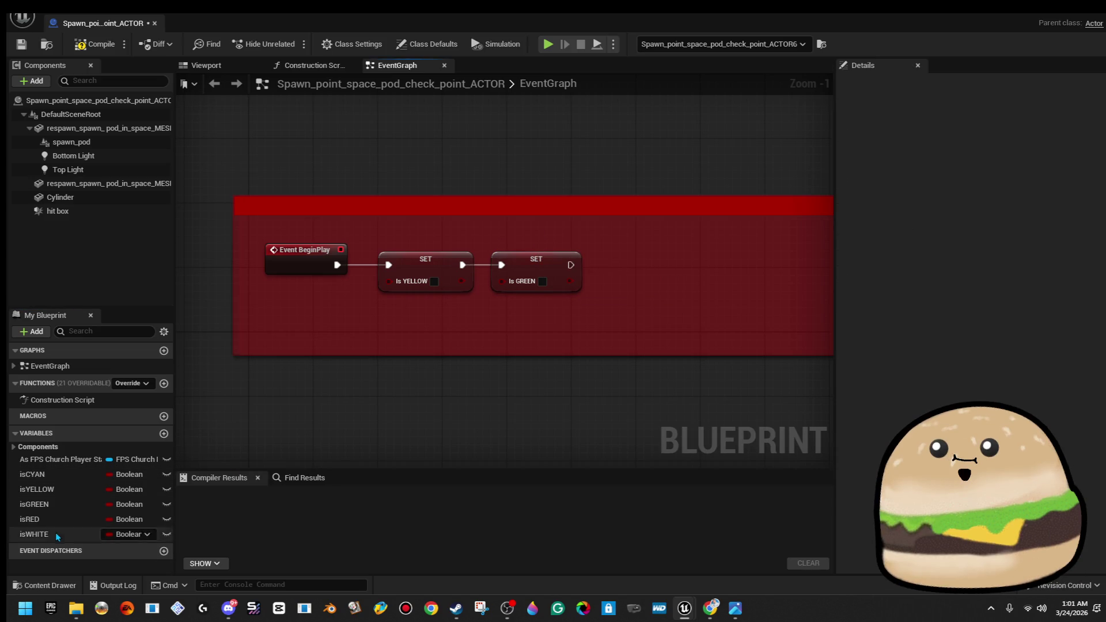
Add SET isRED and SET isWHITE after isGREEN, aligned inside a tidied red comment box
{"action": "mouse_move", "coordinate": [74, 514]}
{"action": "left_mouse_down"}
{"action": "mouse_move", "coordinate": [564, 333]}
{"action": "mouse_move", "coordinate": [579, 274]}
{"action": "mouse_move", "coordinate": [605, 266]}
{"action": "left_mouse_up"}
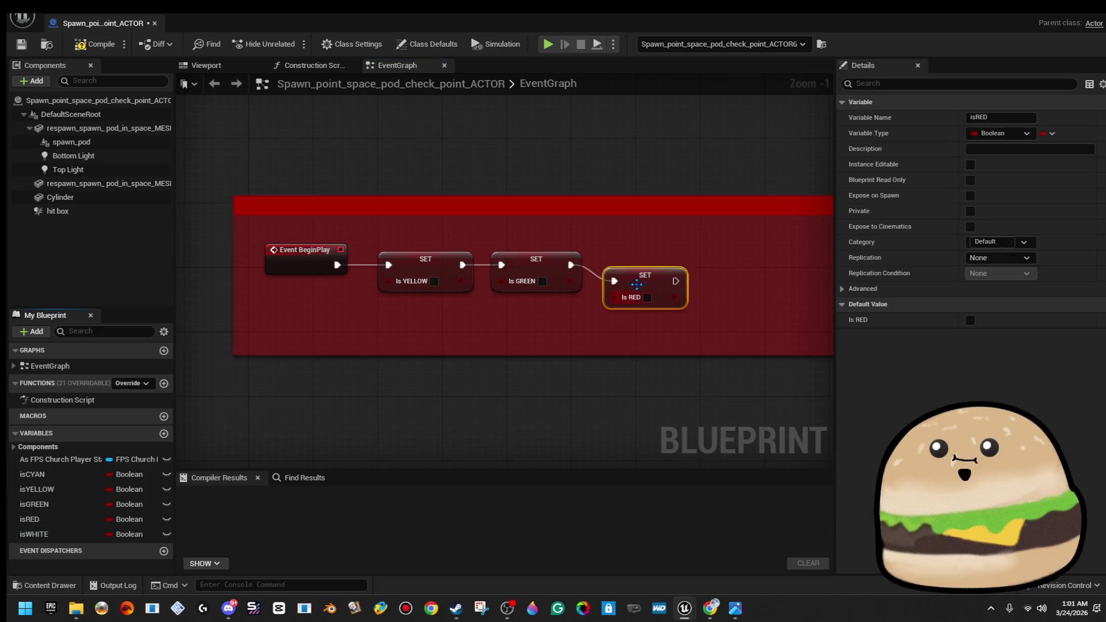
{"action": "mouse_move", "coordinate": [104, 531]}
{"action": "left_mouse_down"}
{"action": "mouse_move", "coordinate": [403, 374]}
{"action": "mouse_move", "coordinate": [688, 262]}
{"action": "mouse_move", "coordinate": [677, 264]}
{"action": "left_mouse_up"}
{"action": "left_click_drag", "start_coordinate": [740, 215], "coordinate": [700, 204]}
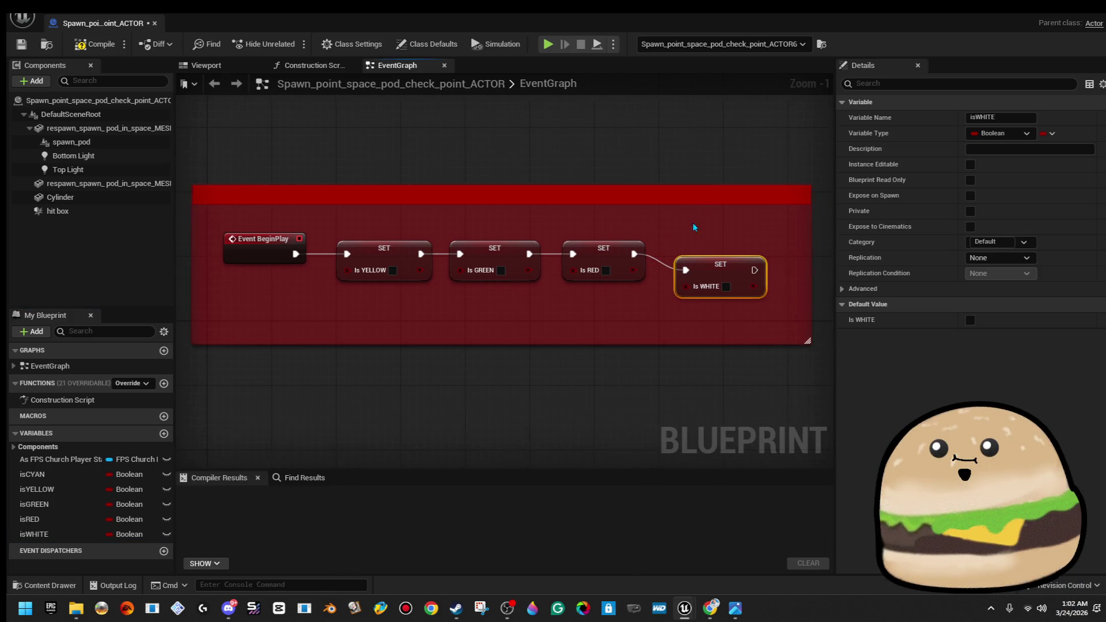
{"action": "left_click_drag", "start_coordinate": [722, 288], "coordinate": [723, 271]}
{"action": "left_click", "coordinate": [544, 134]}
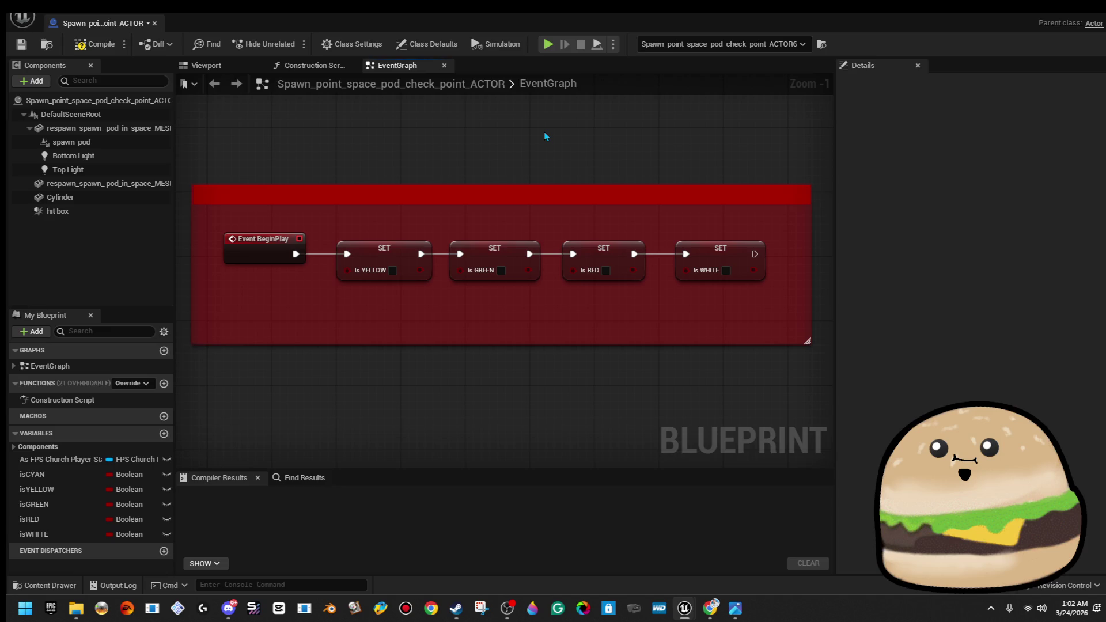
{"action": "scroll", "coordinate": [565, 169], "scroll_direction": "down", "scroll_amount": 2}
{"action": "mouse_move", "coordinate": [748, 240]}
{"action": "left_mouse_down"}
{"action": "mouse_move", "coordinate": [565, 253]}
{"action": "mouse_move", "coordinate": [767, 245]}
{"action": "mouse_move", "coordinate": [407, 203]}
{"action": "left_mouse_up"}
Add a Delay after SET isWHITE and wire its Completed output to the cyan Set Material
{"action": "mouse_move", "coordinate": [659, 150]}
{"action": "left_mouse_down"}
{"action": "mouse_move", "coordinate": [259, 139]}
{"action": "mouse_move", "coordinate": [432, 221]}
{"action": "mouse_move", "coordinate": [427, 229]}
{"action": "mouse_move", "coordinate": [506, 236]}
{"action": "mouse_move", "coordinate": [518, 217]}
{"action": "left_mouse_up"}
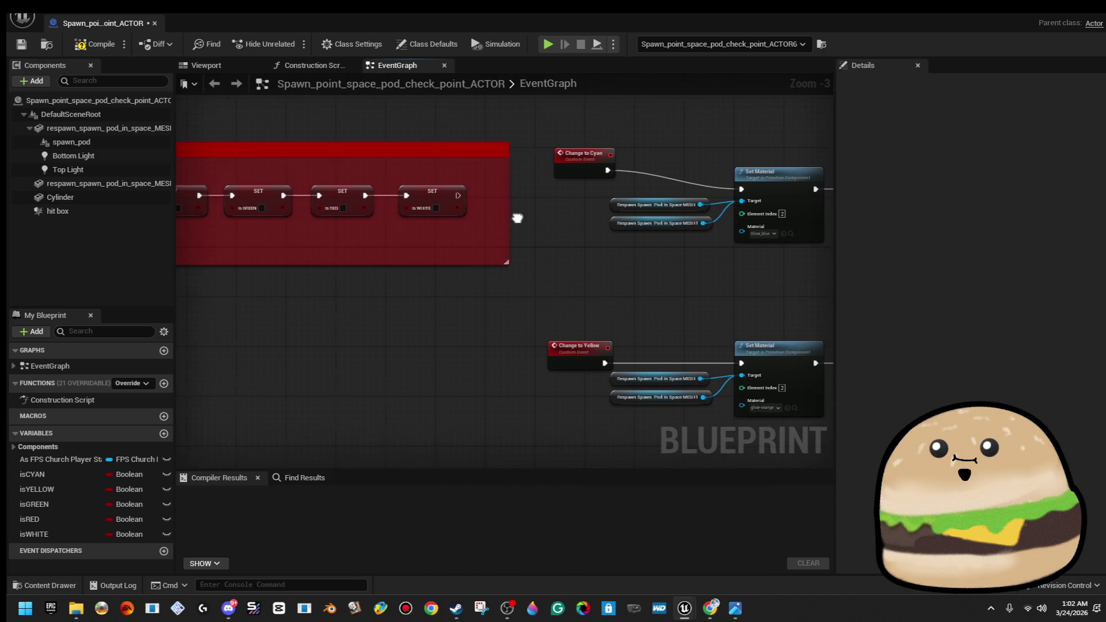
{"action": "left_click_drag", "start_coordinate": [457, 199], "coordinate": [479, 196]}
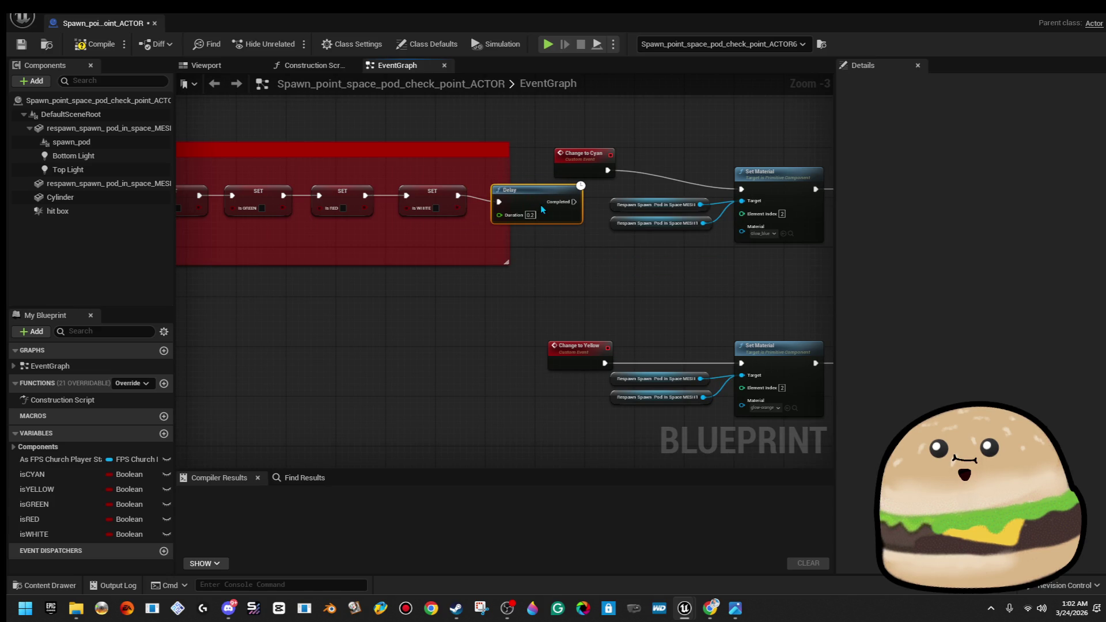
{"action": "left_click_drag", "start_coordinate": [570, 196], "coordinate": [741, 188]}
Move the Change to Cyan event up and insert SET isCYAN before SET isYELLOW
{"action": "mouse_move", "coordinate": [628, 153]}
{"action": "left_mouse_down"}
{"action": "mouse_move", "coordinate": [551, 191]}
{"action": "mouse_move", "coordinate": [507, 174]}
{"action": "left_mouse_up"}
{"action": "mouse_move", "coordinate": [624, 146]}
{"action": "left_mouse_down"}
{"action": "mouse_move", "coordinate": [338, 148]}
{"action": "mouse_move", "coordinate": [926, 154]}
{"action": "left_mouse_up"}
{"action": "mouse_move", "coordinate": [32, 474]}
{"action": "left_mouse_down"}
{"action": "mouse_move", "coordinate": [283, 253]}
{"action": "mouse_move", "coordinate": [321, 259]}
{"action": "mouse_move", "coordinate": [315, 242]}
{"action": "mouse_move", "coordinate": [311, 263]}
{"action": "mouse_move", "coordinate": [241, 246]}
{"action": "left_mouse_up"}
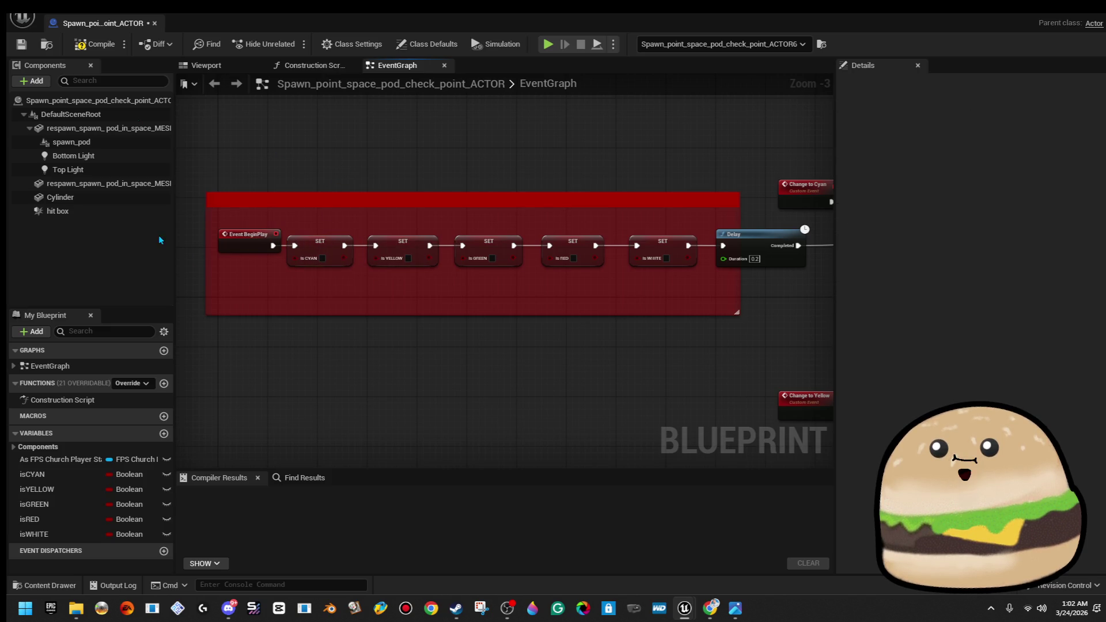
{"action": "scroll", "coordinate": [284, 142], "scroll_direction": "down", "scroll_amount": 3}
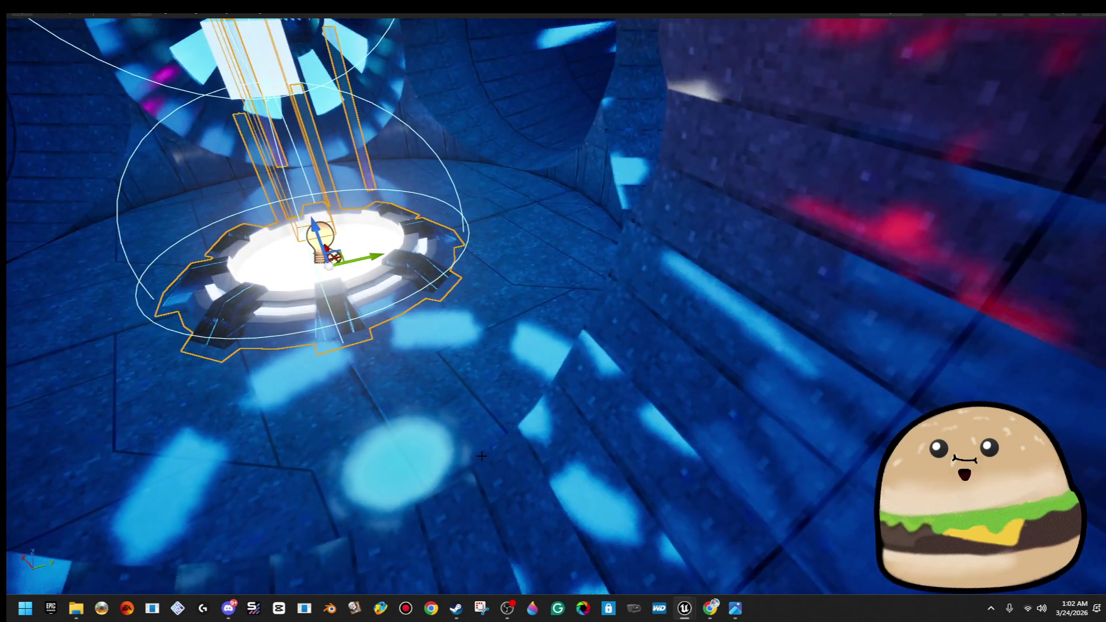
Play the level from the spawn cylinder brush, stop it, and leave immersive mode with F11
{"action": "right_click", "coordinate": [483, 70]}
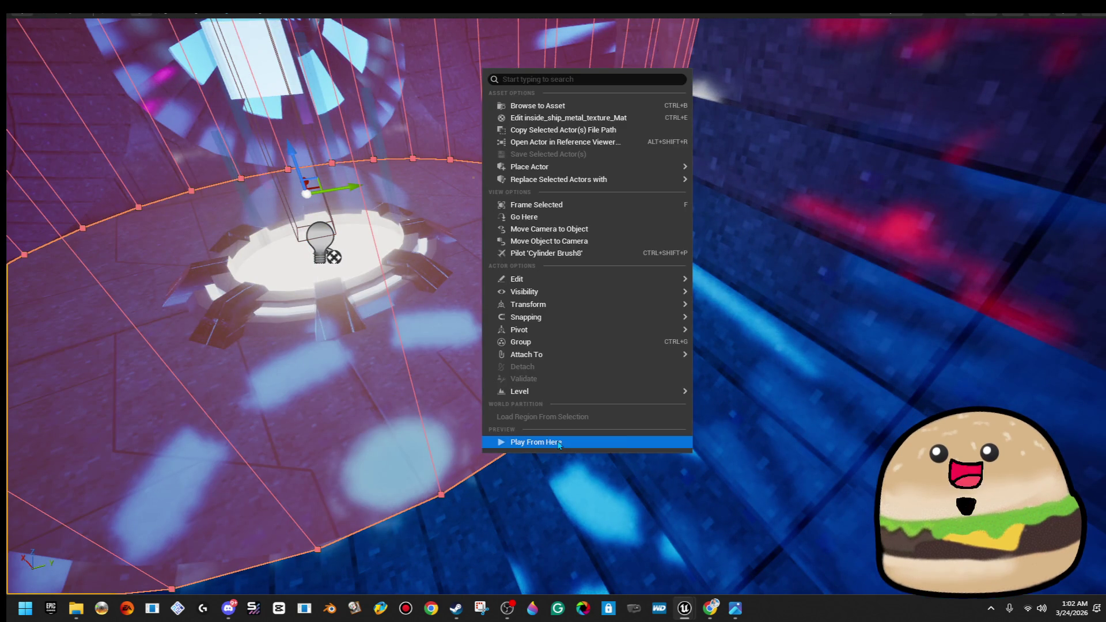
{"action": "left_click", "coordinate": [535, 442]}
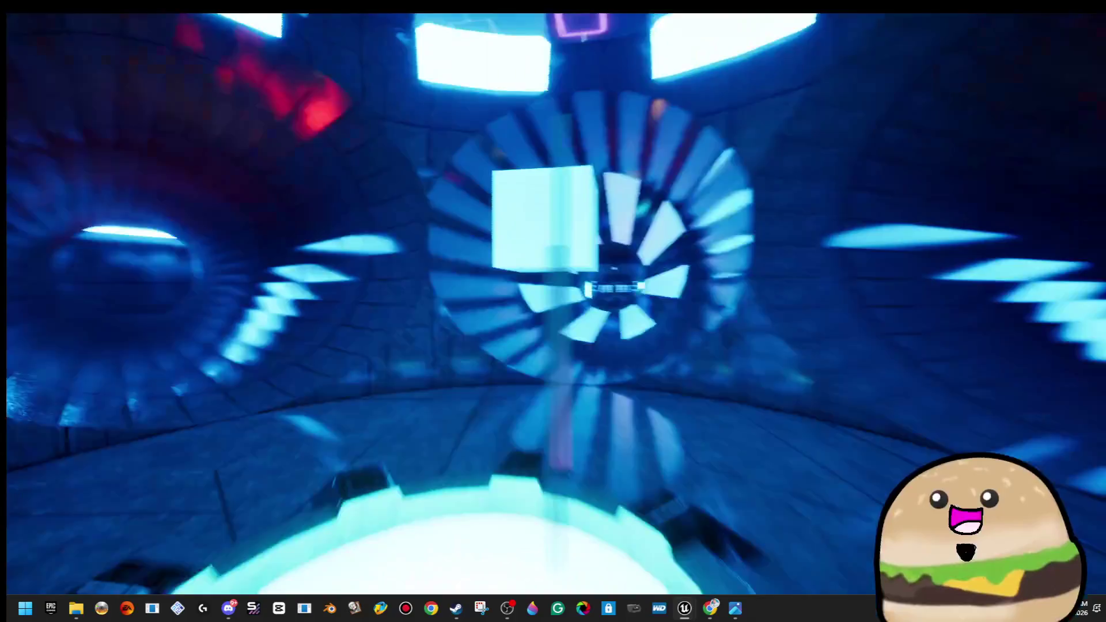
{"action": "key", "text": "Escape"}
{"action": "scroll", "coordinate": [553, 305], "scroll_direction": "up", "scroll_amount": 5}
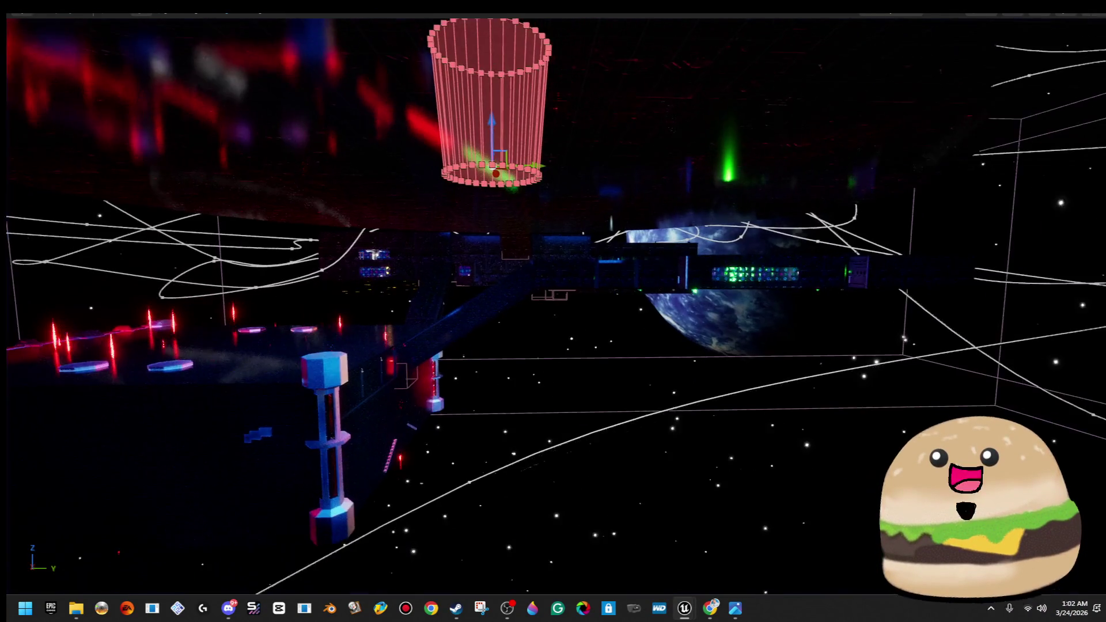
{"action": "key", "text": "F11"}
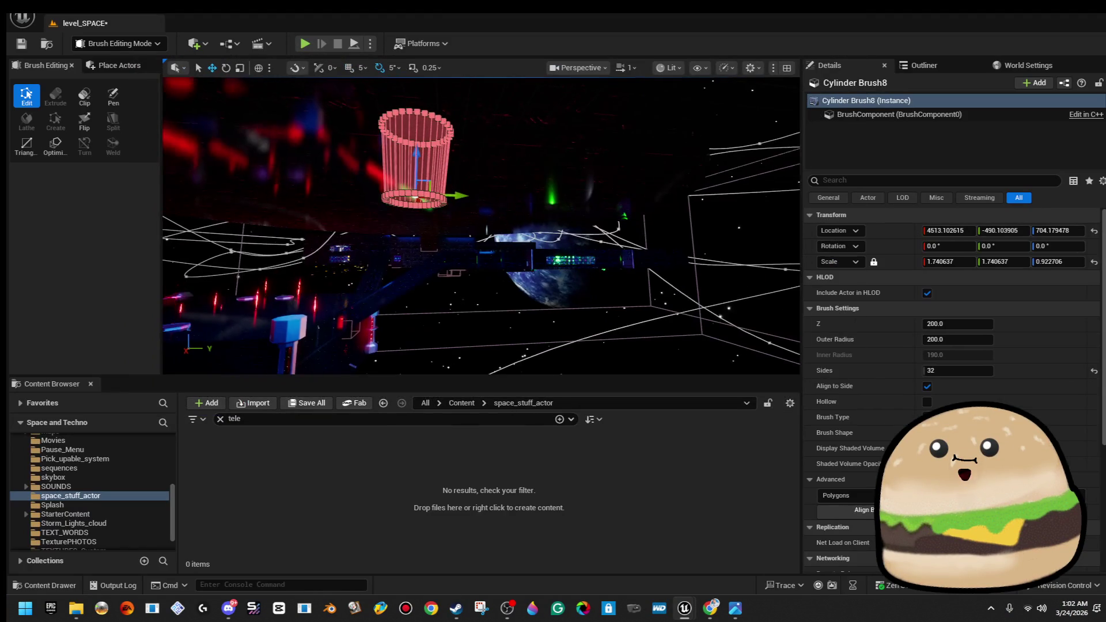
Drop a trial Cube from Shapes into the spawn cylinder, delete it, and select the existing cube
{"action": "key", "text": "f"}
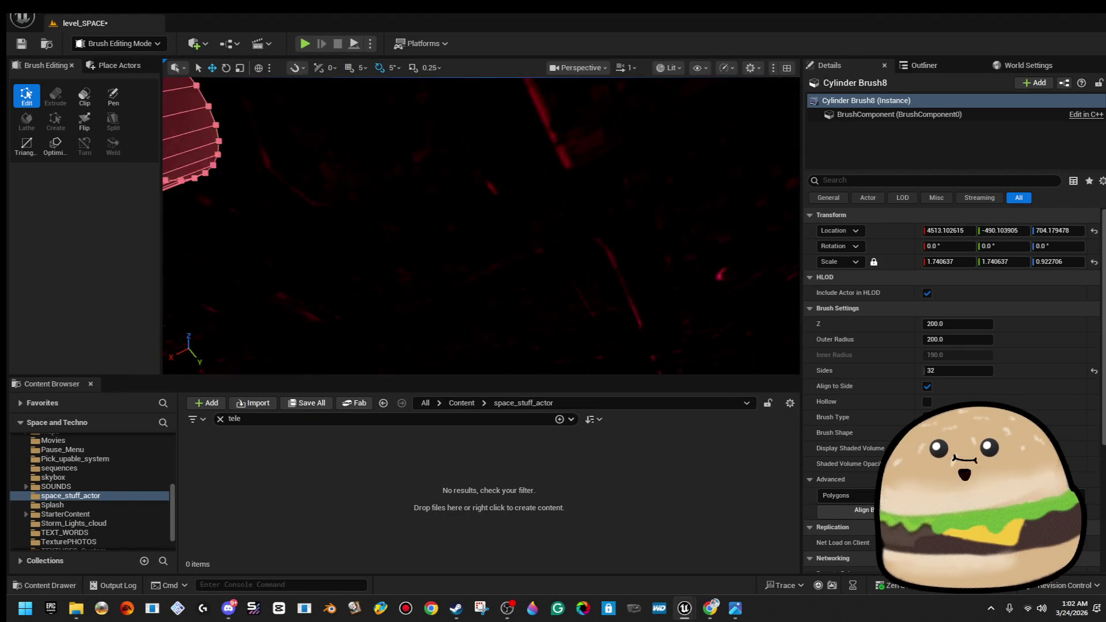
{"action": "left_click_drag", "start_coordinate": [481, 225], "coordinate": [441, 224]}
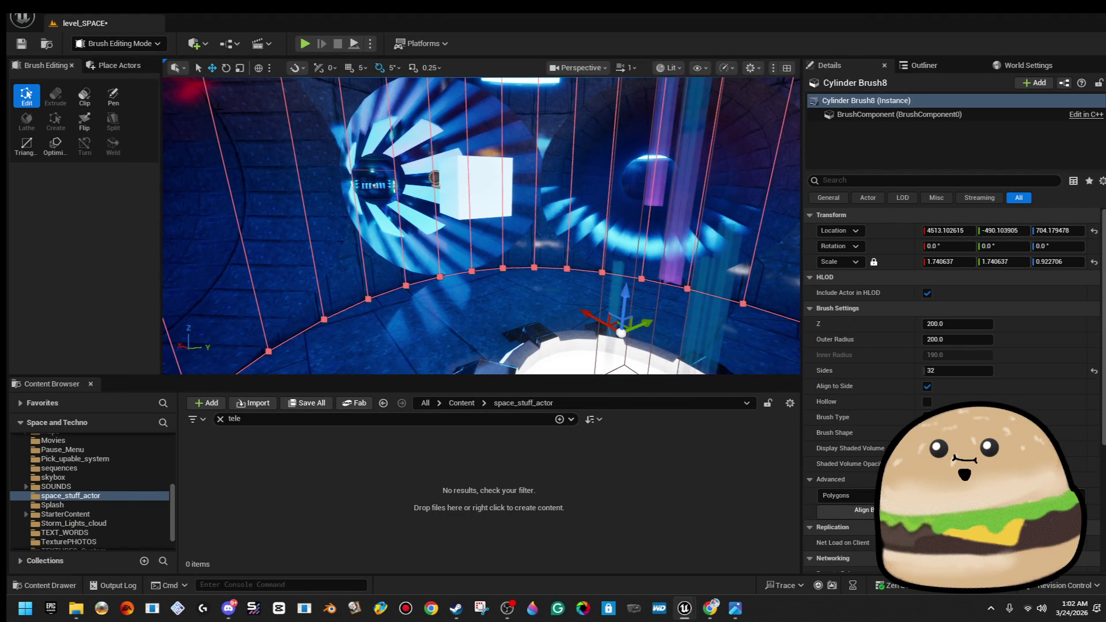
{"action": "left_click", "coordinate": [126, 66]}
{"action": "mouse_move", "coordinate": [101, 128]}
{"action": "left_mouse_down"}
{"action": "mouse_move", "coordinate": [313, 226]}
{"action": "mouse_move", "coordinate": [490, 271]}
{"action": "mouse_move", "coordinate": [491, 205]}
{"action": "mouse_move", "coordinate": [455, 201]}
{"action": "mouse_move", "coordinate": [479, 232]}
{"action": "left_mouse_up"}
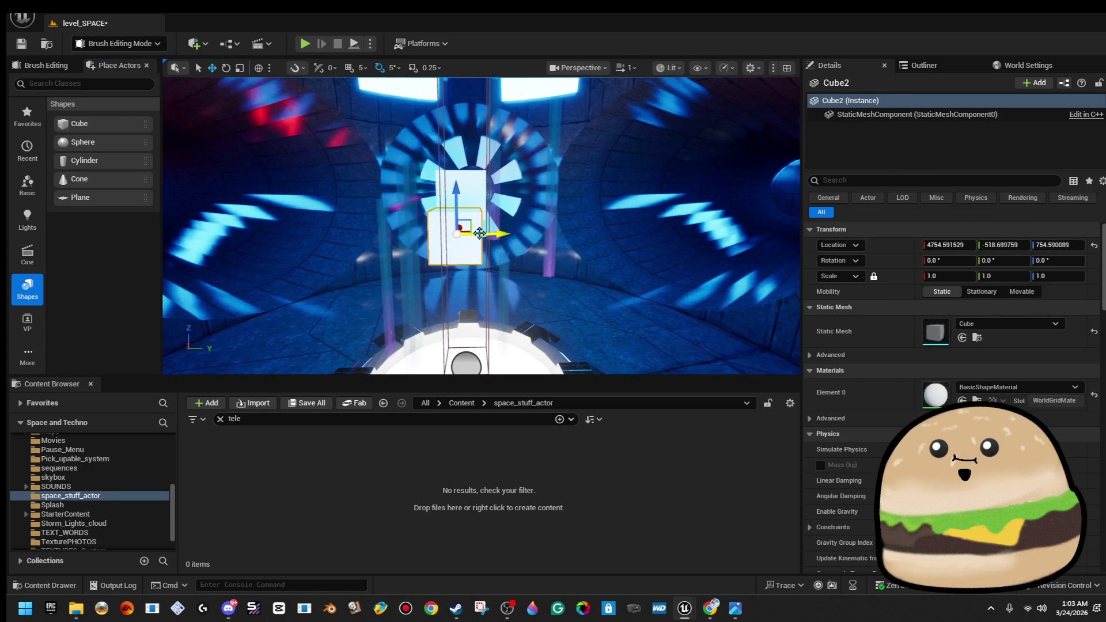
{"action": "key", "text": "Delete"}
{"action": "left_click", "coordinate": [474, 194]}
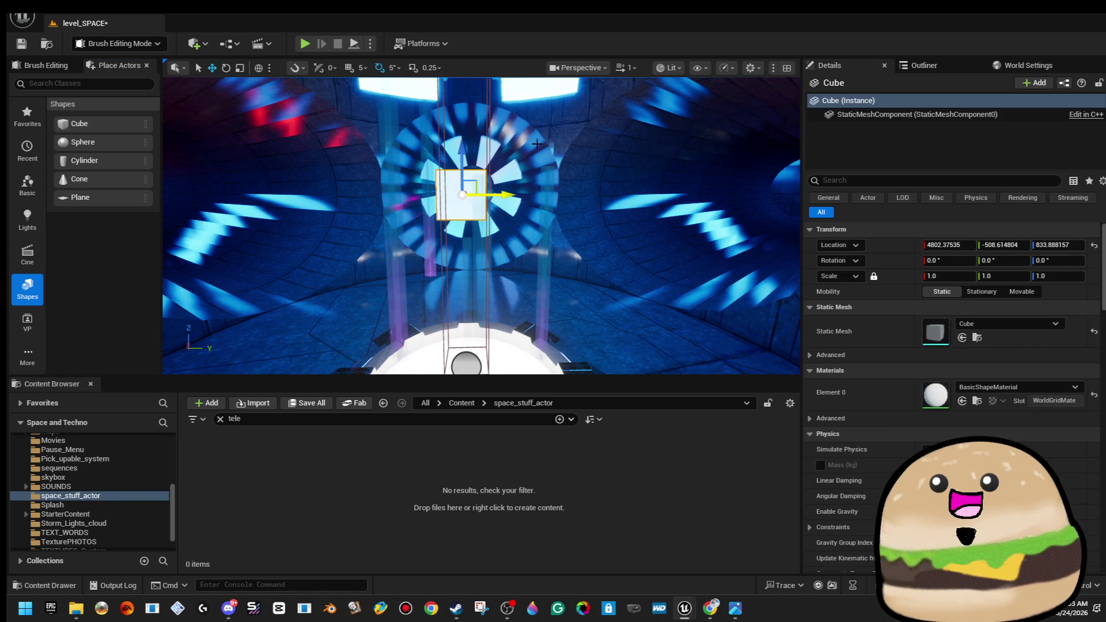
{"action": "right_click", "coordinate": [513, 210]}
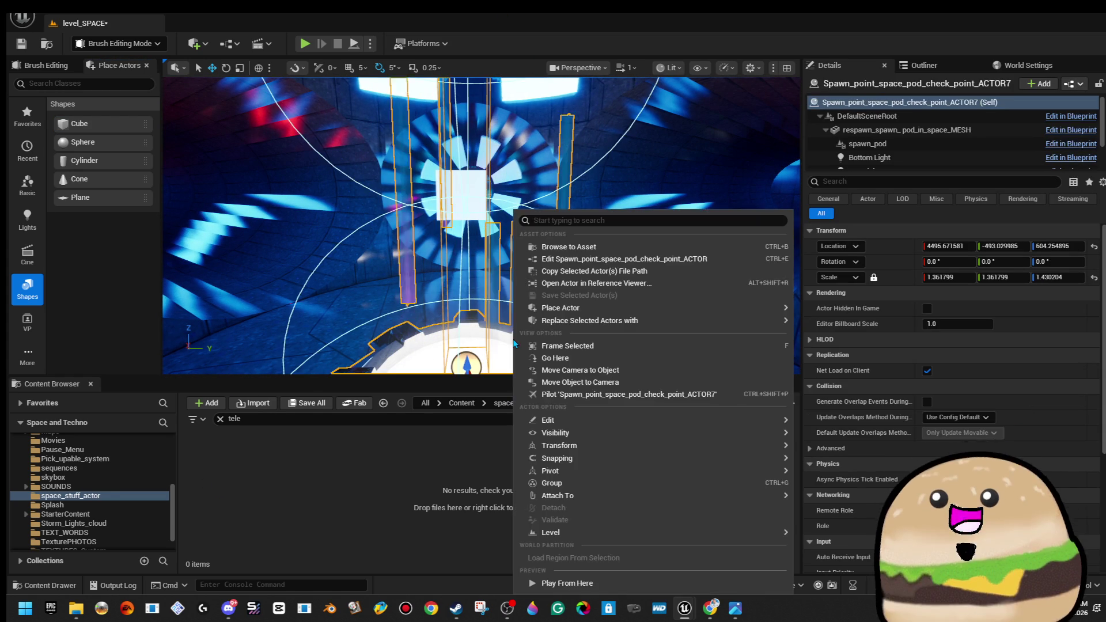
Open Spawn_point_space_pod_check_point_ACTOR for editing, return to the level, and select the white cube above the pod
{"action": "left_click", "coordinate": [640, 259]}
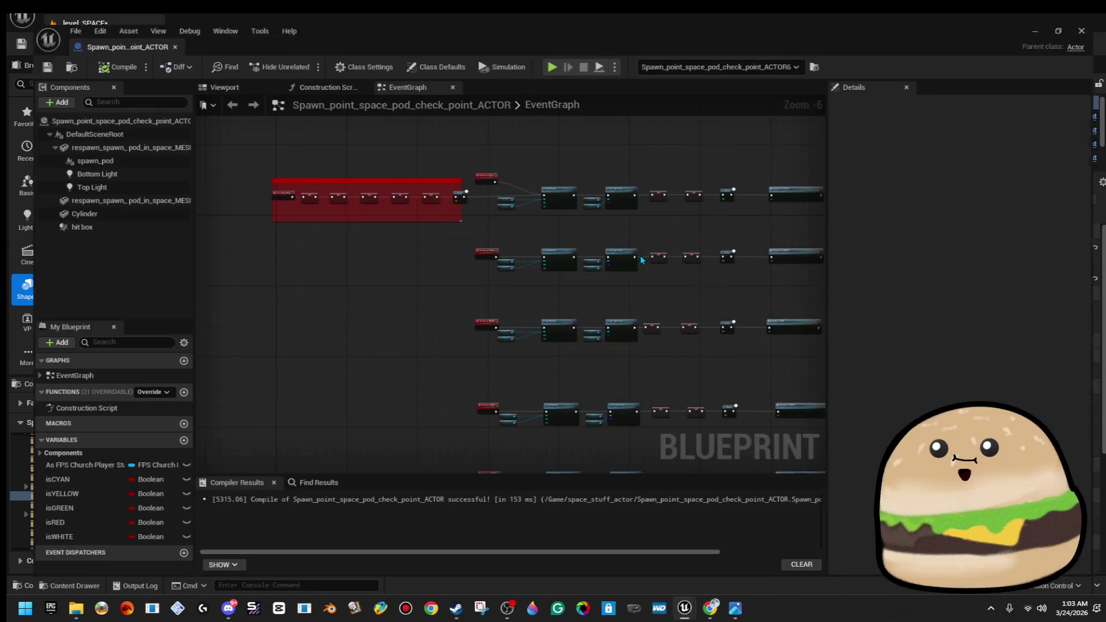
{"action": "key", "text": "alt+Tab"}
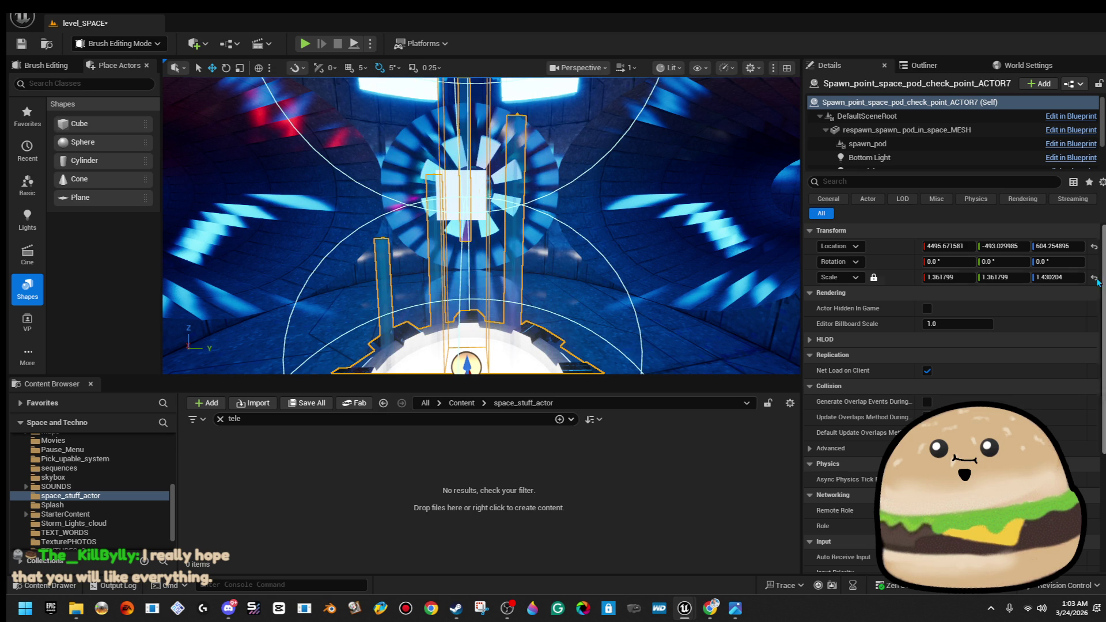
{"action": "left_click", "coordinate": [463, 197]}
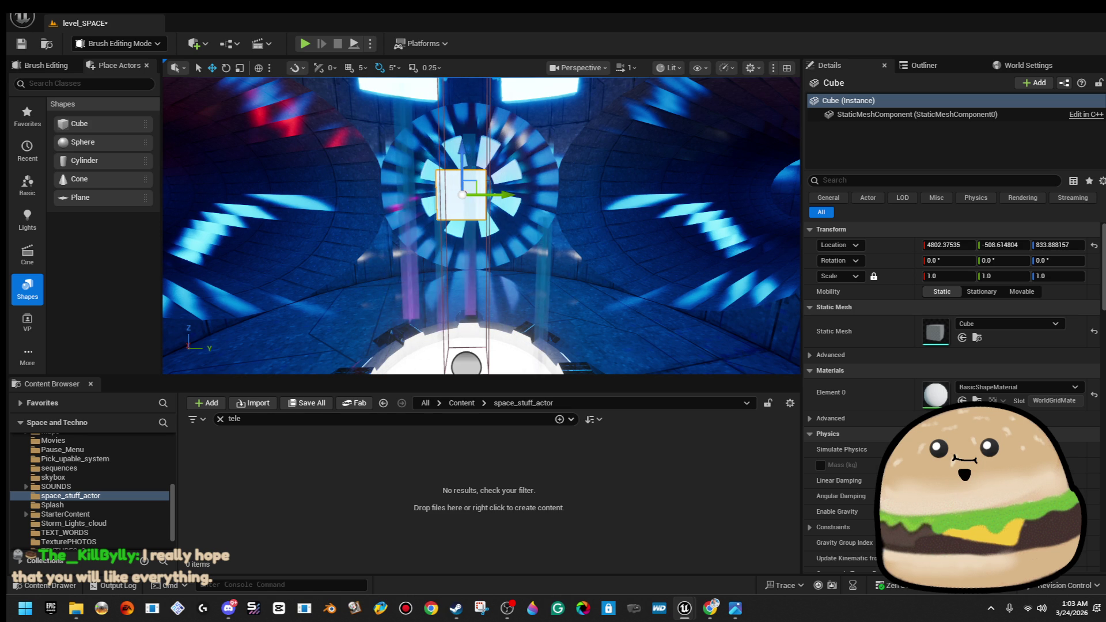
{"action": "left_click", "coordinate": [472, 202]}
{"action": "left_click", "coordinate": [481, 193]}
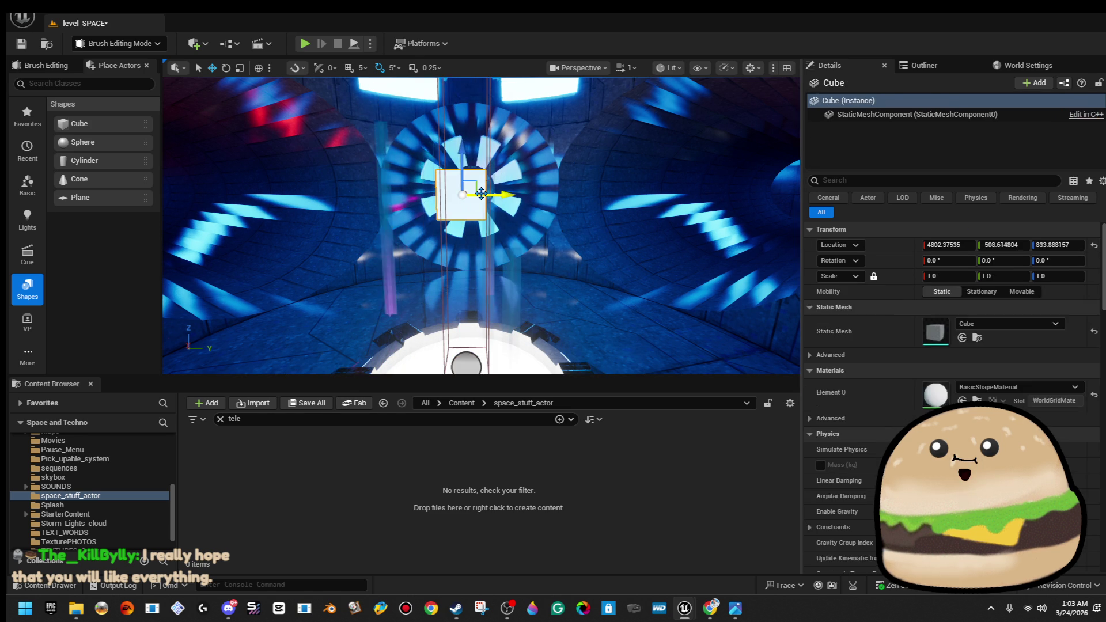
Delete the white cube, save level_SPACE, and run a quick play test from near the pad
{"action": "key", "text": "Delete"}
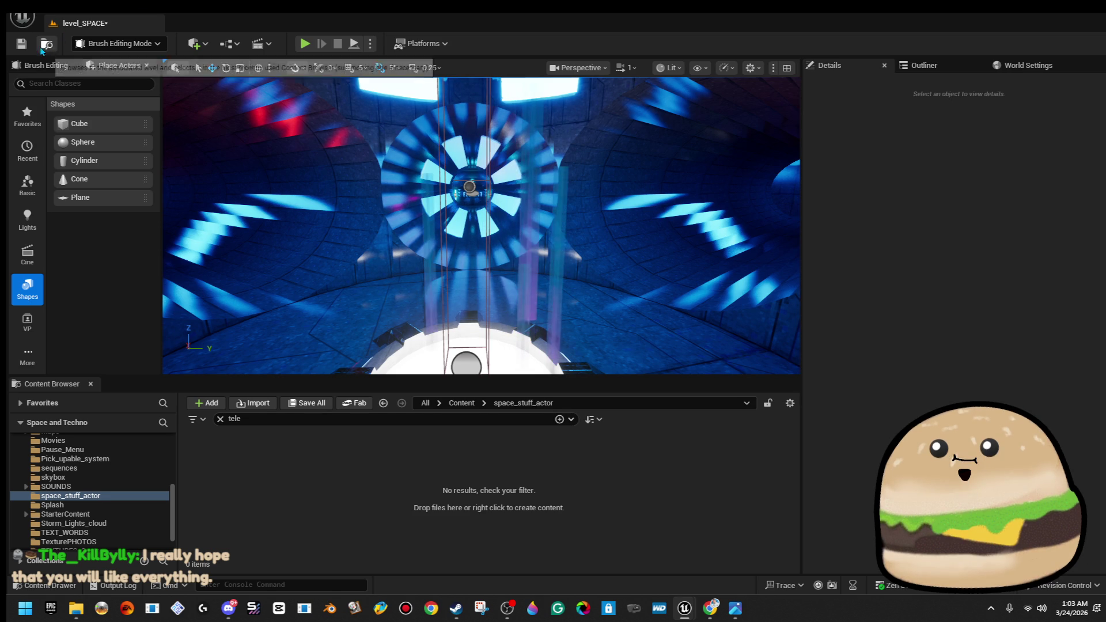
{"action": "left_click", "coordinate": [22, 44]}
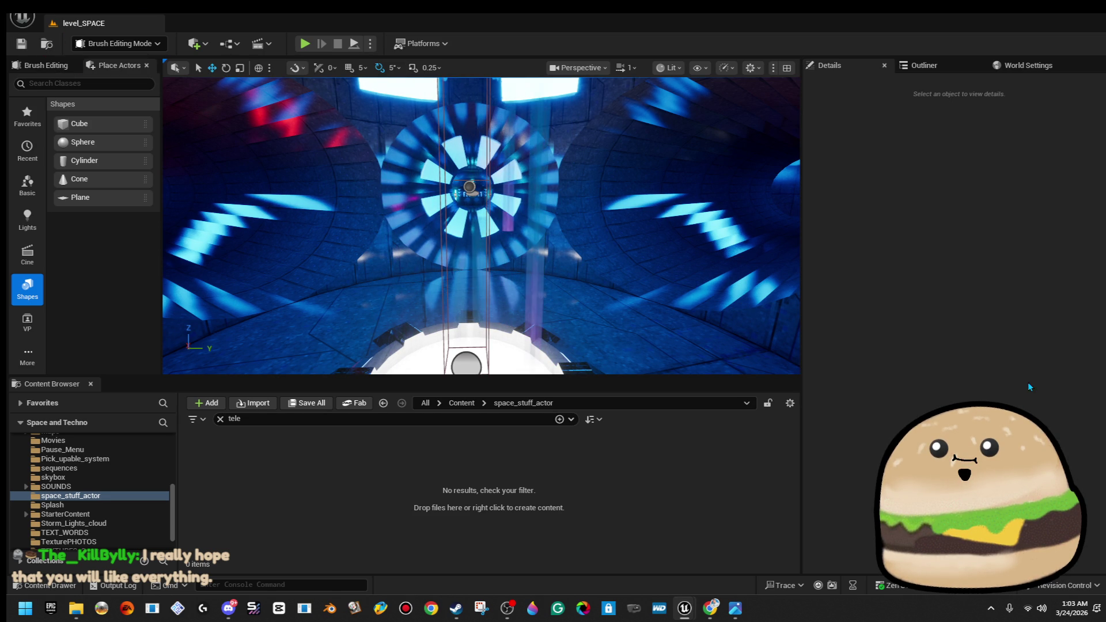
{"action": "key", "text": "1"}
{"action": "key", "text": "2"}
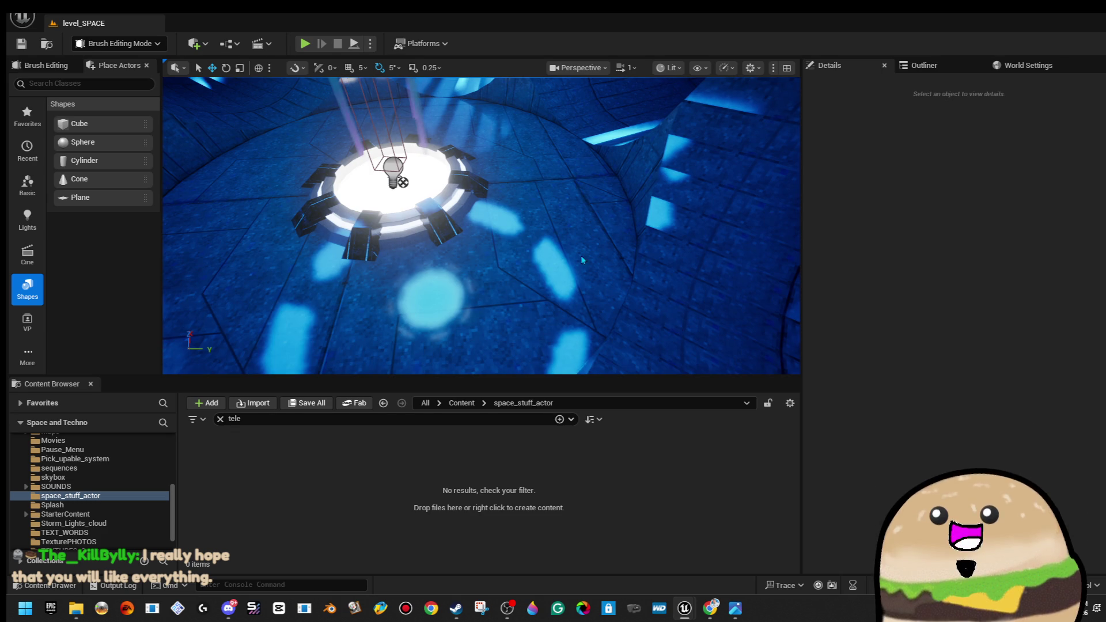
{"action": "right_click", "coordinate": [580, 254]}
{"action": "left_click", "coordinate": [656, 583]}
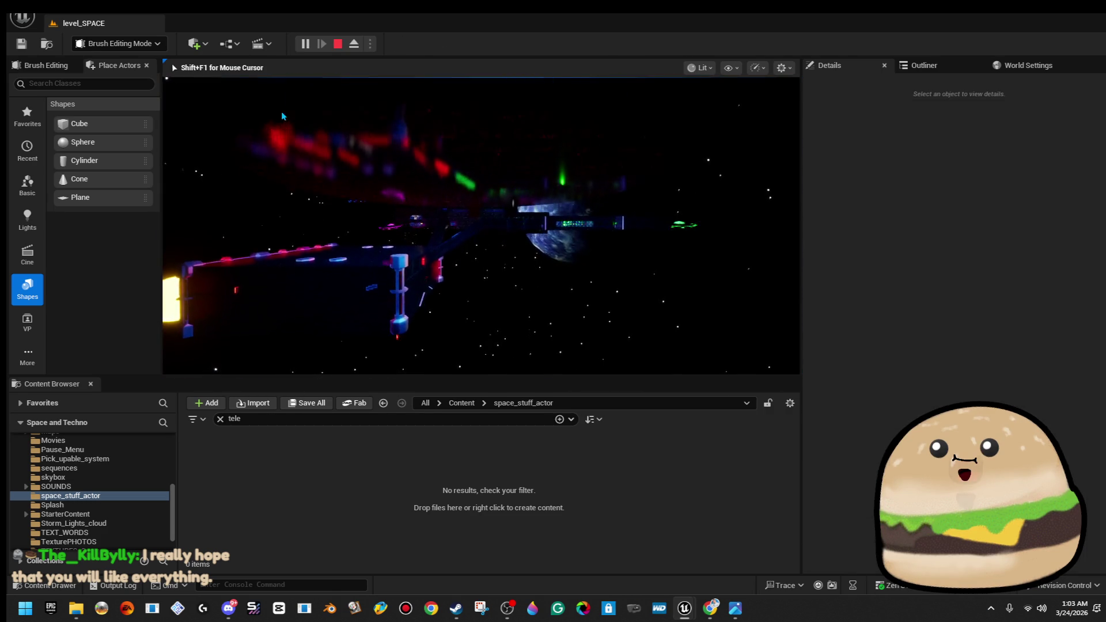
{"action": "key", "text": "Escape"}
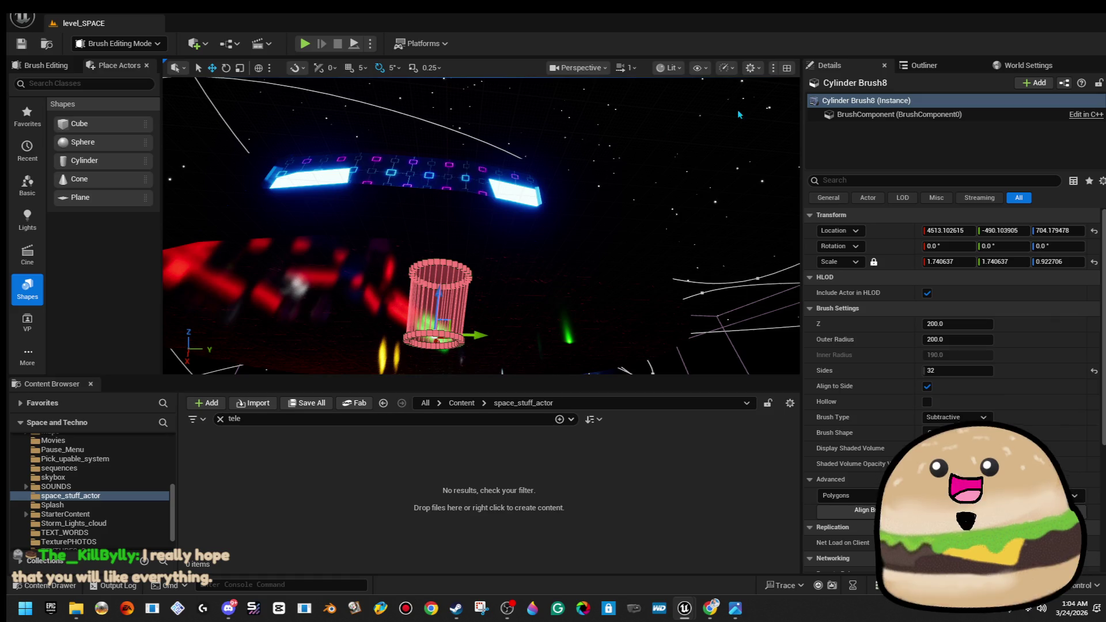
Adjust the editor camera speed and fly through the glowing tunnel to face the platform
{"action": "left_click", "coordinate": [628, 67]}
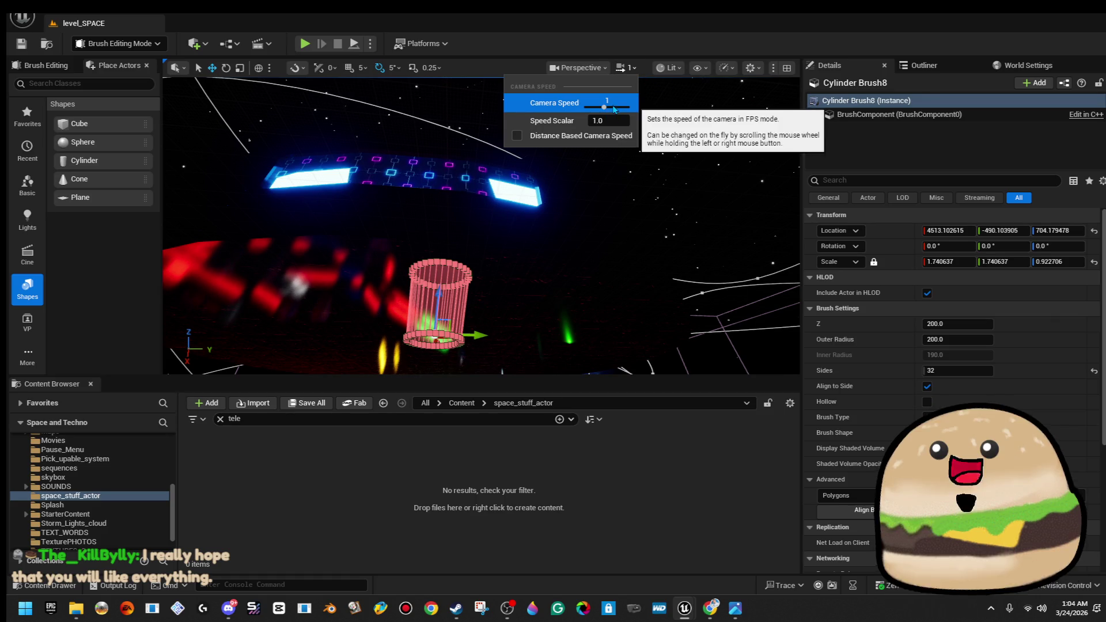
{"action": "left_click", "coordinate": [625, 79]}
{"action": "left_click", "coordinate": [626, 68]}
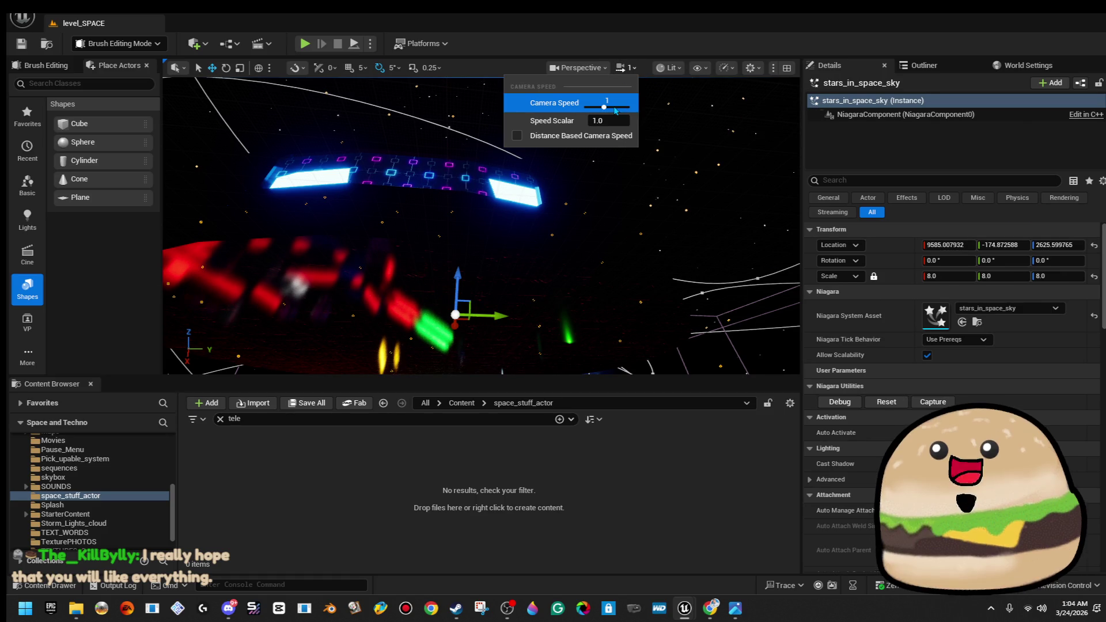
{"action": "right_click", "coordinate": [594, 186]}
{"action": "key", "text": "w"}
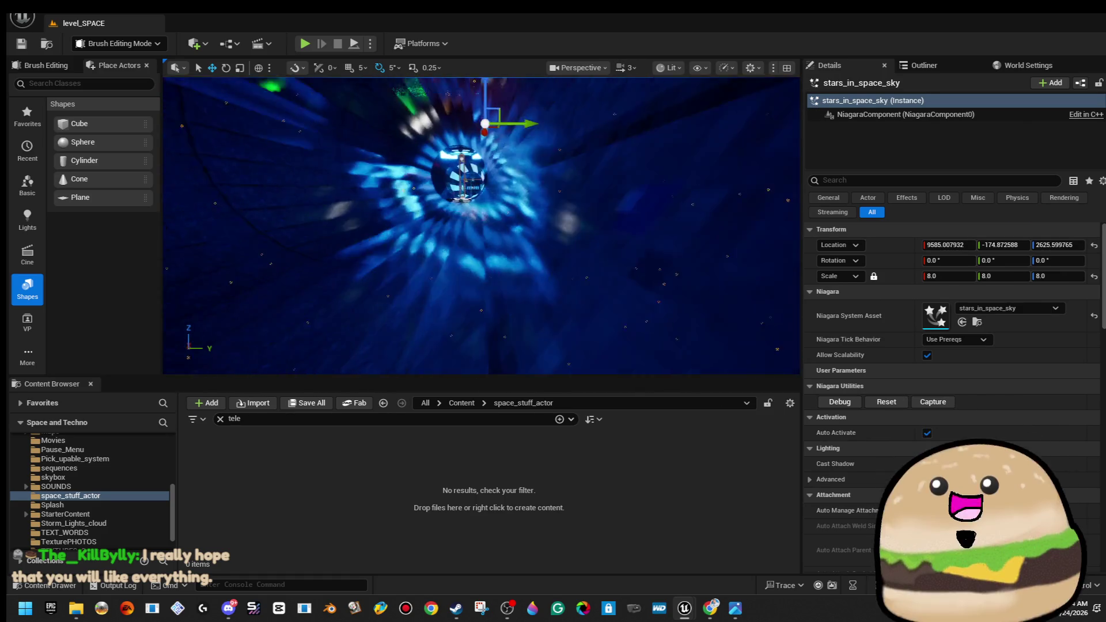
{"action": "key", "text": "w"}
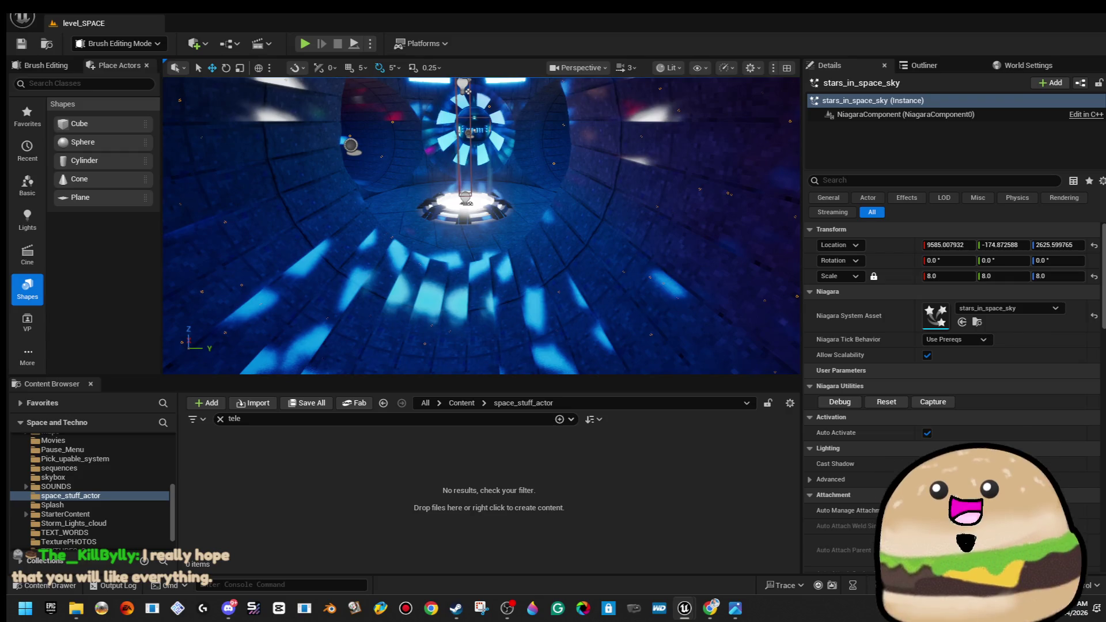
Play from in front of the platform, walk the player onto the glowing pad, then stop
{"action": "right_click", "coordinate": [474, 284]}
{"action": "left_click", "coordinate": [519, 582]}
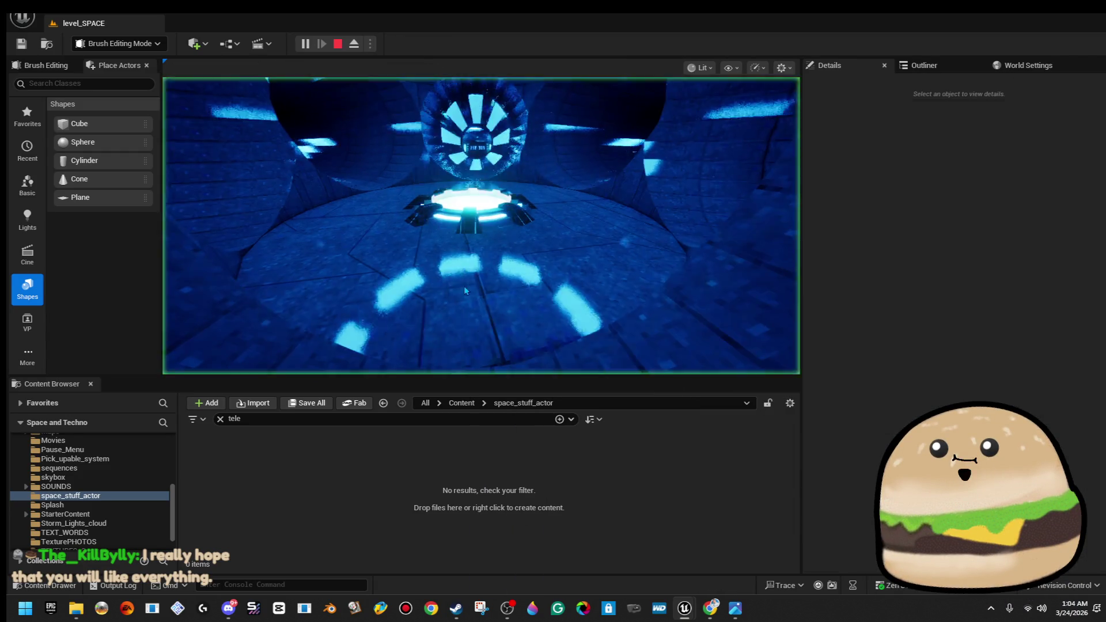
{"action": "left_click", "coordinate": [466, 291]}
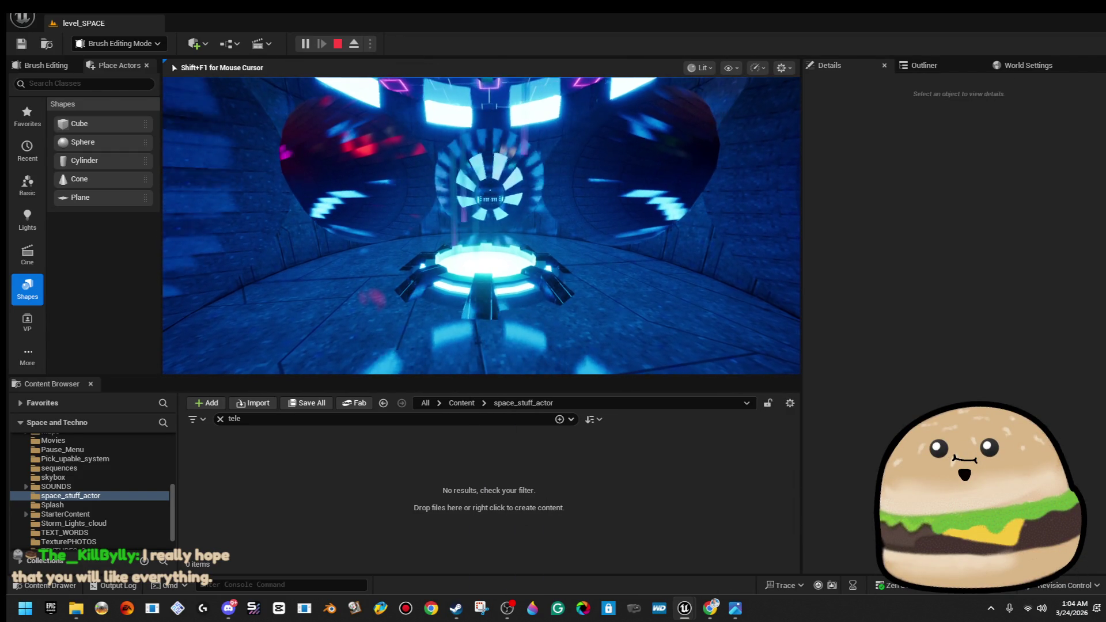
{"action": "key", "text": "w"}
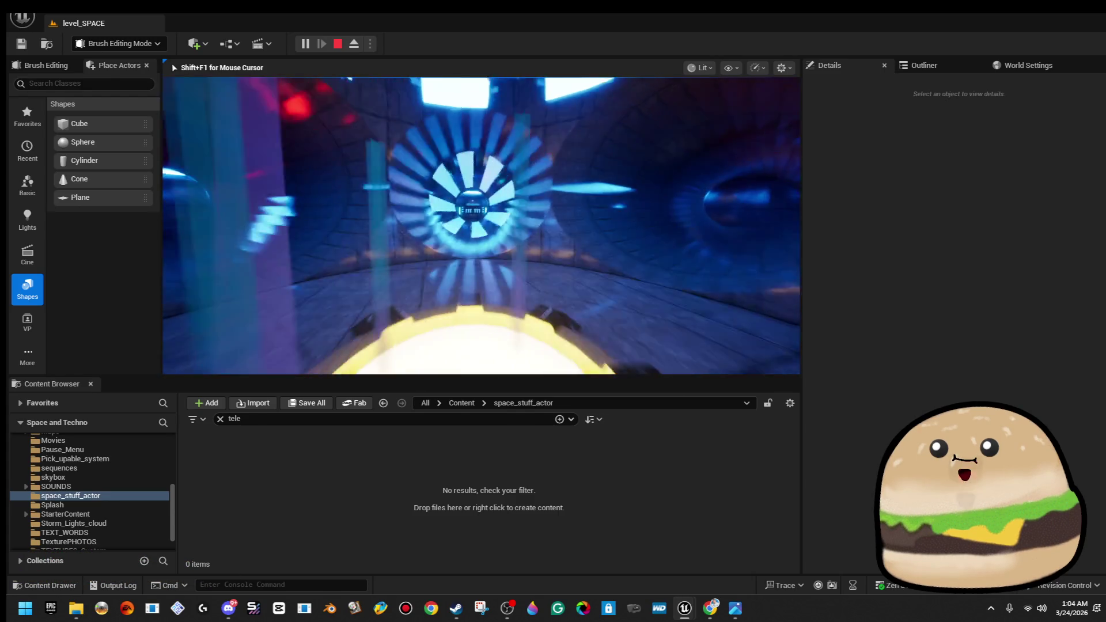
{"action": "key", "text": "Escape"}
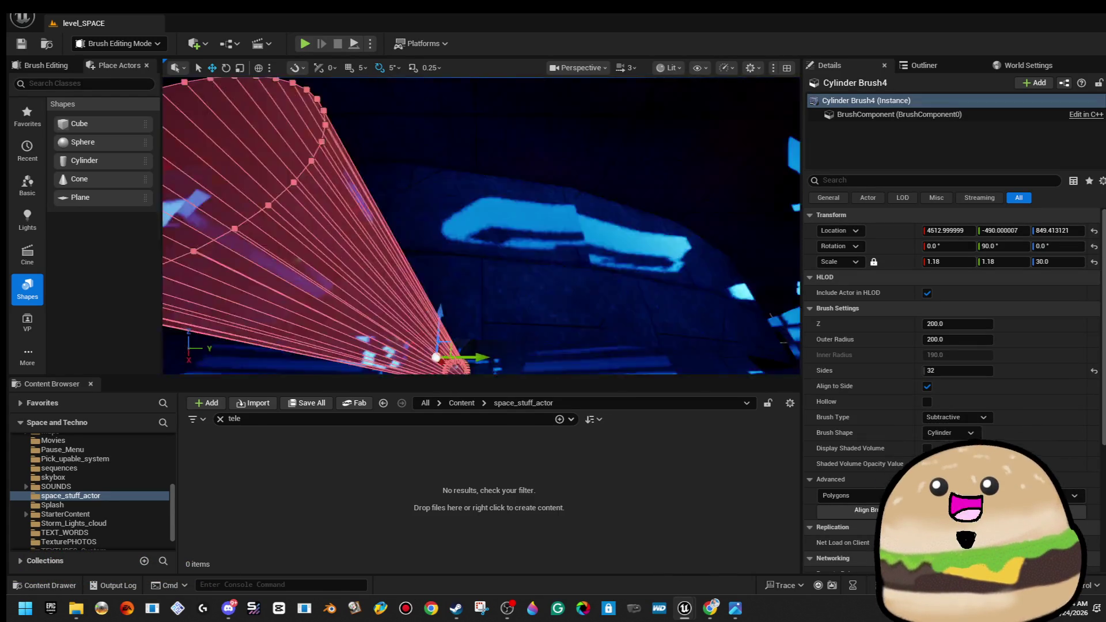
{"action": "key", "text": "w"}
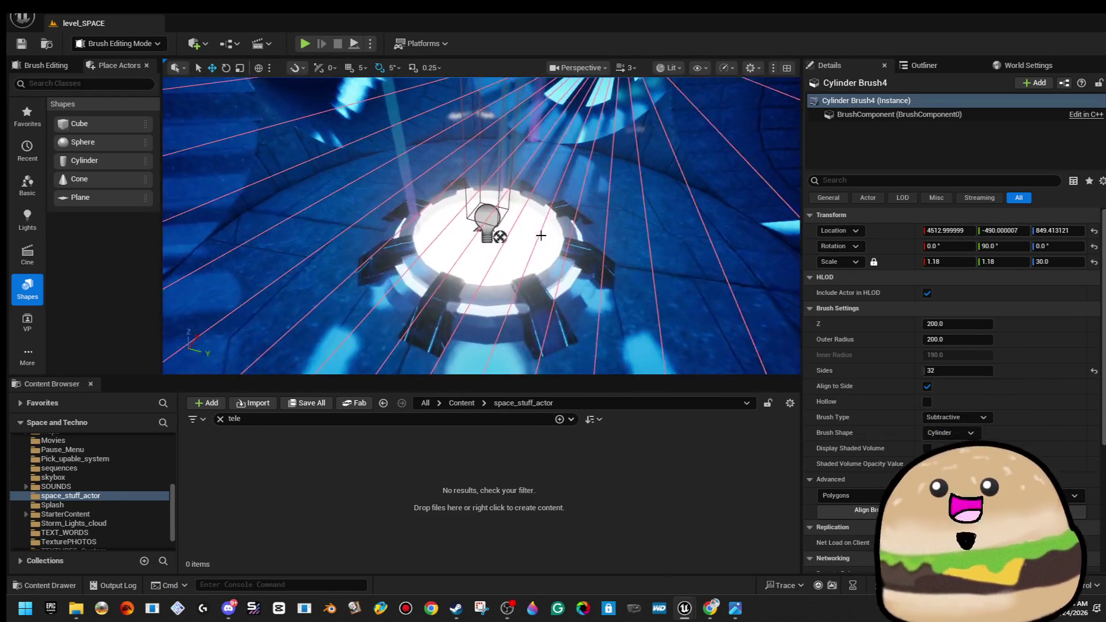
Open the checkpoint Blueprint, play-test level_SPACE with Alt+P, stop, and frame the checkpoint actor
{"action": "right_click", "coordinate": [528, 251]}
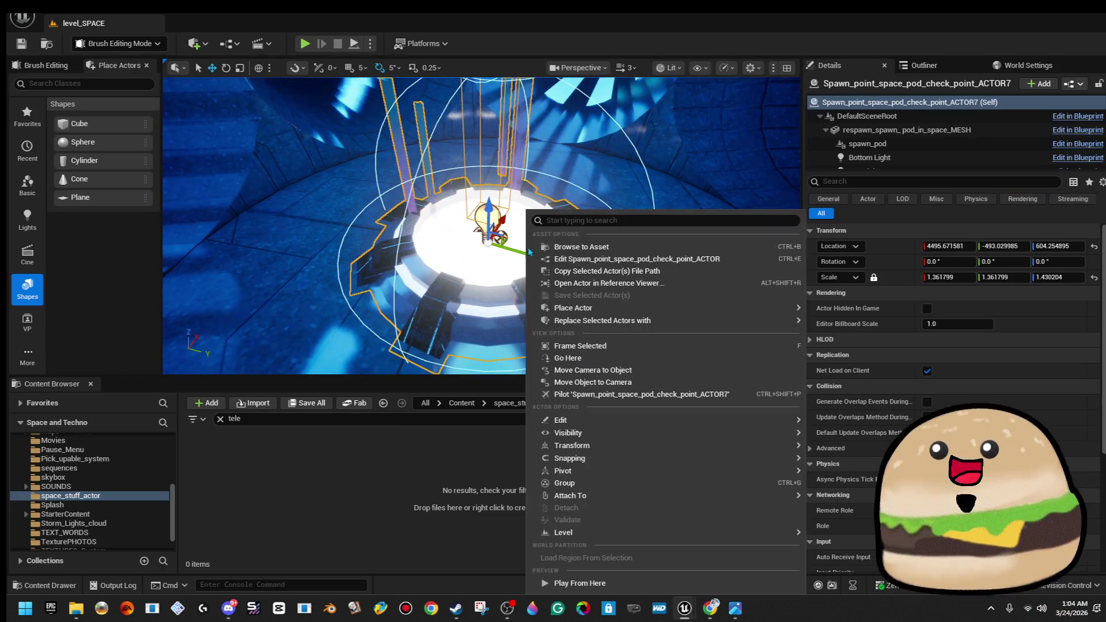
{"action": "left_click", "coordinate": [610, 258]}
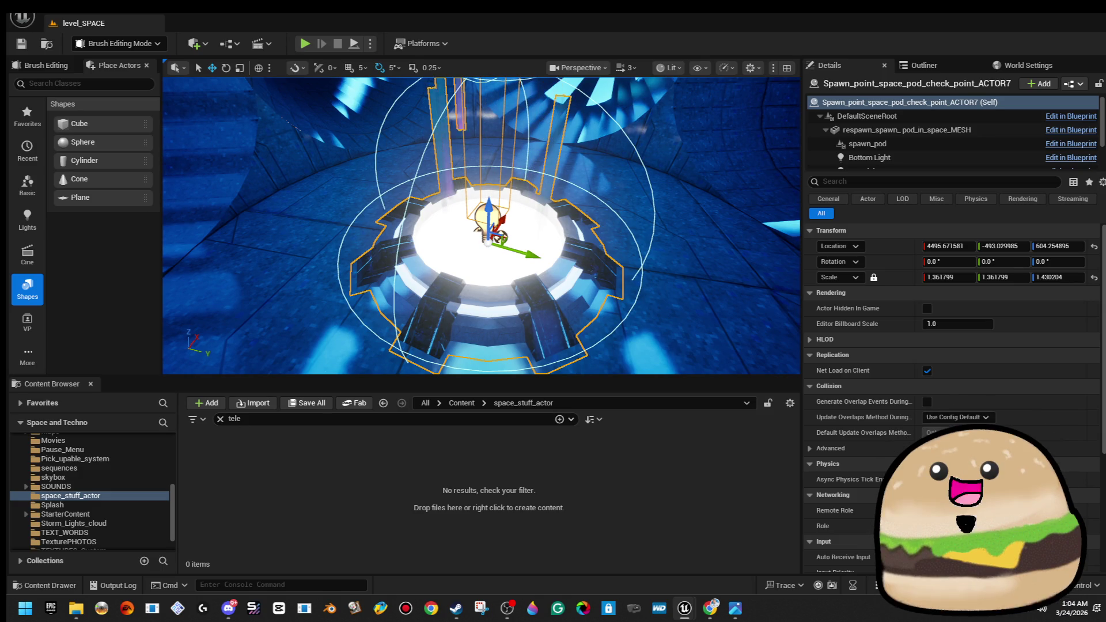
{"action": "key", "text": "alt+p"}
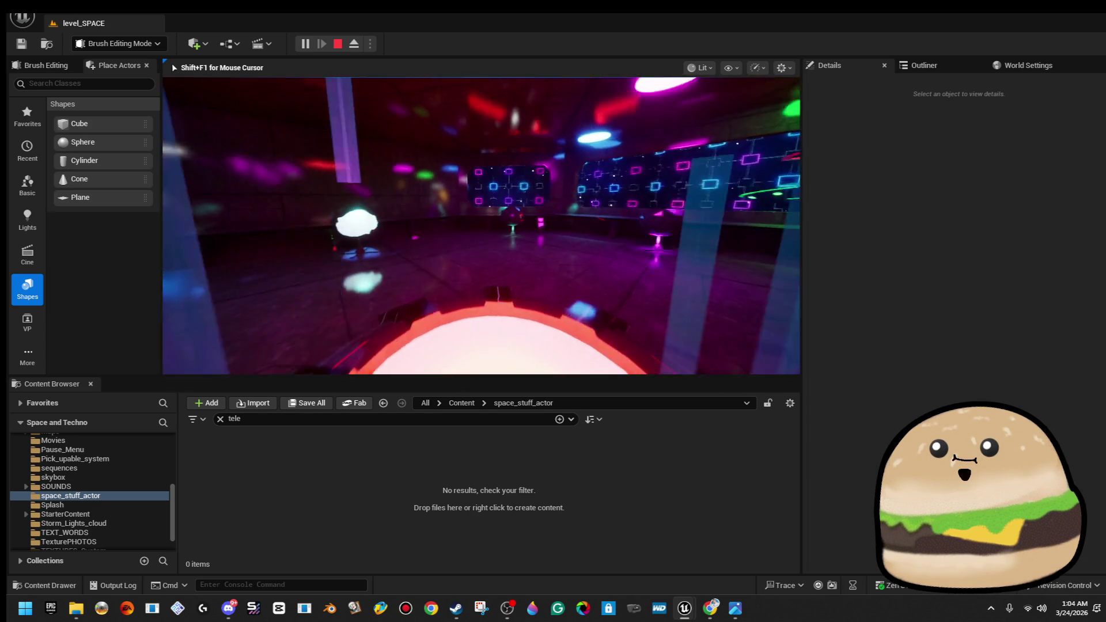
{"action": "key", "text": "Escape"}
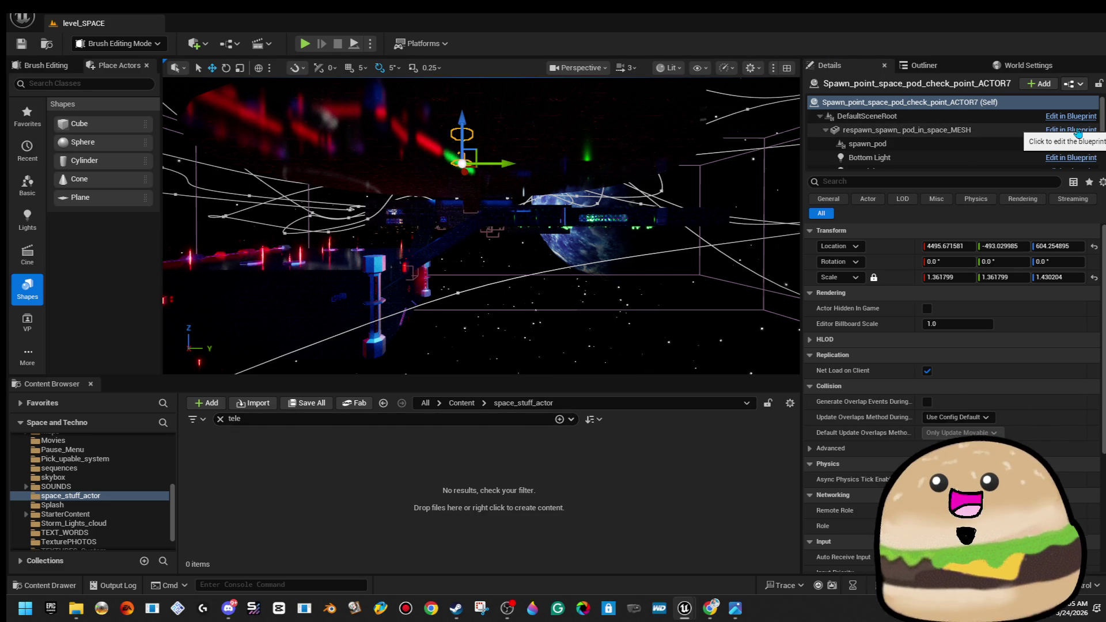
{"action": "key", "text": "f"}
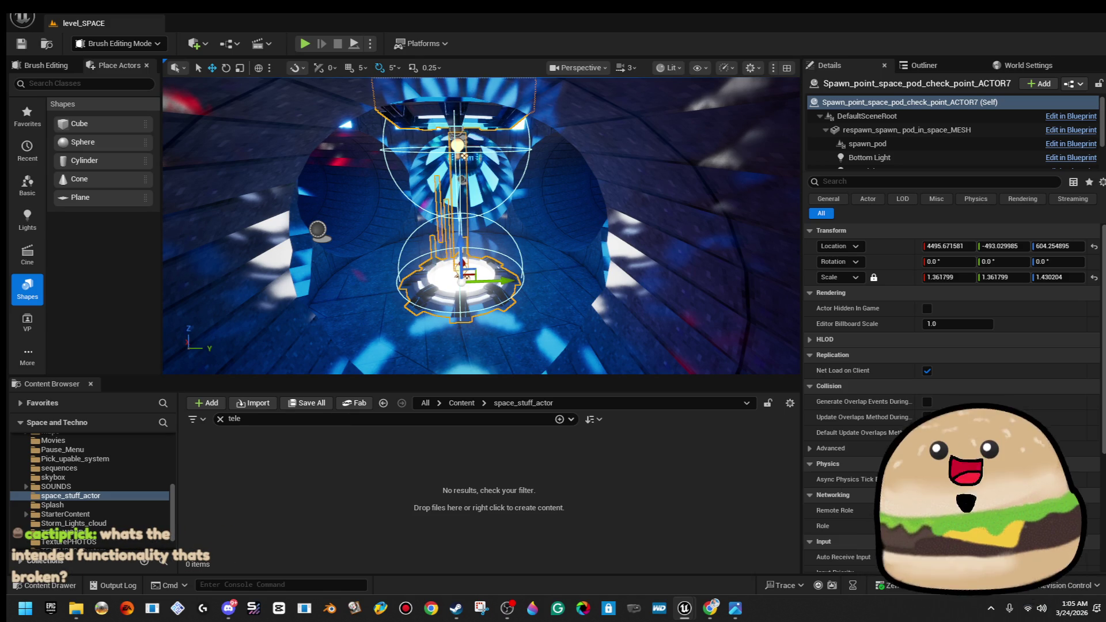
{"action": "left_click_drag", "start_coordinate": [385, 260], "coordinate": [385, 266]}
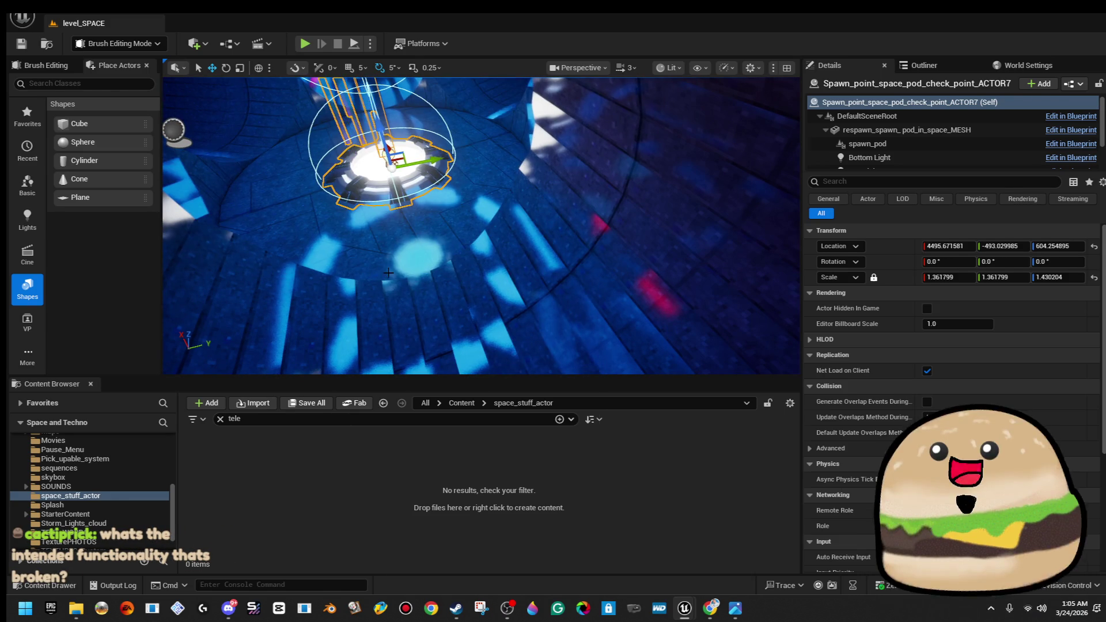
Play from near the pad, walk the player onto the teleporter pad, then stop
{"action": "right_click", "coordinate": [388, 273]}
{"action": "left_click", "coordinate": [449, 582]}
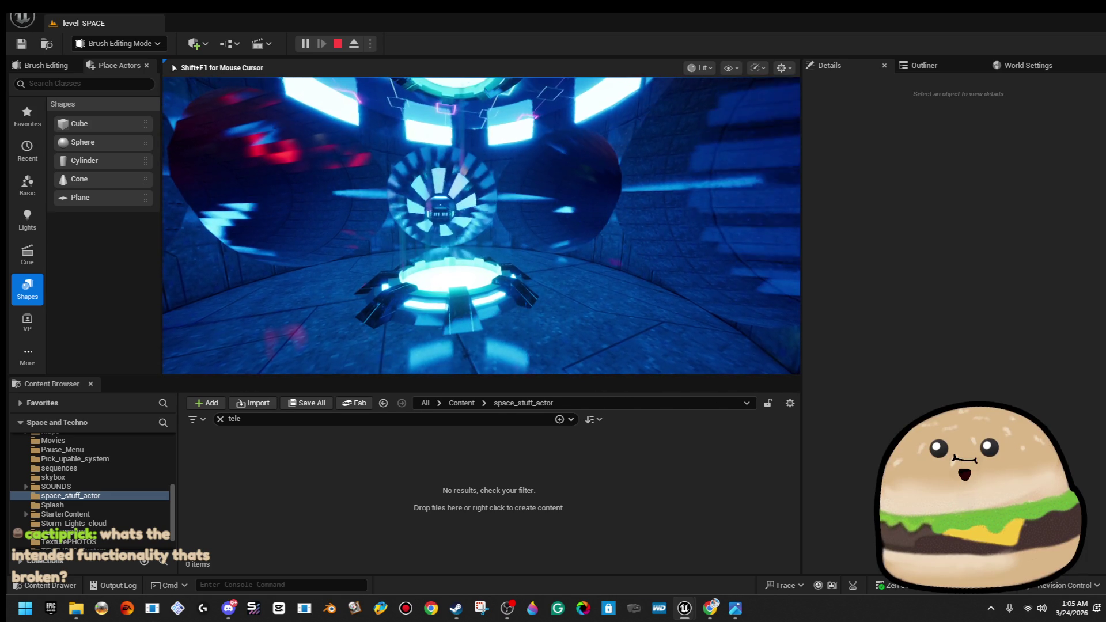
{"action": "key", "text": "w"}
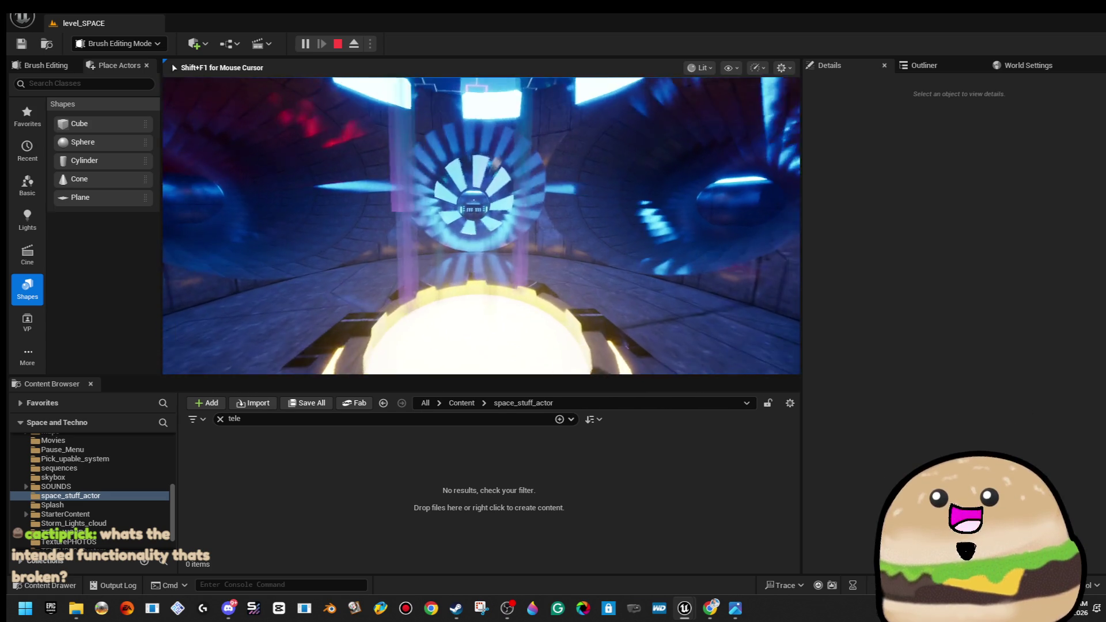
{"action": "key", "text": "Escape"}
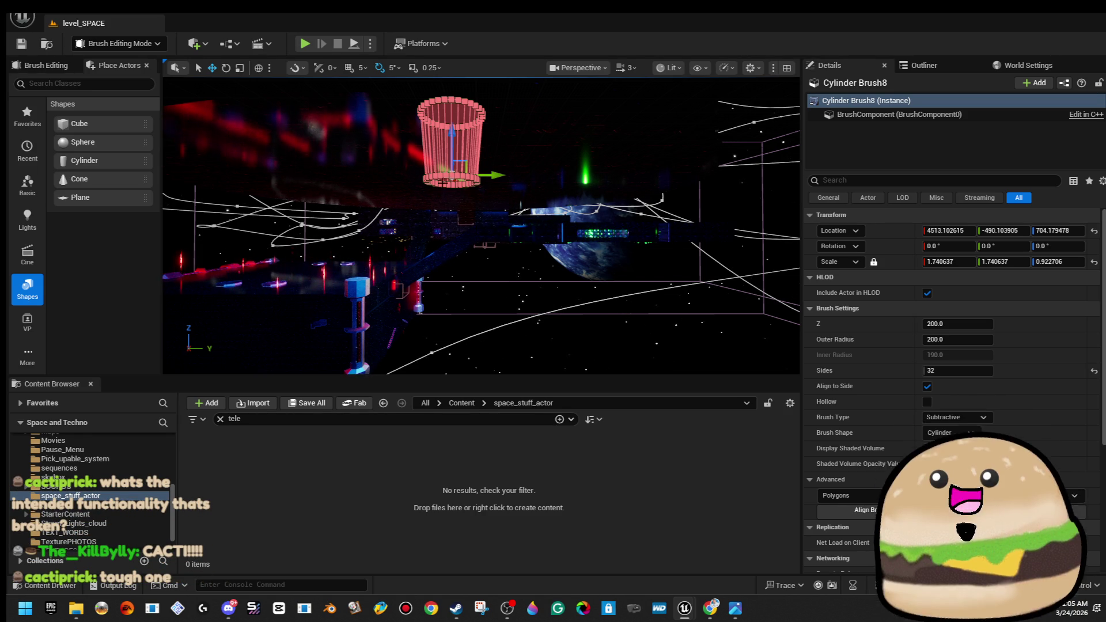
Frame the cylinder brush, run another play test in front of the pad, then switch to the checkpoint Blueprint
{"action": "key", "text": "f"}
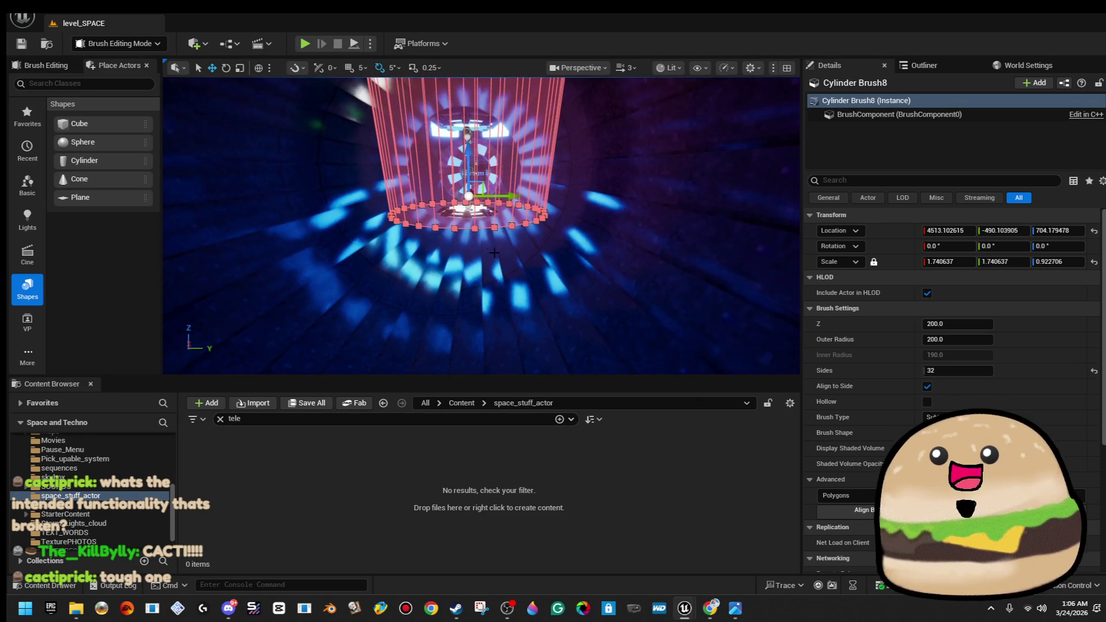
{"action": "right_click", "coordinate": [498, 262]}
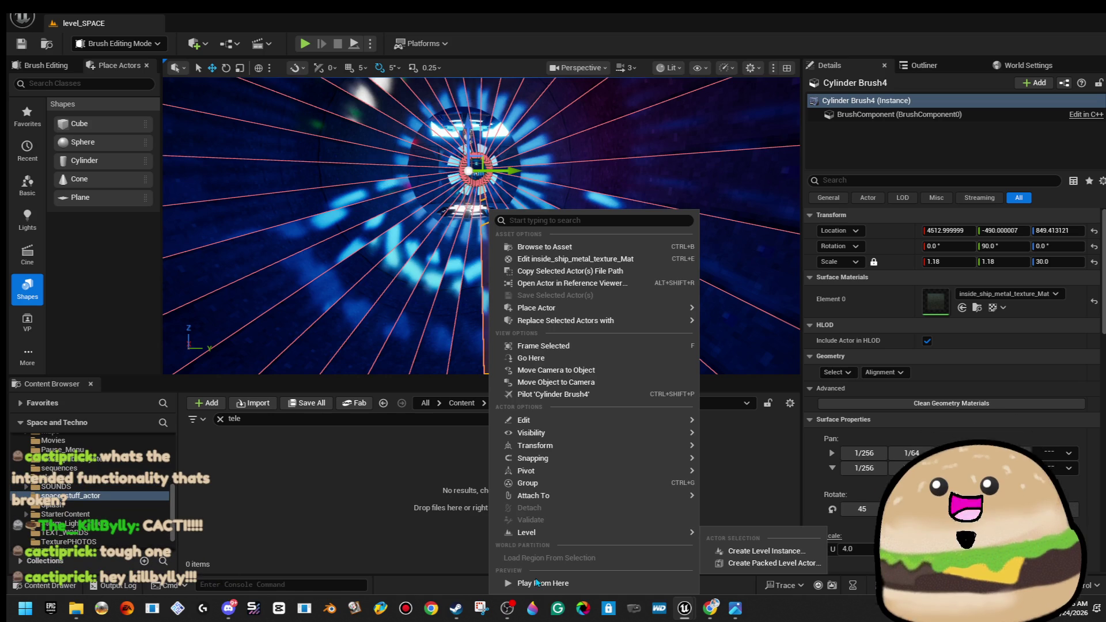
{"action": "left_click", "coordinate": [537, 582]}
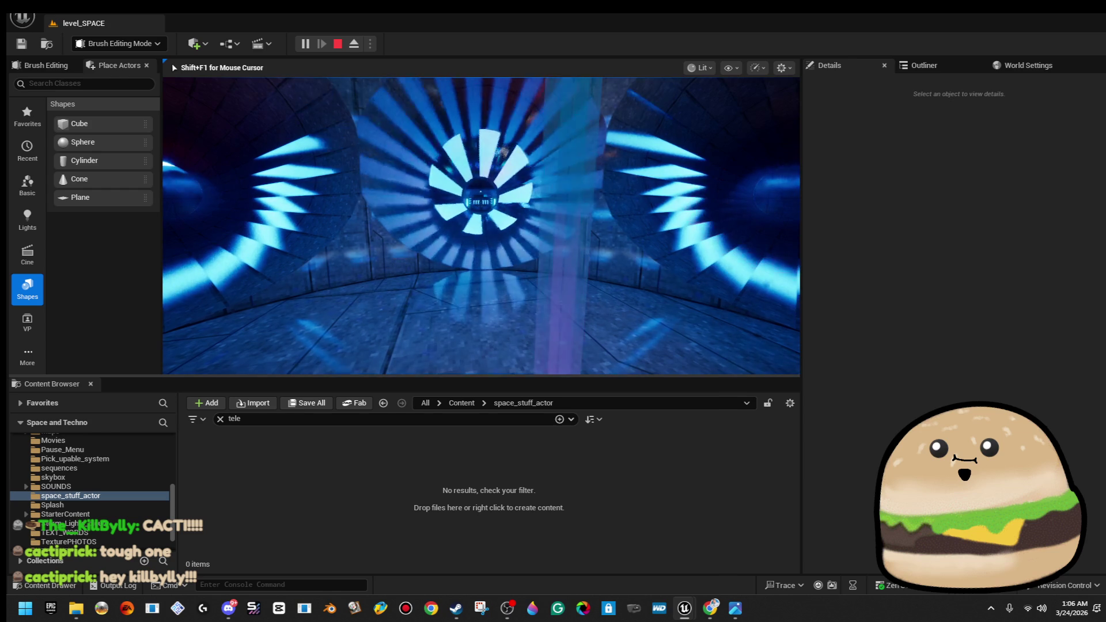
{"action": "key", "text": "Escape"}
{"action": "mouse_move", "coordinate": [586, 196]}
{"action": "left_mouse_down"}
{"action": "mouse_move", "coordinate": [559, 179]}
{"action": "mouse_move", "coordinate": [547, 190]}
{"action": "mouse_move", "coordinate": [547, 175]}
{"action": "left_mouse_up"}
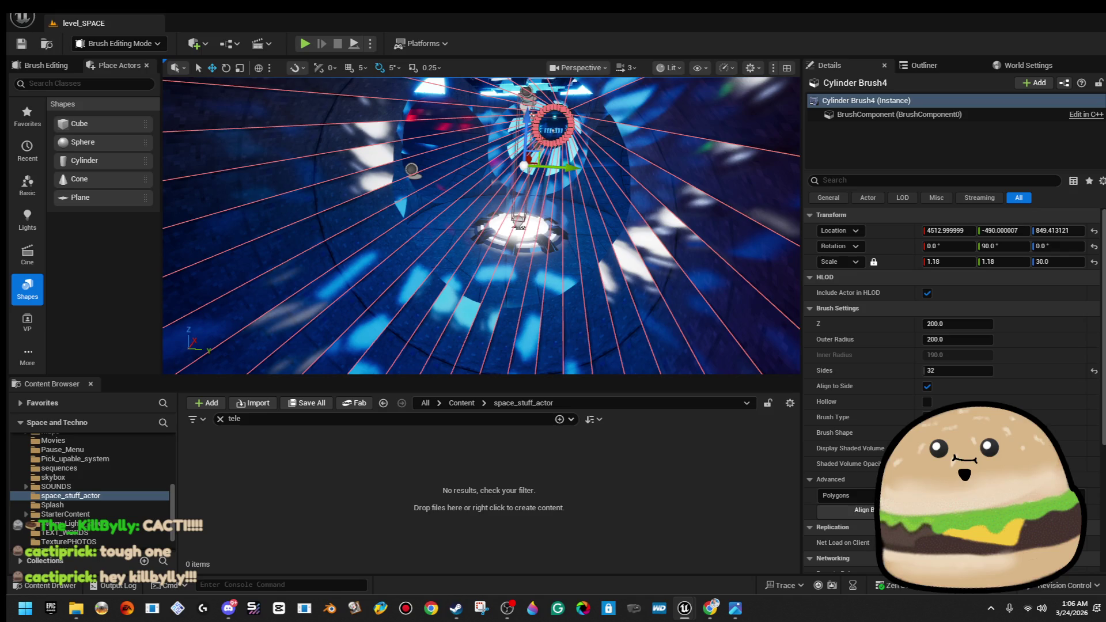
{"action": "key", "text": "alt+Tab"}
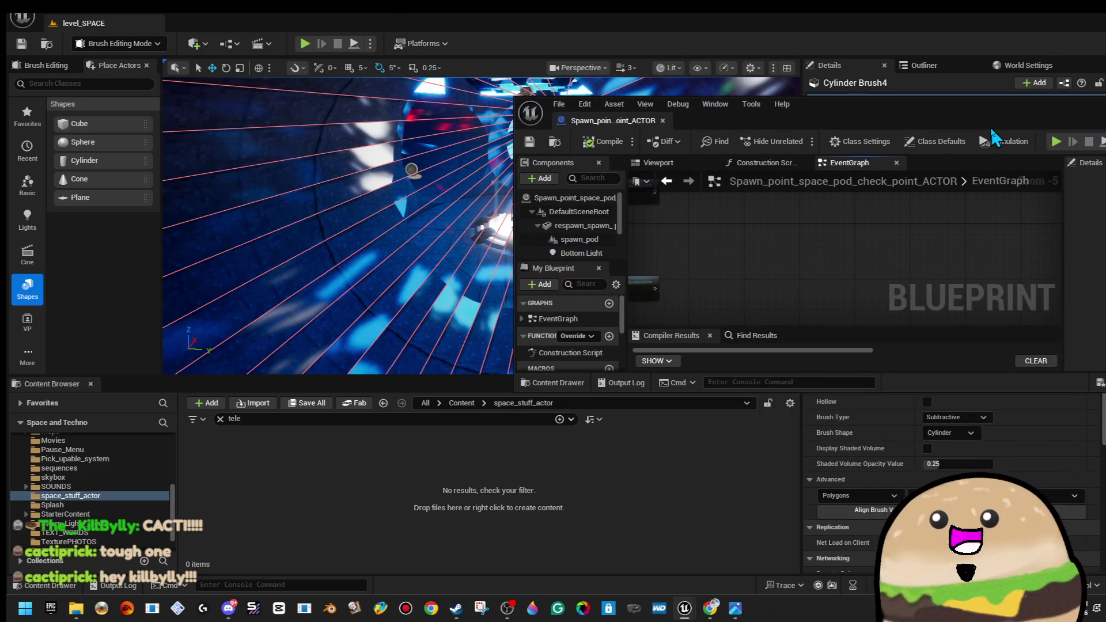
Write 'BEOFRE' in the notes to record the old teleport coordinates
{"action": "key", "text": "alt+Tab"}
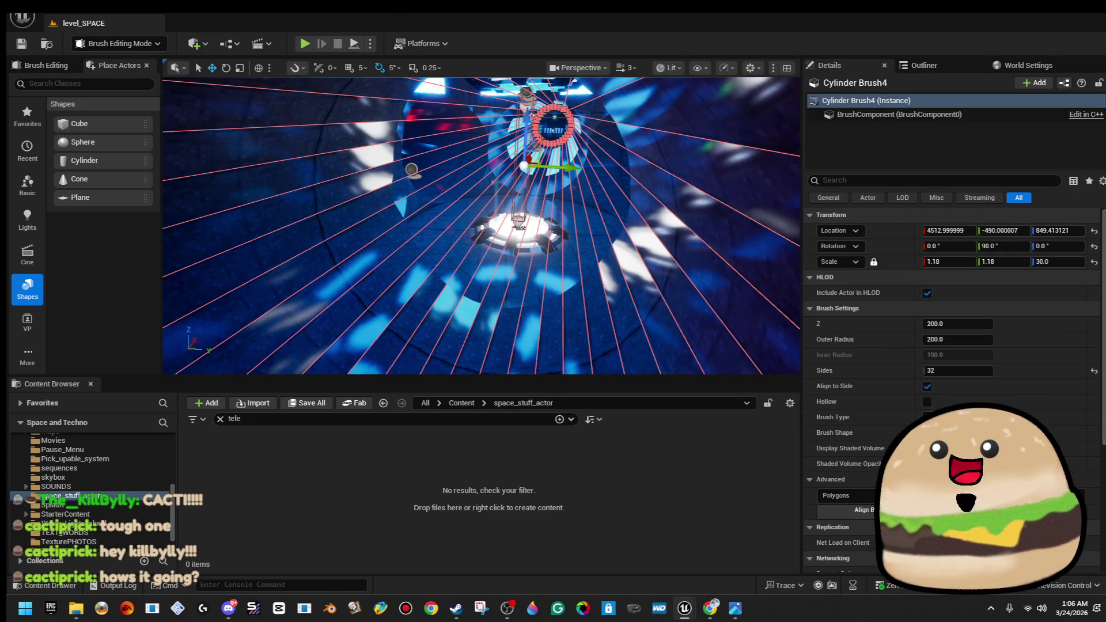
{"action": "key", "text": "alt+Tab"}
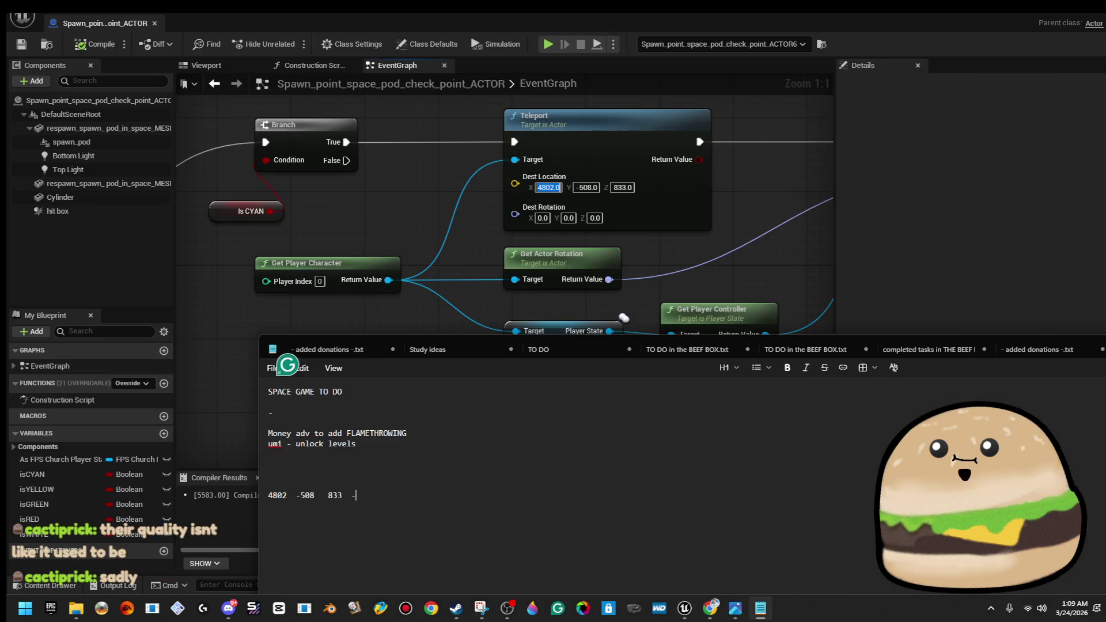
{"action": "type", "text": "-----BEOFRE"}
{"action": "key", "text": "Return"}
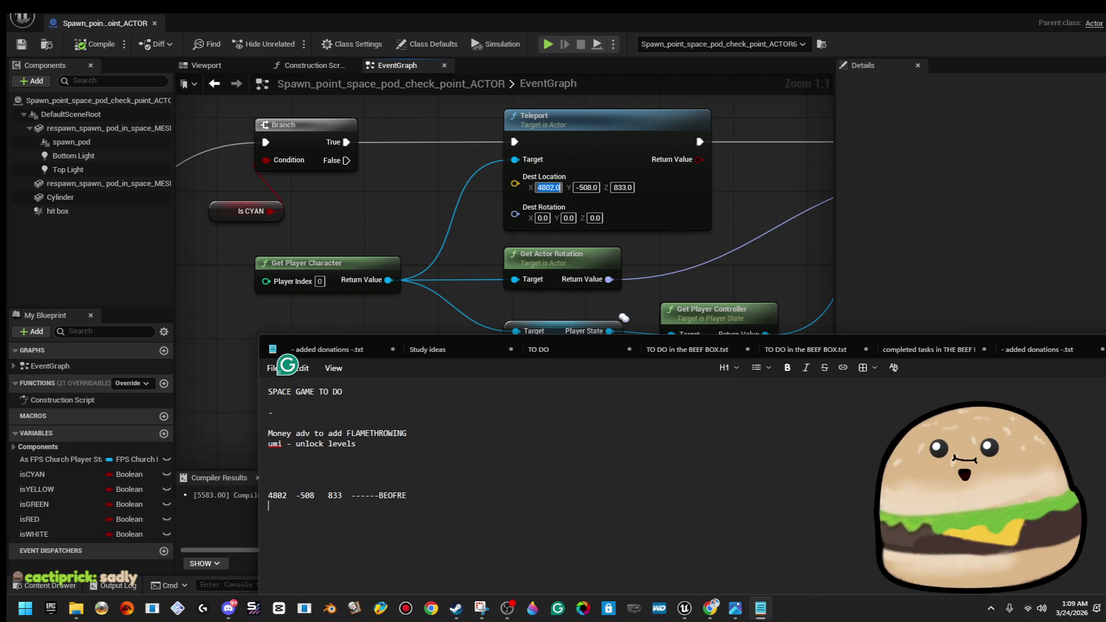
Shift the lower and upper teleport node groups right and drag a wire off Branch's True output
{"action": "scroll", "coordinate": [554, 302], "scroll_direction": "down", "scroll_amount": 4}
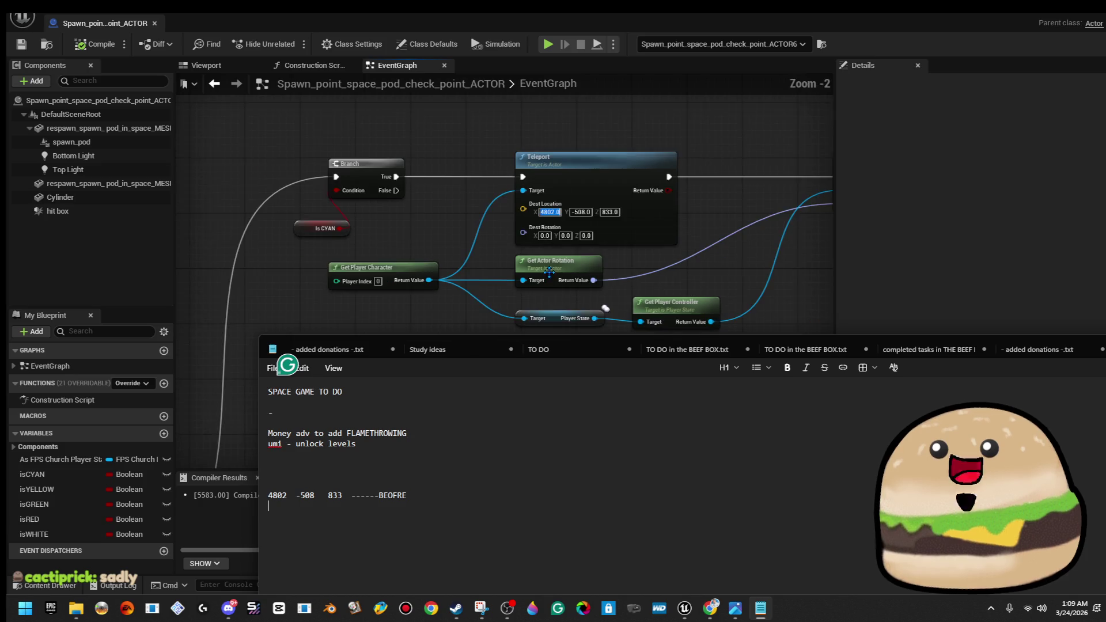
{"action": "mouse_move", "coordinate": [462, 217]}
{"action": "left_mouse_down"}
{"action": "mouse_move", "coordinate": [527, 146]}
{"action": "mouse_move", "coordinate": [440, 182]}
{"action": "left_mouse_up"}
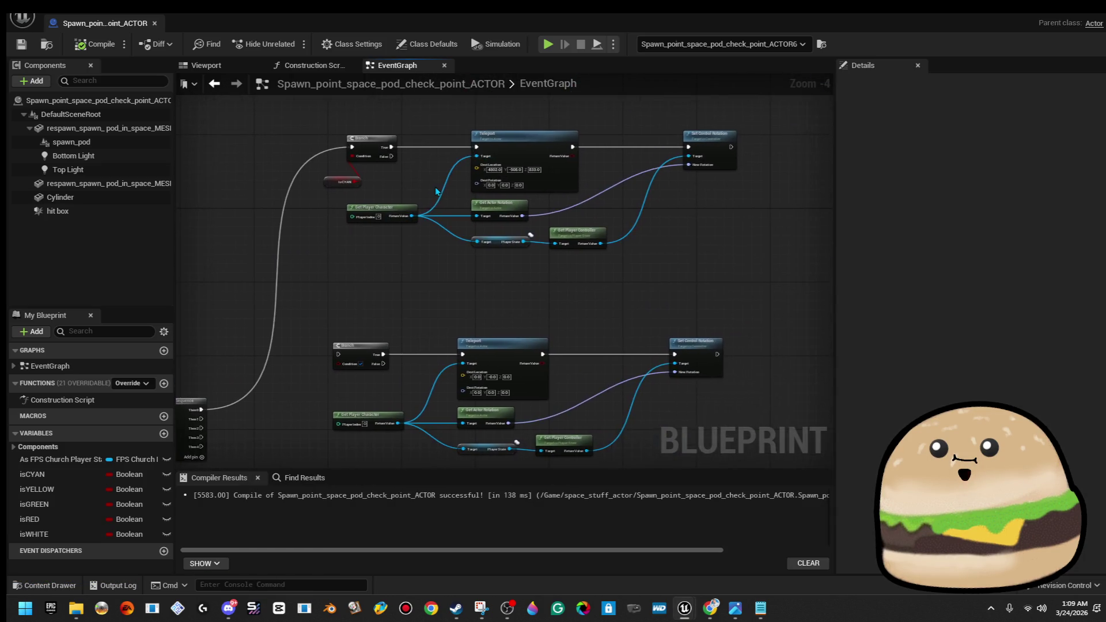
{"action": "scroll", "coordinate": [378, 229], "scroll_direction": "down", "scroll_amount": 2}
{"action": "scroll", "coordinate": [439, 257], "scroll_direction": "up", "scroll_amount": 1}
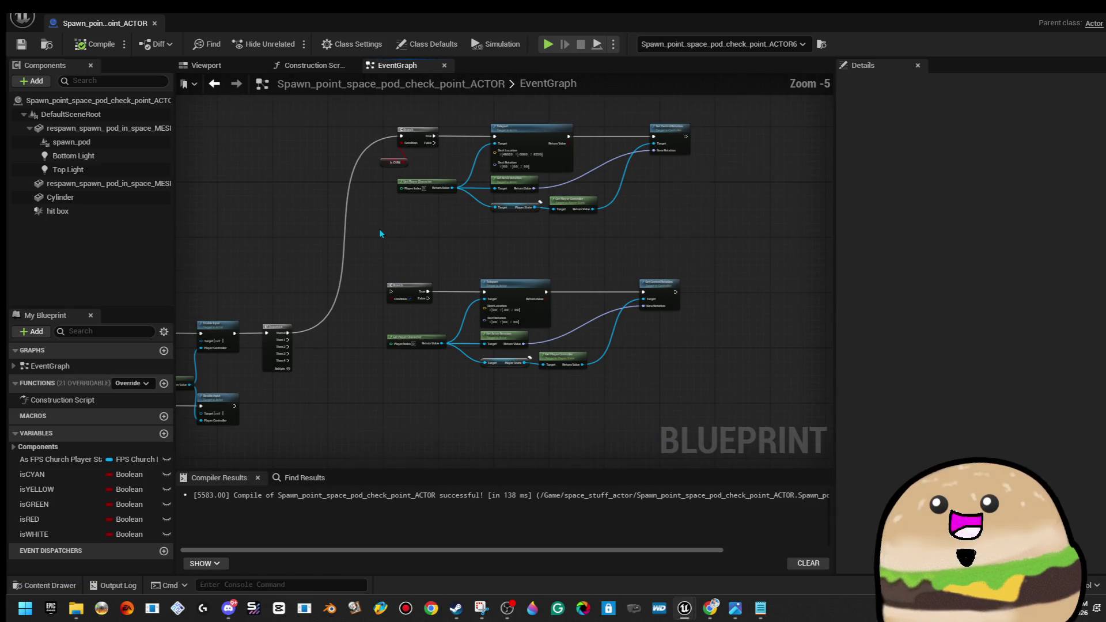
{"action": "mouse_move", "coordinate": [482, 378]}
{"action": "left_mouse_down"}
{"action": "mouse_move", "coordinate": [443, 283]}
{"action": "mouse_move", "coordinate": [541, 412]}
{"action": "mouse_move", "coordinate": [661, 398]}
{"action": "left_mouse_up"}
{"action": "left_click_drag", "start_coordinate": [663, 282], "coordinate": [721, 282]}
{"action": "left_click", "coordinate": [475, 104]}
{"action": "mouse_move", "coordinate": [475, 105]}
{"action": "left_mouse_down"}
{"action": "mouse_move", "coordinate": [452, 146]}
{"action": "mouse_move", "coordinate": [613, 260]}
{"action": "mouse_move", "coordinate": [646, 268]}
{"action": "left_mouse_up"}
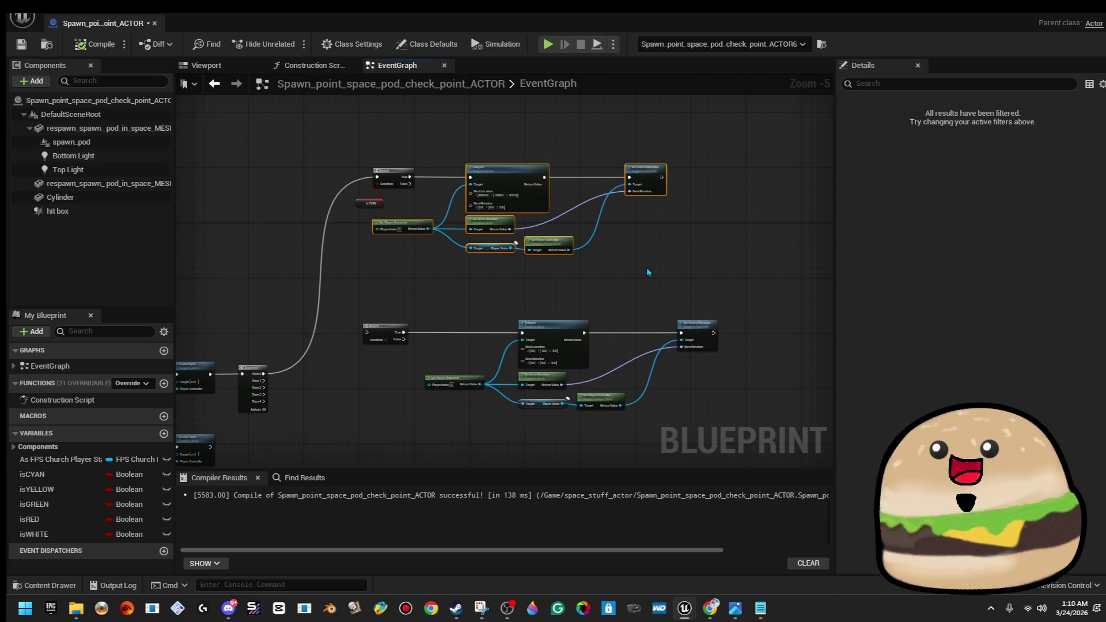
{"action": "left_click_drag", "start_coordinate": [576, 245], "coordinate": [620, 244]}
{"action": "left_click", "coordinate": [654, 281]}
{"action": "scroll", "coordinate": [453, 191], "scroll_direction": "up", "scroll_amount": 4}
{"action": "left_click_drag", "start_coordinate": [336, 166], "coordinate": [390, 163]}
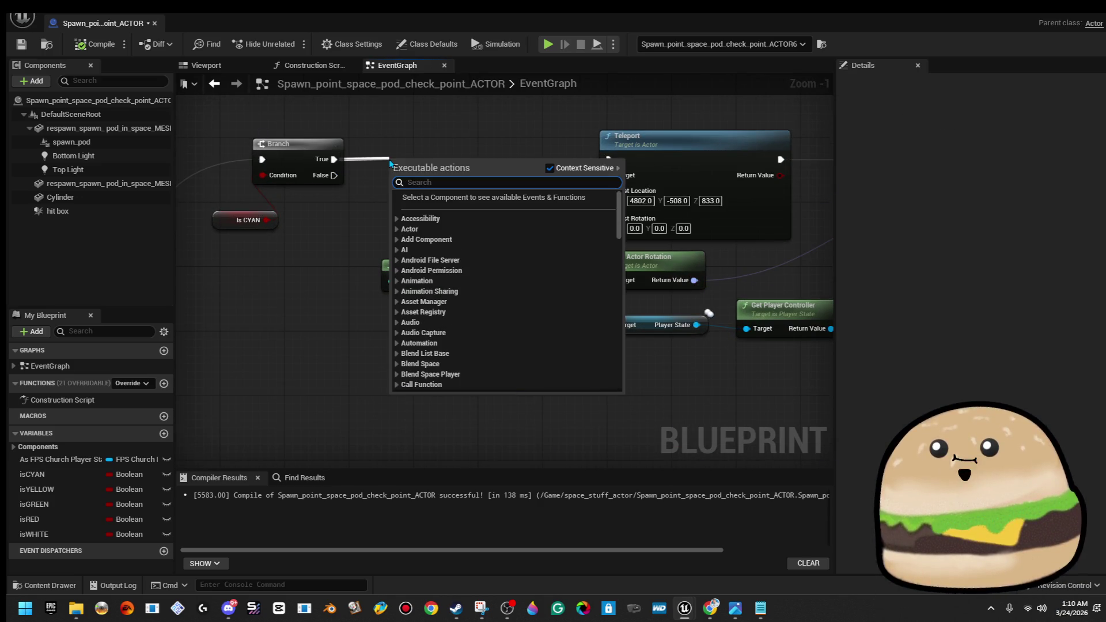
Place Disable Input after Branch True and feed its Player Controller from Get Player Controller
{"action": "type", "text": "disable input"}
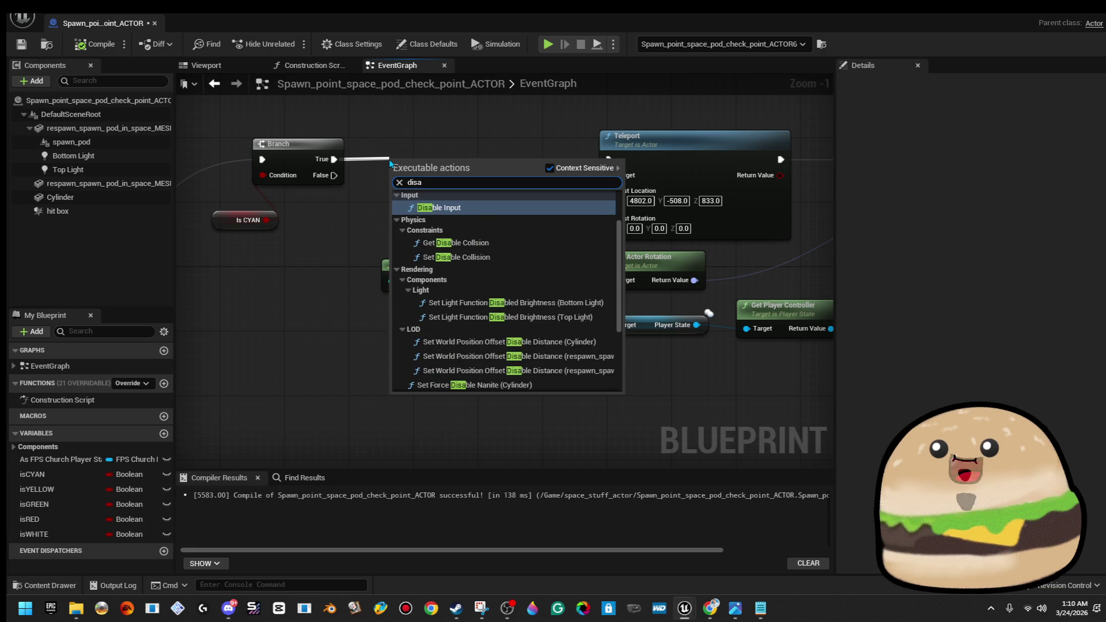
{"action": "key", "text": "Return"}
{"action": "left_click_drag", "start_coordinate": [419, 160], "coordinate": [435, 136]}
{"action": "scroll", "coordinate": [490, 136], "scroll_direction": "down", "scroll_amount": 1}
{"action": "mouse_move", "coordinate": [421, 186]}
{"action": "left_mouse_down"}
{"action": "mouse_move", "coordinate": [403, 104]}
{"action": "mouse_move", "coordinate": [391, 99]}
{"action": "left_mouse_up"}
{"action": "left_click_drag", "start_coordinate": [327, 141], "coordinate": [312, 299]}
{"action": "left_click_drag", "start_coordinate": [406, 343], "coordinate": [406, 262]}
{"action": "type", "text": "get player con"}
{"action": "key", "text": "Return"}
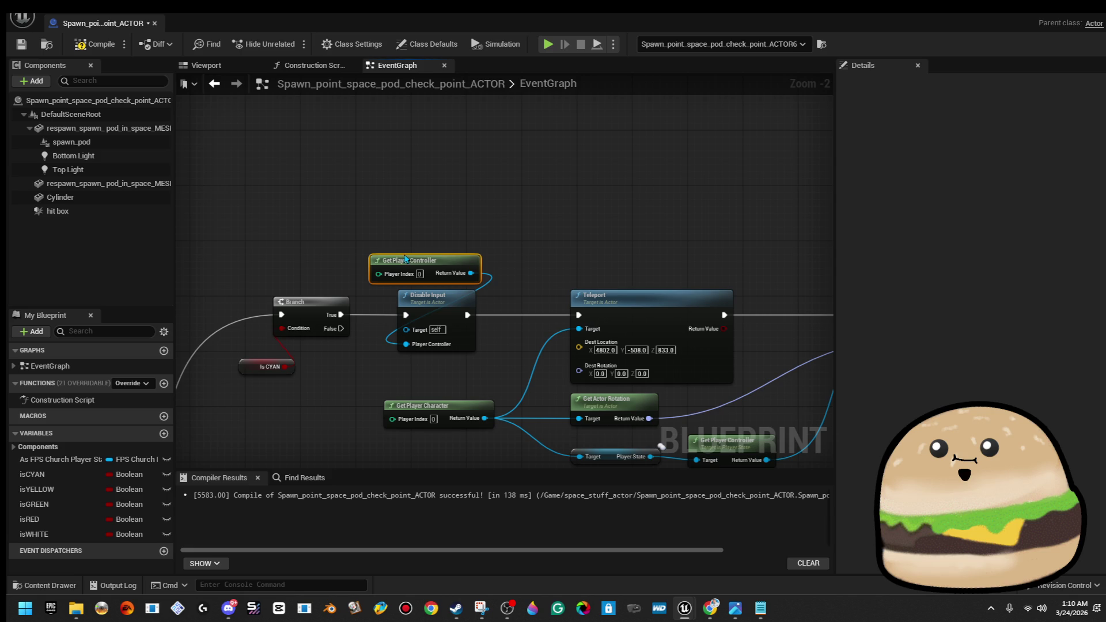
{"action": "left_click_drag", "start_coordinate": [425, 258], "coordinate": [321, 244]}
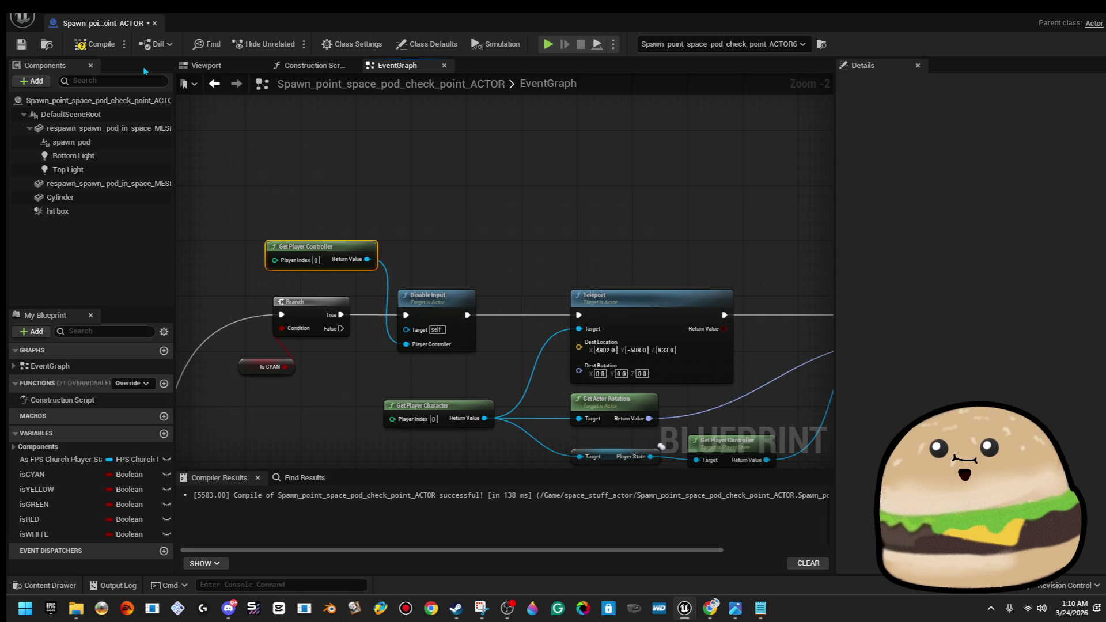
Compile and save the checkpoint Blueprint
{"action": "left_click", "coordinate": [95, 44]}
{"action": "left_click", "coordinate": [22, 44]}
{"action": "scroll", "coordinate": [415, 229], "scroll_direction": "down", "scroll_amount": 2}
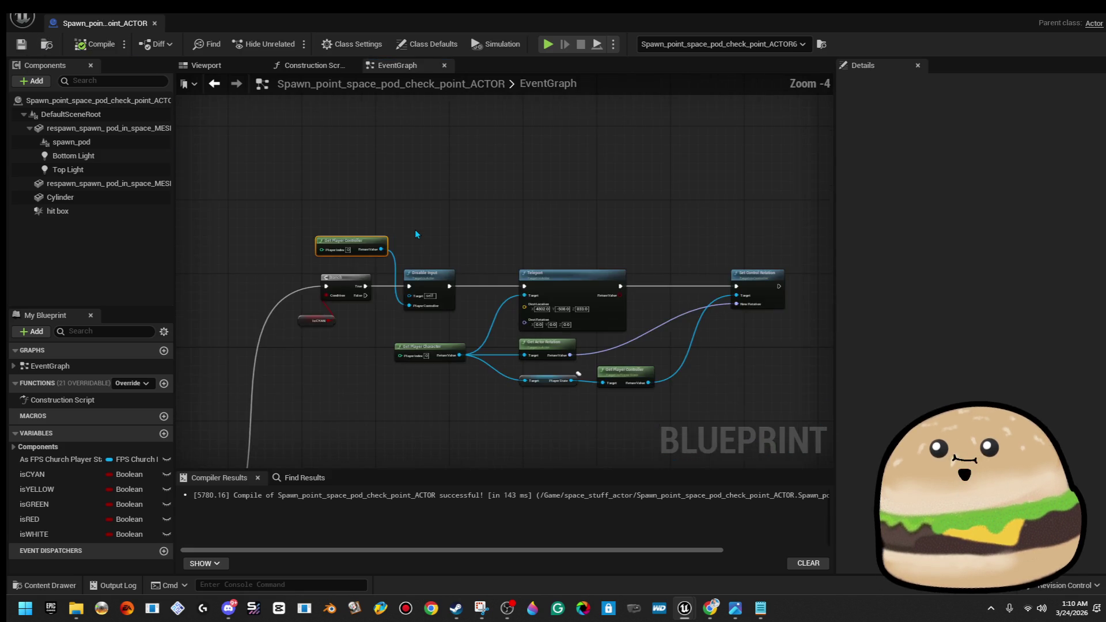
{"action": "scroll", "coordinate": [416, 229], "scroll_direction": "up", "scroll_amount": 1}
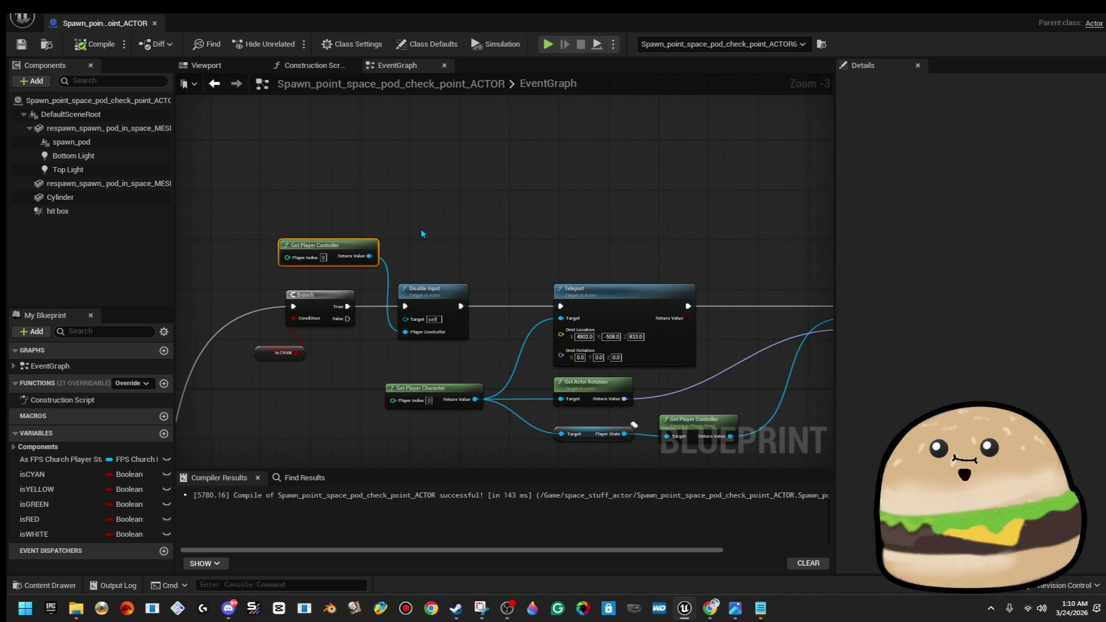
{"action": "scroll", "coordinate": [423, 229], "scroll_direction": "down", "scroll_amount": 2}
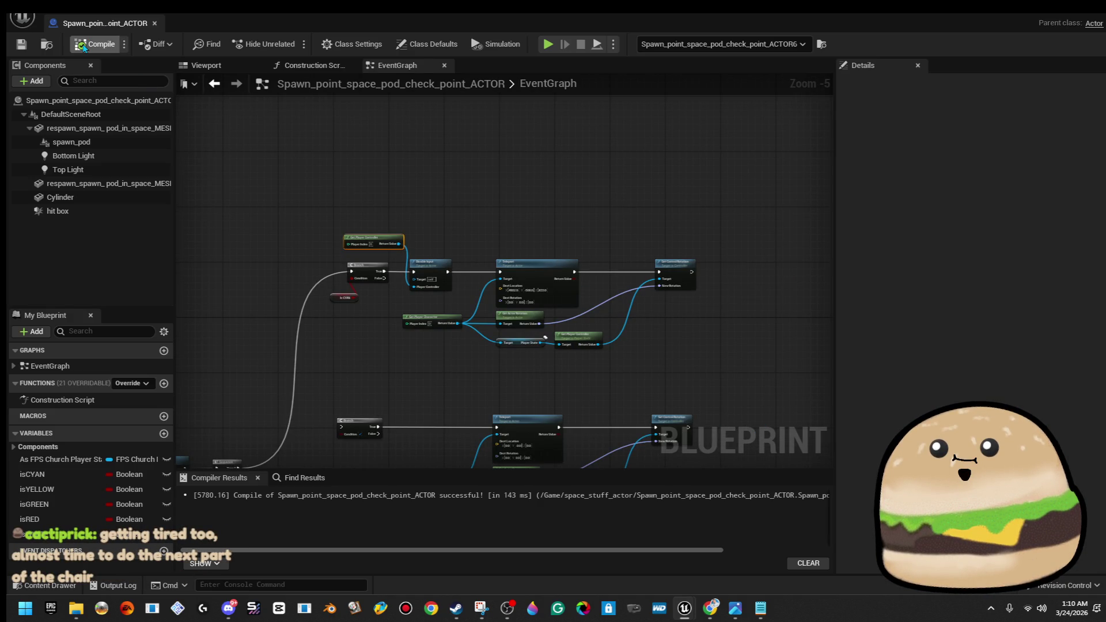
{"action": "scroll", "coordinate": [510, 284], "scroll_direction": "up", "scroll_amount": 5}
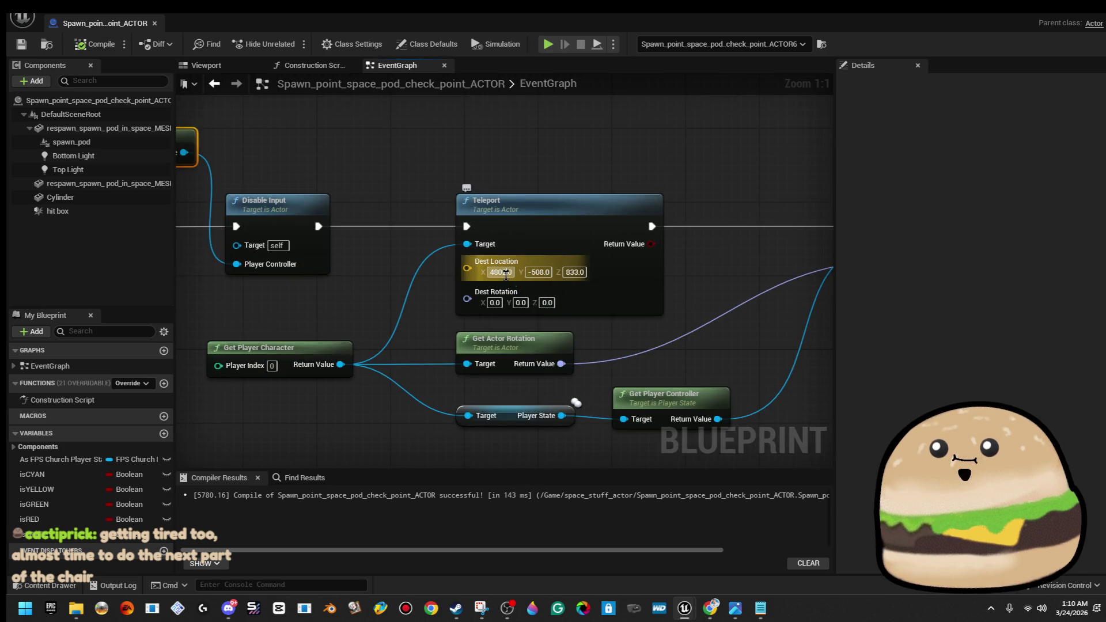
Set the Teleport destination to X 4495, Y -493, Z 848, then compile and save
{"action": "left_click", "coordinate": [511, 273]}
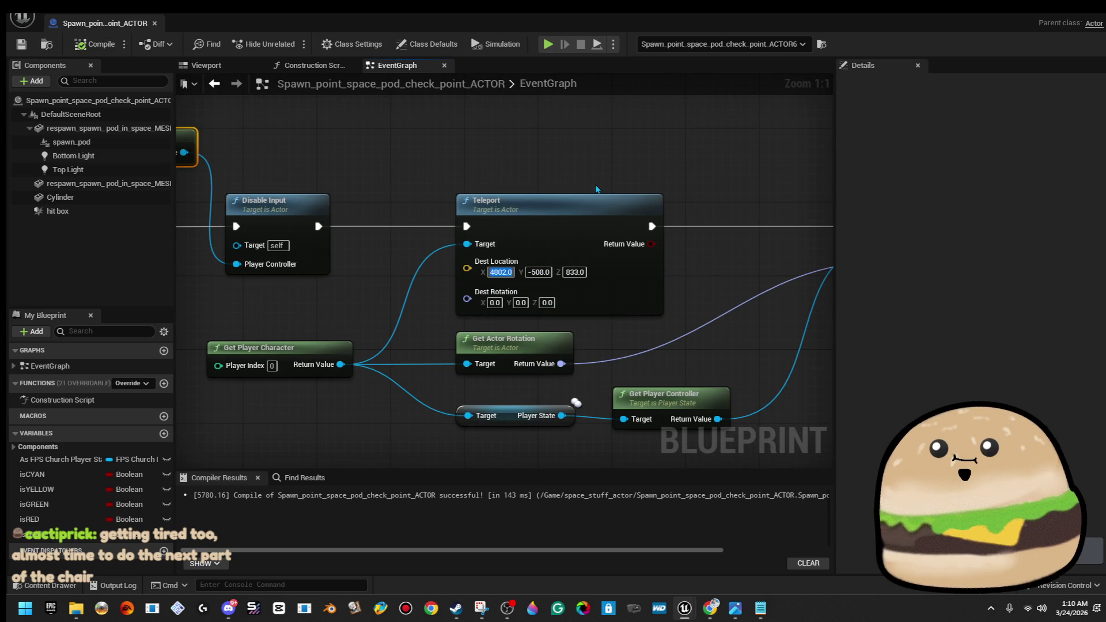
{"action": "type", "text": "4495"}
{"action": "key", "text": "Tab"}
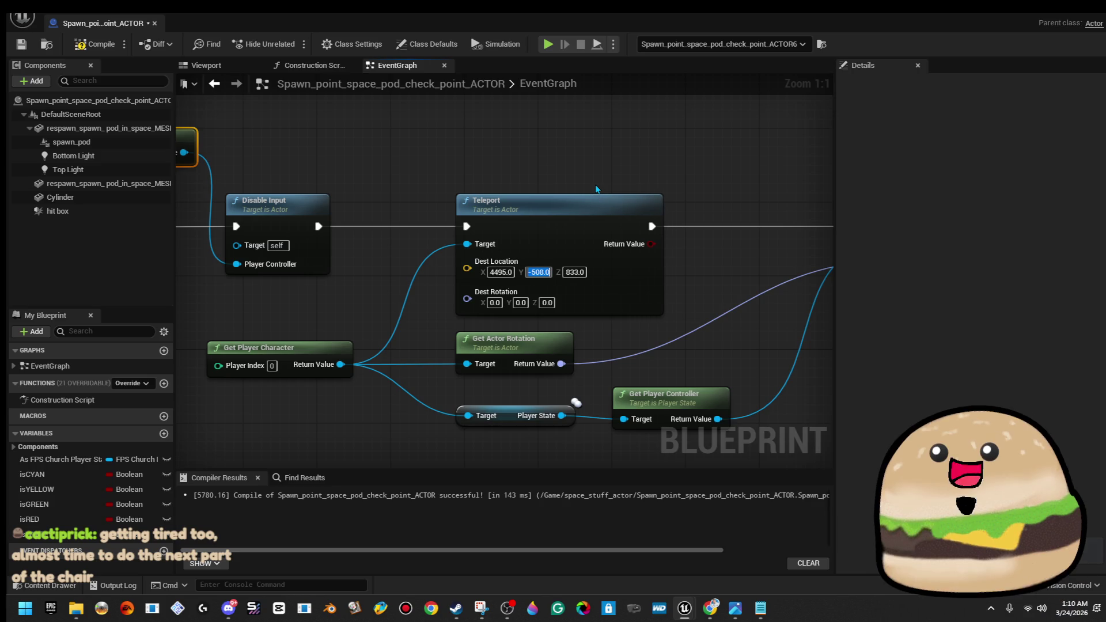
{"action": "type", "text": "-493"}
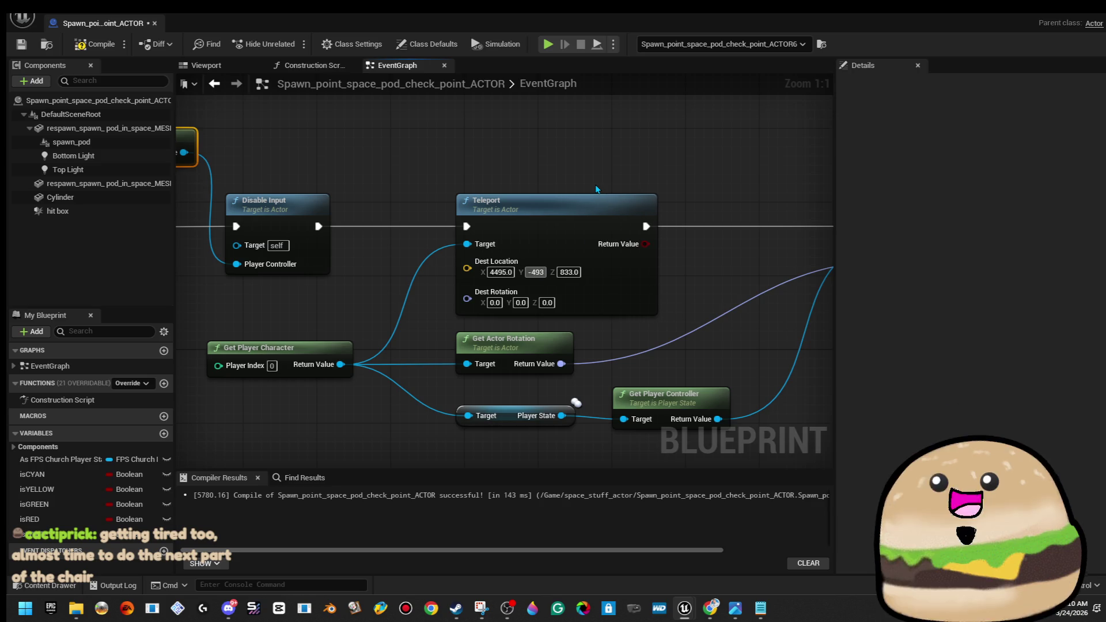
{"action": "key", "text": "Tab"}
{"action": "type", "text": "848"}
{"action": "left_click", "coordinate": [98, 44]}
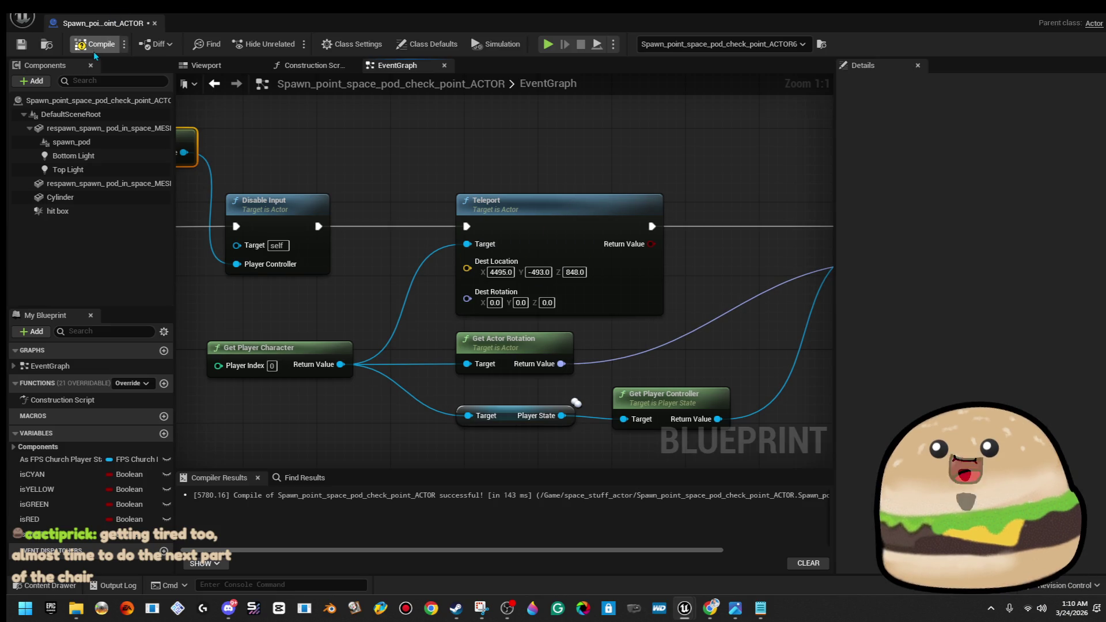
{"action": "left_click", "coordinate": [22, 44]}
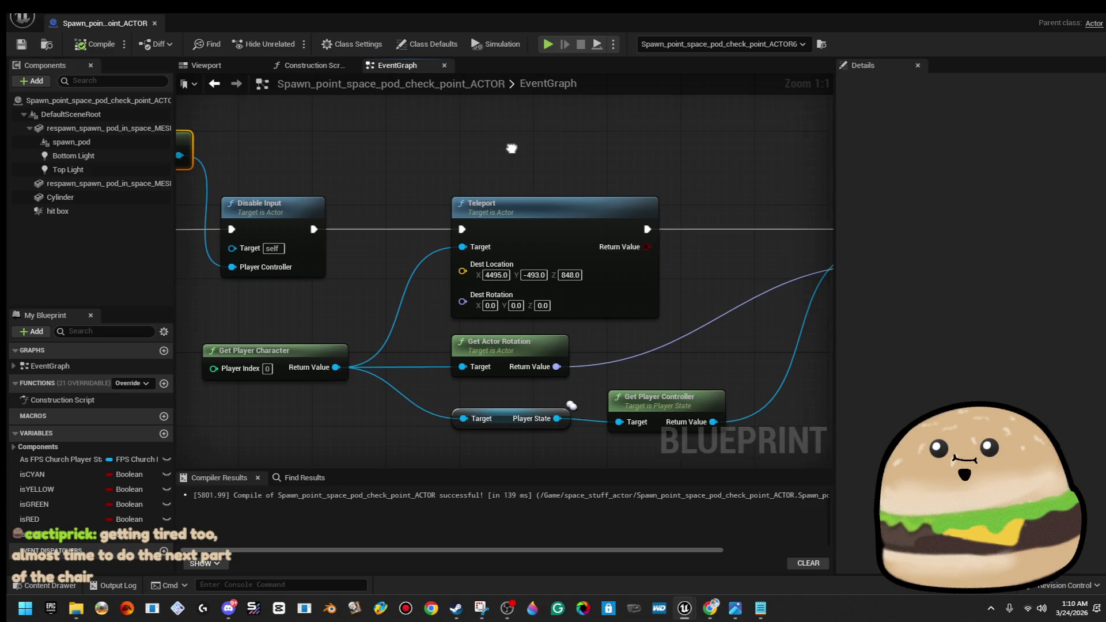
Shift the teleport nodes right and put Get Player Controller under Disable Input; save and close
{"action": "left_click_drag", "start_coordinate": [516, 146], "coordinate": [695, 150]}
{"action": "scroll", "coordinate": [533, 171], "scroll_direction": "down", "scroll_amount": 5}
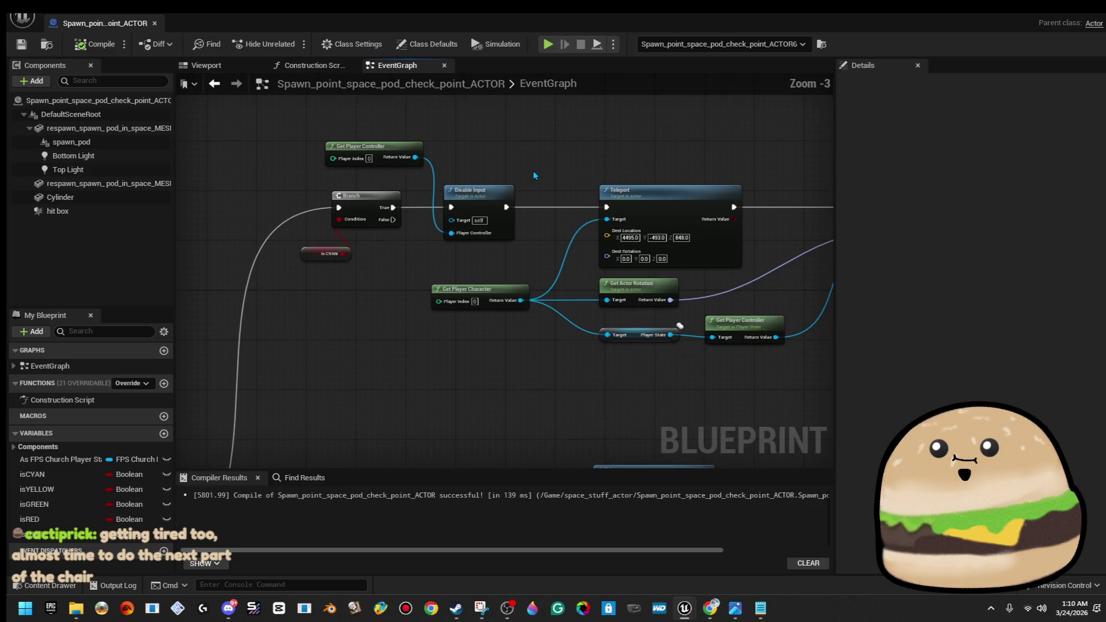
{"action": "mouse_move", "coordinate": [534, 172]}
{"action": "left_mouse_down"}
{"action": "mouse_move", "coordinate": [693, 302]}
{"action": "mouse_move", "coordinate": [790, 277]}
{"action": "left_mouse_up"}
{"action": "left_click_drag", "start_coordinate": [605, 182], "coordinate": [702, 182]}
{"action": "left_click", "coordinate": [471, 151]}
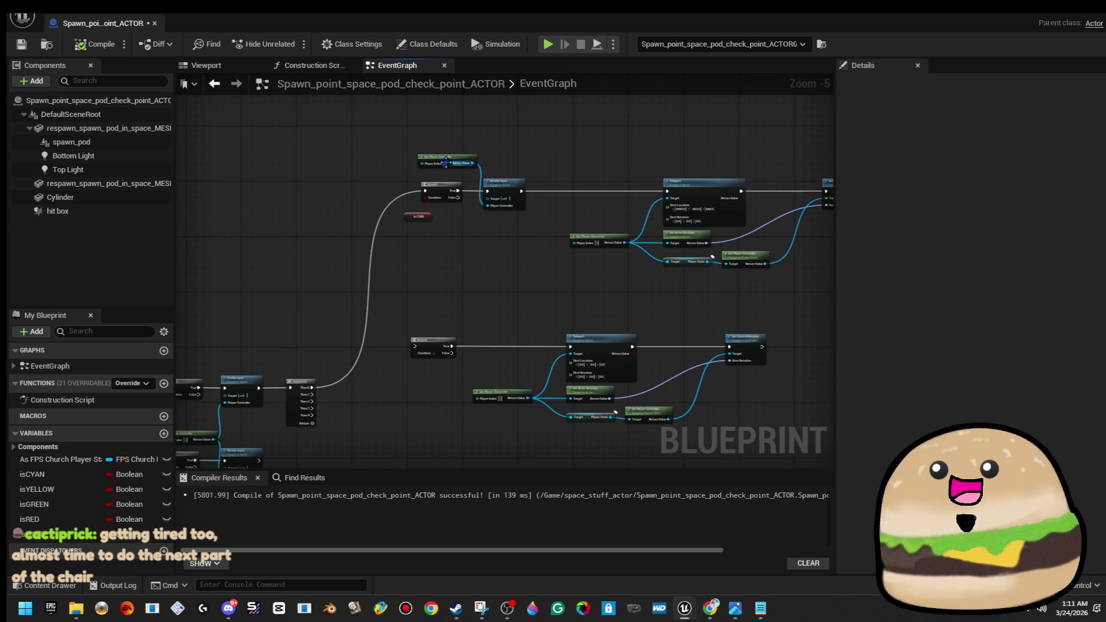
{"action": "mouse_move", "coordinate": [447, 163]}
{"action": "left_mouse_down"}
{"action": "mouse_move", "coordinate": [452, 245]}
{"action": "mouse_move", "coordinate": [500, 234]}
{"action": "left_mouse_up"}
{"action": "mouse_move", "coordinate": [508, 152]}
{"action": "left_mouse_down"}
{"action": "mouse_move", "coordinate": [521, 237]}
{"action": "mouse_move", "coordinate": [513, 230]}
{"action": "left_mouse_up"}
{"action": "left_click", "coordinate": [507, 277]}
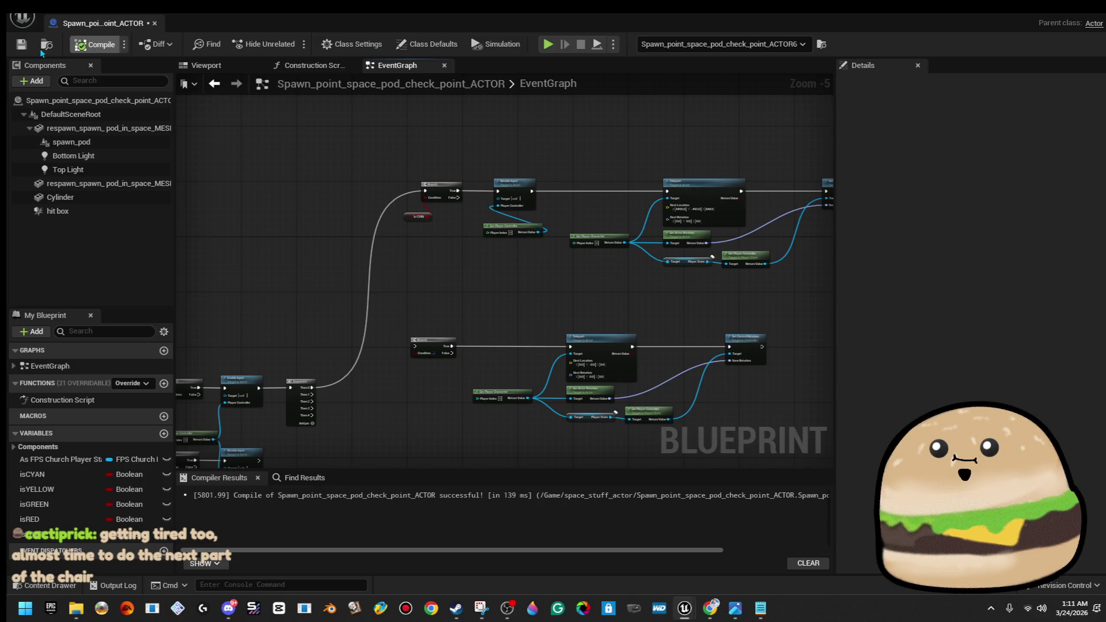
{"action": "left_click", "coordinate": [22, 44]}
{"action": "left_click", "coordinate": [154, 23]}
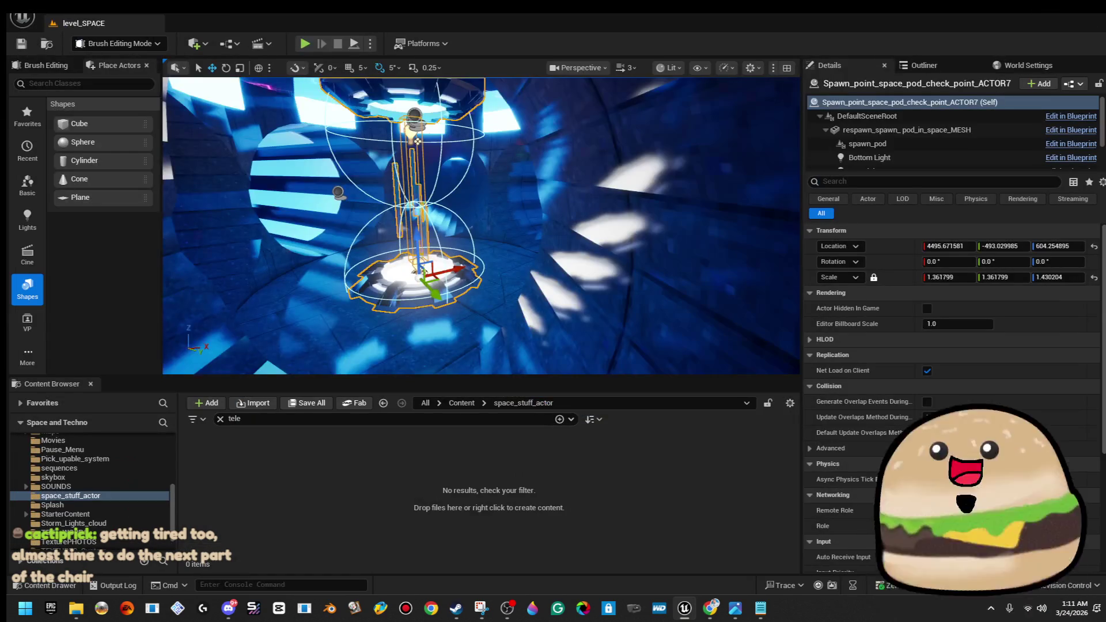
Play From Here at the spawn-pod spot, with the game view filling the window via F11
{"action": "right_click", "coordinate": [415, 211]}
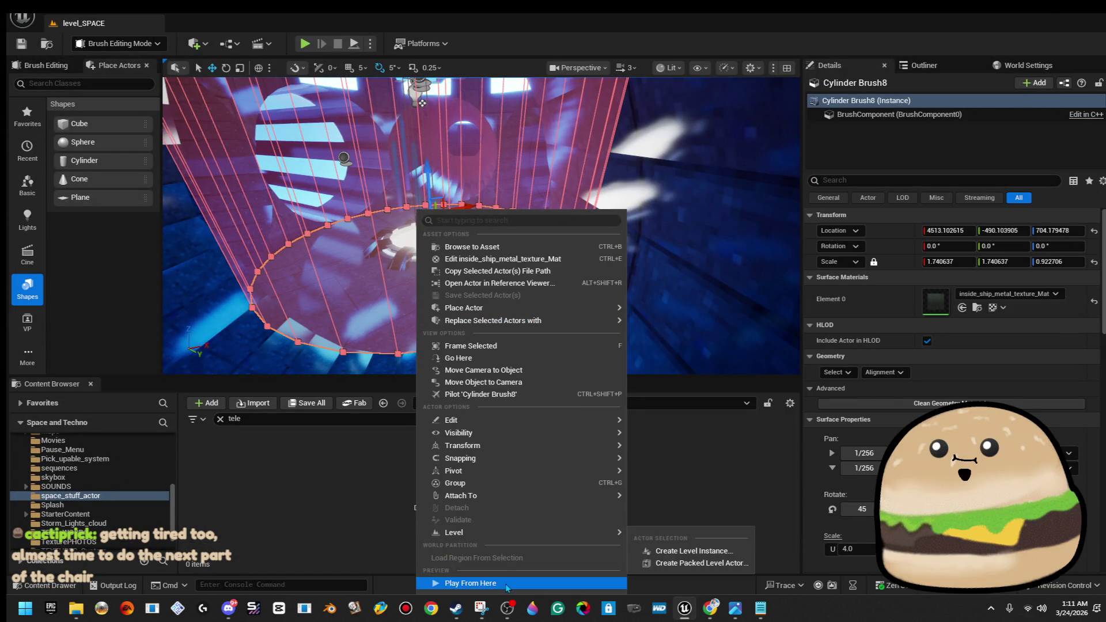
{"action": "left_click", "coordinate": [506, 586]}
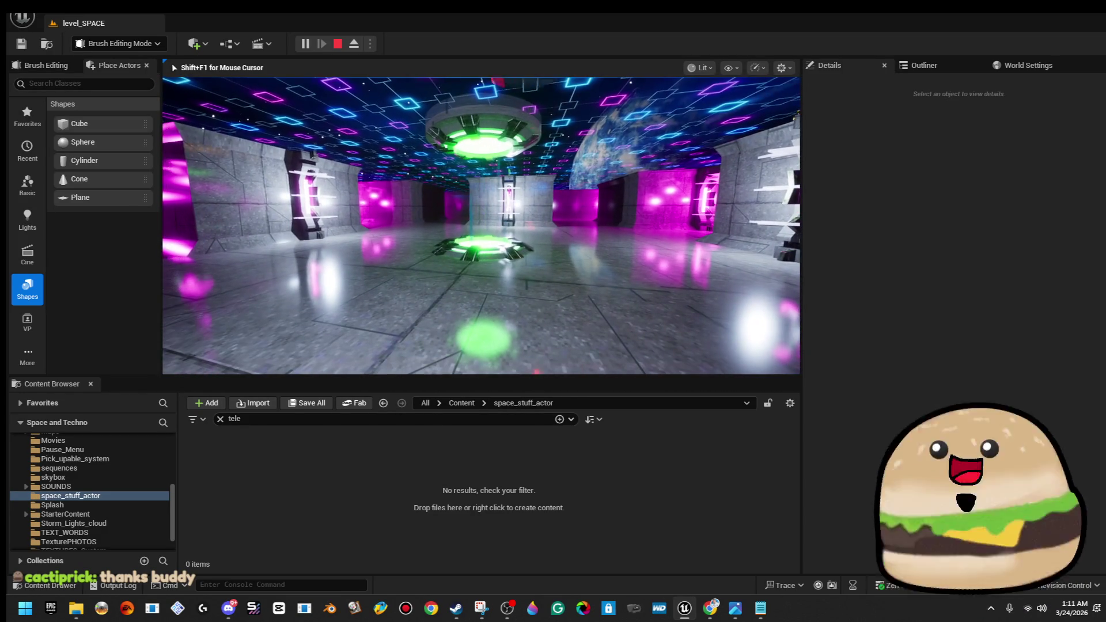
{"action": "key", "text": "F11"}
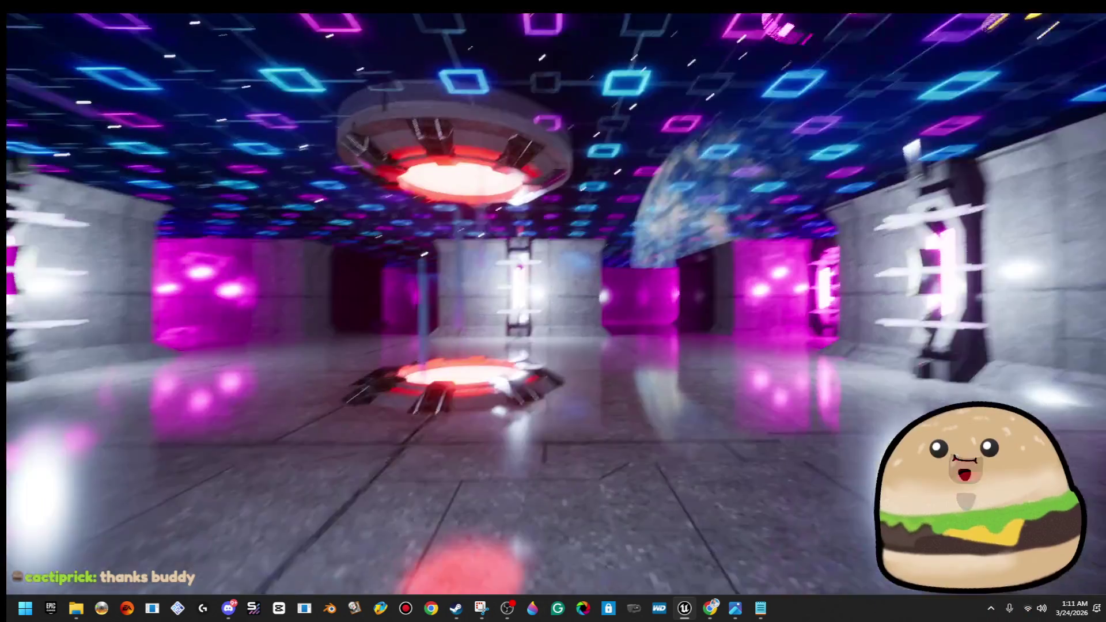
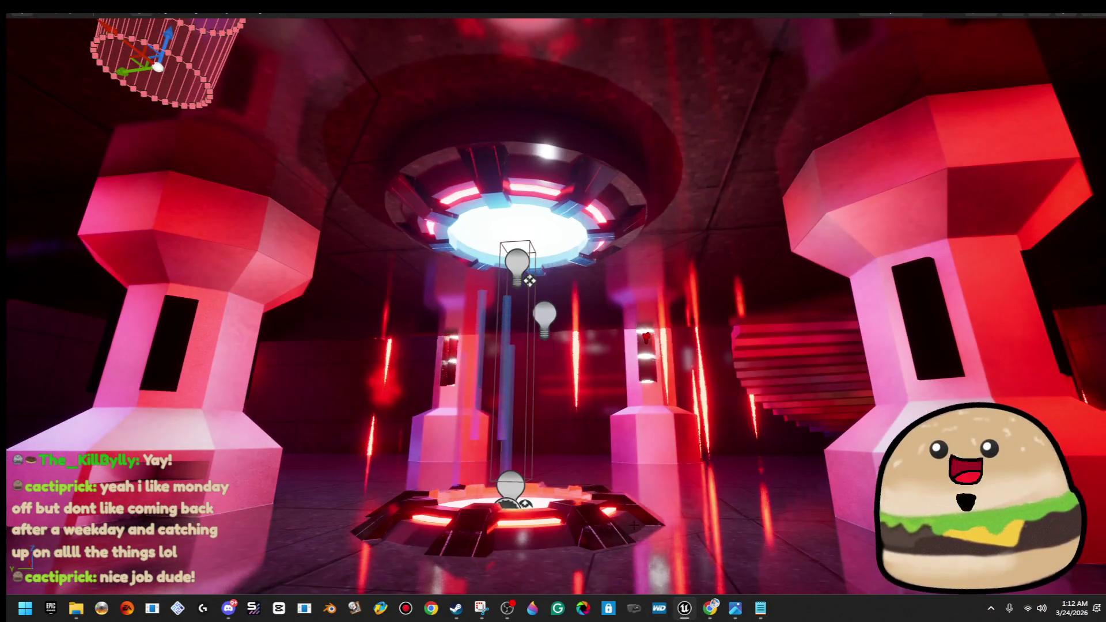
Frame the spawn pod, snip its raised Transform values, then undo to restore its original height
{"action": "key", "text": "F11"}
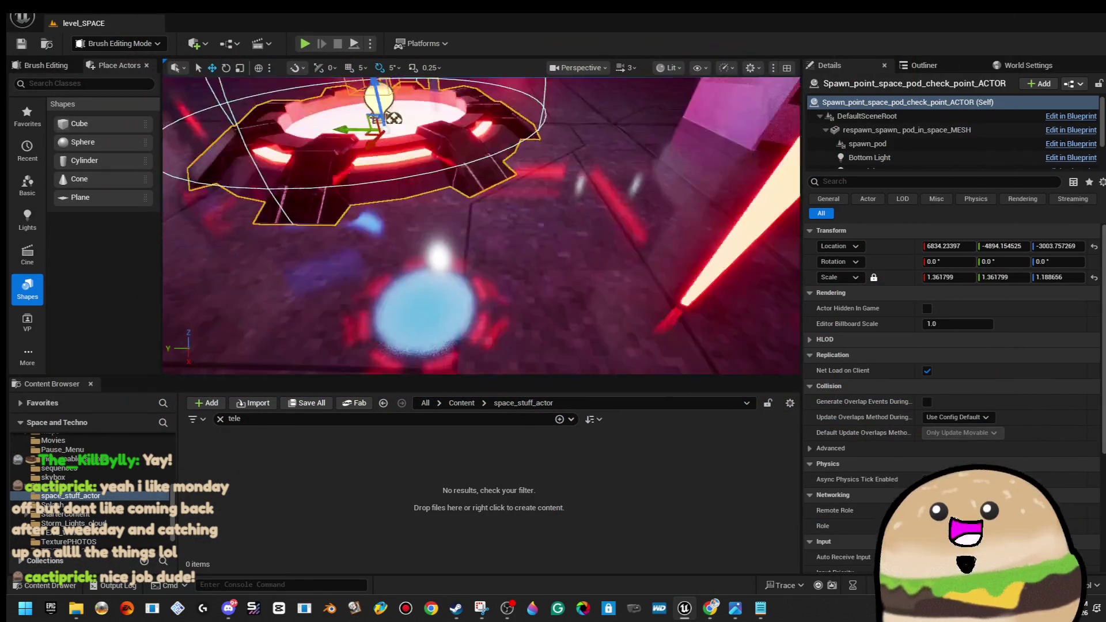
{"action": "key", "text": "f"}
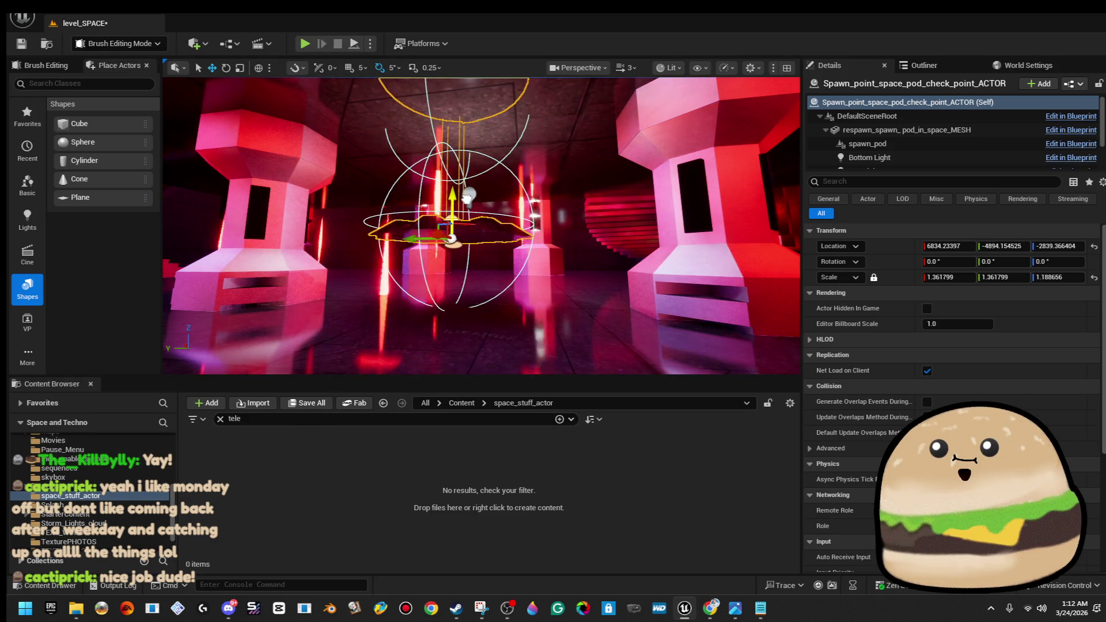
{"action": "key", "text": "super"}
{"action": "type", "text": "snipping tool"}
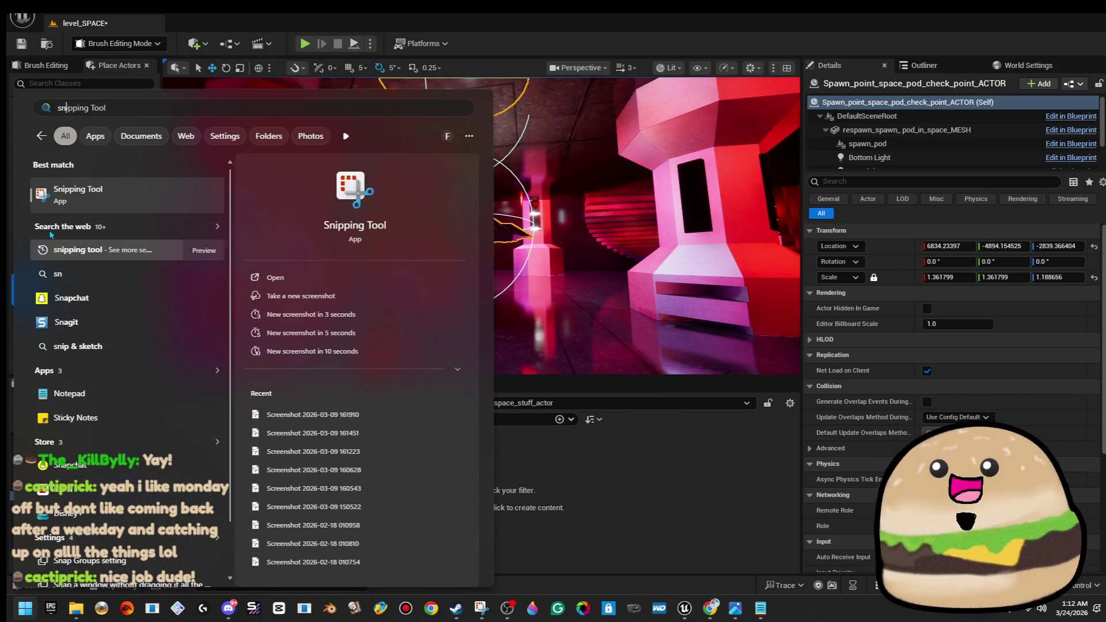
{"action": "key", "text": "Return"}
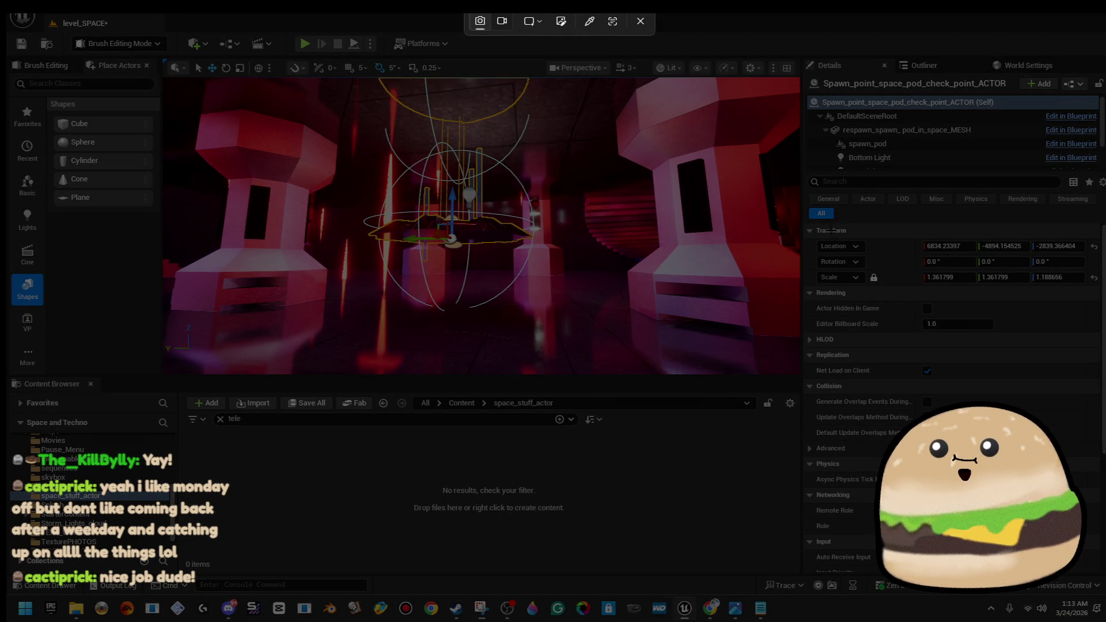
{"action": "mouse_move", "coordinate": [803, 223]}
{"action": "left_mouse_down"}
{"action": "mouse_move", "coordinate": [1097, 304]}
{"action": "mouse_move", "coordinate": [1087, 295]}
{"action": "left_mouse_up"}
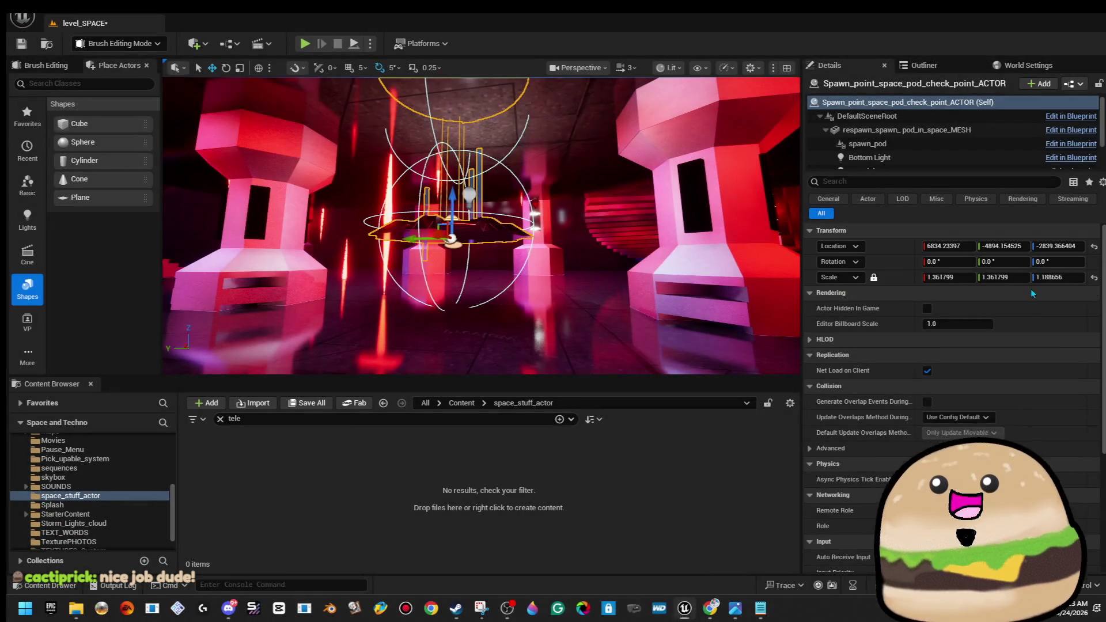
{"action": "key", "text": "ctrl+z"}
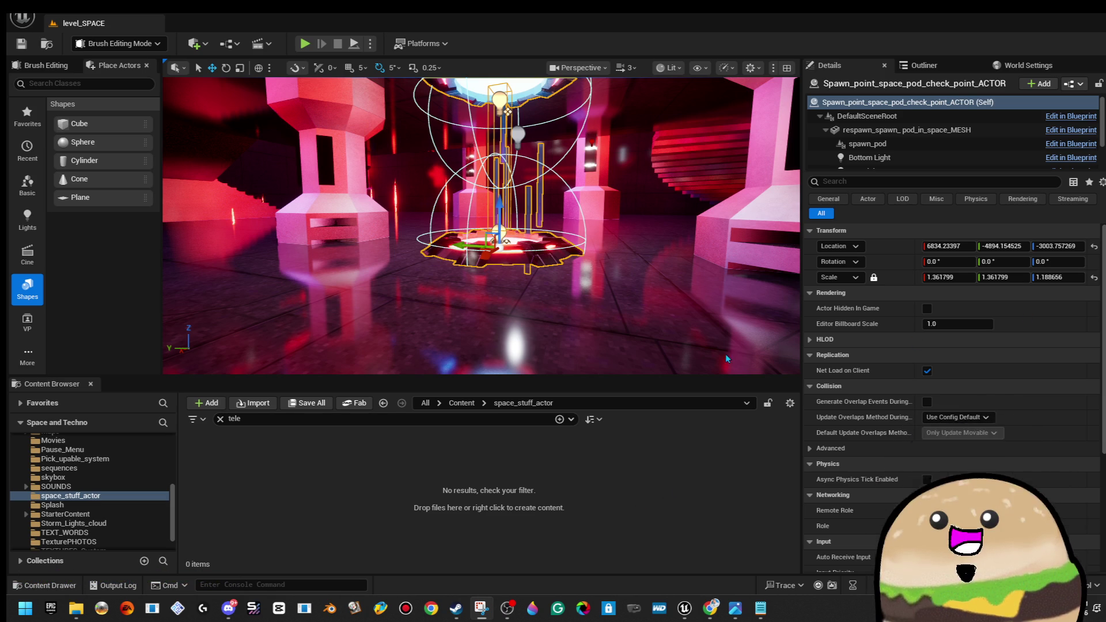
{"action": "right_click", "coordinate": [524, 206]}
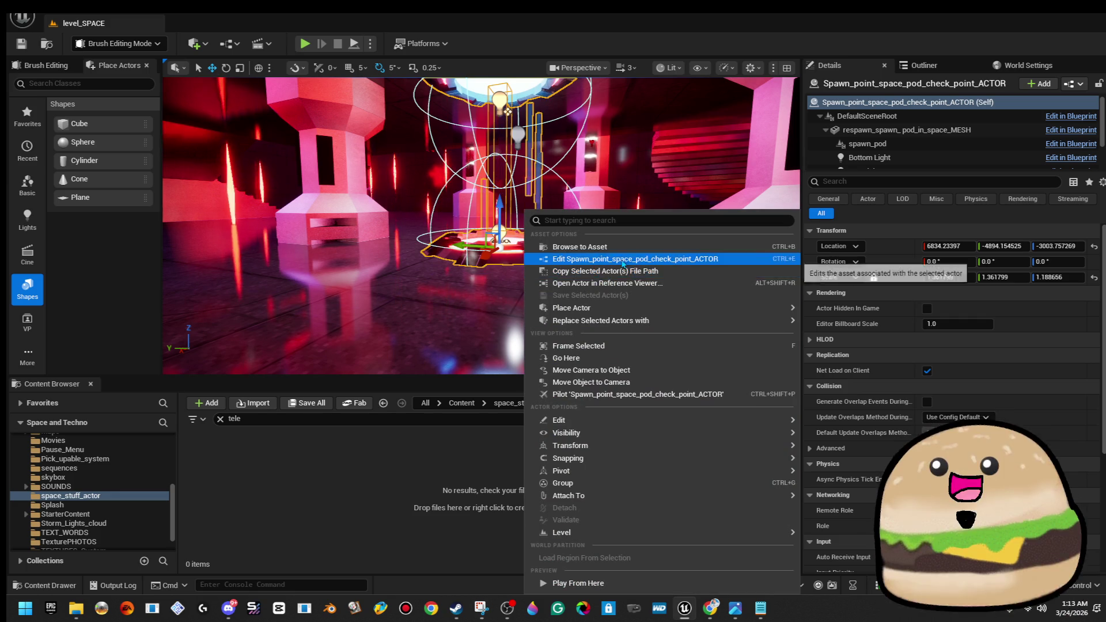
Open the spawn pod blueprint and copy the upper teleport node group
{"action": "left_click", "coordinate": [619, 260]}
{"action": "scroll", "coordinate": [645, 330], "scroll_direction": "down", "scroll_amount": 2}
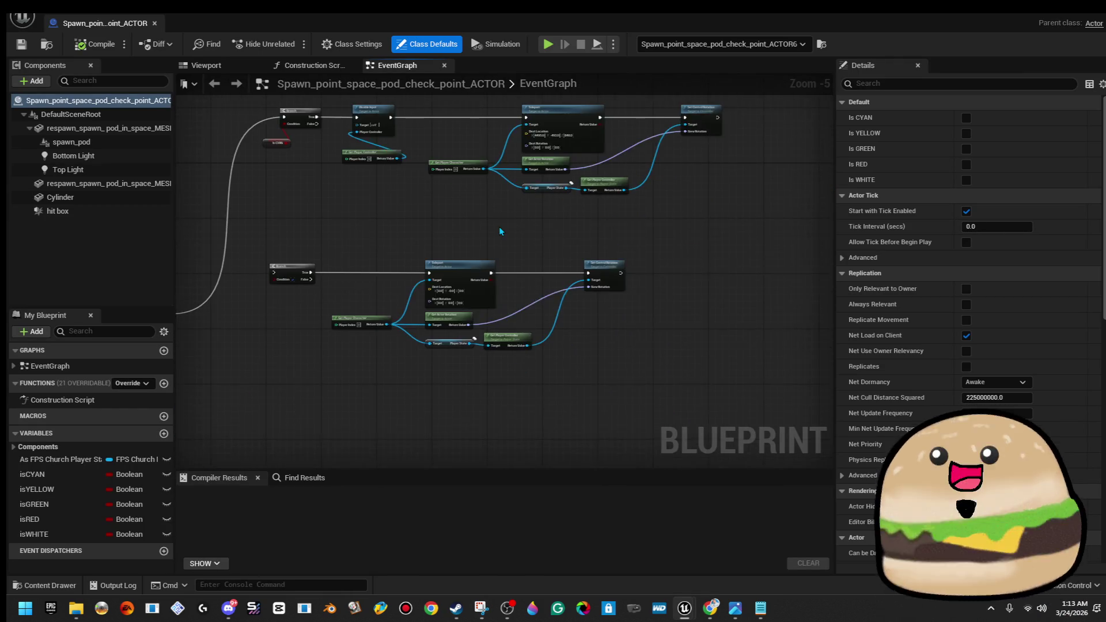
{"action": "left_click_drag", "start_coordinate": [377, 156], "coordinate": [671, 252]}
{"action": "right_click", "coordinate": [646, 196]}
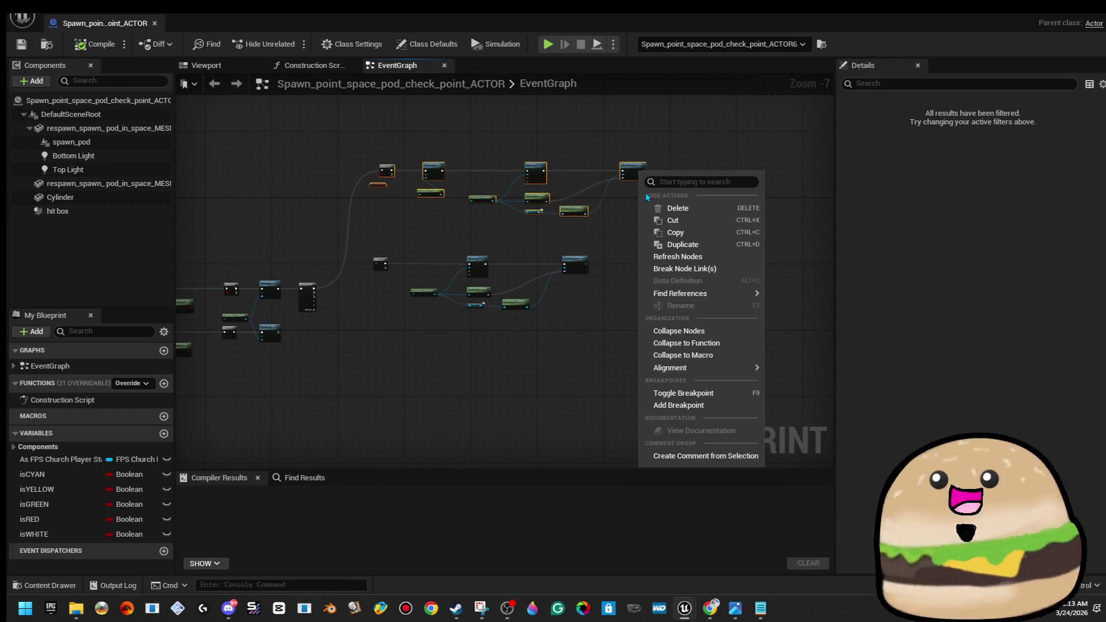
{"action": "left_click", "coordinate": [675, 232]}
Paste a copy of the teleport node group and move it below the original
{"action": "scroll", "coordinate": [563, 276], "scroll_direction": "up", "scroll_amount": 4}
{"action": "mouse_move", "coordinate": [363, 272]}
{"action": "left_mouse_down"}
{"action": "mouse_move", "coordinate": [719, 247]}
{"action": "mouse_move", "coordinate": [495, 288]}
{"action": "mouse_move", "coordinate": [521, 294]}
{"action": "left_mouse_up"}
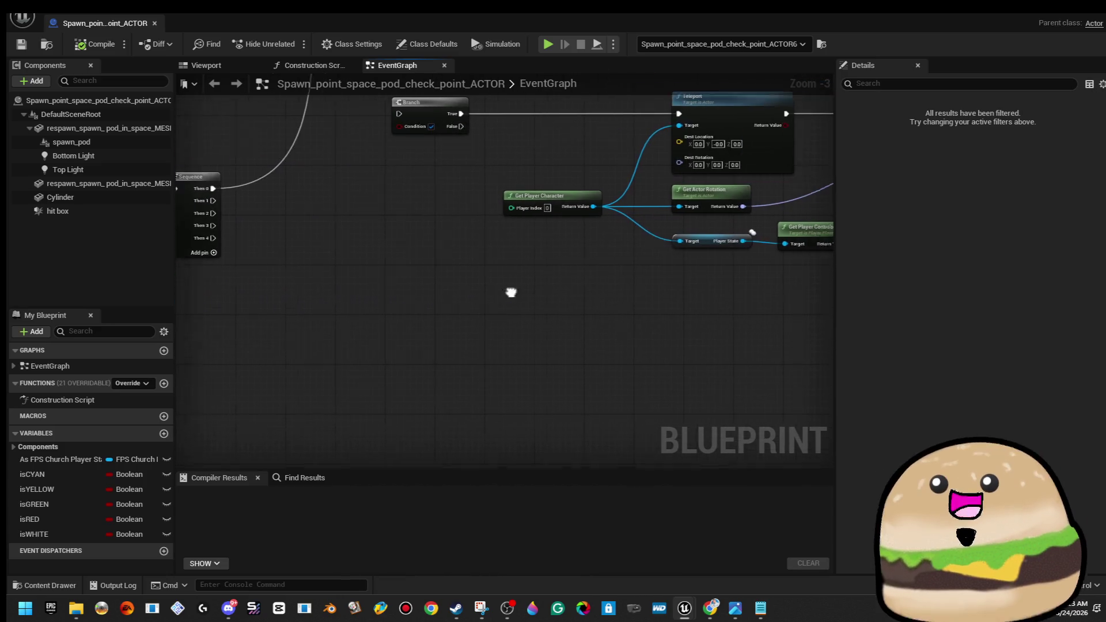
{"action": "scroll", "coordinate": [520, 294], "scroll_direction": "down", "scroll_amount": 3}
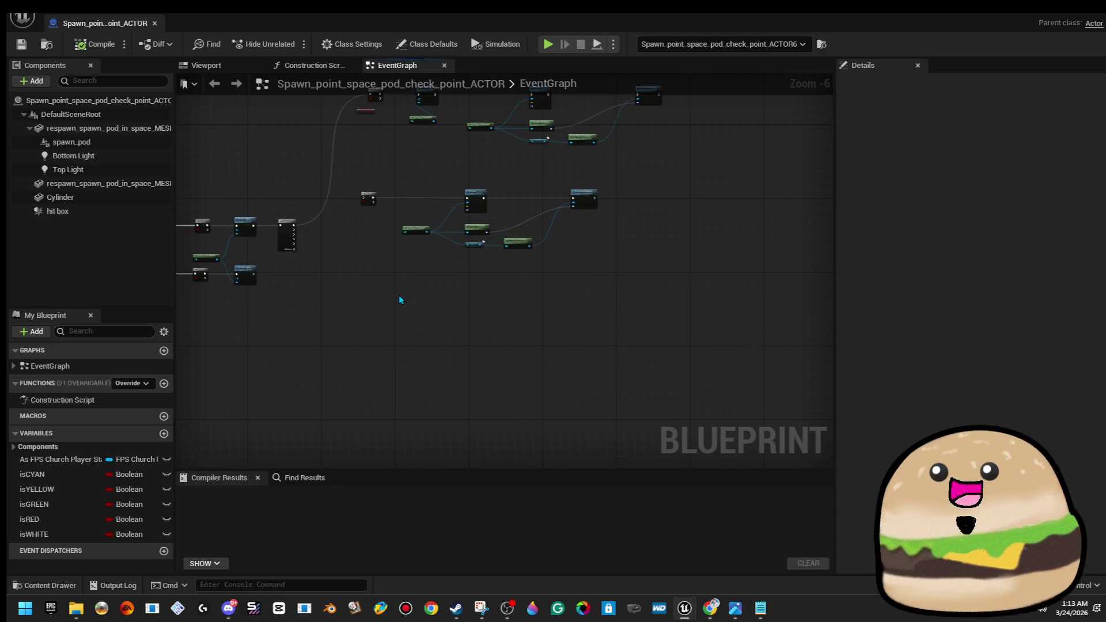
{"action": "key", "text": "ctrl+v"}
{"action": "mouse_move", "coordinate": [463, 291]}
{"action": "left_mouse_down"}
{"action": "mouse_move", "coordinate": [543, 311]}
{"action": "mouse_move", "coordinate": [550, 335]}
{"action": "left_mouse_up"}
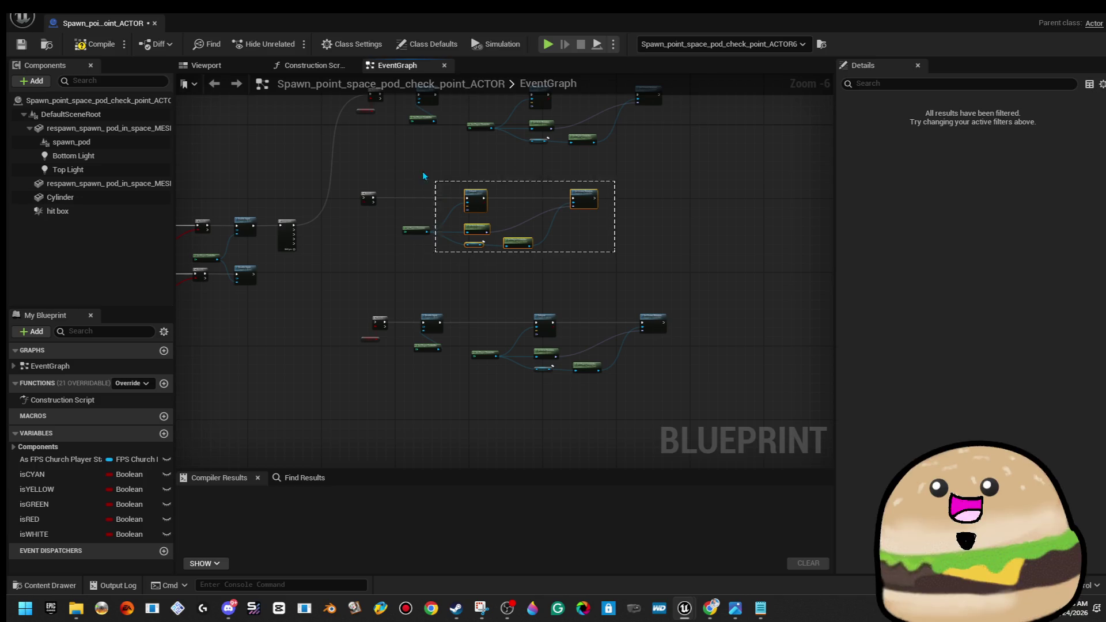
{"action": "left_click", "coordinate": [370, 185]}
Connect the Sequence's Then 3 output to the pasted Branch node
{"action": "scroll", "coordinate": [435, 303], "scroll_direction": "up", "scroll_amount": 3}
{"action": "left_click_drag", "start_coordinate": [437, 304], "coordinate": [422, 280]}
{"action": "scroll", "coordinate": [411, 323], "scroll_direction": "down", "scroll_amount": 5}
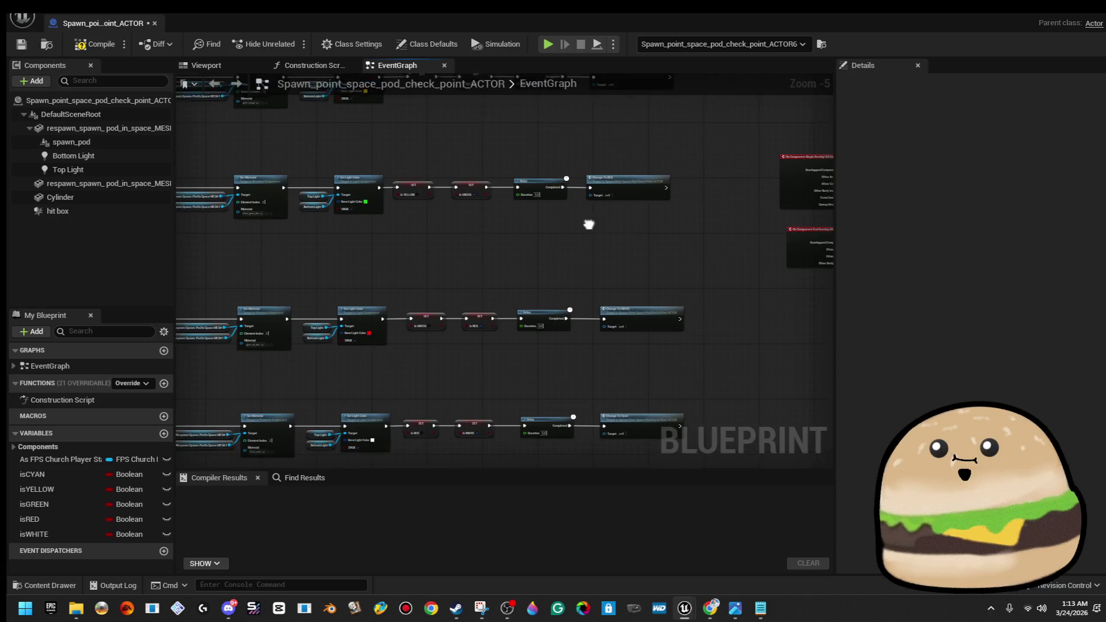
{"action": "mouse_move", "coordinate": [509, 276]}
{"action": "left_mouse_down"}
{"action": "mouse_move", "coordinate": [338, 294]}
{"action": "mouse_move", "coordinate": [558, 298]}
{"action": "left_mouse_up"}
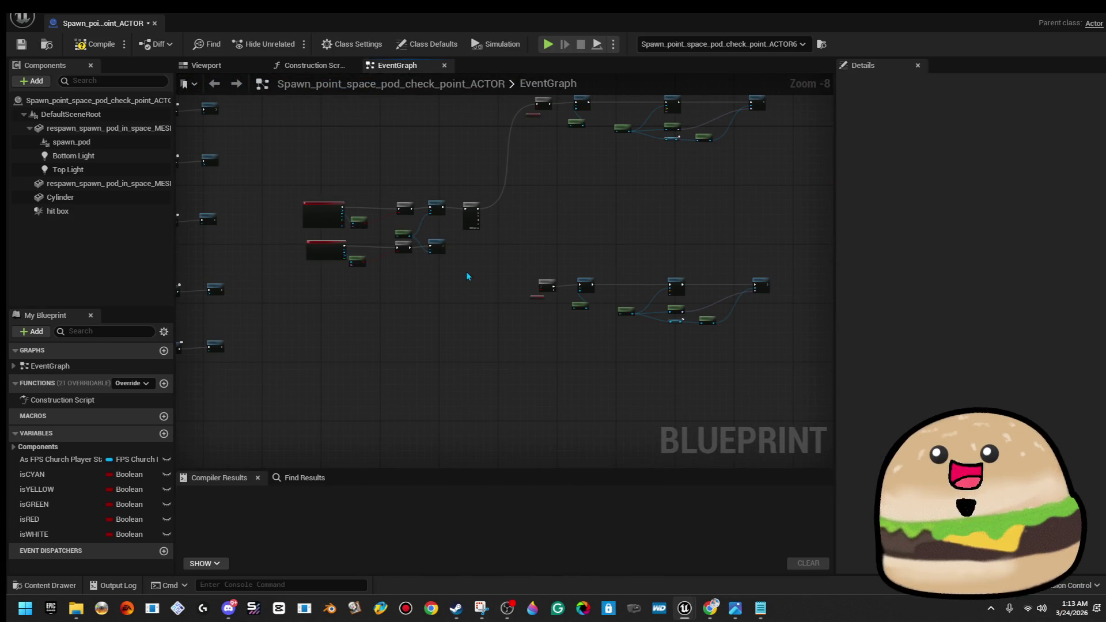
{"action": "left_click_drag", "start_coordinate": [491, 277], "coordinate": [523, 264]}
{"action": "scroll", "coordinate": [559, 269], "scroll_direction": "up", "scroll_amount": 4}
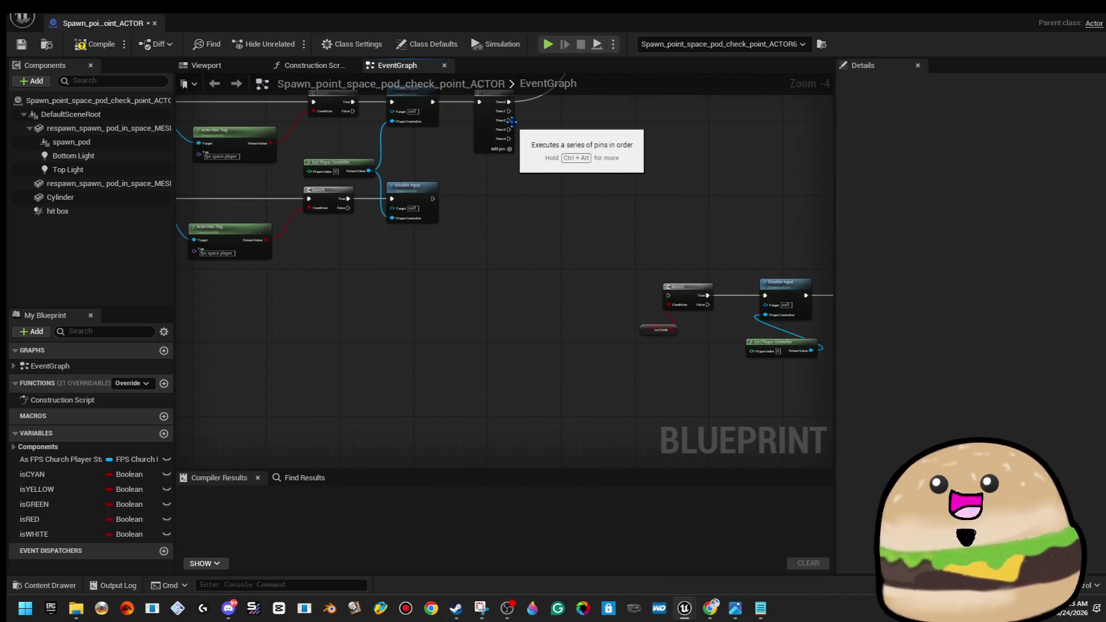
{"action": "scroll", "coordinate": [525, 129], "scroll_direction": "up", "scroll_amount": 2}
{"action": "left_click_drag", "start_coordinate": [498, 103], "coordinate": [427, 159]}
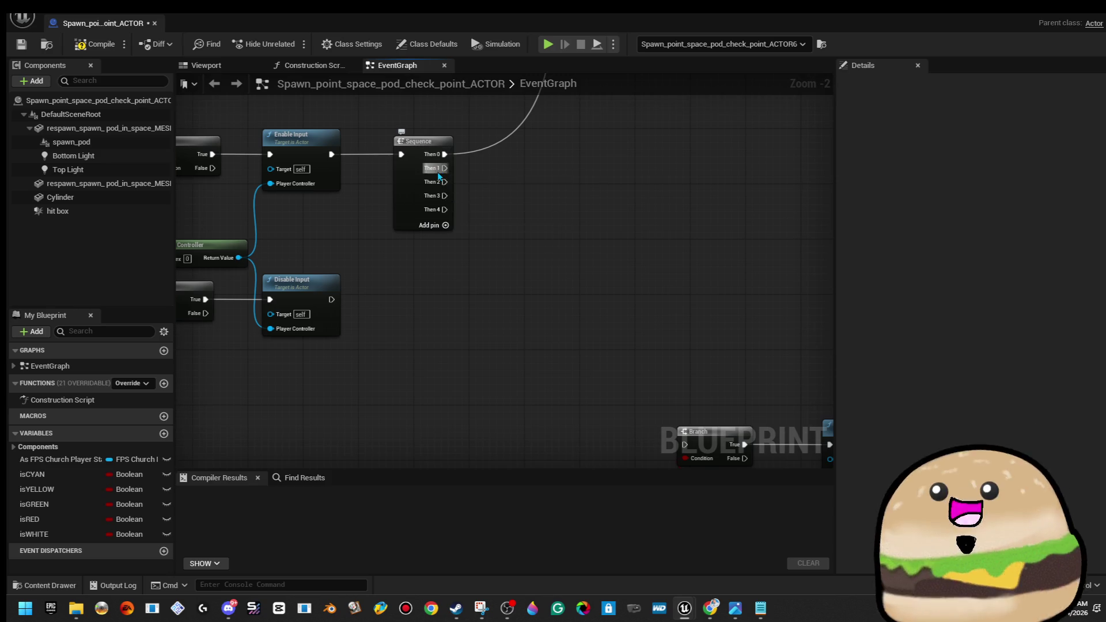
{"action": "mouse_move", "coordinate": [444, 195]}
{"action": "left_mouse_down"}
{"action": "mouse_move", "coordinate": [671, 428]}
{"action": "mouse_move", "coordinate": [668, 440]}
{"action": "mouse_move", "coordinate": [685, 432]}
{"action": "left_mouse_up"}
Replace the new Branch's Is CYAN condition getter with isRED
{"action": "left_click_drag", "start_coordinate": [724, 399], "coordinate": [476, 205]}
{"action": "left_click", "coordinate": [412, 315]}
{"action": "key", "text": "Delete"}
{"action": "mouse_move", "coordinate": [32, 519]}
{"action": "left_mouse_down"}
{"action": "mouse_move", "coordinate": [87, 507]}
{"action": "mouse_move", "coordinate": [449, 299]}
{"action": "mouse_move", "coordinate": [430, 280]}
{"action": "mouse_move", "coordinate": [473, 321]}
{"action": "left_mouse_up"}
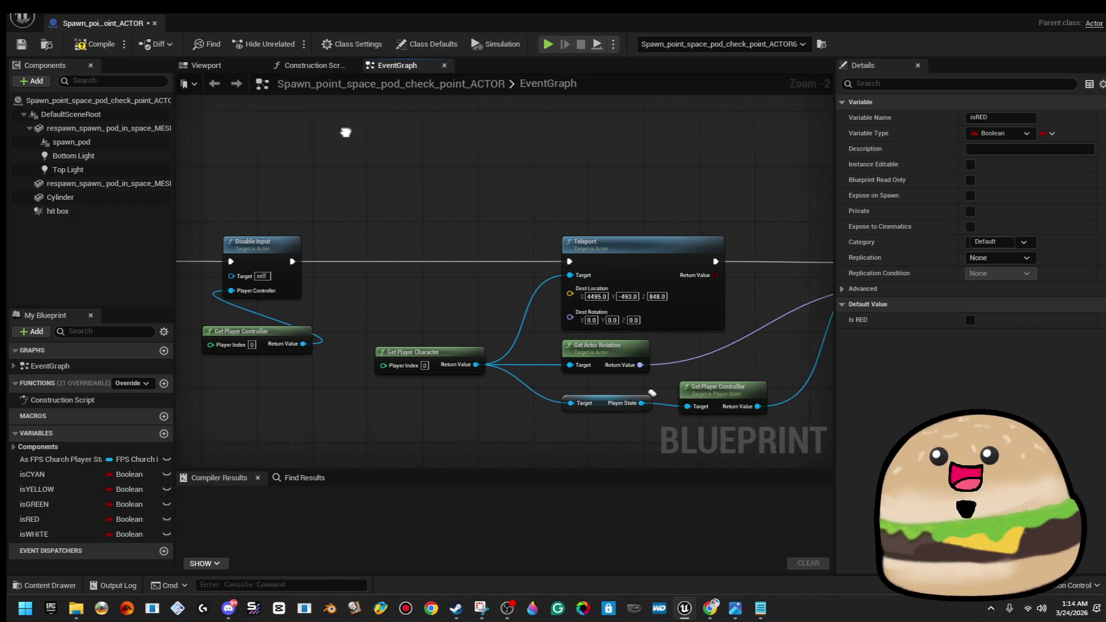
Set the copied Teleport's Dest Location to 6834, -4894, -2839 and compile the blueprint
{"action": "scroll", "coordinate": [567, 295], "scroll_direction": "up", "scroll_amount": 2}
{"action": "left_click", "coordinate": [568, 296]}
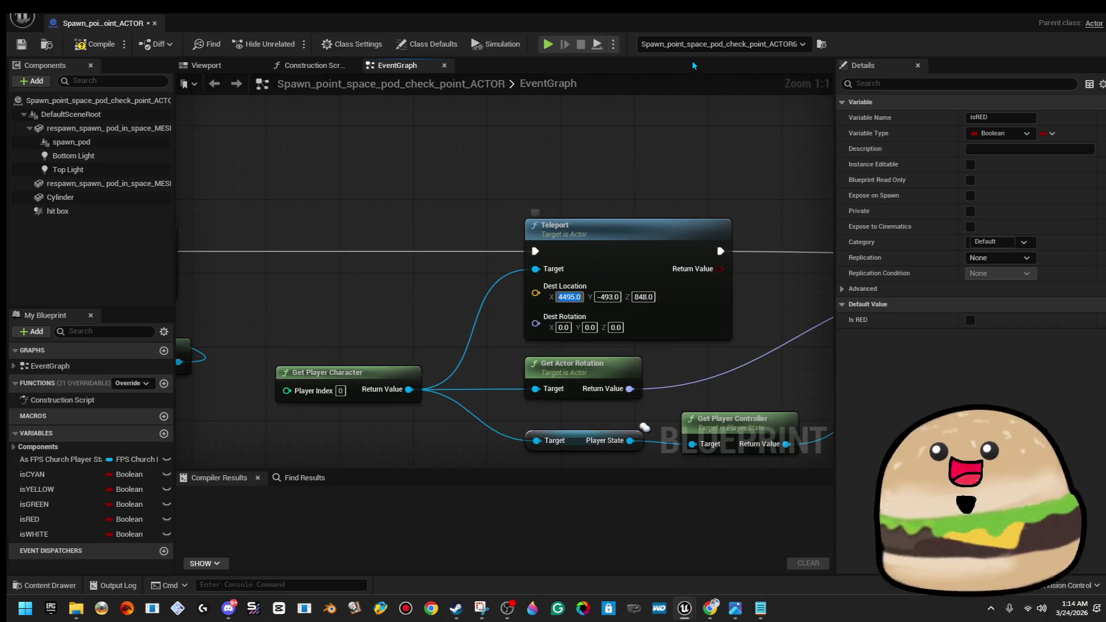
{"action": "type", "text": "6834"}
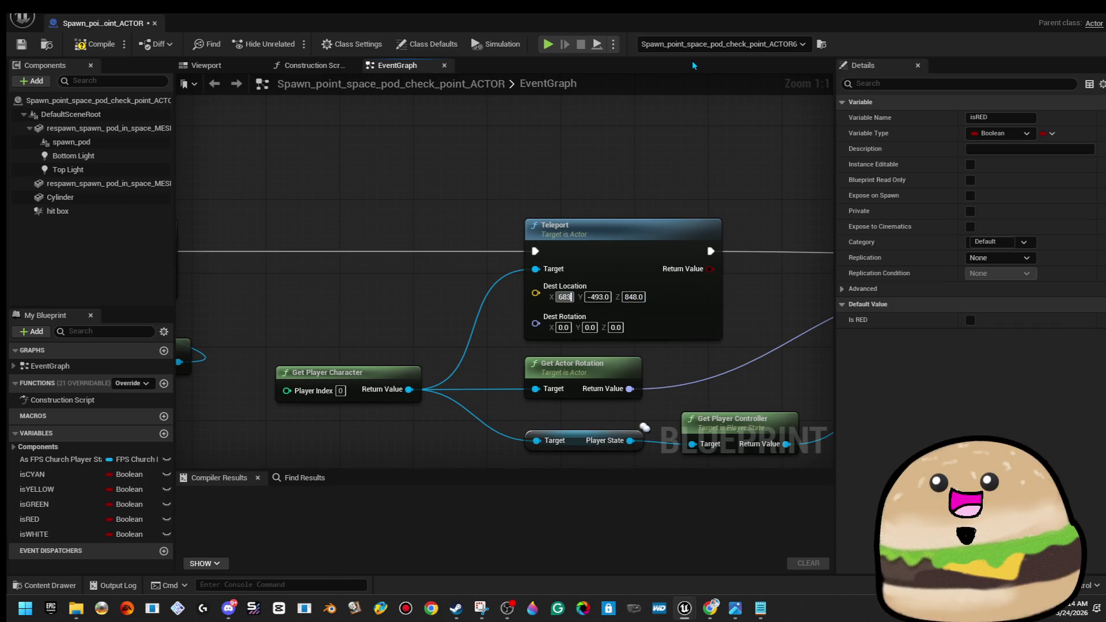
{"action": "key", "text": "Tab"}
{"action": "type", "text": "-4894"}
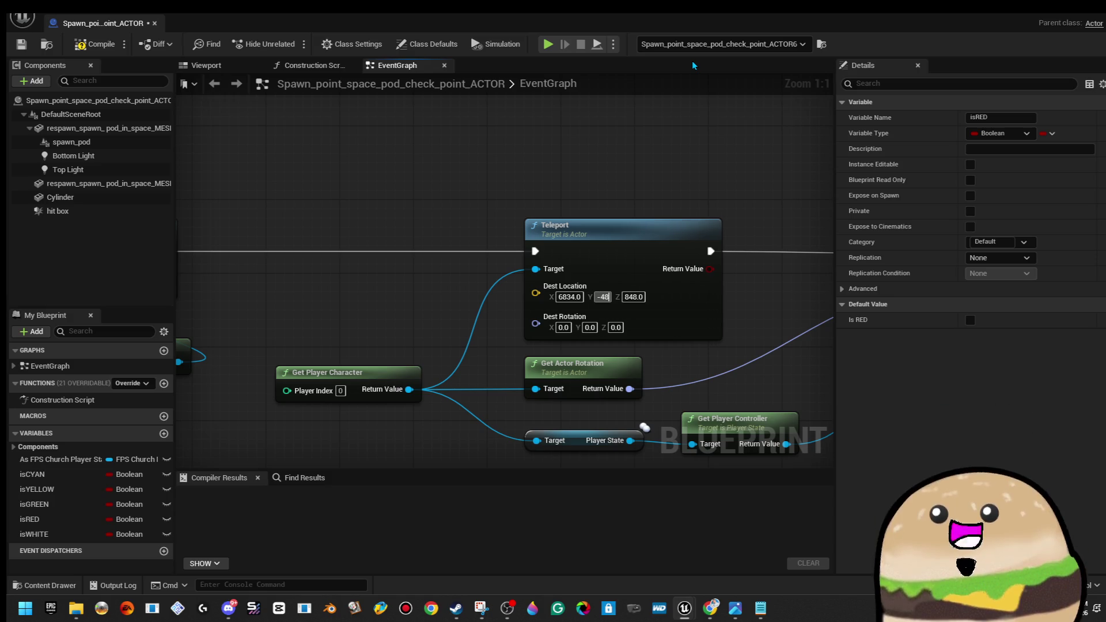
{"action": "key", "text": "Tab"}
{"action": "type", "text": "-2839"}
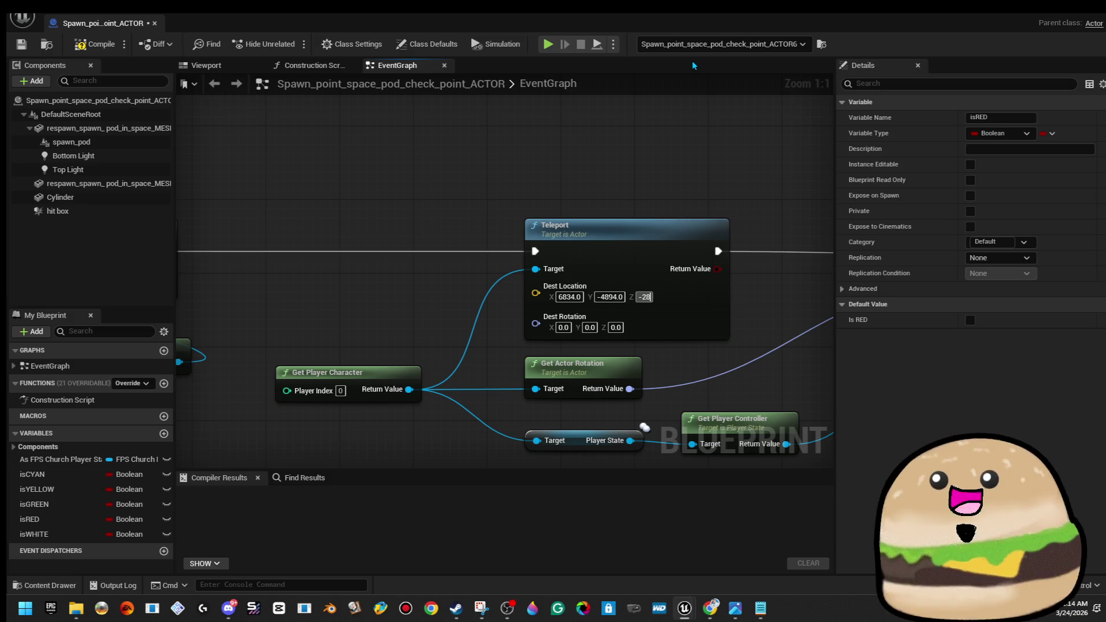
{"action": "key", "text": "Return"}
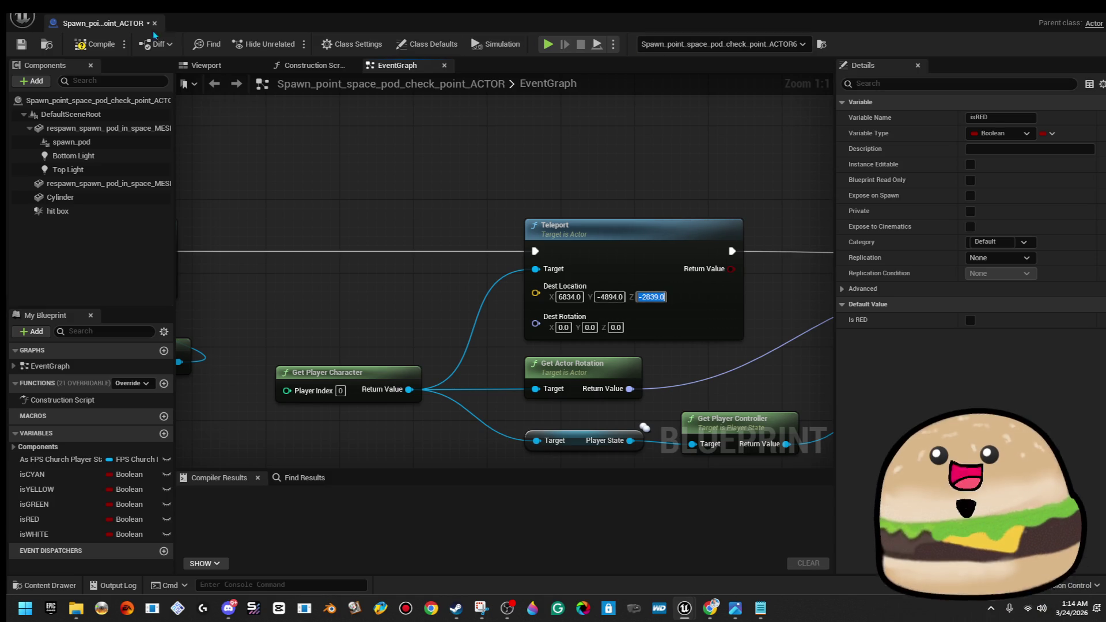
{"action": "left_click", "coordinate": [95, 44]}
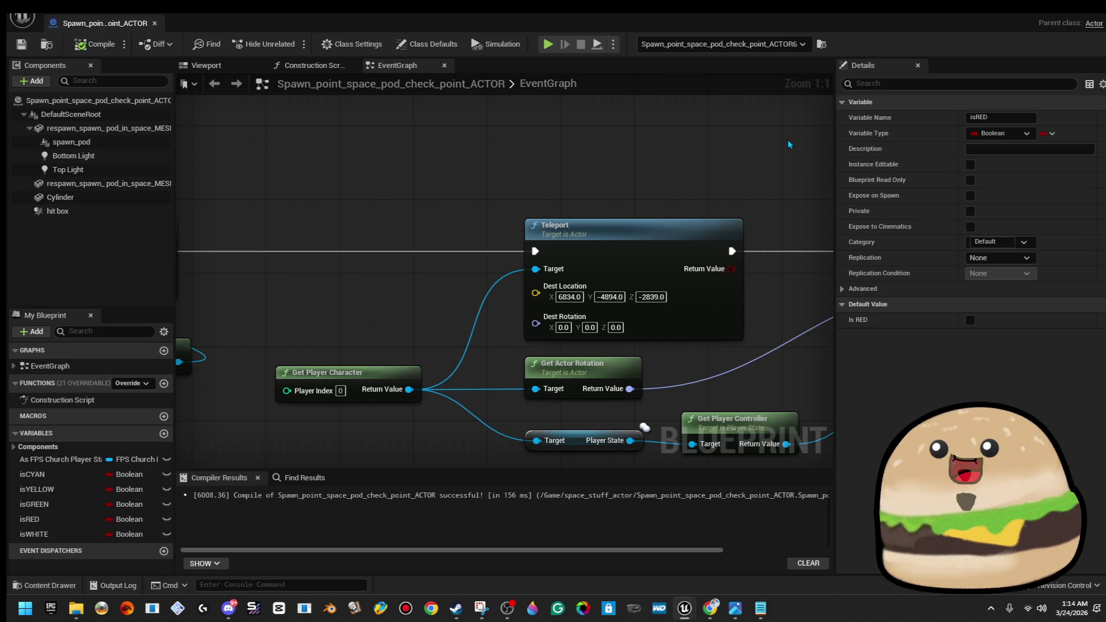
{"action": "scroll", "coordinate": [756, 148], "scroll_direction": "down", "scroll_amount": 3}
{"action": "scroll", "coordinate": [756, 148], "scroll_direction": "down", "scroll_amount": 1}
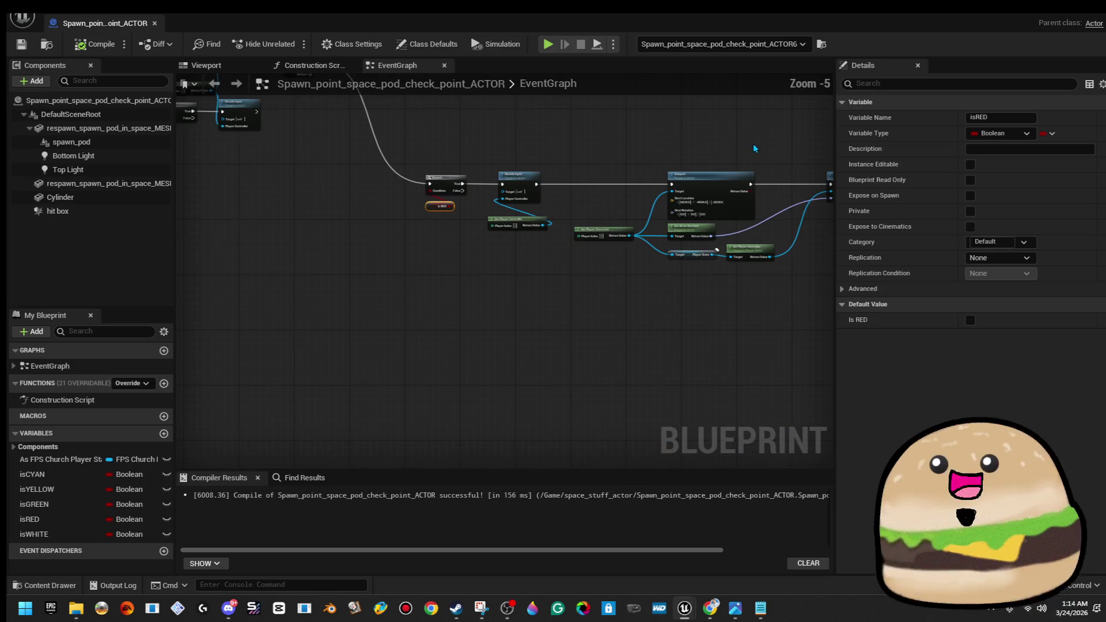
Recompile the spawn pod blueprint and bring both node chains into view
{"action": "scroll", "coordinate": [593, 234], "scroll_direction": "down", "scroll_amount": 1}
{"action": "left_click", "coordinate": [103, 46]}
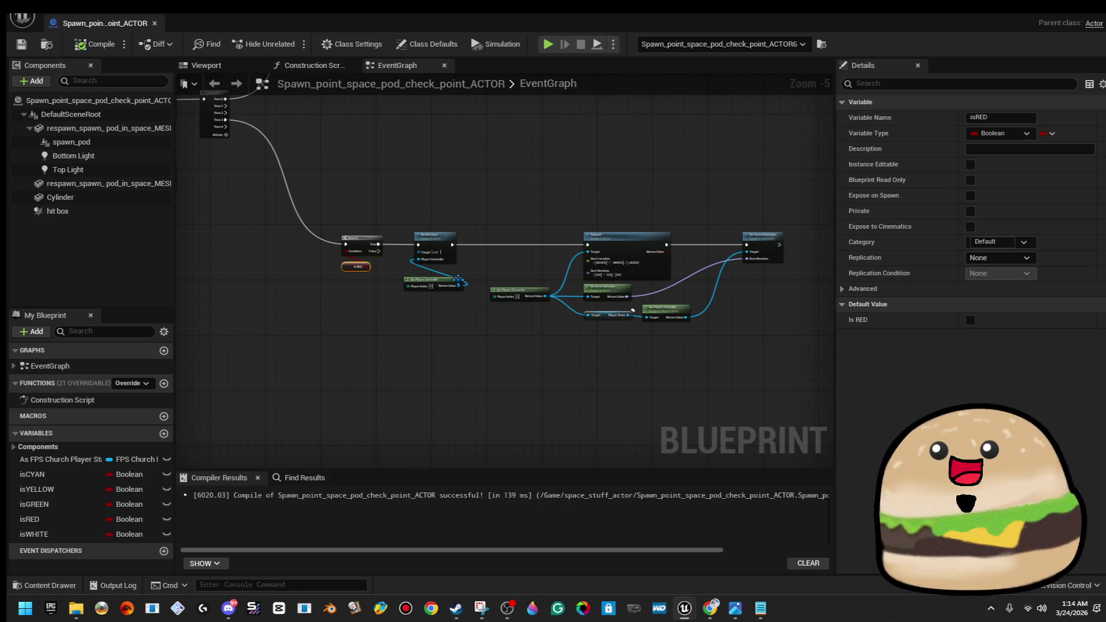
{"action": "scroll", "coordinate": [470, 219], "scroll_direction": "up", "scroll_amount": 2}
{"action": "left_click_drag", "start_coordinate": [470, 218], "coordinate": [514, 323]}
{"action": "scroll", "coordinate": [518, 323], "scroll_direction": "down", "scroll_amount": 3}
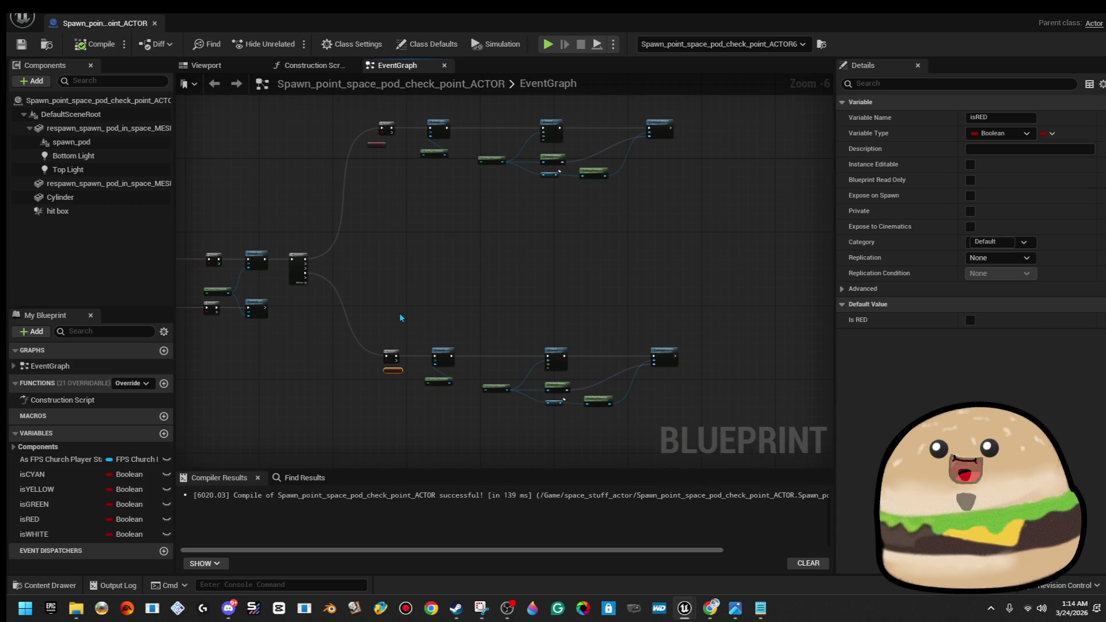
Select the lower node chain, then undo and clear that selection
{"action": "left_click_drag", "start_coordinate": [379, 317], "coordinate": [713, 429]}
{"action": "scroll", "coordinate": [609, 374], "scroll_direction": "up", "scroll_amount": 2}
{"action": "left_click_drag", "start_coordinate": [614, 348], "coordinate": [565, 361]}
{"action": "right_click", "coordinate": [565, 361]}
{"action": "left_click_drag", "start_coordinate": [443, 216], "coordinate": [673, 216]}
{"action": "scroll", "coordinate": [656, 219], "scroll_direction": "down", "scroll_amount": 3}
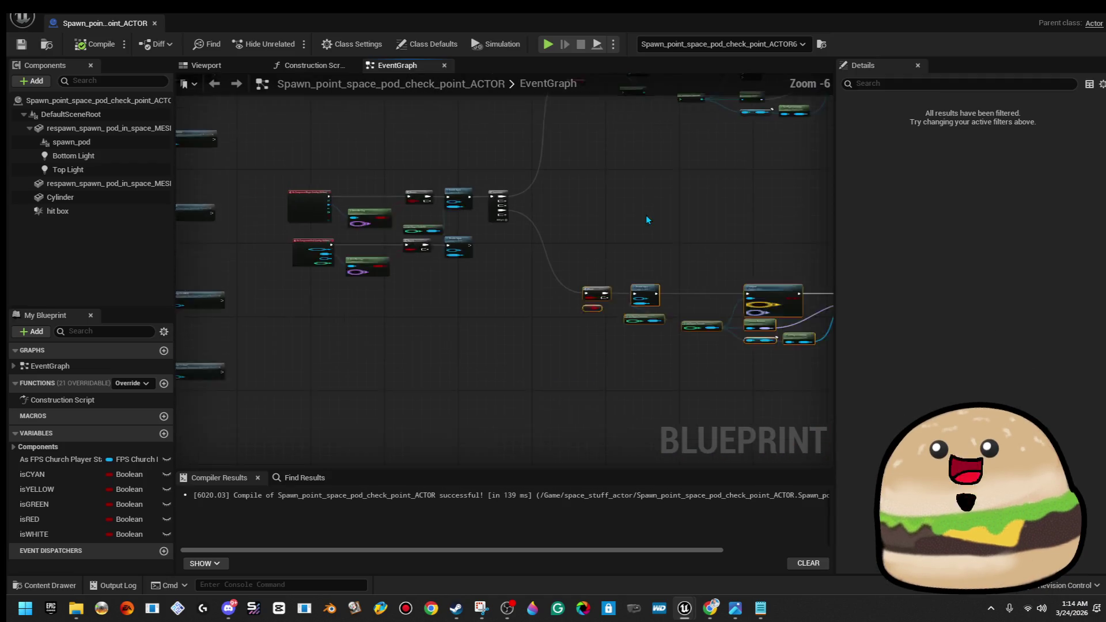
{"action": "left_click_drag", "start_coordinate": [419, 297], "coordinate": [693, 389]}
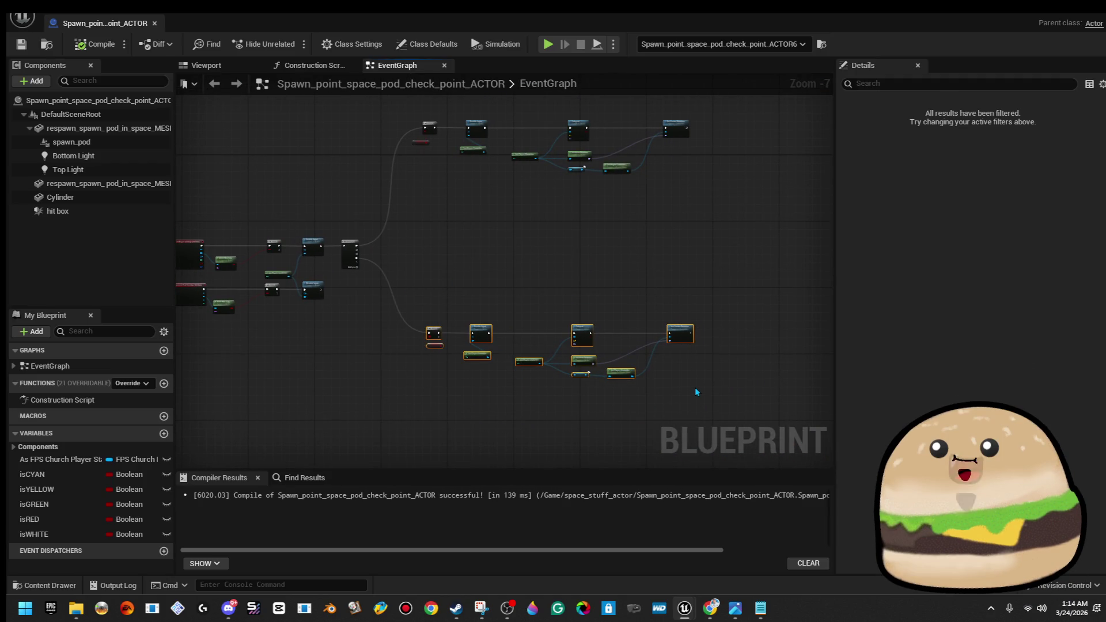
{"action": "key", "text": "ctrl+z"}
{"action": "left_click", "coordinate": [700, 199]}
Select the upper teleport node chain and wrap it in a comment box
{"action": "left_click_drag", "start_coordinate": [700, 202], "coordinate": [701, 247]}
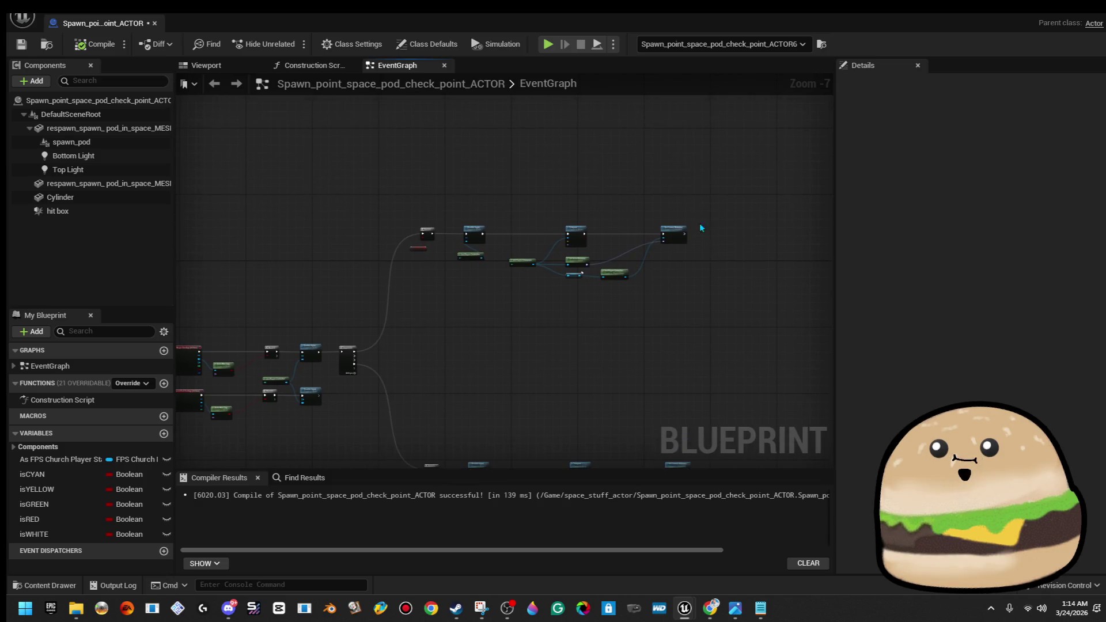
{"action": "left_click_drag", "start_coordinate": [518, 305], "coordinate": [415, 292]}
{"action": "key", "text": "ctrl+z"}
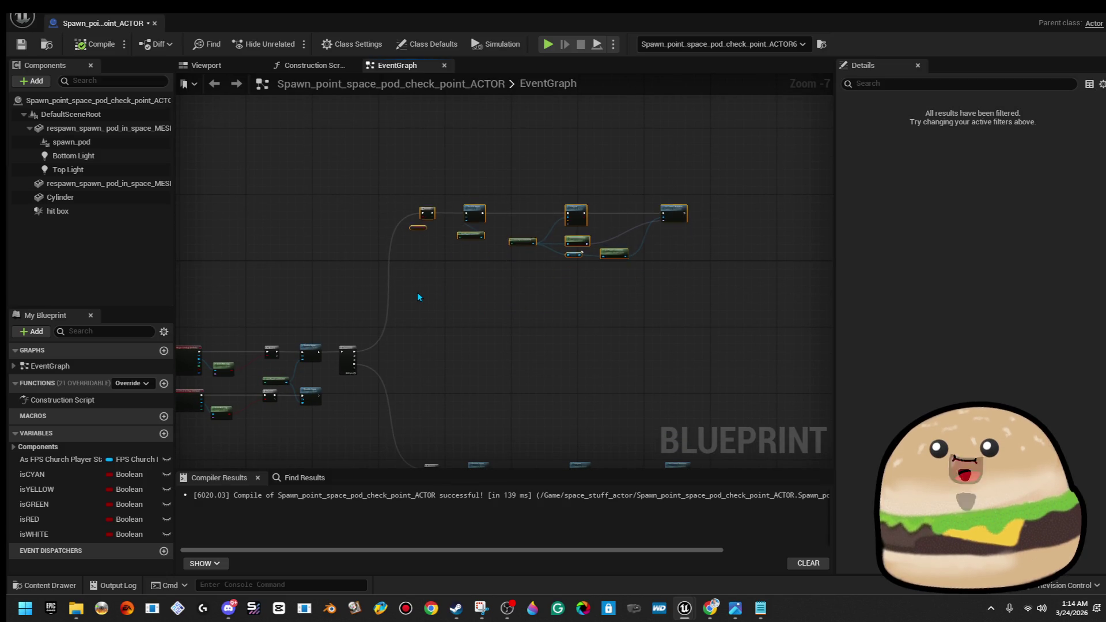
{"action": "key", "text": "c"}
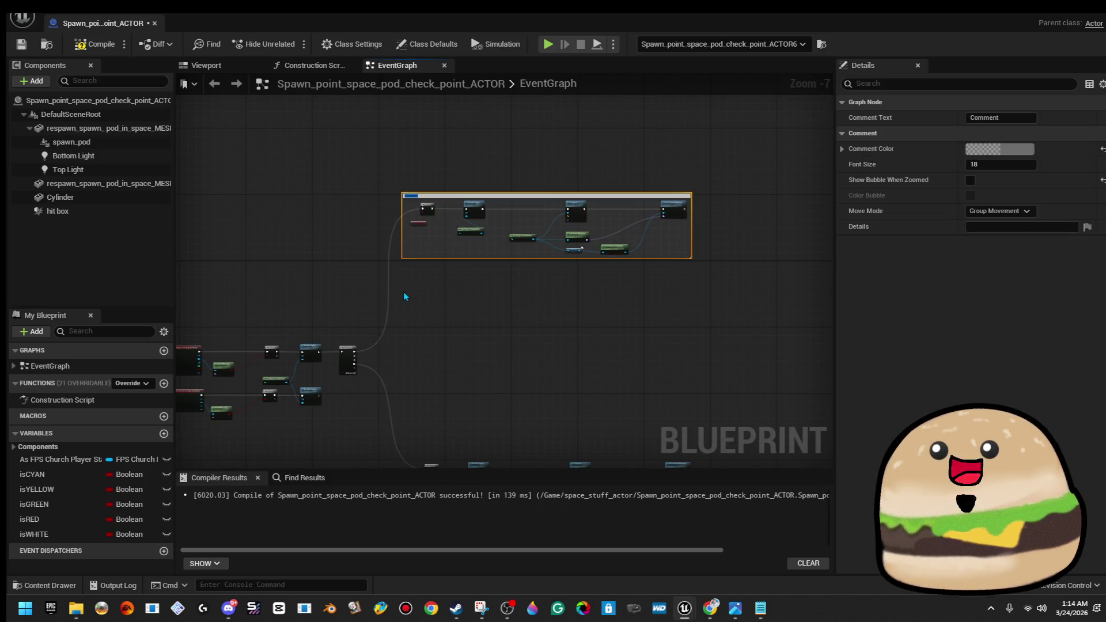
{"action": "left_click", "coordinate": [412, 293]}
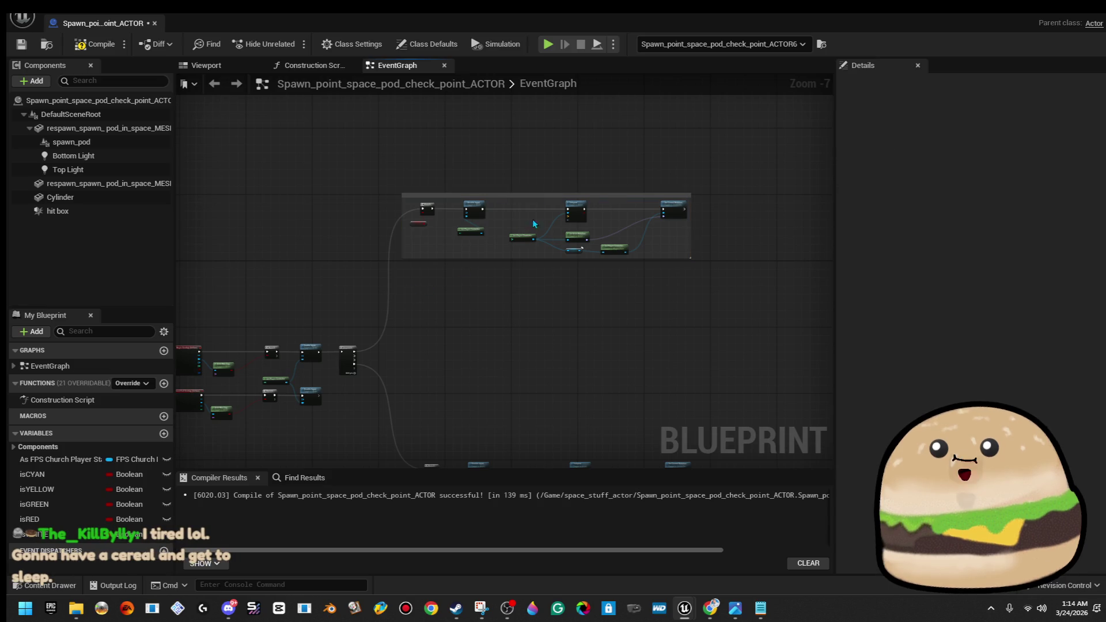
{"action": "left_click", "coordinate": [550, 195]}
{"action": "left_click", "coordinate": [1031, 149]}
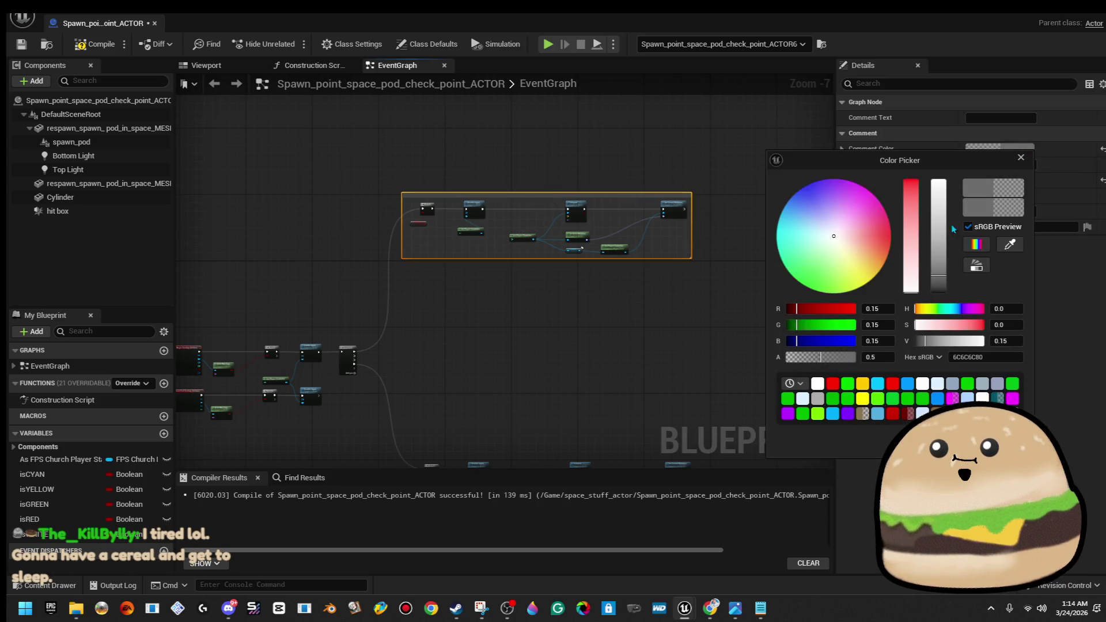
{"action": "left_click_drag", "start_coordinate": [833, 236], "coordinate": [776, 227]}
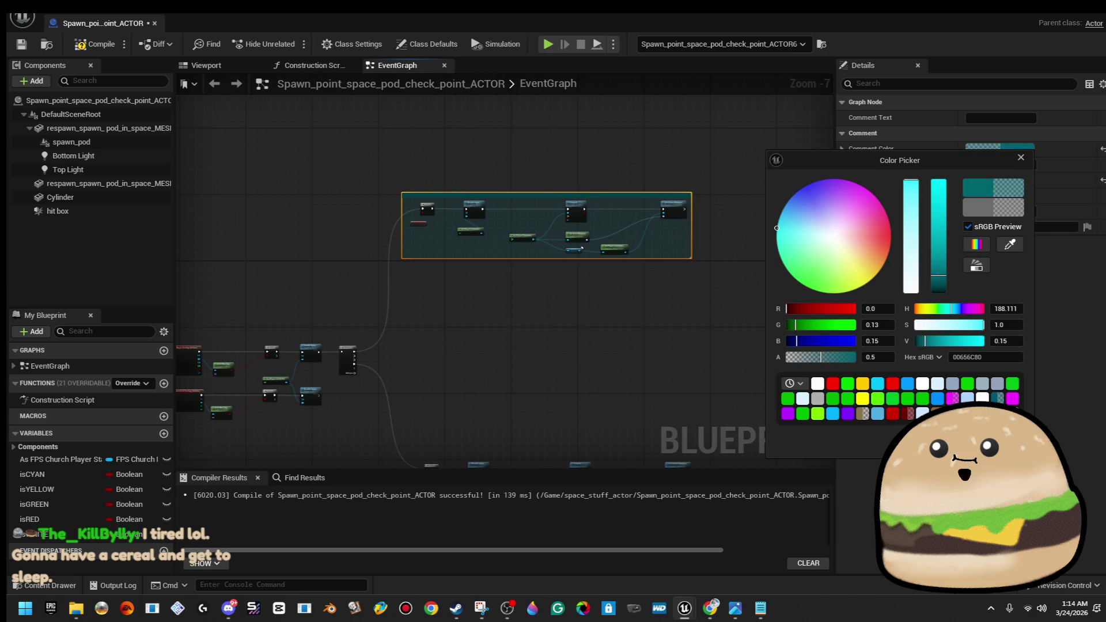
{"action": "left_click", "coordinate": [711, 121]}
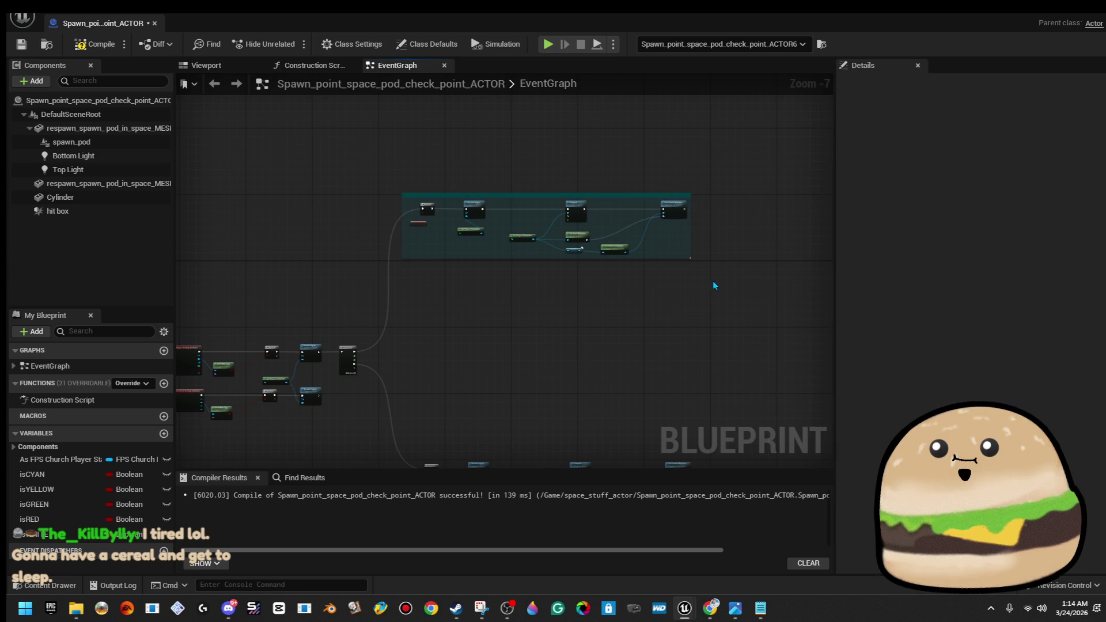
{"action": "left_click_drag", "start_coordinate": [716, 286], "coordinate": [689, 168]}
{"action": "scroll", "coordinate": [596, 357], "scroll_direction": "up", "scroll_amount": 1}
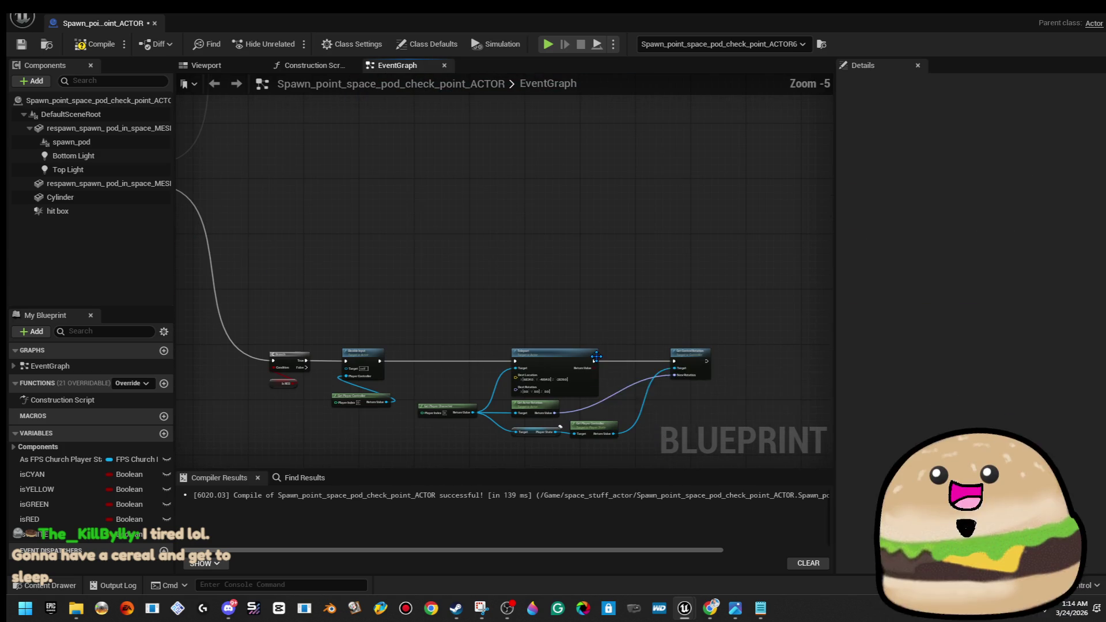
{"action": "scroll", "coordinate": [555, 272], "scroll_direction": "down", "scroll_amount": 1}
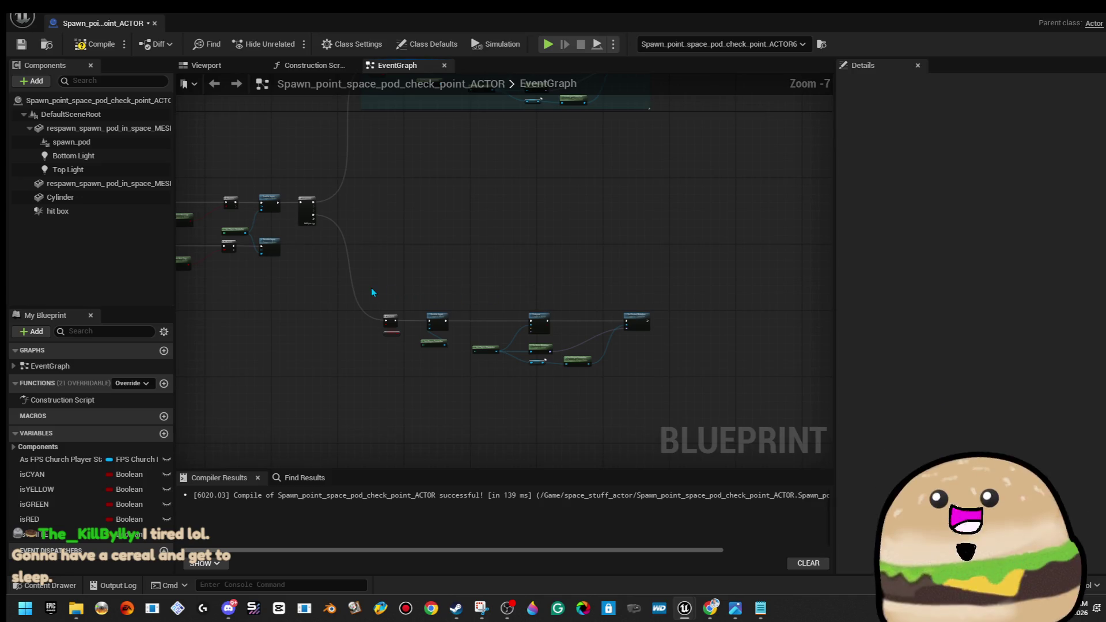
{"action": "left_click_drag", "start_coordinate": [371, 288], "coordinate": [712, 396]}
{"action": "key", "text": "c"}
{"action": "scroll", "coordinate": [607, 219], "scroll_direction": "down", "scroll_amount": 2}
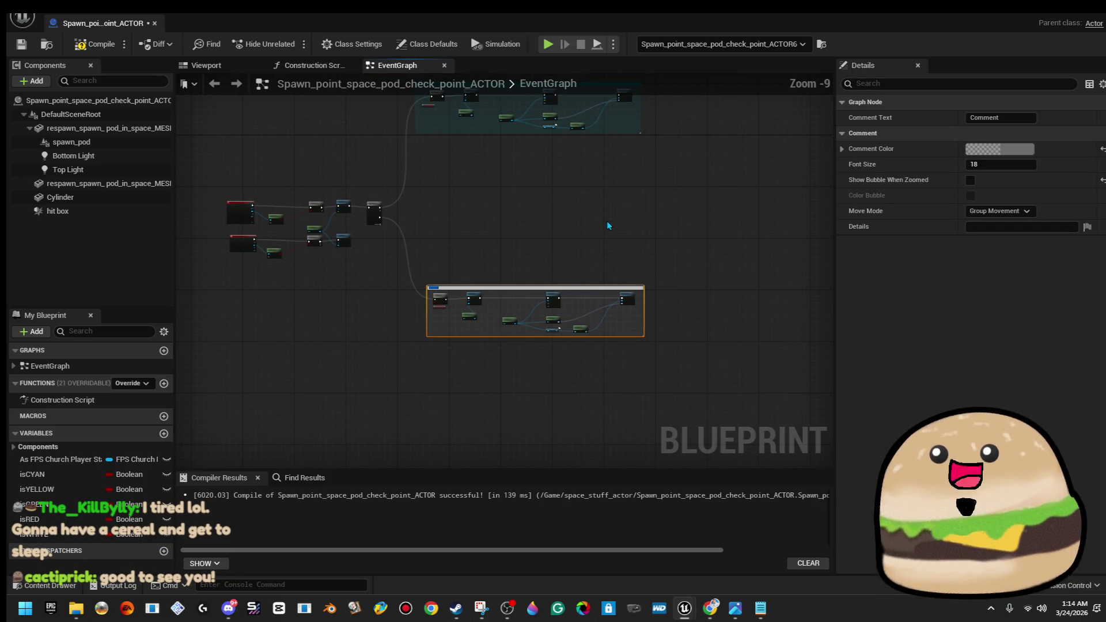
{"action": "left_click", "coordinate": [607, 219]}
{"action": "double_click", "coordinate": [552, 285]}
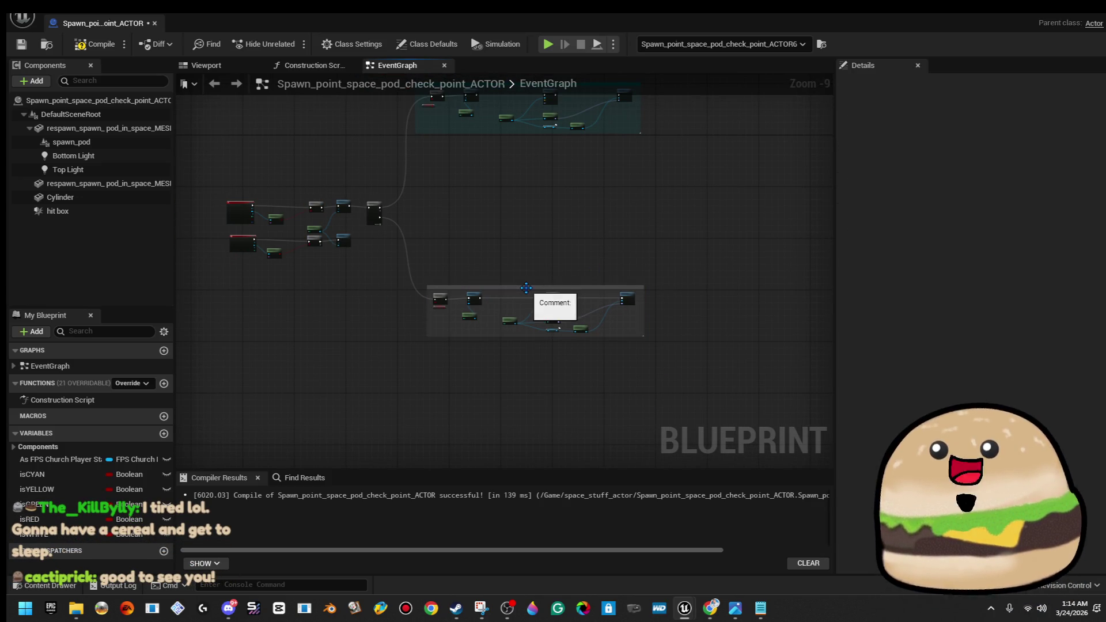
{"action": "scroll", "coordinate": [529, 291], "scroll_direction": "up", "scroll_amount": 1}
{"action": "left_click", "coordinate": [1027, 150]}
{"action": "left_click", "coordinate": [885, 234]}
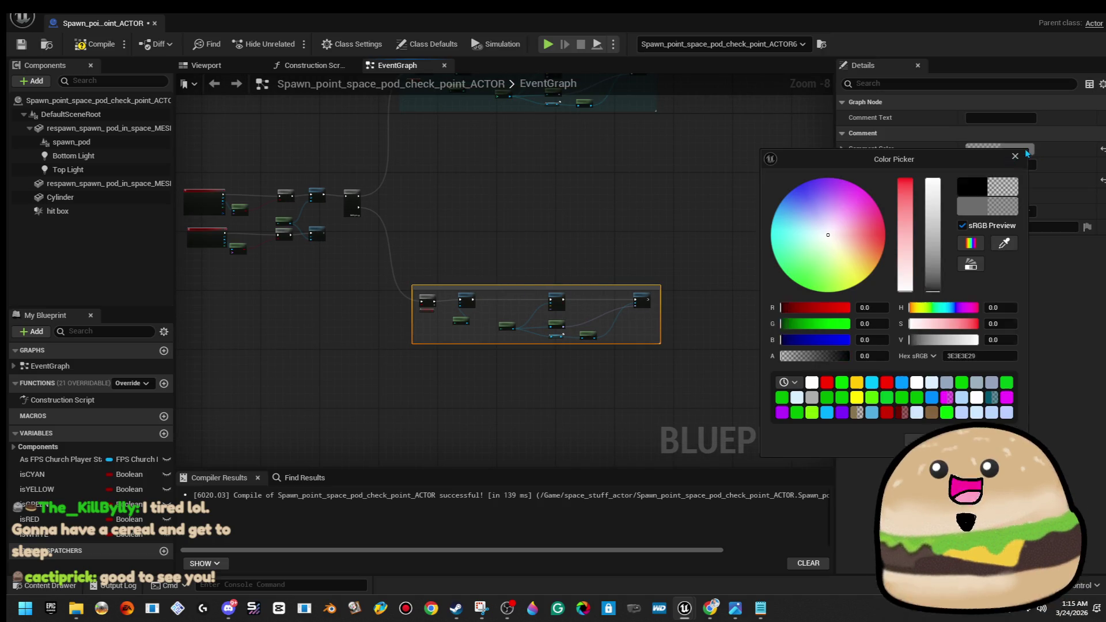
{"action": "left_click_drag", "start_coordinate": [933, 184], "coordinate": [933, 274]}
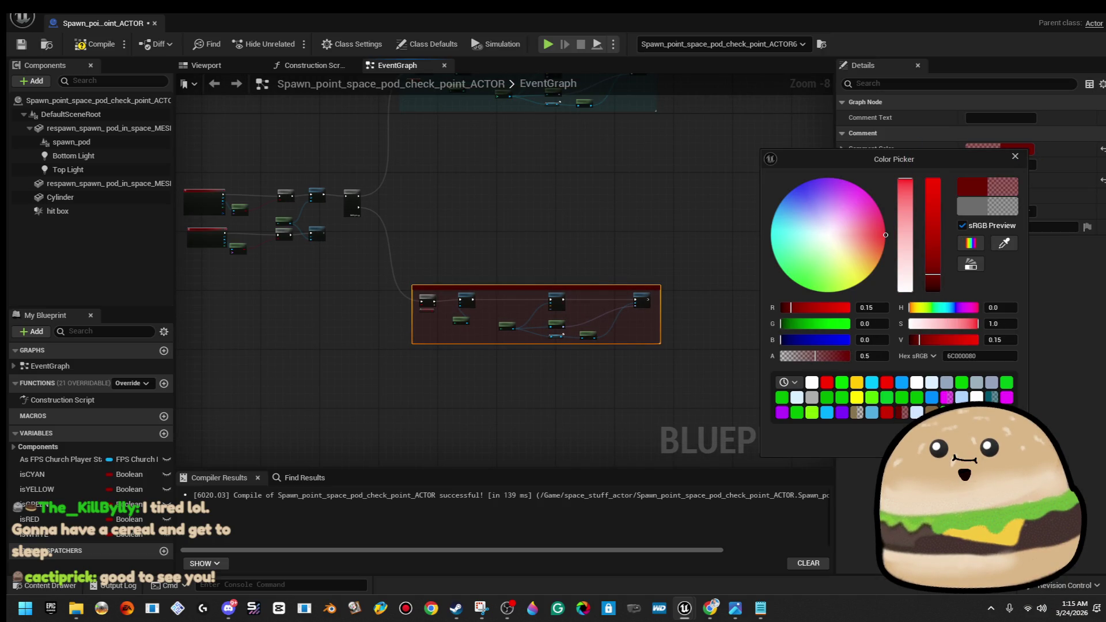
{"action": "key", "text": "Return"}
{"action": "left_click", "coordinate": [1014, 149]}
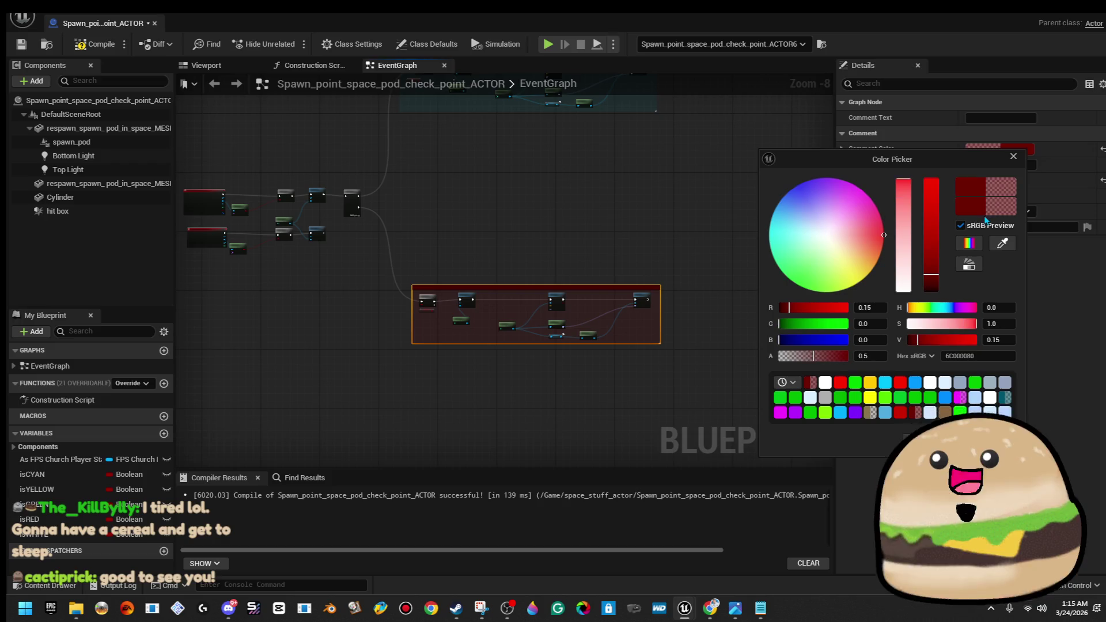
{"action": "left_click_drag", "start_coordinate": [932, 231], "coordinate": [949, 153]}
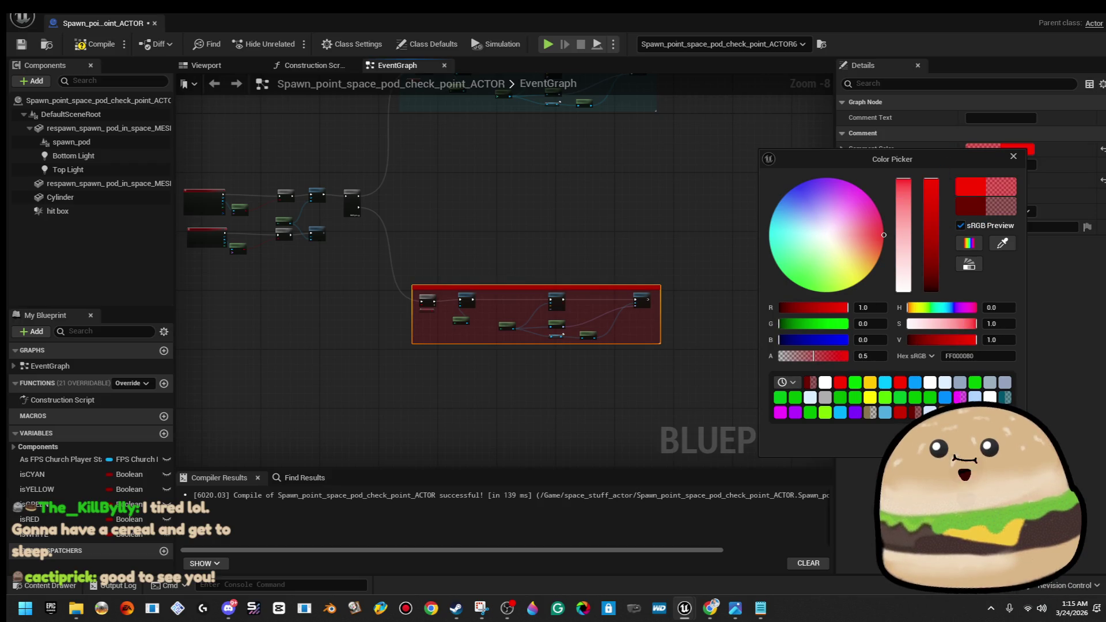
{"action": "key", "text": "Return"}
{"action": "left_click", "coordinate": [605, 223]}
{"action": "scroll", "coordinate": [606, 222], "scroll_direction": "down", "scroll_amount": 1}
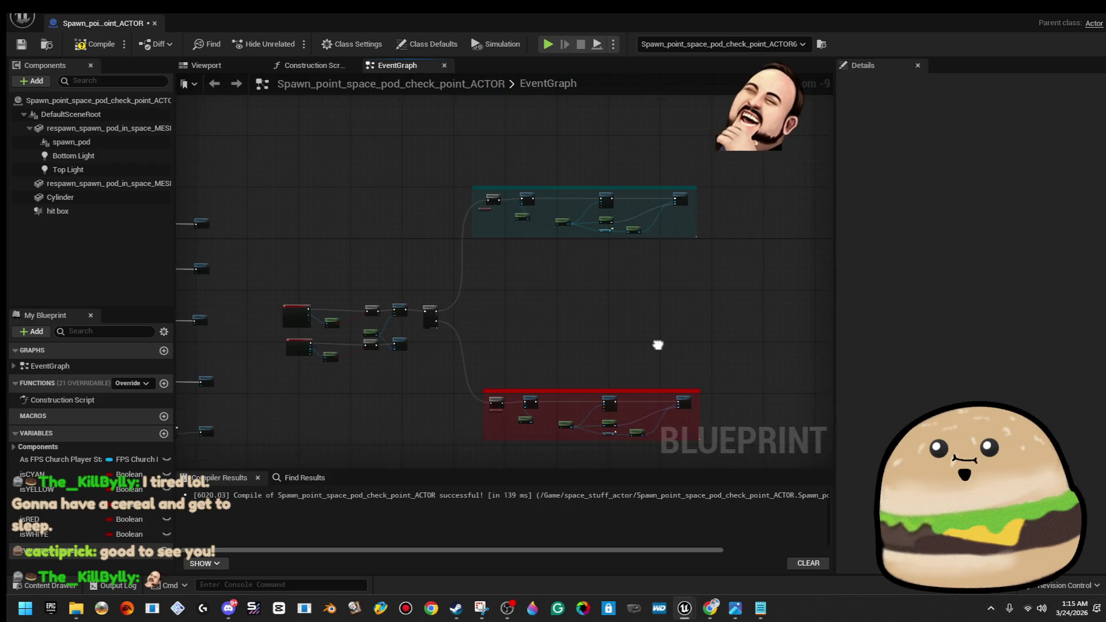
{"action": "left_click_drag", "start_coordinate": [663, 351], "coordinate": [741, 265]}
{"action": "mouse_move", "coordinate": [559, 311]}
{"action": "left_mouse_down"}
{"action": "mouse_move", "coordinate": [768, 313]}
{"action": "mouse_move", "coordinate": [720, 326]}
{"action": "mouse_move", "coordinate": [172, 333]}
{"action": "mouse_move", "coordinate": [768, 339]}
{"action": "left_mouse_up"}
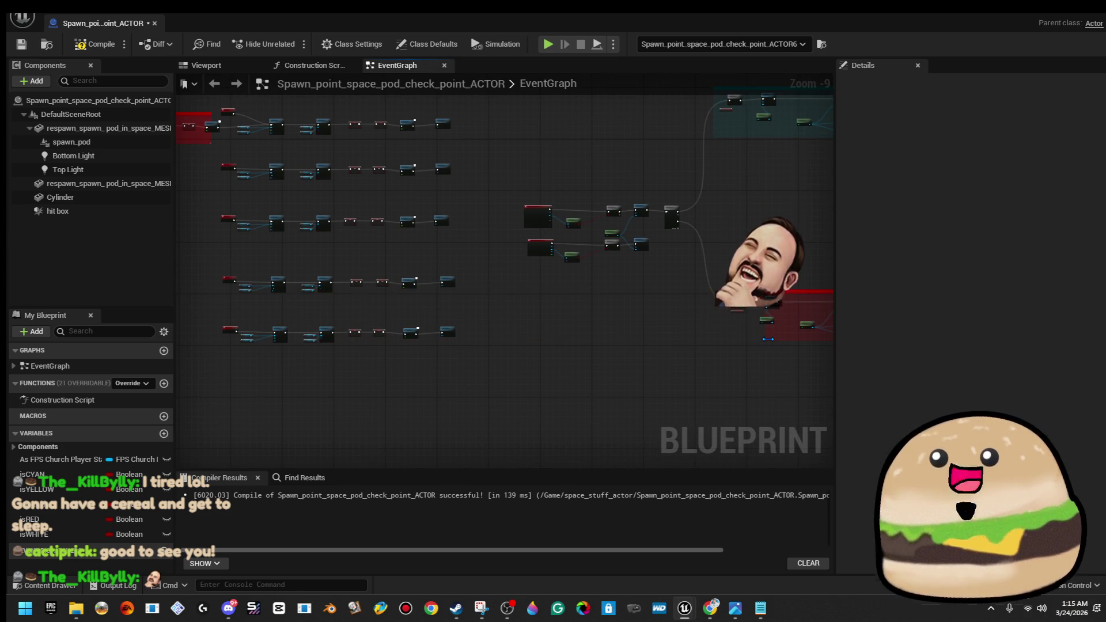
{"action": "mouse_move", "coordinate": [755, 245]}
{"action": "left_mouse_down"}
{"action": "mouse_move", "coordinate": [673, 293]}
{"action": "mouse_move", "coordinate": [545, 311]}
{"action": "left_mouse_up"}
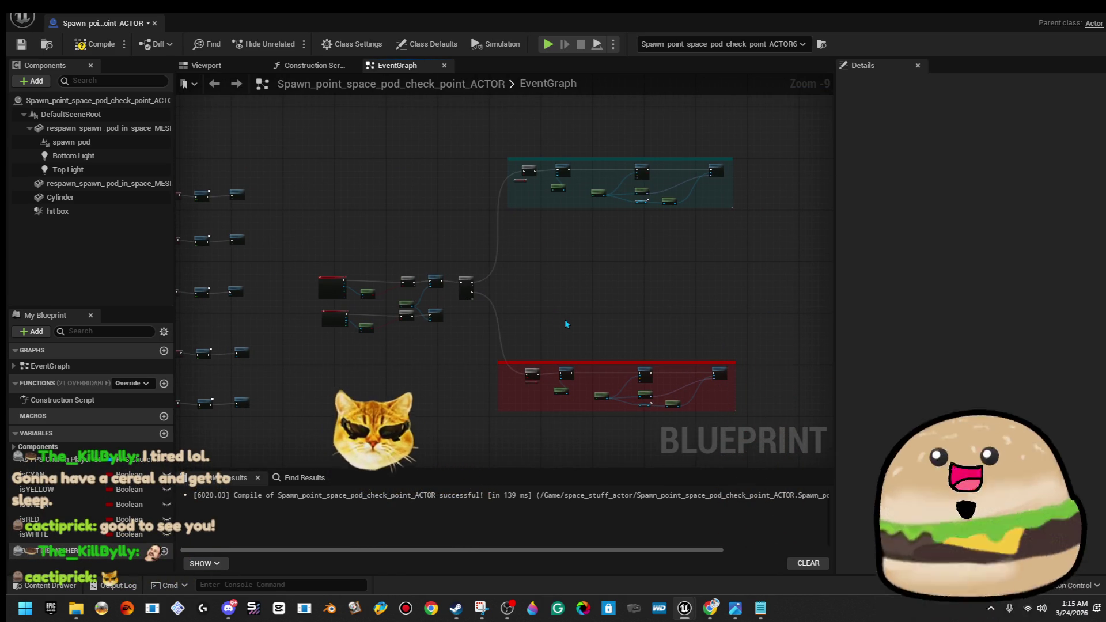
{"action": "mouse_move", "coordinate": [604, 292]}
{"action": "left_mouse_down"}
{"action": "mouse_move", "coordinate": [528, 308]}
{"action": "mouse_move", "coordinate": [466, 296]}
{"action": "left_mouse_up"}
{"action": "scroll", "coordinate": [522, 299], "scroll_direction": "up", "scroll_amount": 1}
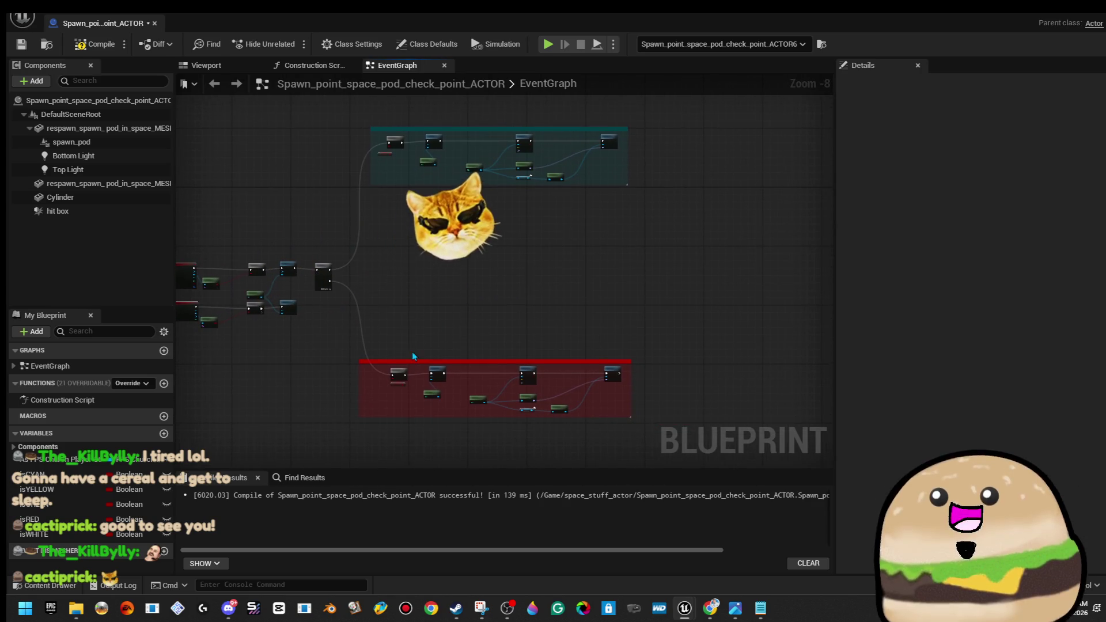
{"action": "mouse_move", "coordinate": [349, 353]}
{"action": "left_mouse_down"}
{"action": "mouse_move", "coordinate": [700, 407]}
{"action": "mouse_move", "coordinate": [703, 424]}
{"action": "left_mouse_up"}
{"action": "key", "text": "ctrl+c"}
{"action": "key", "text": "ctrl+v"}
{"action": "mouse_move", "coordinate": [700, 402]}
{"action": "left_mouse_down"}
{"action": "mouse_move", "coordinate": [494, 280]}
{"action": "mouse_move", "coordinate": [468, 289]}
{"action": "left_mouse_up"}
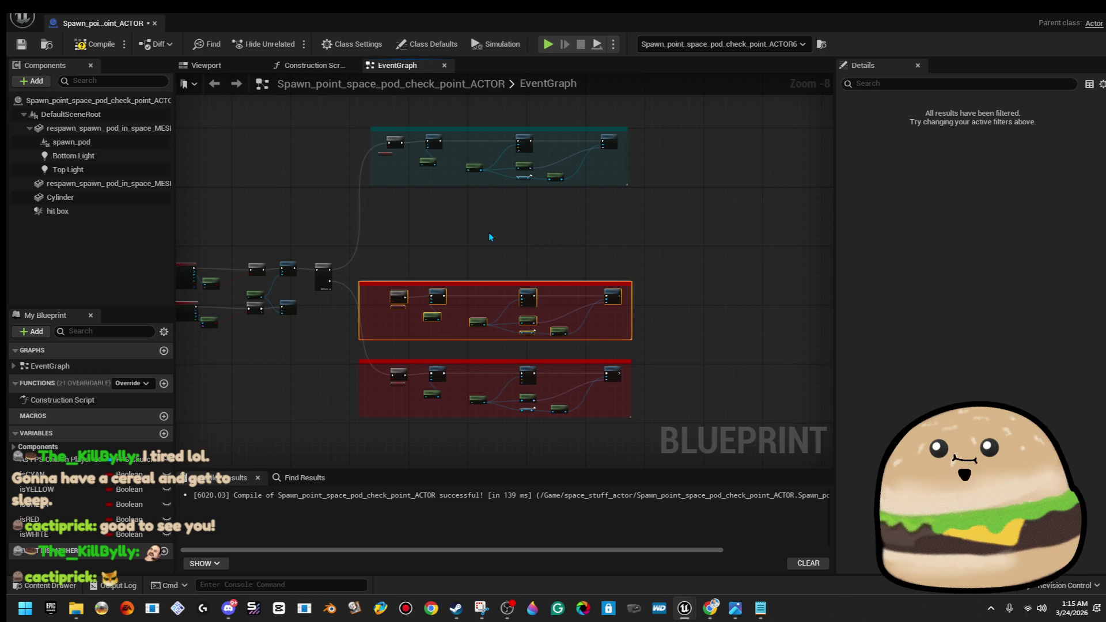
{"action": "key", "text": "ctrl+v"}
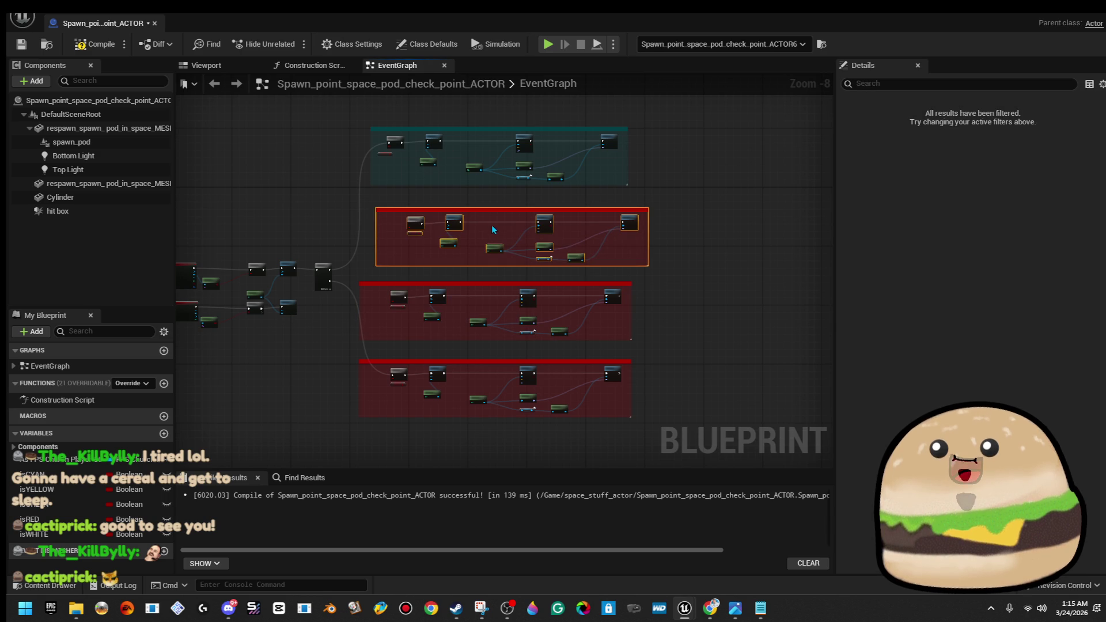
{"action": "left_click_drag", "start_coordinate": [491, 216], "coordinate": [479, 215]}
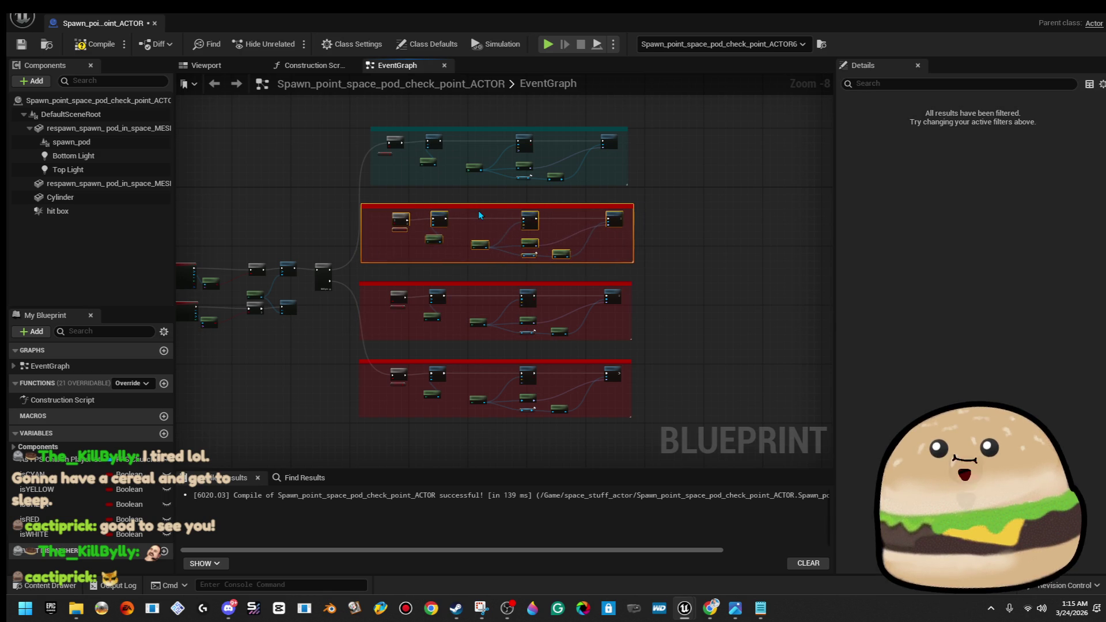
{"action": "scroll", "coordinate": [658, 186], "scroll_direction": "up", "scroll_amount": 1}
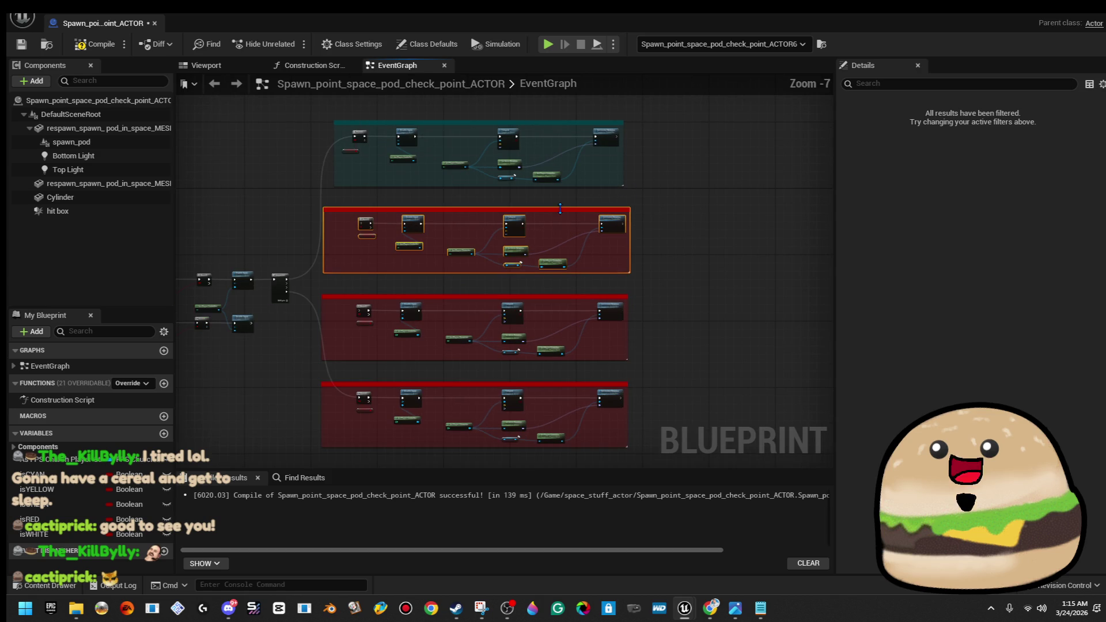
{"action": "scroll", "coordinate": [442, 207], "scroll_direction": "up", "scroll_amount": 3}
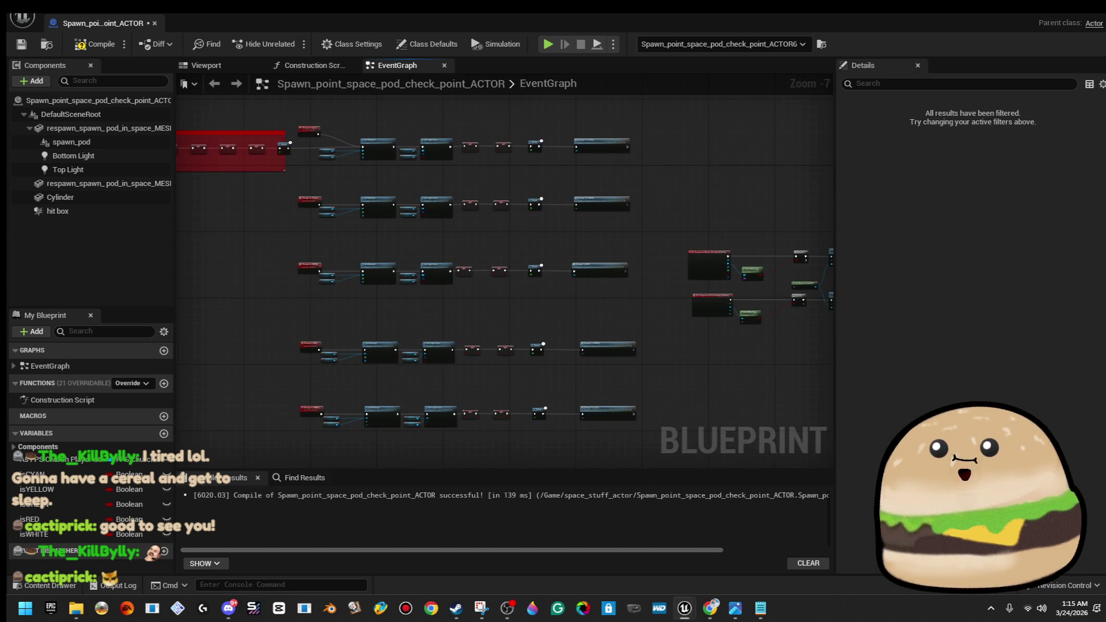
{"action": "scroll", "coordinate": [648, 205], "scroll_direction": "down", "scroll_amount": 2}
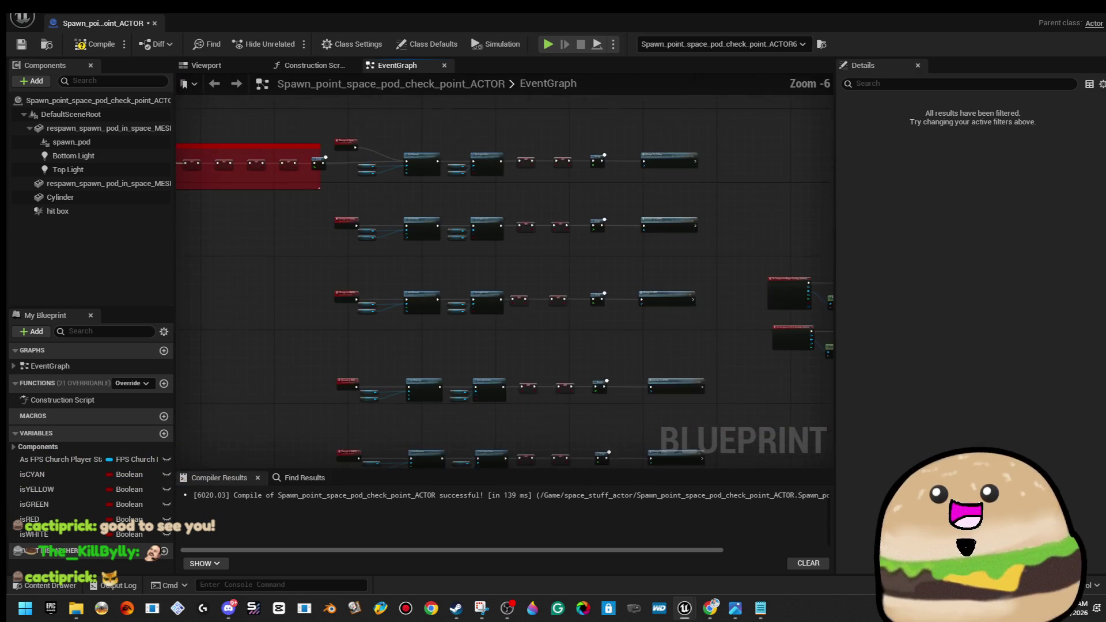
{"action": "left_click", "coordinate": [483, 255]}
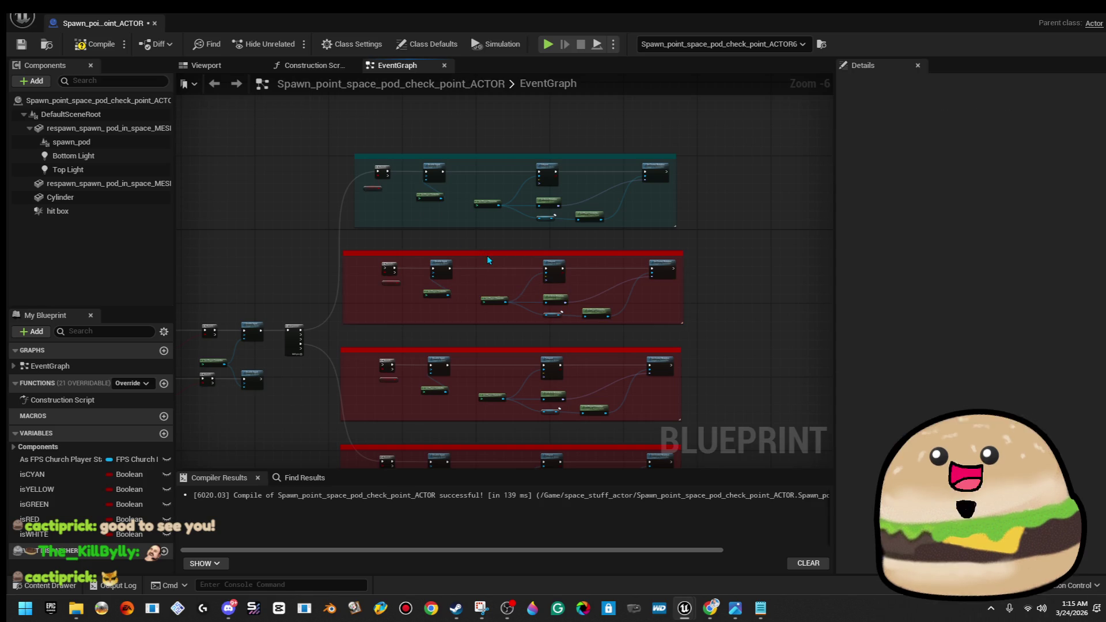
{"action": "left_click", "coordinate": [1002, 149]}
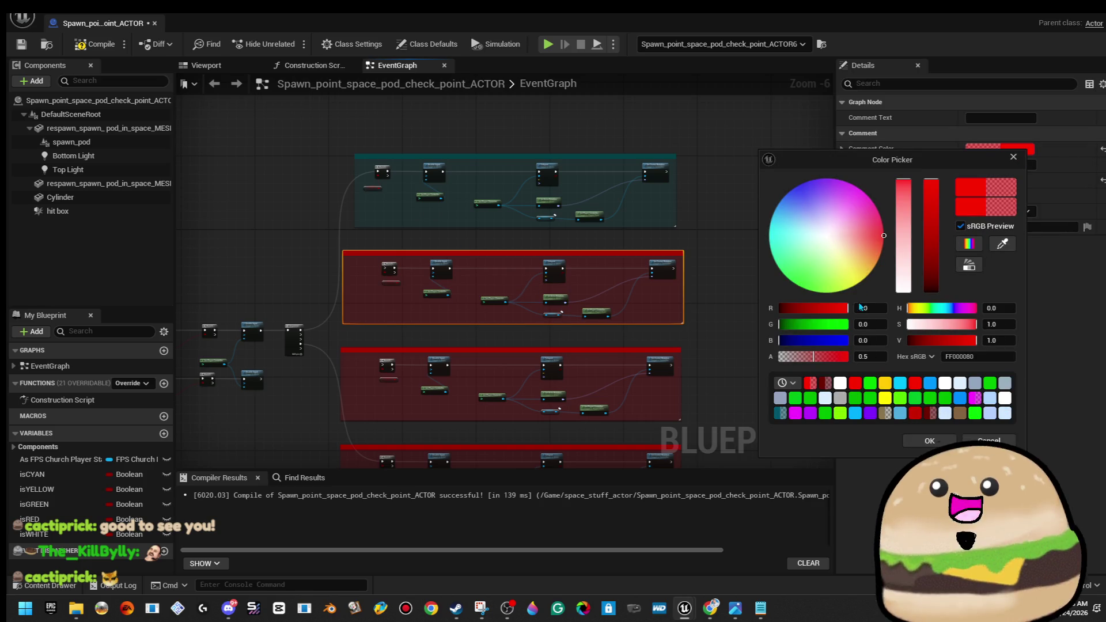
{"action": "left_click", "coordinate": [859, 260]}
{"action": "left_click_drag", "start_coordinate": [864, 279], "coordinate": [871, 271]}
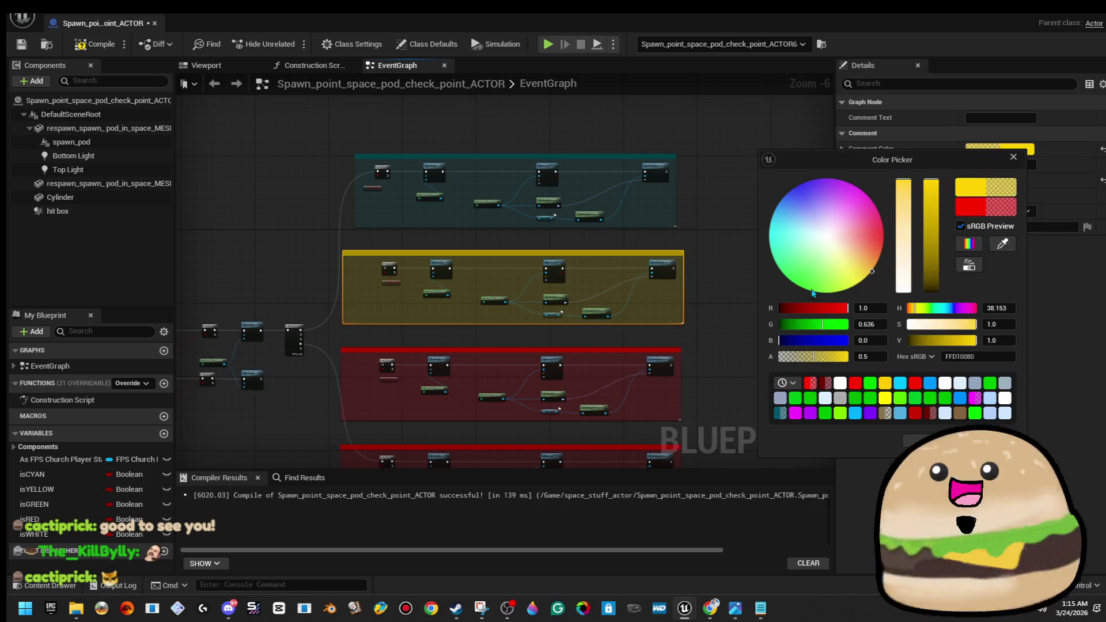
{"action": "left_click", "coordinate": [737, 323]}
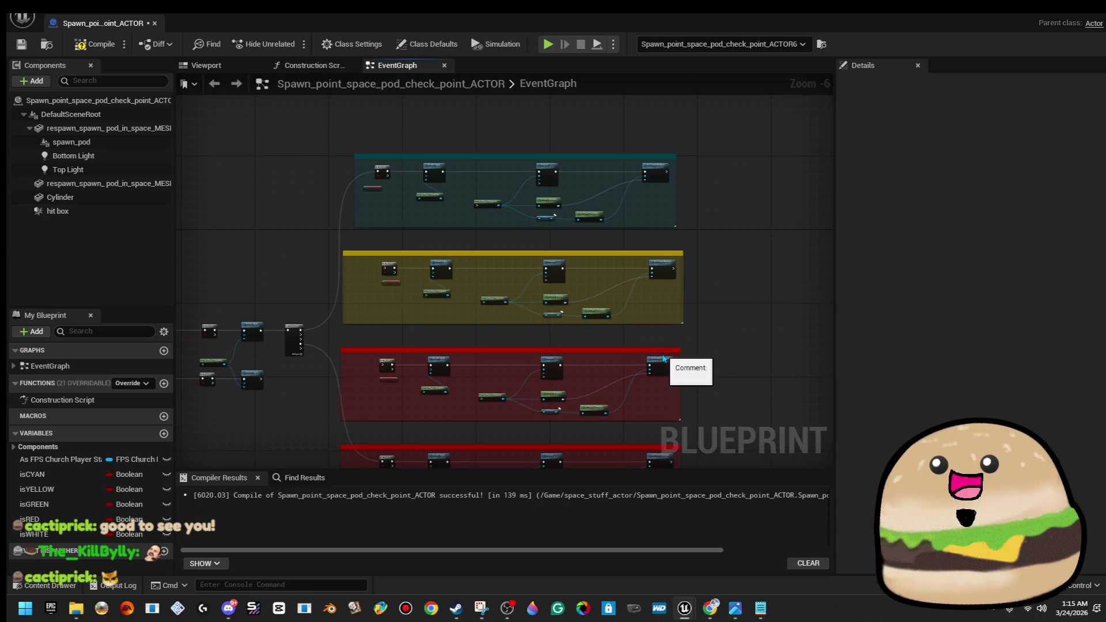
{"action": "left_click", "coordinate": [670, 346]}
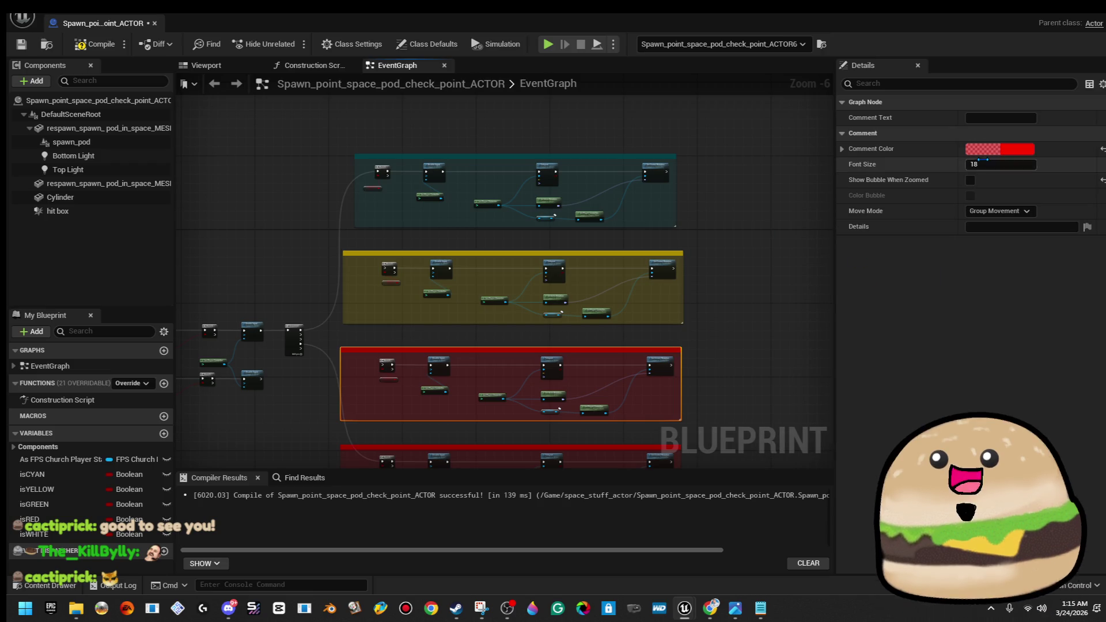
{"action": "left_click", "coordinate": [1000, 148]}
{"action": "mouse_move", "coordinate": [823, 242]}
{"action": "left_mouse_down"}
{"action": "mouse_move", "coordinate": [792, 290]}
{"action": "mouse_move", "coordinate": [734, 312]}
{"action": "left_mouse_up"}
{"action": "left_click", "coordinate": [712, 301]}
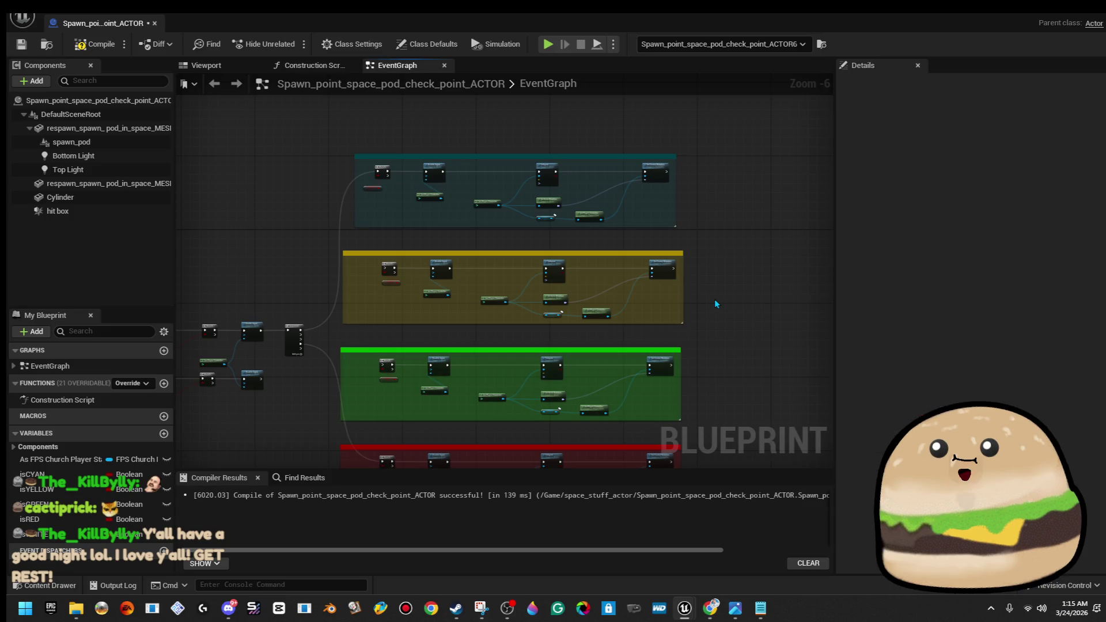
{"action": "left_click_drag", "start_coordinate": [703, 299], "coordinate": [647, 227]}
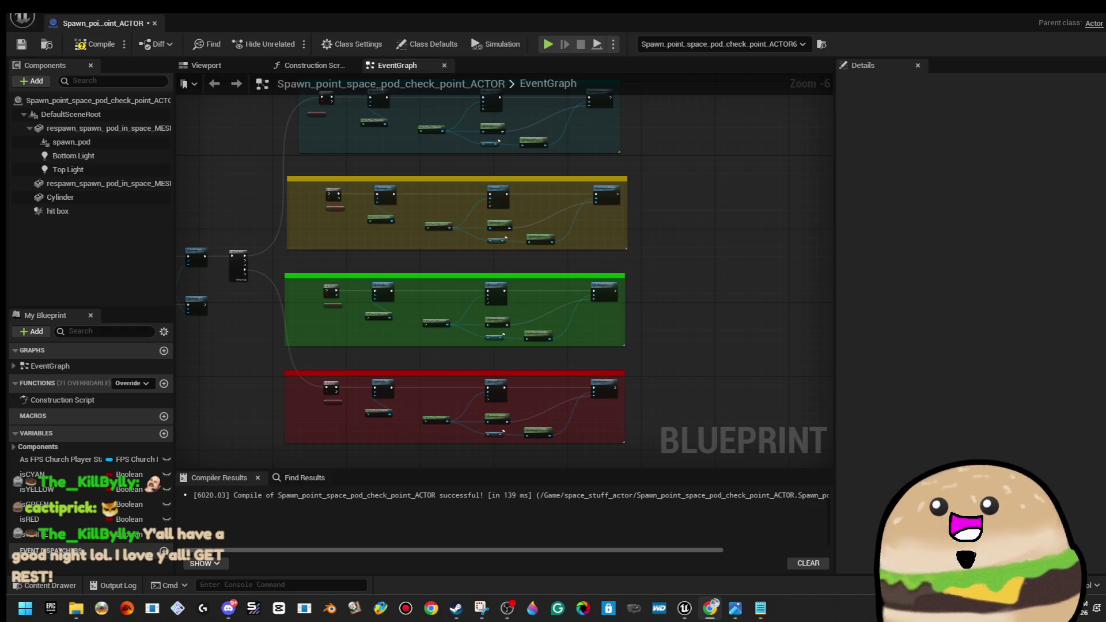
{"action": "key", "text": "alt+Tab"}
{"action": "key", "text": "alt+Tab"}
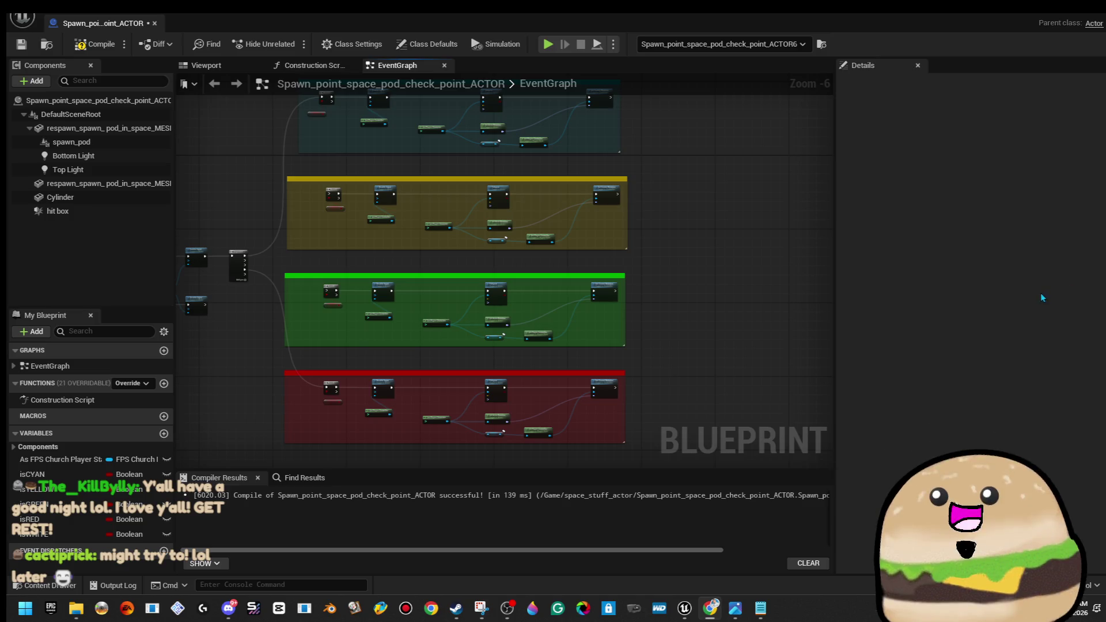
Recolour the teal comment box light blue (00BCFF80)
{"action": "scroll", "coordinate": [723, 251], "scroll_direction": "down", "scroll_amount": 2}
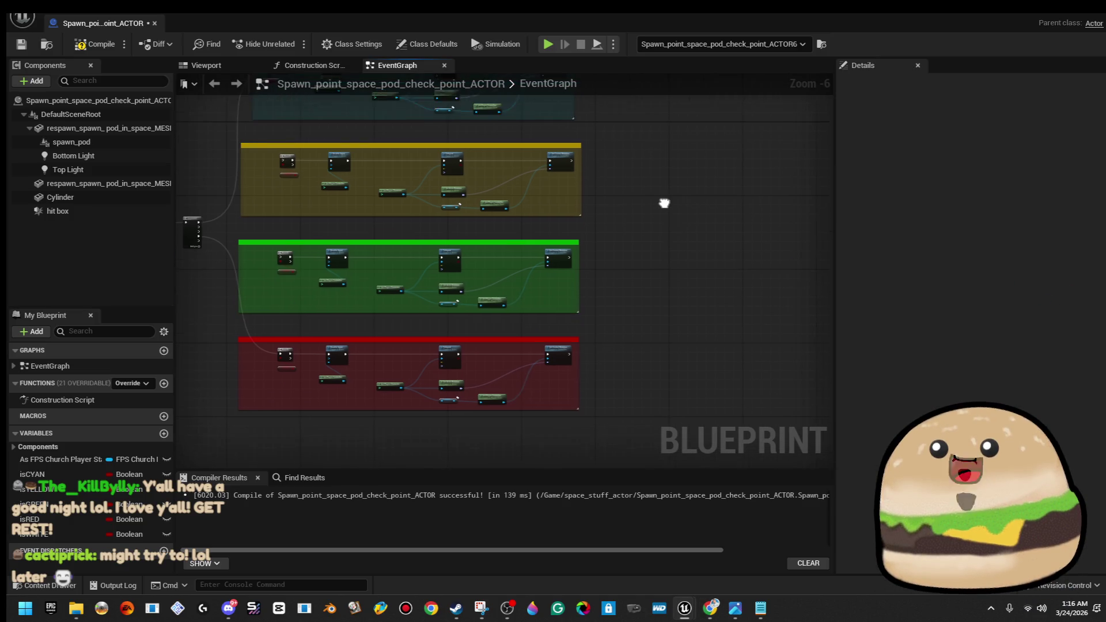
{"action": "scroll", "coordinate": [649, 279], "scroll_direction": "down", "scroll_amount": 1}
{"action": "mouse_move", "coordinate": [657, 134]}
{"action": "left_mouse_down"}
{"action": "mouse_move", "coordinate": [469, 395]}
{"action": "mouse_move", "coordinate": [391, 424]}
{"action": "mouse_move", "coordinate": [416, 399]}
{"action": "left_mouse_up"}
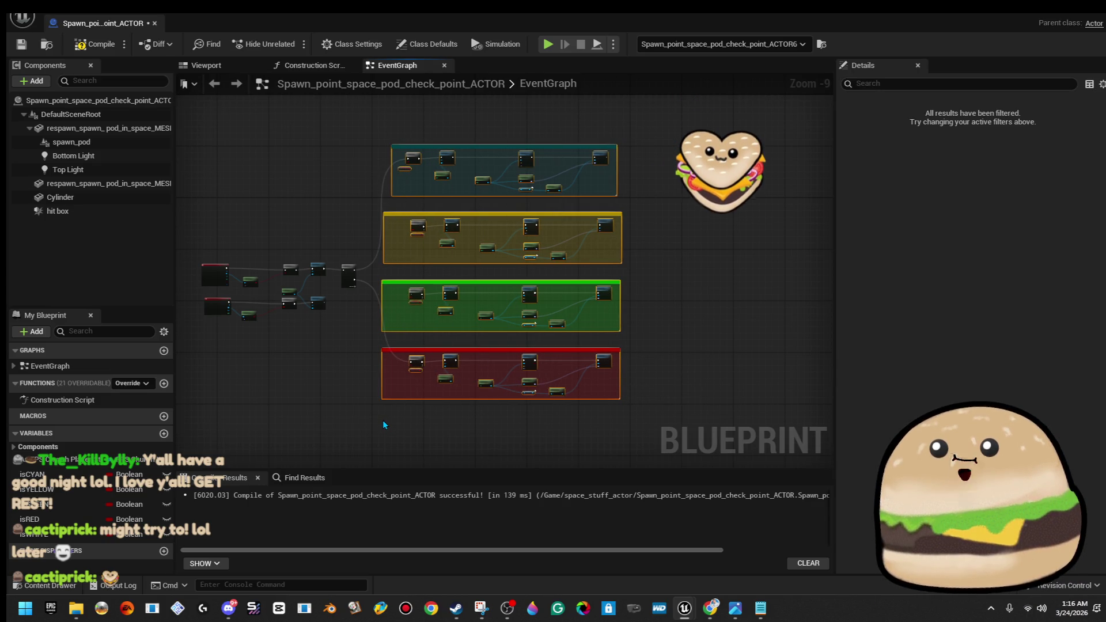
{"action": "left_click", "coordinate": [549, 124]}
{"action": "scroll", "coordinate": [550, 122], "scroll_direction": "up", "scroll_amount": 2}
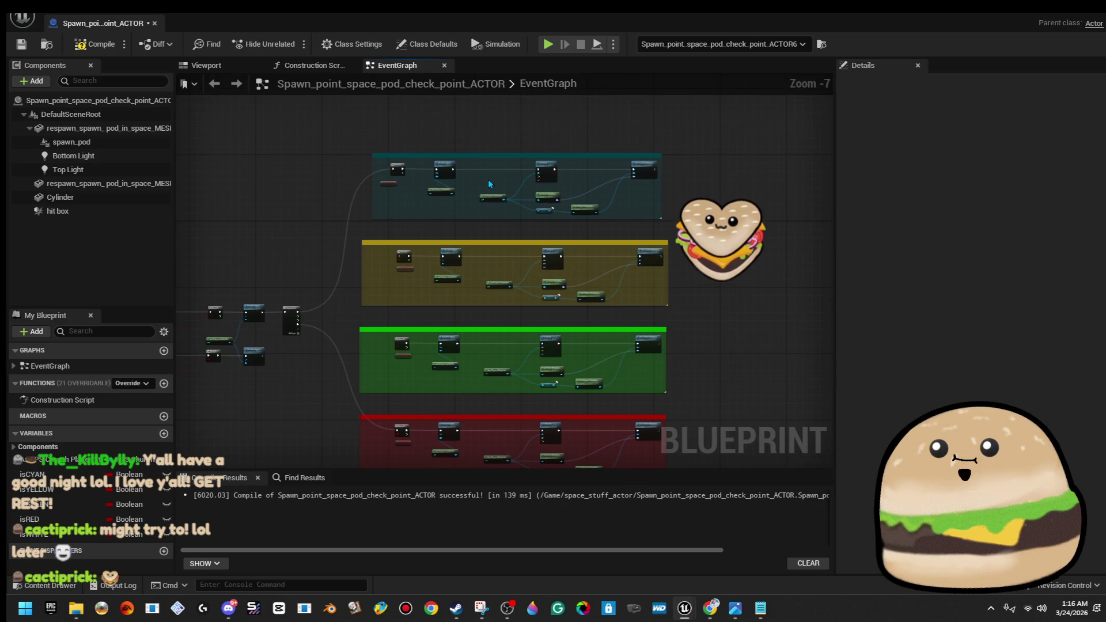
{"action": "left_click", "coordinate": [490, 156]}
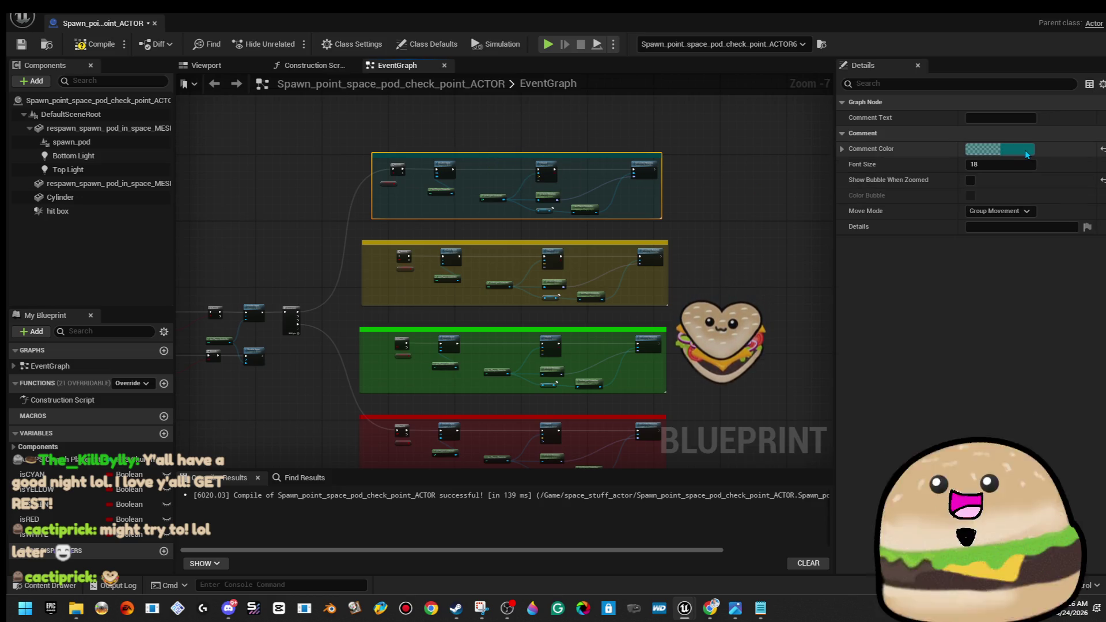
{"action": "left_click", "coordinate": [1026, 151]}
{"action": "left_click", "coordinate": [777, 207]}
{"action": "left_click_drag", "start_coordinate": [932, 251], "coordinate": [931, 180]}
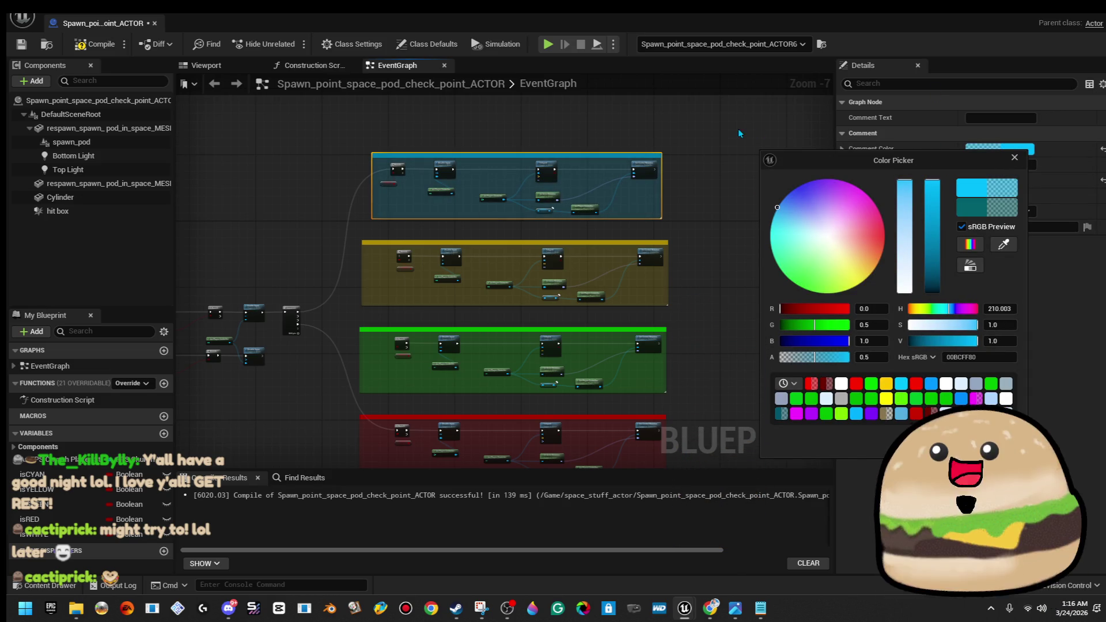
{"action": "left_click", "coordinate": [758, 133]}
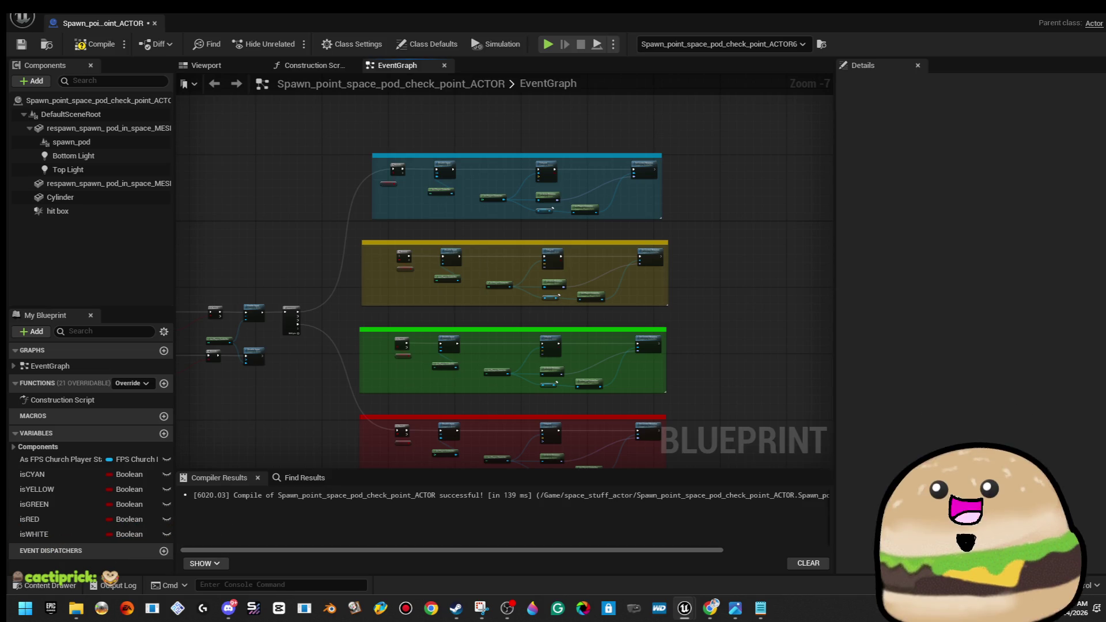
Wire Sequence Then 1 to the yellow Branch and Then 2 to the green Branch
{"action": "left_click_drag", "start_coordinate": [574, 363], "coordinate": [594, 225]}
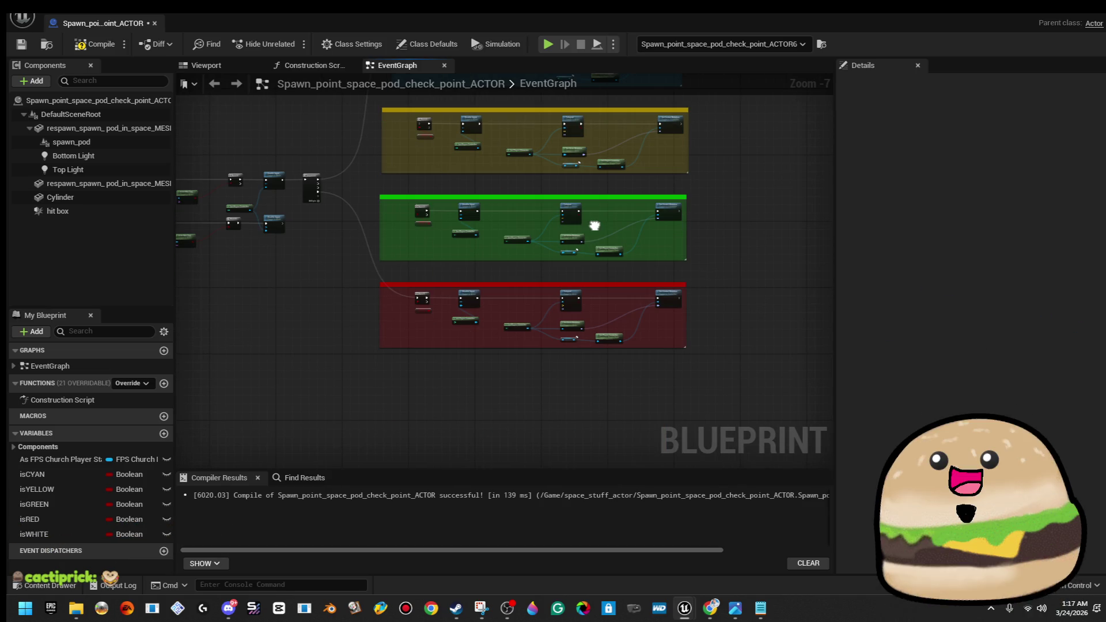
{"action": "scroll", "coordinate": [344, 227], "scroll_direction": "up", "scroll_amount": 4}
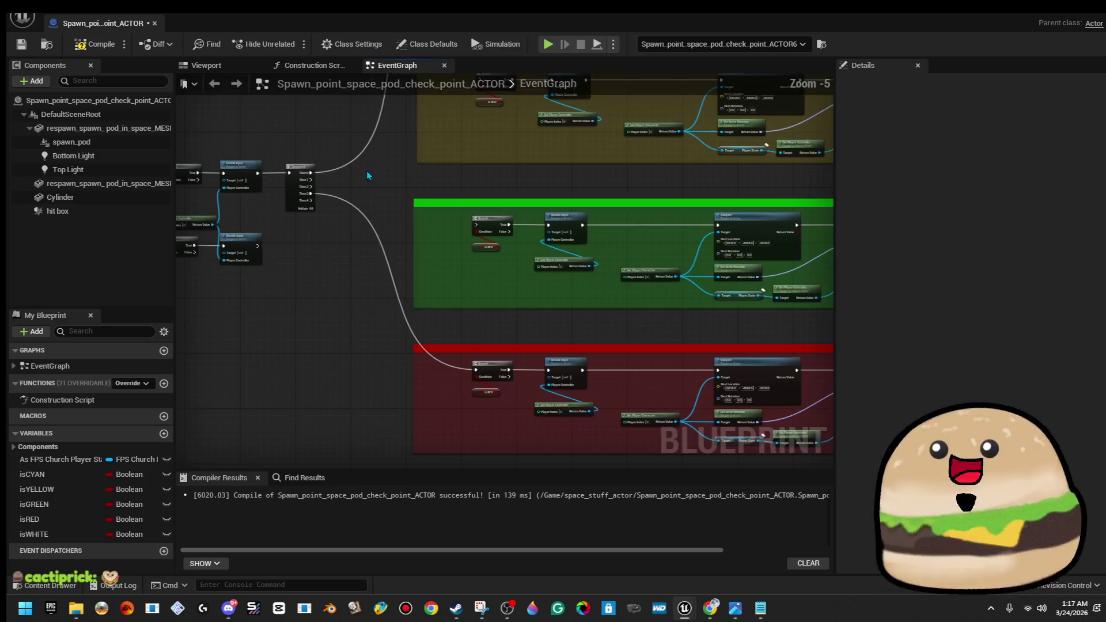
{"action": "mouse_move", "coordinate": [239, 283]}
{"action": "left_mouse_down"}
{"action": "mouse_move", "coordinate": [529, 88]}
{"action": "mouse_move", "coordinate": [544, 160]}
{"action": "mouse_move", "coordinate": [545, 139]}
{"action": "left_mouse_up"}
{"action": "mouse_move", "coordinate": [545, 404]}
{"action": "left_mouse_down"}
{"action": "mouse_move", "coordinate": [424, 390]}
{"action": "mouse_move", "coordinate": [242, 333]}
{"action": "left_mouse_up"}
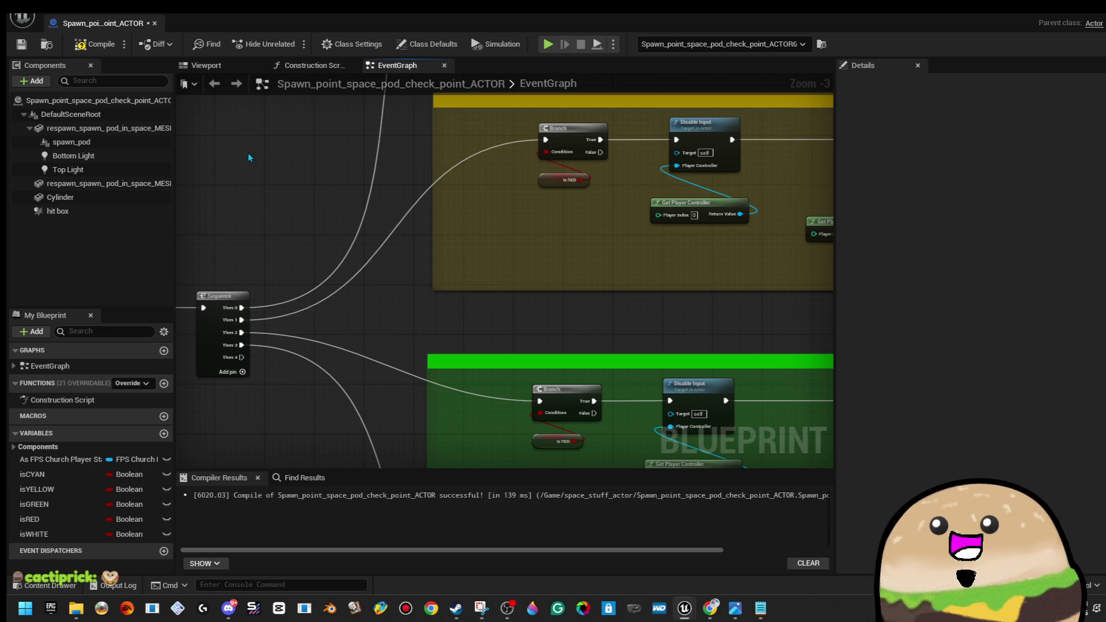
Compile and save the spawn pod blueprint, then restore its window to show the level
{"action": "left_click", "coordinate": [95, 44]}
{"action": "left_click", "coordinate": [21, 44]}
{"action": "scroll", "coordinate": [453, 180], "scroll_direction": "down", "scroll_amount": 3}
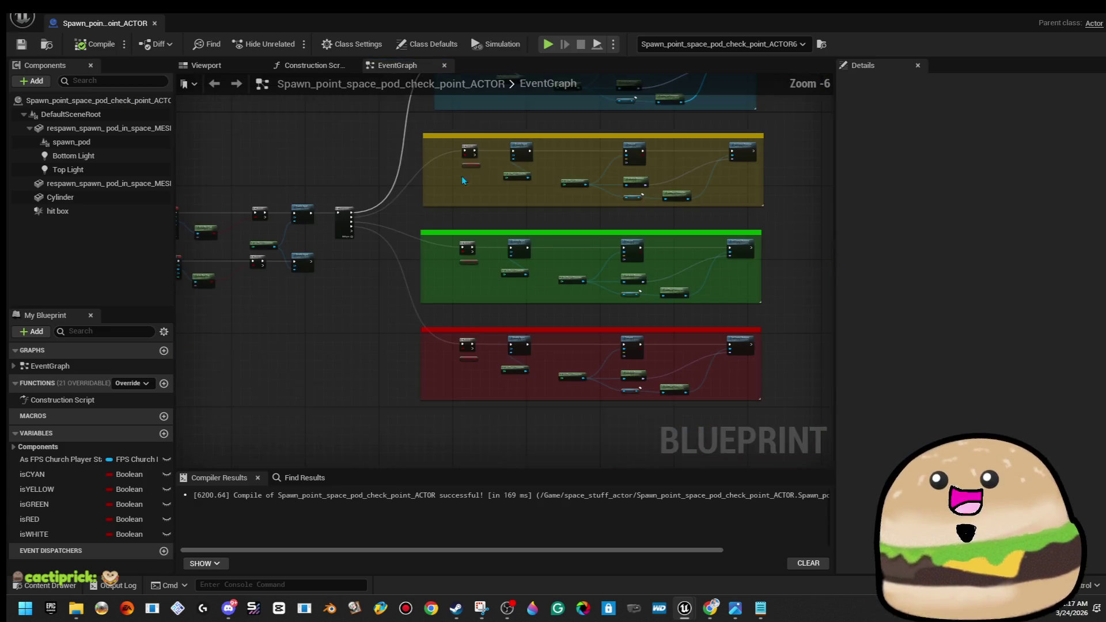
{"action": "mouse_move", "coordinate": [715, 16]}
{"action": "left_mouse_down"}
{"action": "mouse_move", "coordinate": [741, 36]}
{"action": "mouse_move", "coordinate": [1094, 138]}
{"action": "left_mouse_up"}
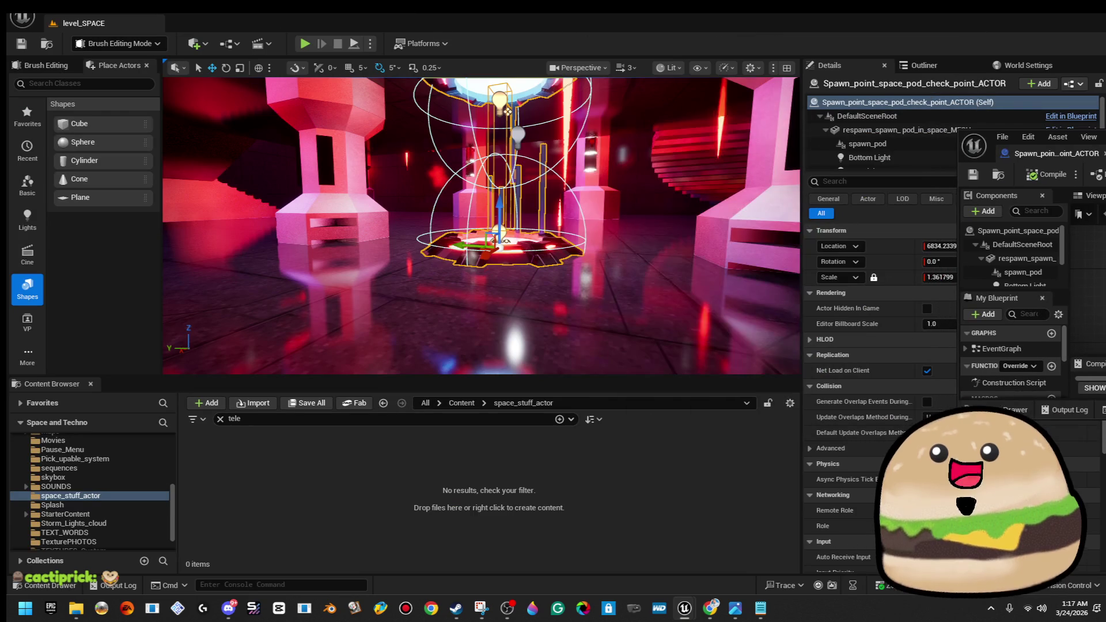
Fly through the level and frame the second spawn pod
{"action": "mouse_move", "coordinate": [508, 110]}
{"action": "left_mouse_down"}
{"action": "mouse_move", "coordinate": [507, 322]}
{"action": "mouse_move", "coordinate": [519, 230]}
{"action": "left_mouse_up"}
{"action": "left_click", "coordinate": [519, 230]}
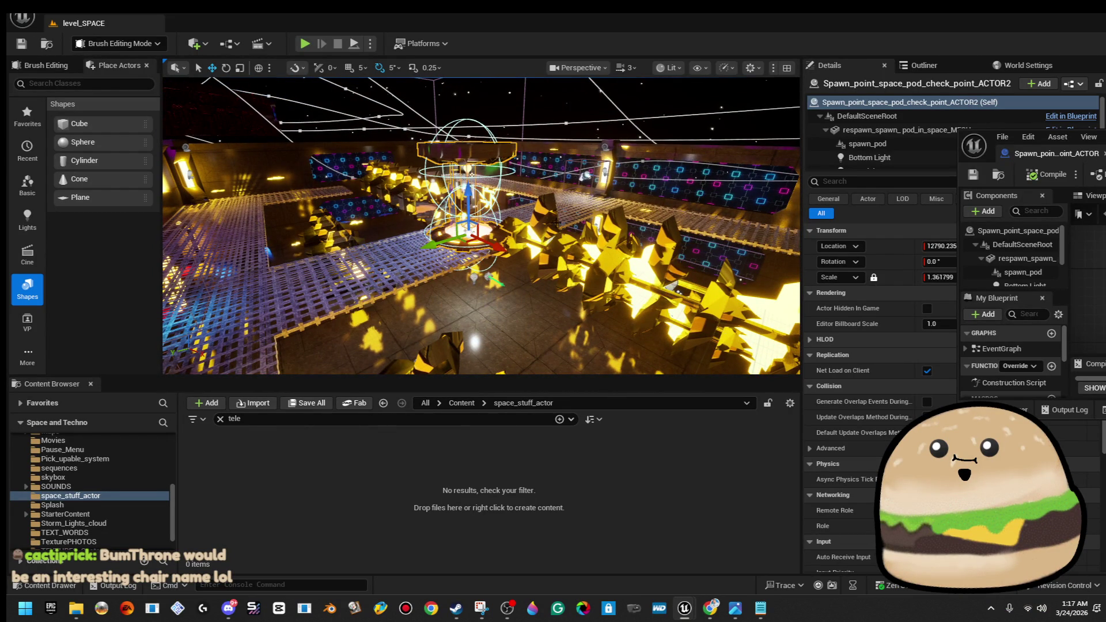
{"action": "key", "text": "f"}
{"action": "left_click_drag", "start_coordinate": [518, 230], "coordinate": [519, 259]}
{"action": "left_click_drag", "start_coordinate": [487, 142], "coordinate": [173, 88]}
{"action": "key", "text": "f"}
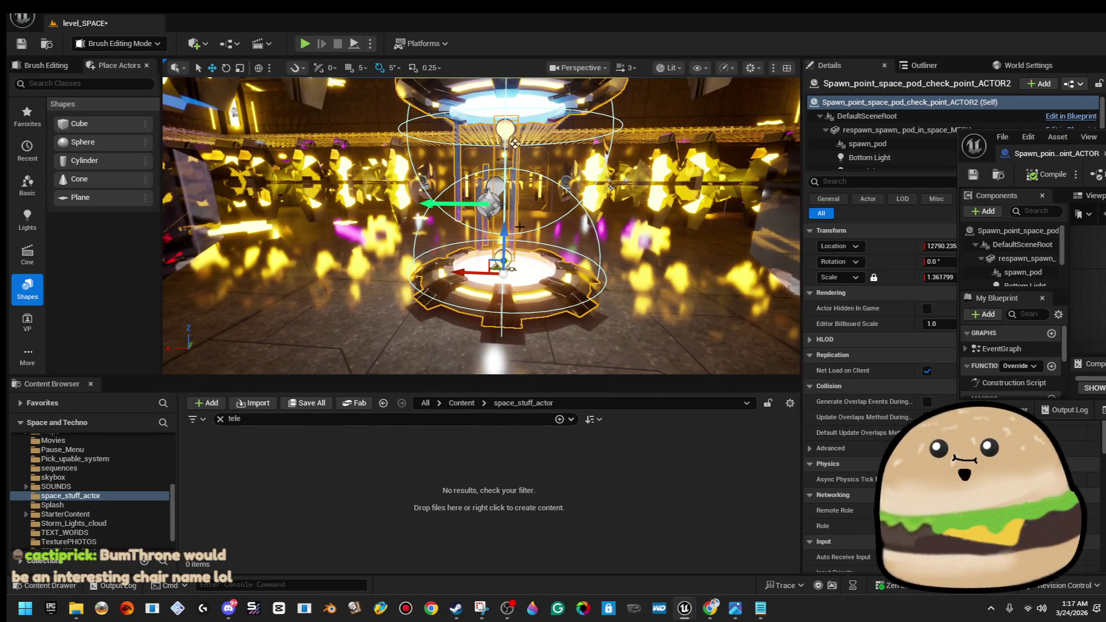
{"action": "left_click_drag", "start_coordinate": [487, 231], "coordinate": [487, 196]}
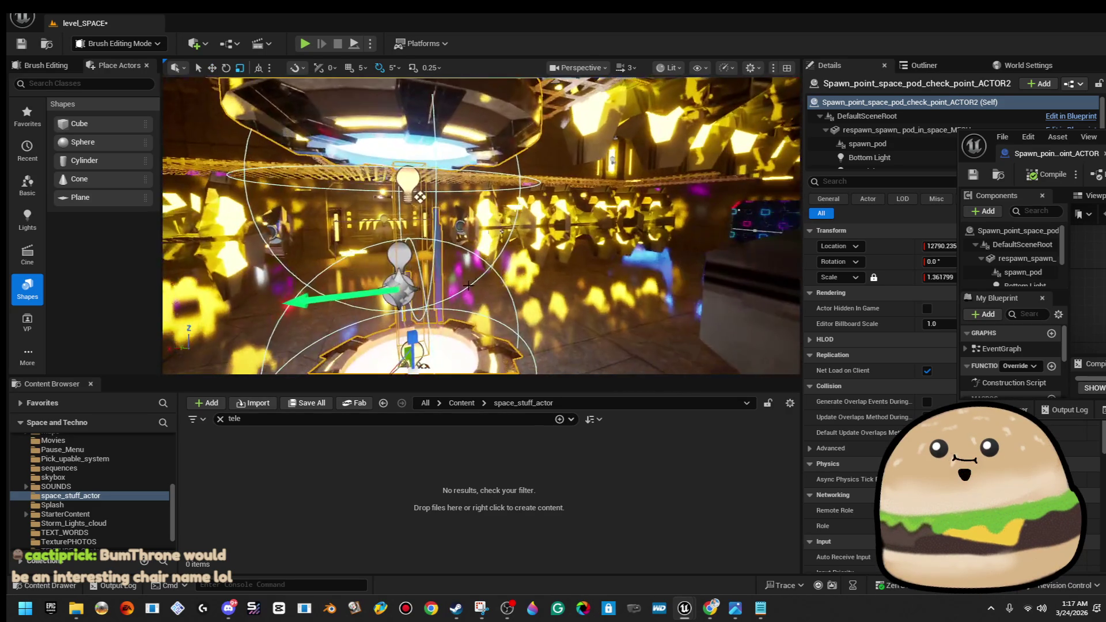
Switch to the move tool and frame the second spawn point actor ACTOR2
{"action": "left_click", "coordinate": [406, 278]}
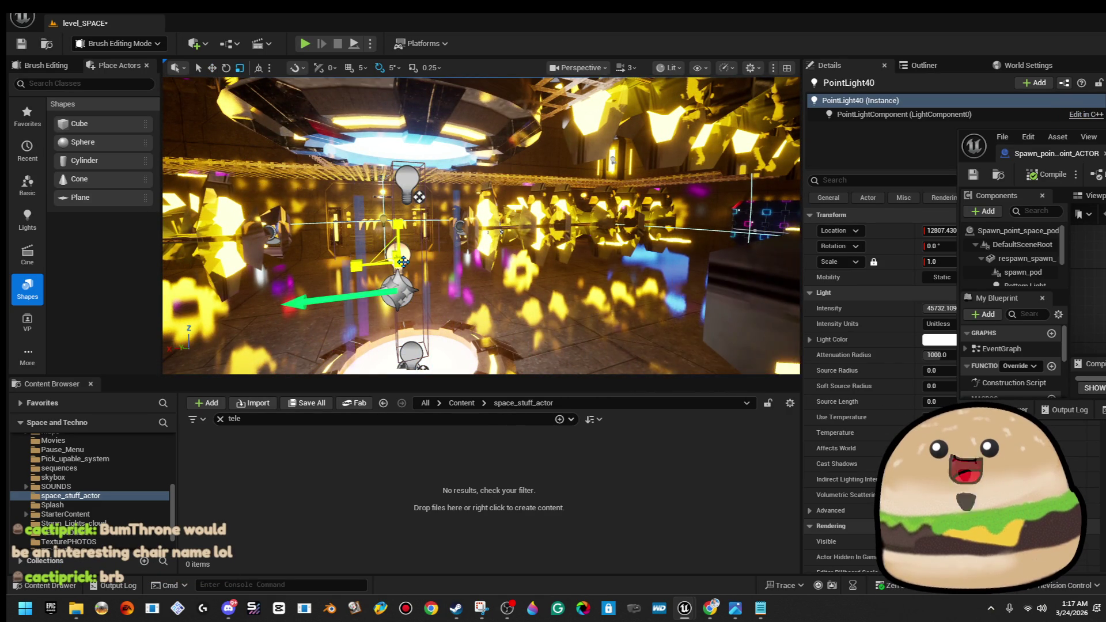
{"action": "key", "text": "Escape"}
{"action": "left_click_drag", "start_coordinate": [455, 297], "coordinate": [455, 297]}
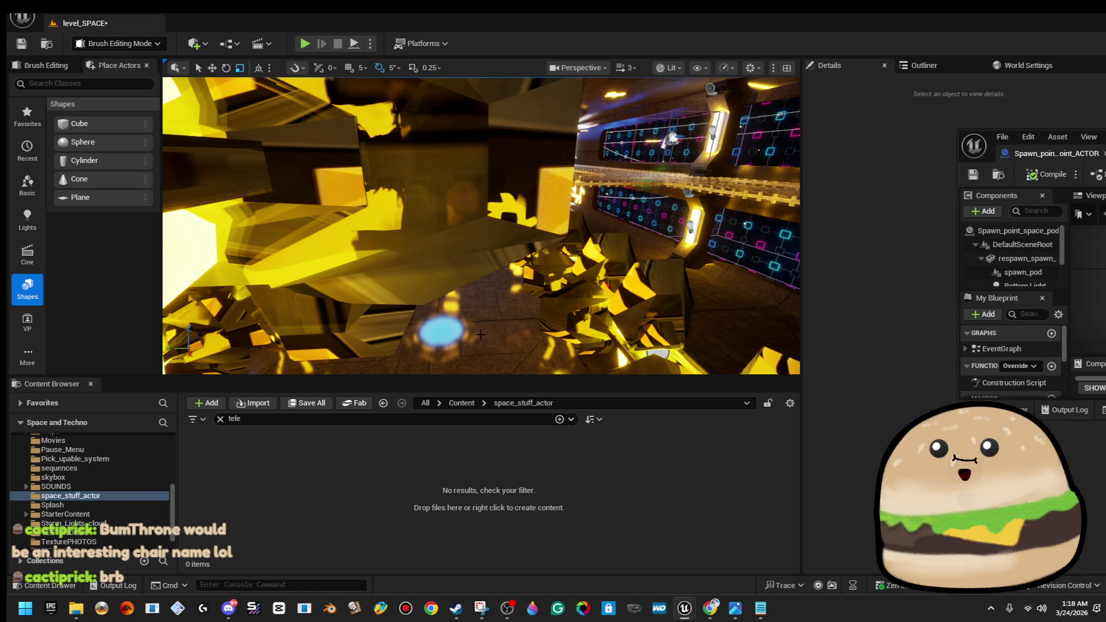
{"action": "left_click_drag", "start_coordinate": [475, 333], "coordinate": [475, 333]}
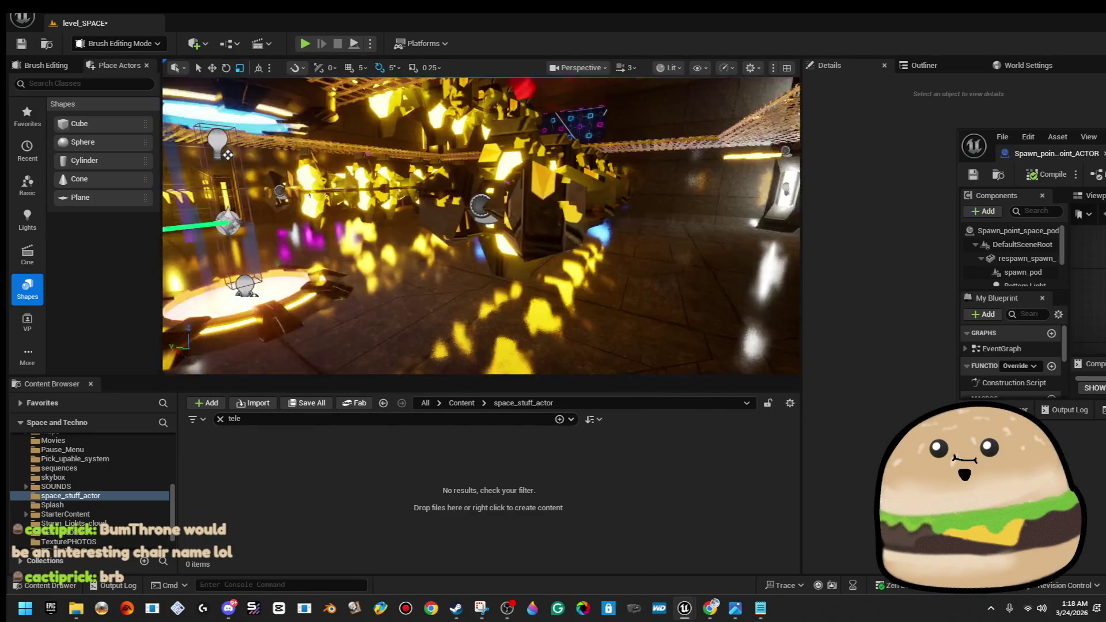
{"action": "left_click_drag", "start_coordinate": [328, 269], "coordinate": [328, 269]}
{"action": "key", "text": "w"}
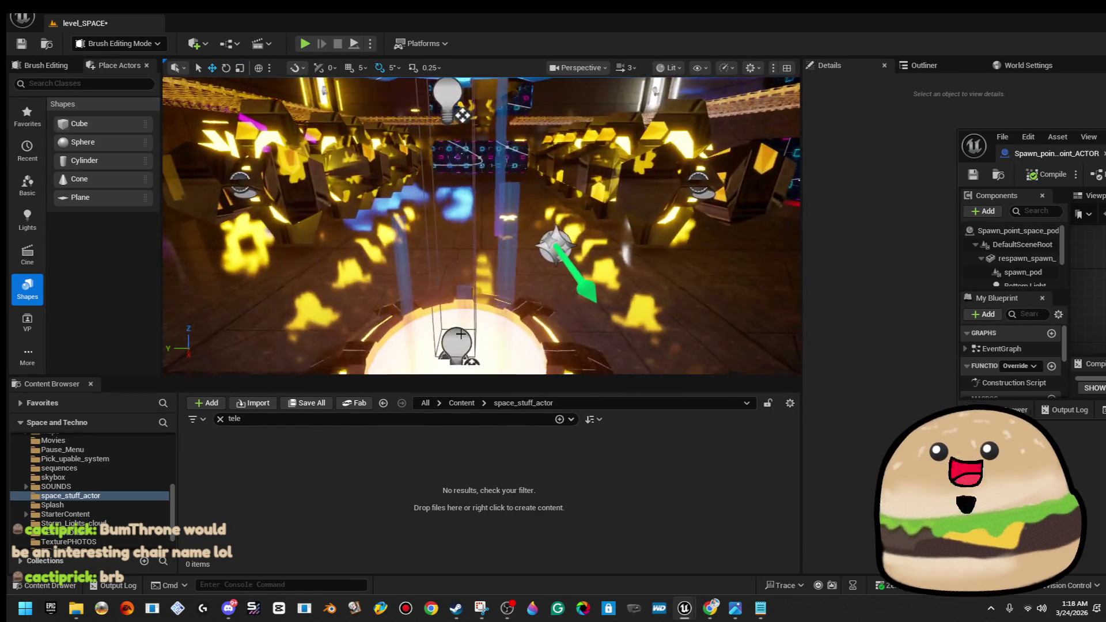
{"action": "left_click", "coordinate": [458, 346]}
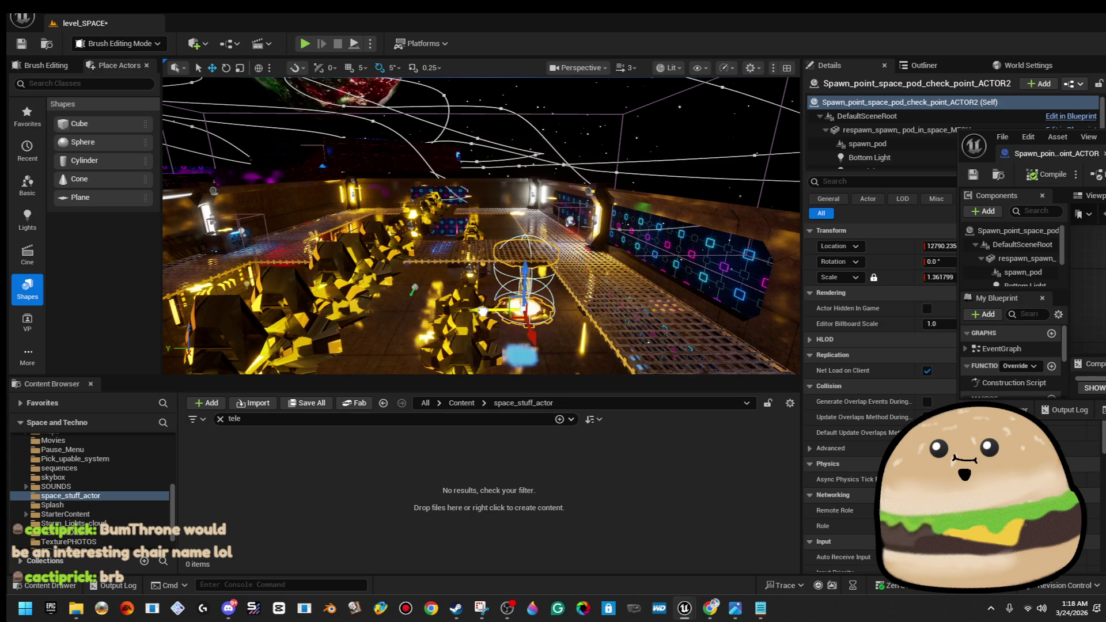
{"action": "key", "text": "f"}
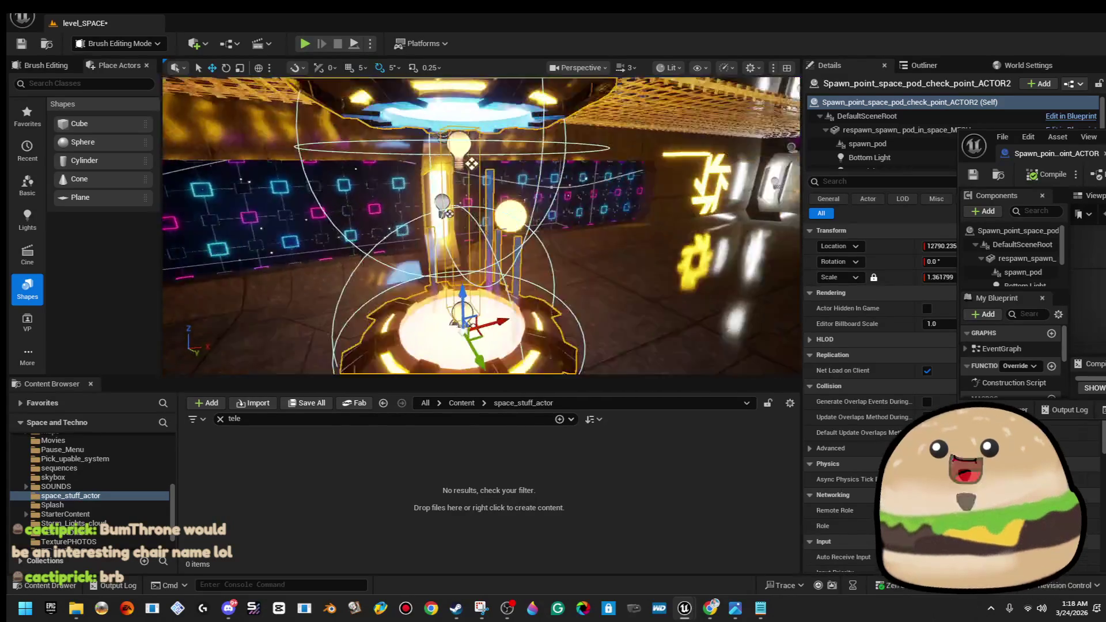
{"action": "mouse_move", "coordinate": [492, 292]}
{"action": "left_mouse_down"}
{"action": "mouse_move", "coordinate": [572, 295]}
{"action": "mouse_move", "coordinate": [496, 289]}
{"action": "left_mouse_up"}
Raise the spawn pad slightly, snip its Transform (12790, -4932, -369.5) and open its Blueprint
{"action": "left_click", "coordinate": [541, 183]}
{"action": "left_click_drag", "start_coordinate": [542, 183], "coordinate": [537, 139]}
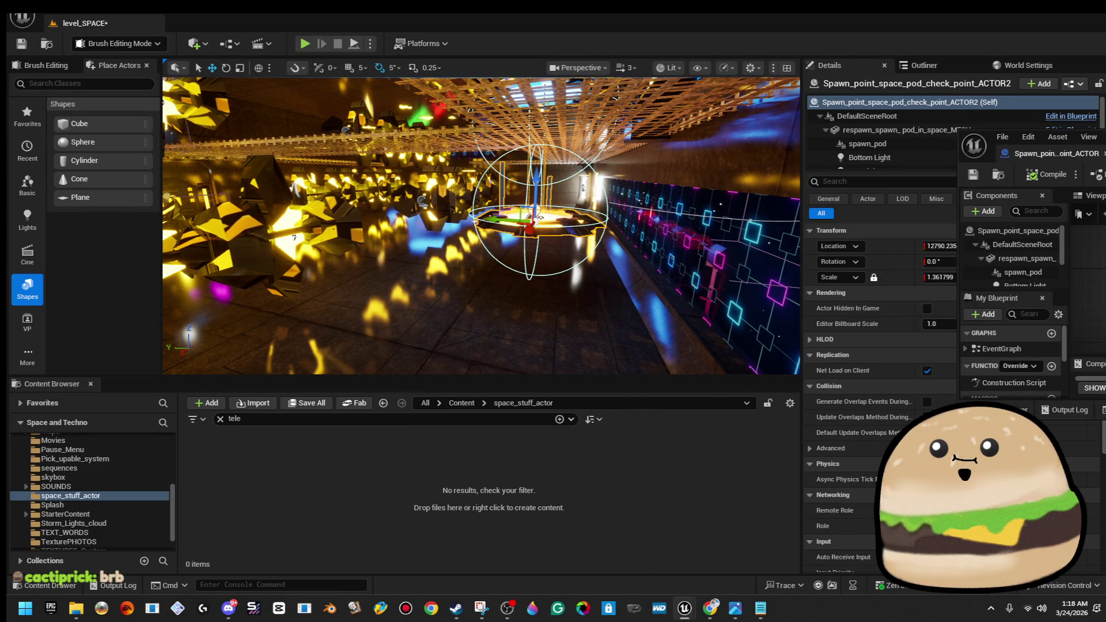
{"action": "key", "text": "super"}
{"action": "type", "text": "sn"}
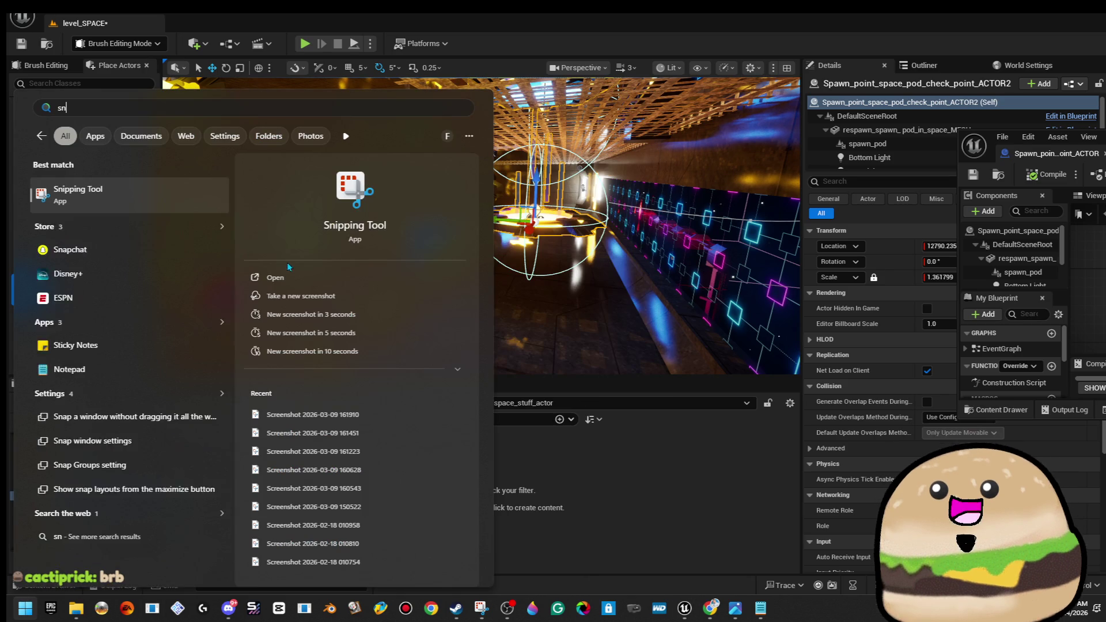
{"action": "key", "text": "Escape"}
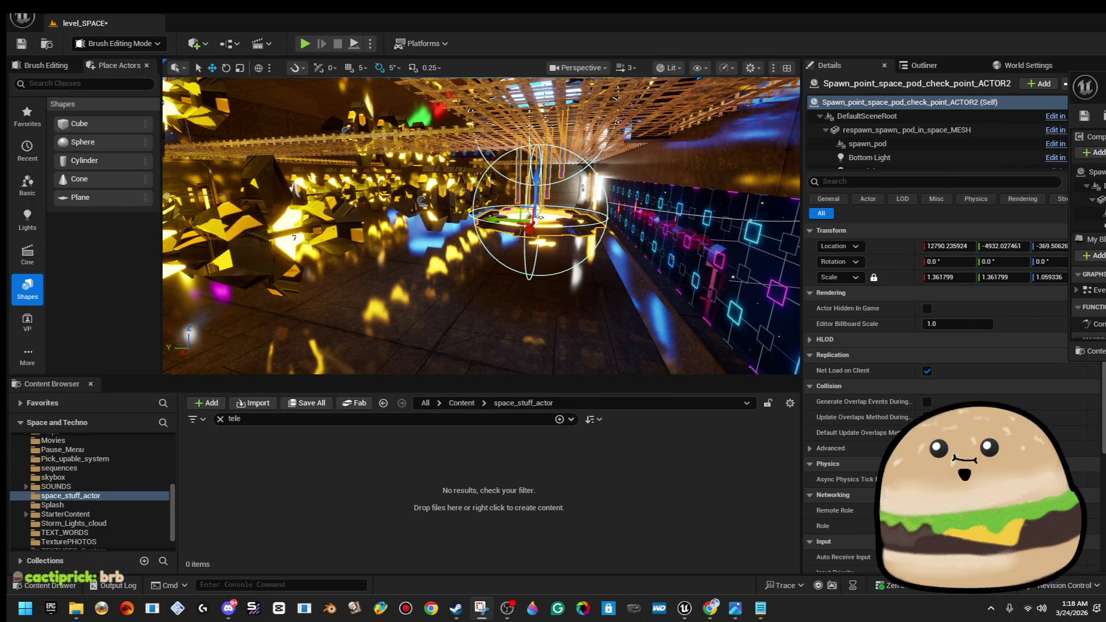
{"action": "key", "text": "super+shift+s"}
{"action": "left_click_drag", "start_coordinate": [809, 231], "coordinate": [1067, 306]}
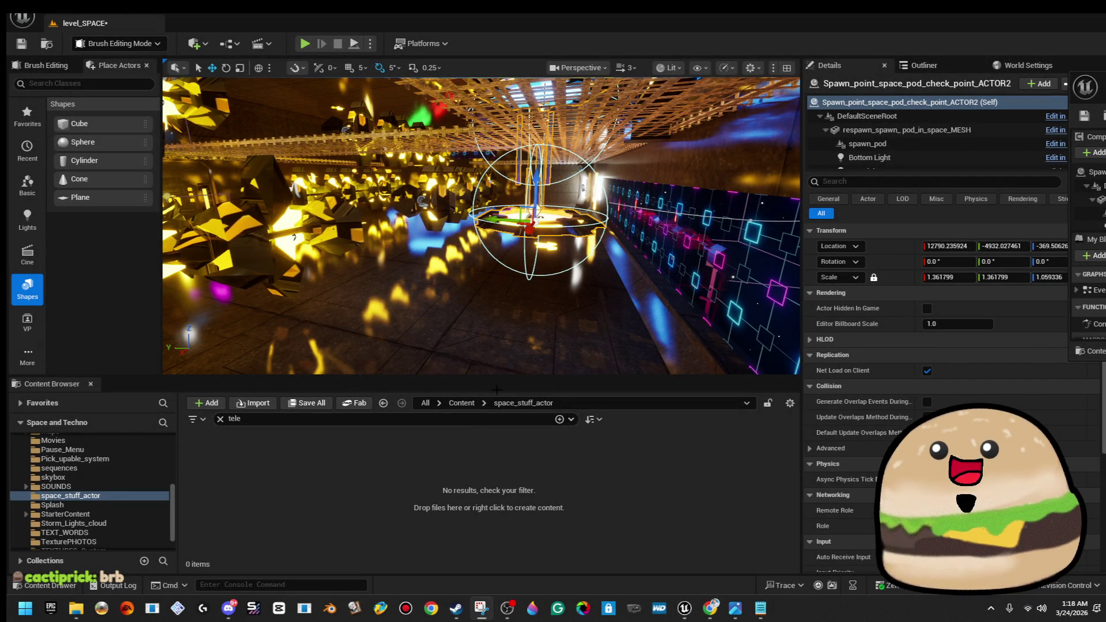
{"action": "double_click", "coordinate": [907, 118]}
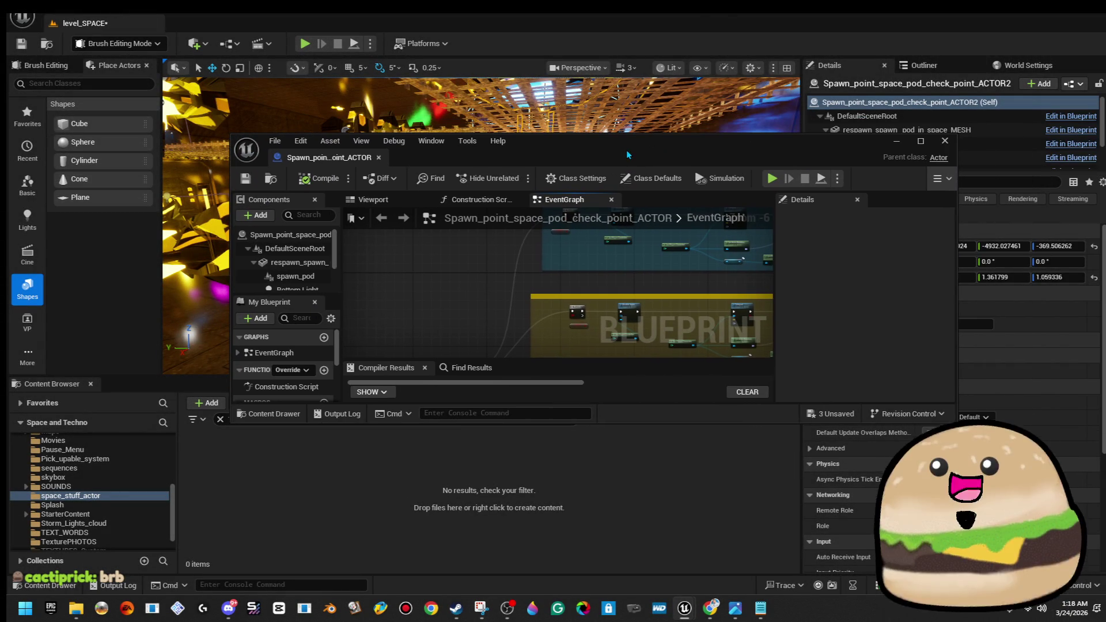
Maximise the Blueprint editor and replace the Branch's Is RED condition with isYELLOW
{"action": "double_click", "coordinate": [729, 151]}
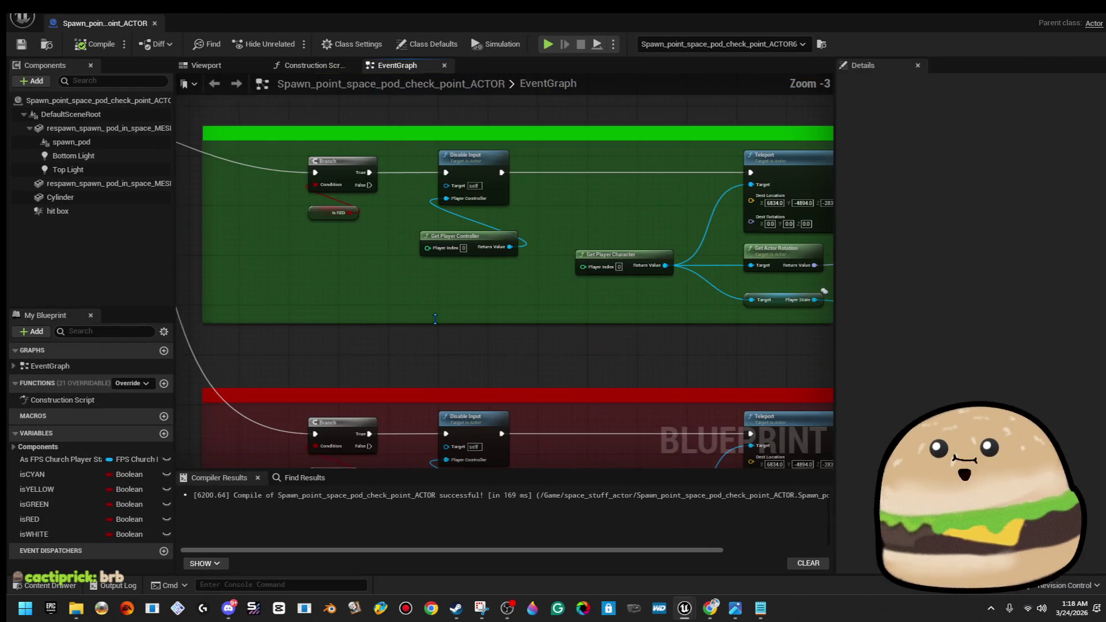
{"action": "scroll", "coordinate": [386, 259], "scroll_direction": "up", "scroll_amount": 5}
{"action": "left_click_drag", "start_coordinate": [406, 338], "coordinate": [455, 307]}
{"action": "key", "text": "Delete"}
{"action": "mouse_move", "coordinate": [36, 489]}
{"action": "left_mouse_down"}
{"action": "mouse_move", "coordinate": [432, 311]}
{"action": "mouse_move", "coordinate": [418, 262]}
{"action": "mouse_move", "coordinate": [437, 311]}
{"action": "mouse_move", "coordinate": [407, 290]}
{"action": "mouse_move", "coordinate": [481, 319]}
{"action": "left_mouse_up"}
{"action": "left_click", "coordinate": [362, 272]}
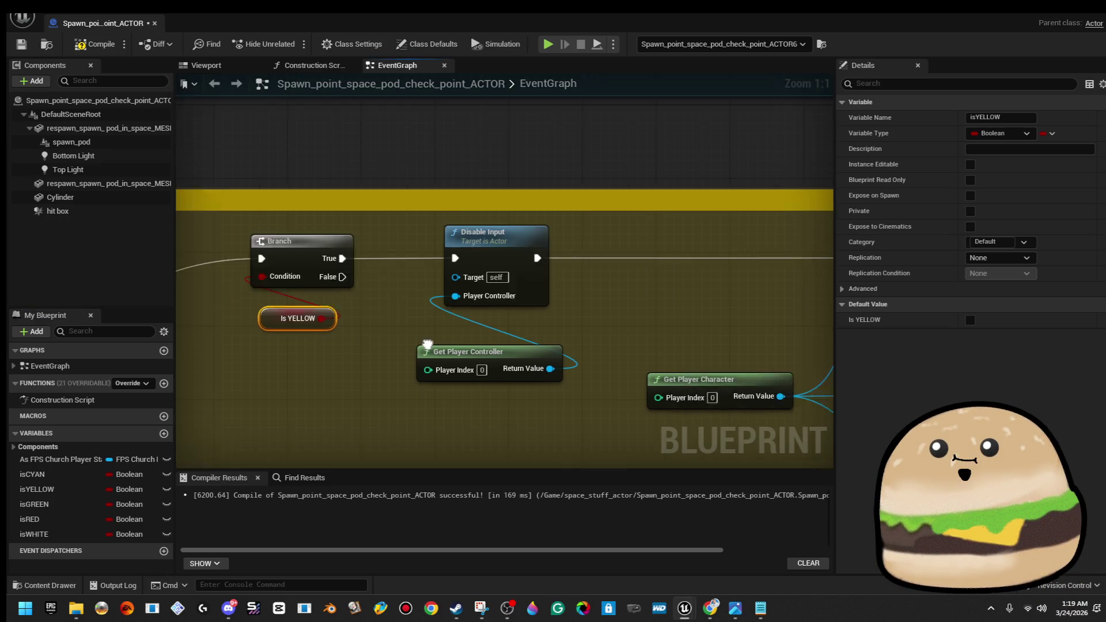
Set the Teleport destination to 12790, -4932, -369, then compile and save
{"action": "left_click", "coordinate": [422, 262]}
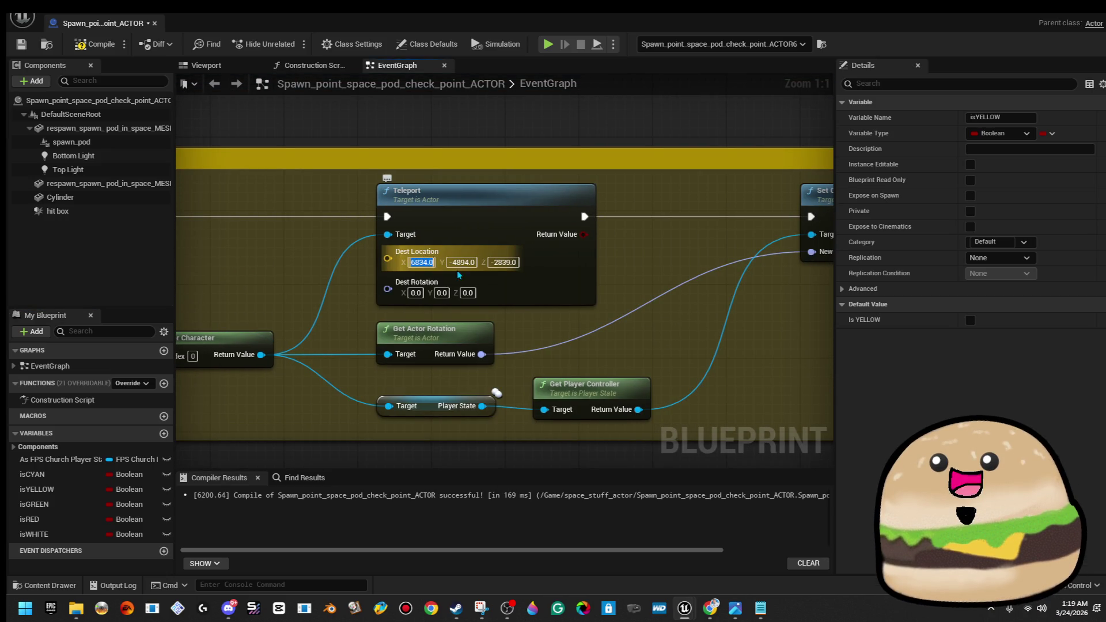
{"action": "type", "text": "12790"}
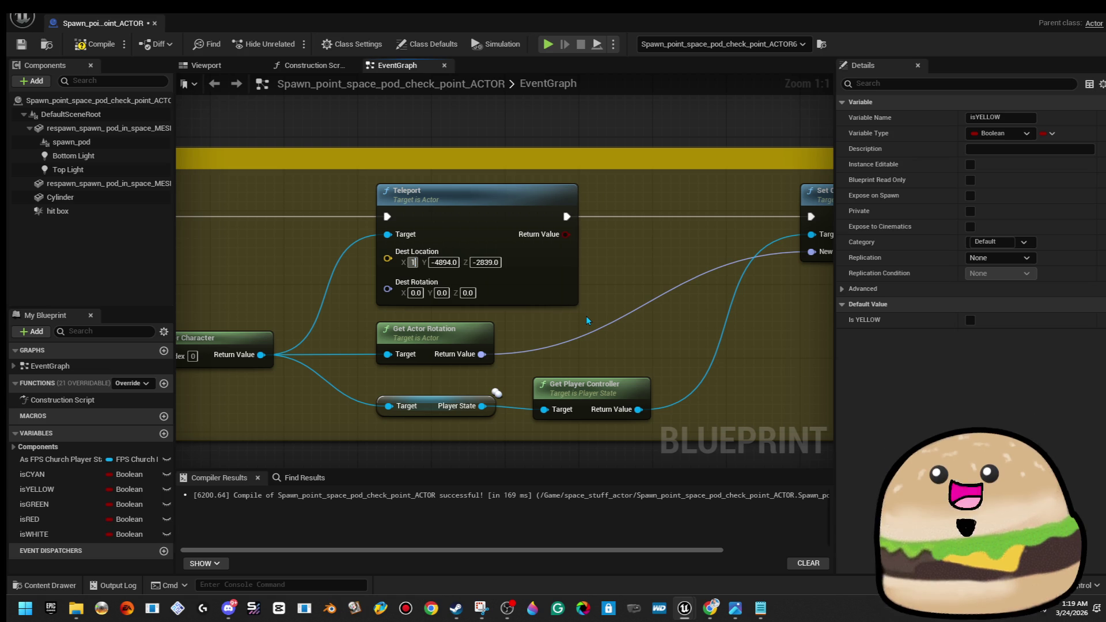
{"action": "key", "text": "Tab"}
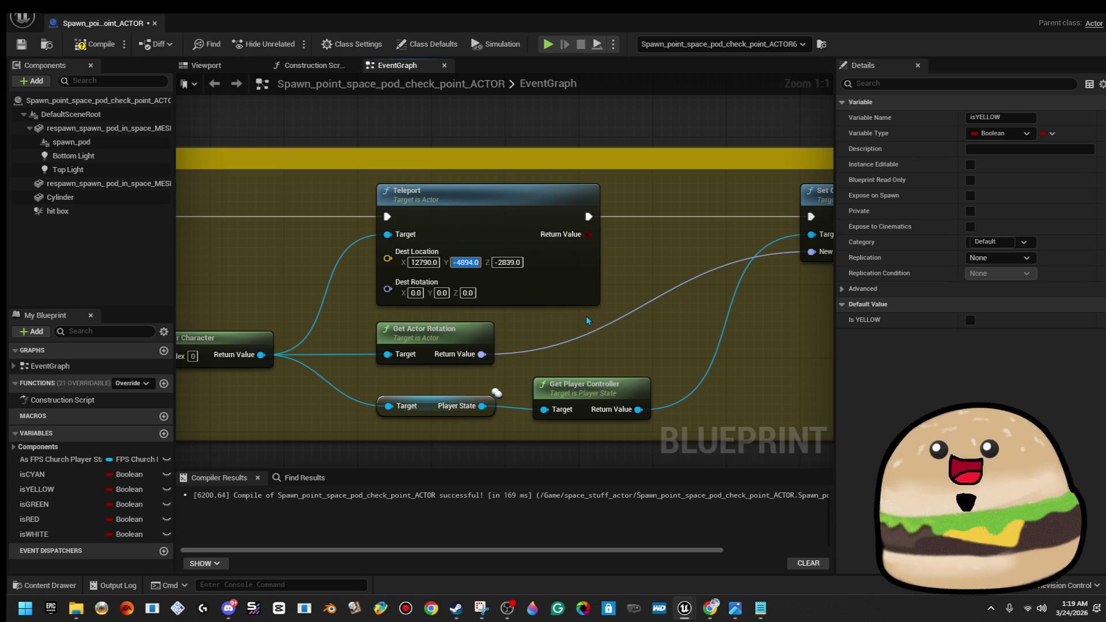
{"action": "type", "text": "-"}
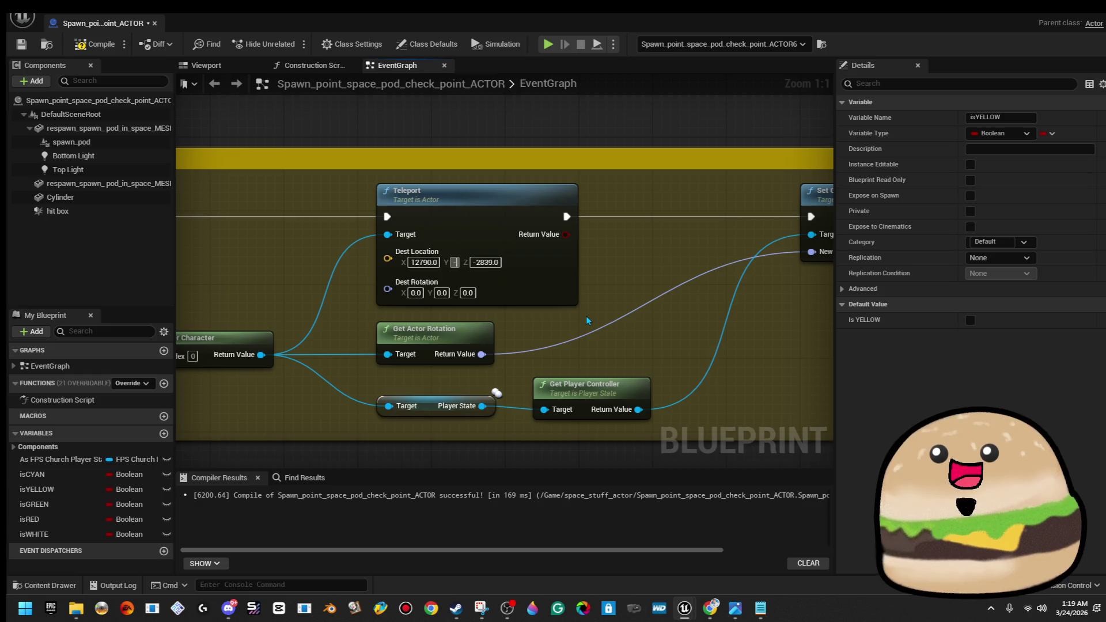
{"action": "type", "text": "4932"}
{"action": "key", "text": "Tab"}
{"action": "type", "text": "-369"}
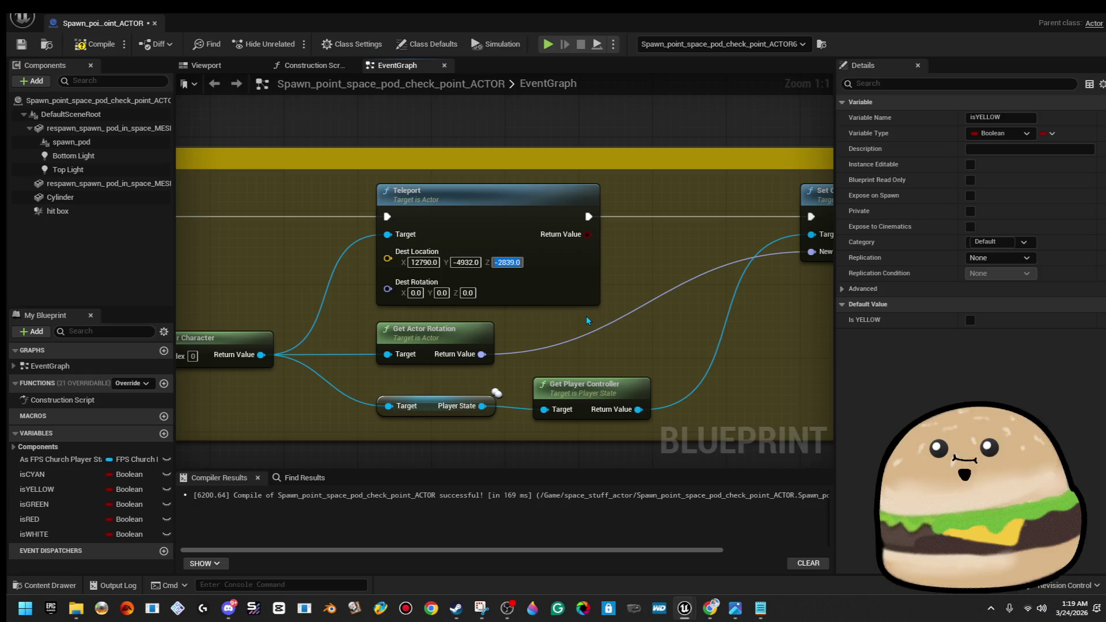
{"action": "key", "text": "Return"}
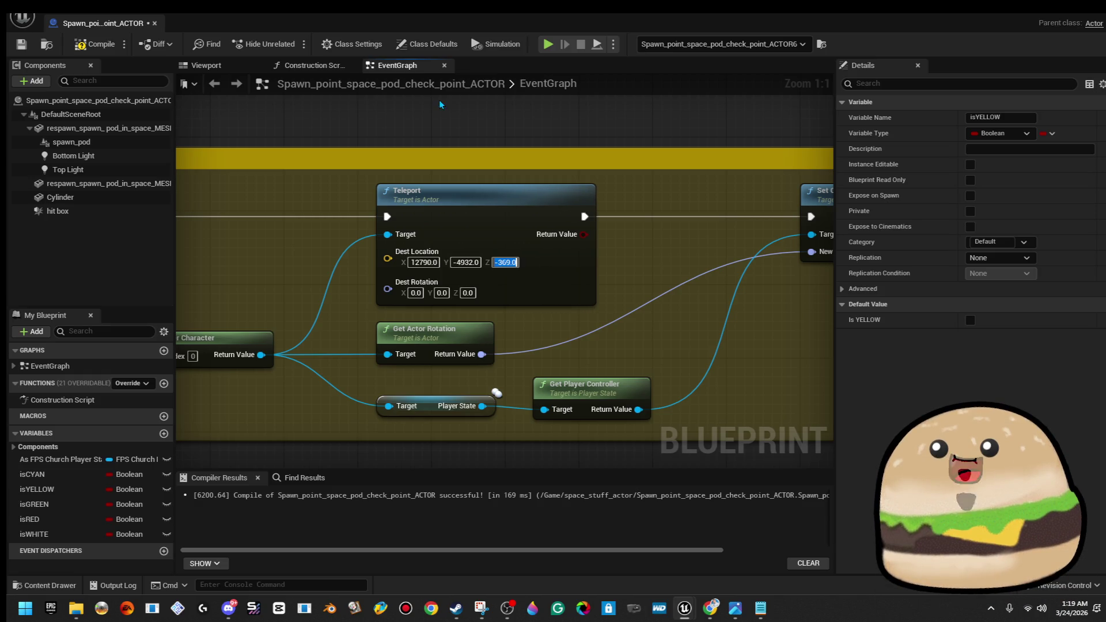
{"action": "left_click", "coordinate": [95, 45]}
{"action": "left_click", "coordinate": [22, 45]}
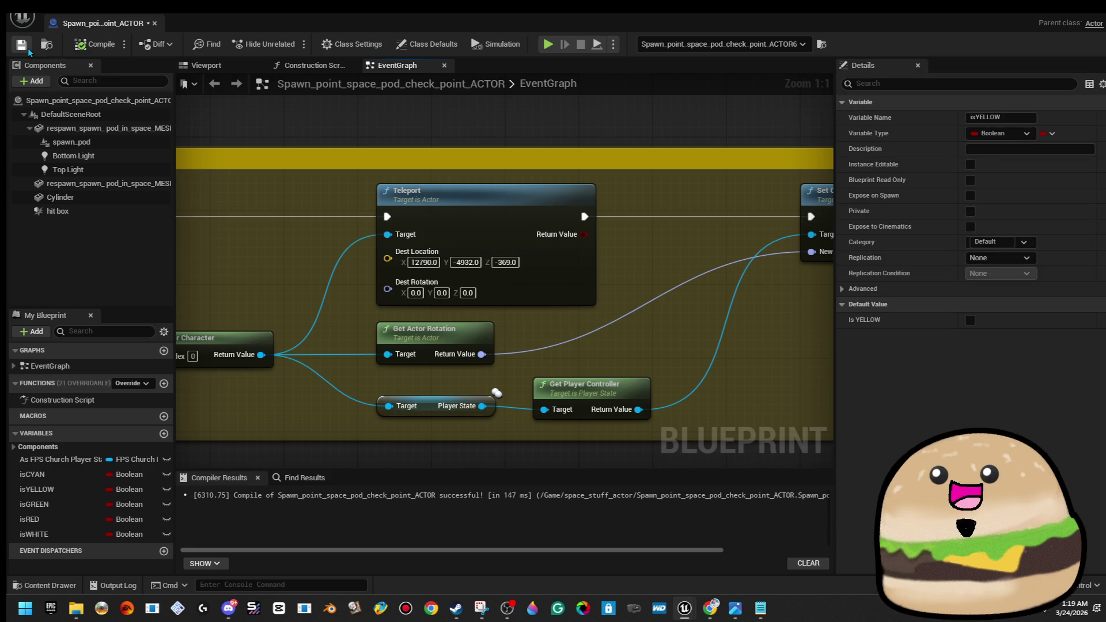
Make the green Branch check isGREEN and shrink the editor to reveal the level
{"action": "scroll", "coordinate": [357, 294], "scroll_direction": "down", "scroll_amount": 3}
{"action": "scroll", "coordinate": [357, 294], "scroll_direction": "down", "scroll_amount": 2}
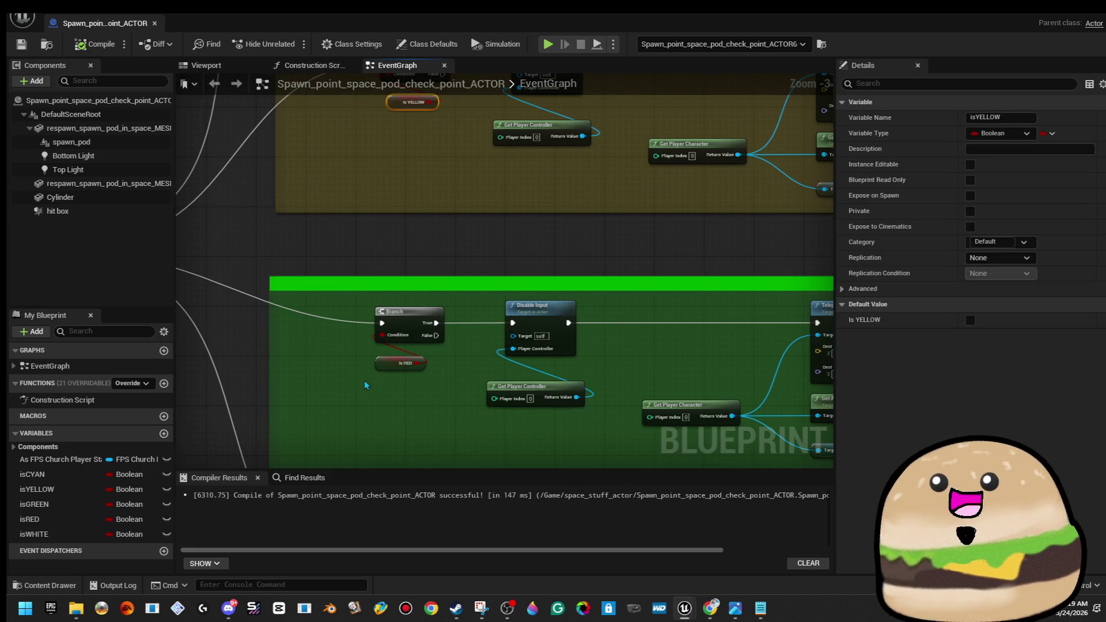
{"action": "mouse_move", "coordinate": [371, 372]}
{"action": "left_mouse_down"}
{"action": "mouse_move", "coordinate": [400, 363]}
{"action": "mouse_move", "coordinate": [373, 344]}
{"action": "mouse_move", "coordinate": [346, 357]}
{"action": "left_mouse_up"}
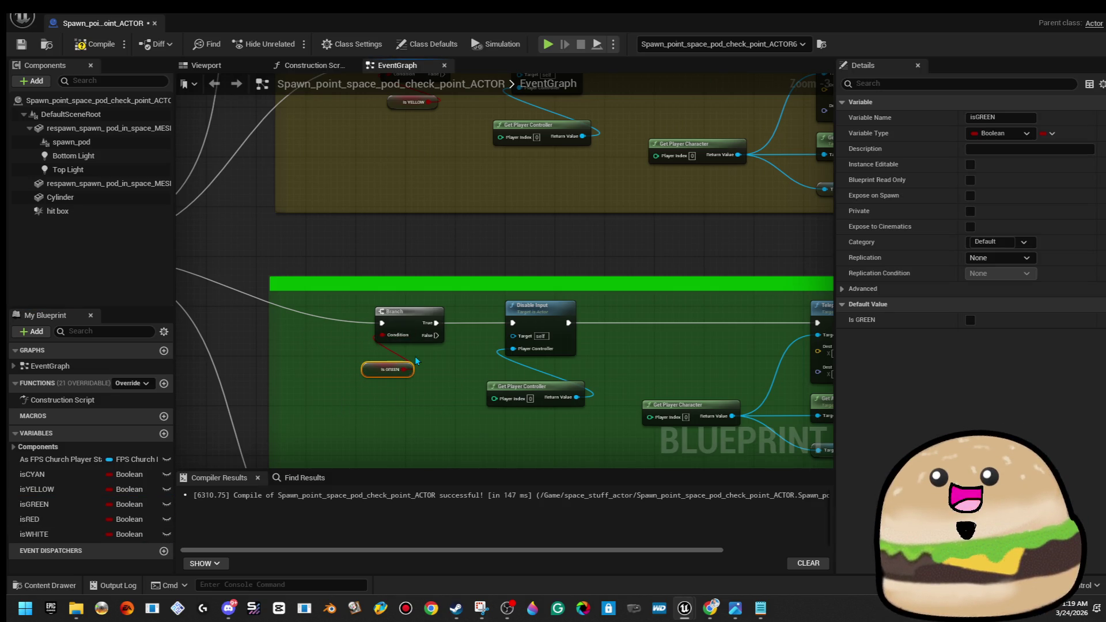
{"action": "mouse_move", "coordinate": [727, 29]}
{"action": "left_mouse_down"}
{"action": "mouse_move", "coordinate": [728, 137]}
{"action": "mouse_move", "coordinate": [979, 161]}
{"action": "mouse_move", "coordinate": [1085, 193]}
{"action": "left_mouse_up"}
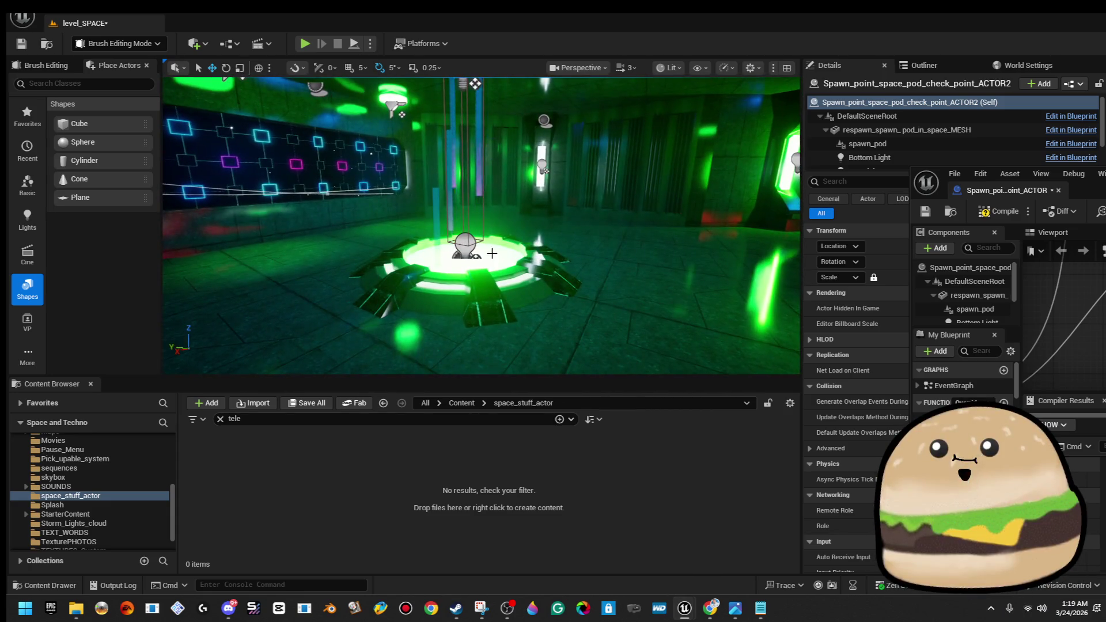
Select the glowing pod ACTOR4, nudge it up then back down with End, and frame it
{"action": "left_click", "coordinate": [506, 248]}
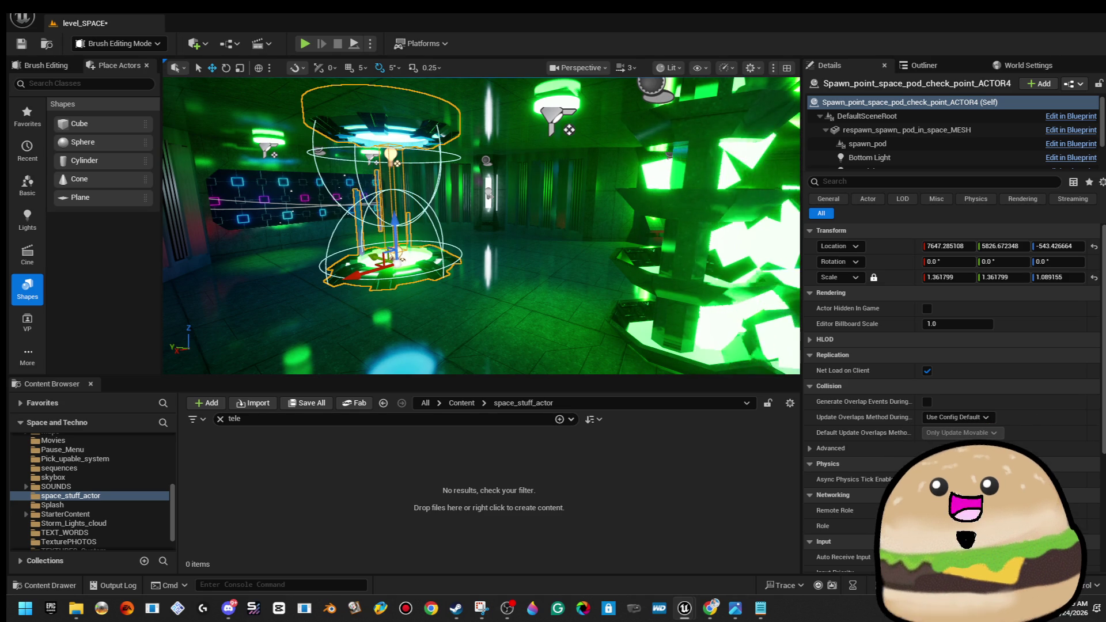
{"action": "left_click_drag", "start_coordinate": [397, 219], "coordinate": [404, 176]}
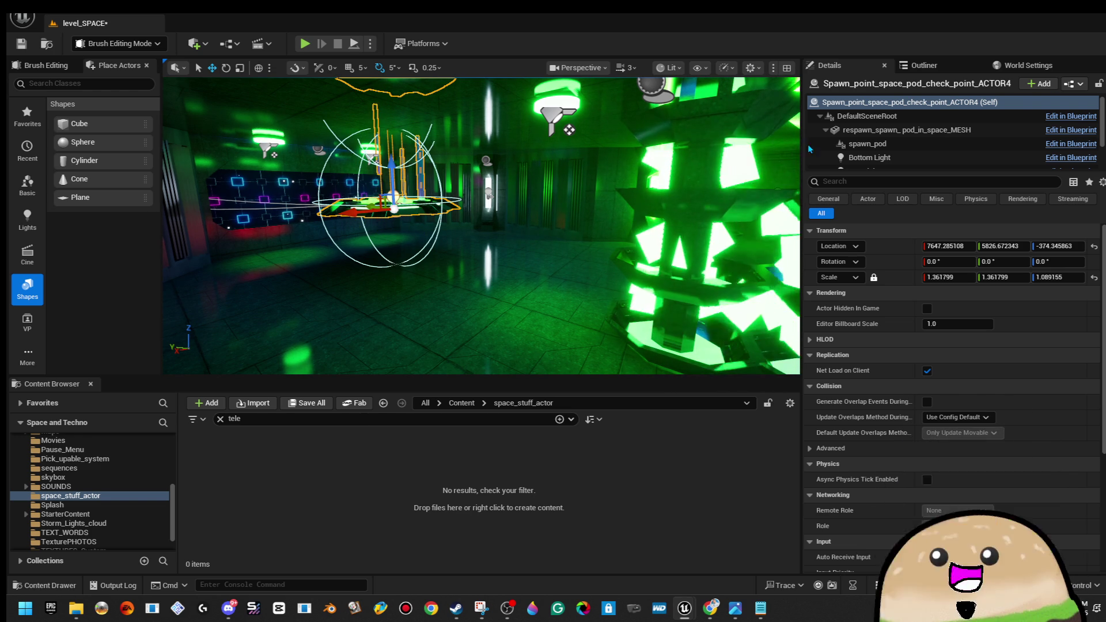
{"action": "key", "text": "f"}
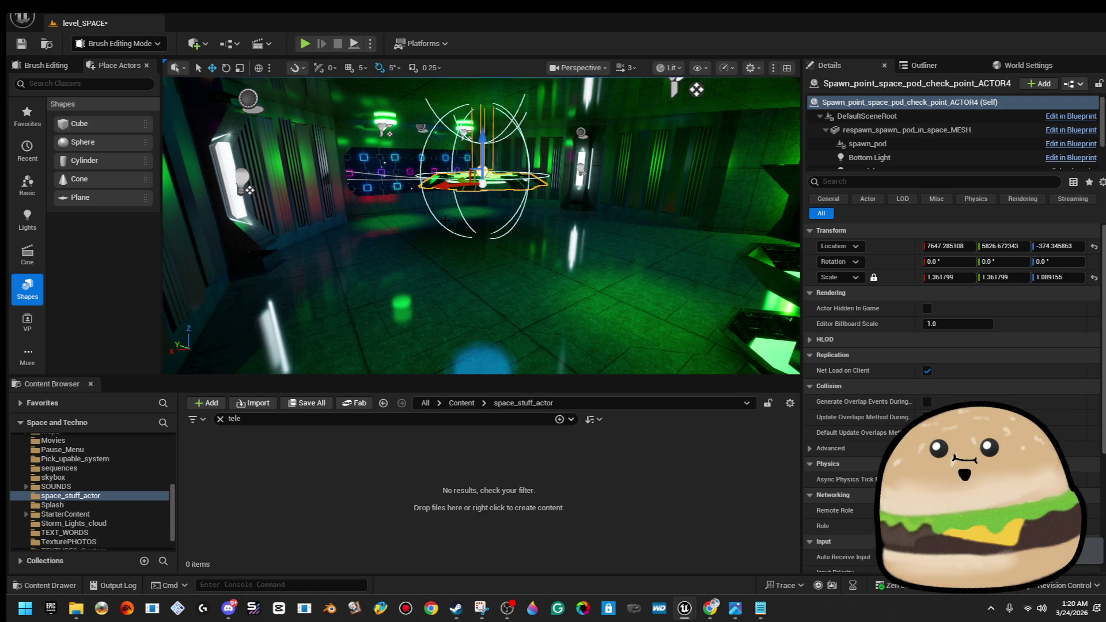
{"action": "key", "text": "End"}
{"action": "left_click_drag", "start_coordinate": [484, 158], "coordinate": [499, 195]}
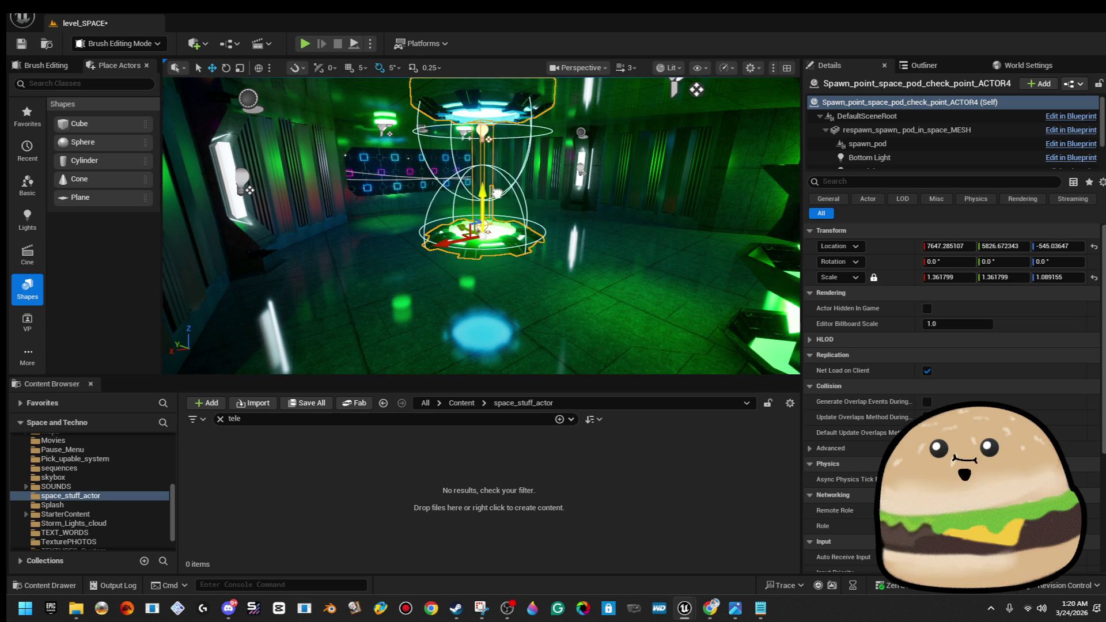
{"action": "mouse_move", "coordinate": [696, 91]}
{"action": "left_mouse_down"}
{"action": "mouse_move", "coordinate": [607, 94]}
{"action": "mouse_move", "coordinate": [619, 130]}
{"action": "mouse_move", "coordinate": [553, 127]}
{"action": "left_mouse_up"}
{"action": "key", "text": "f"}
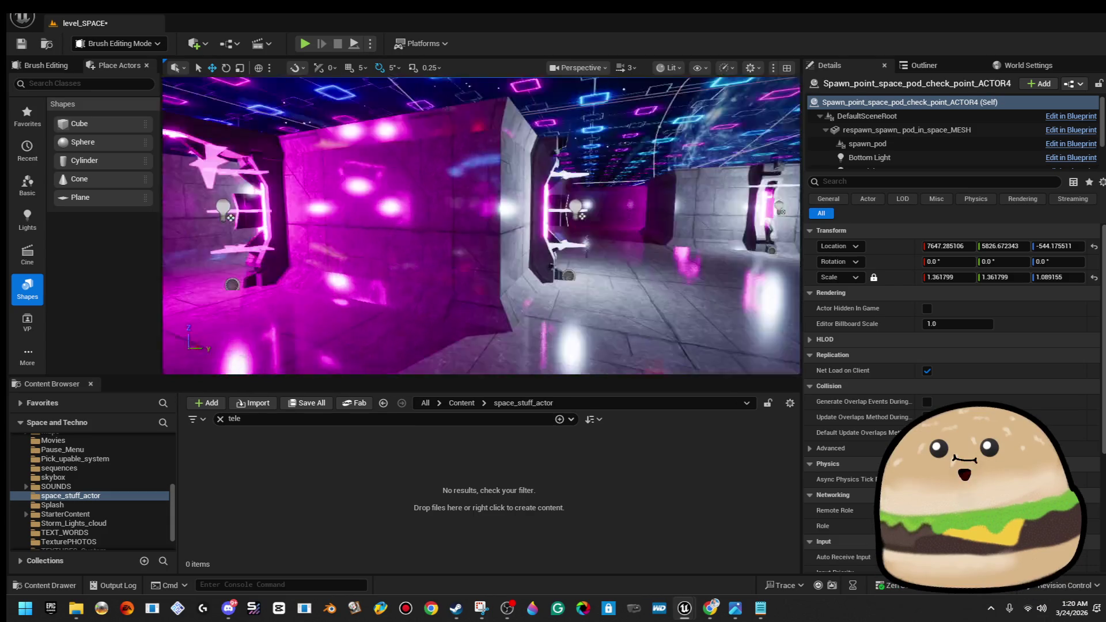
{"action": "scroll", "coordinate": [481, 225], "scroll_direction": "down", "scroll_amount": 10}
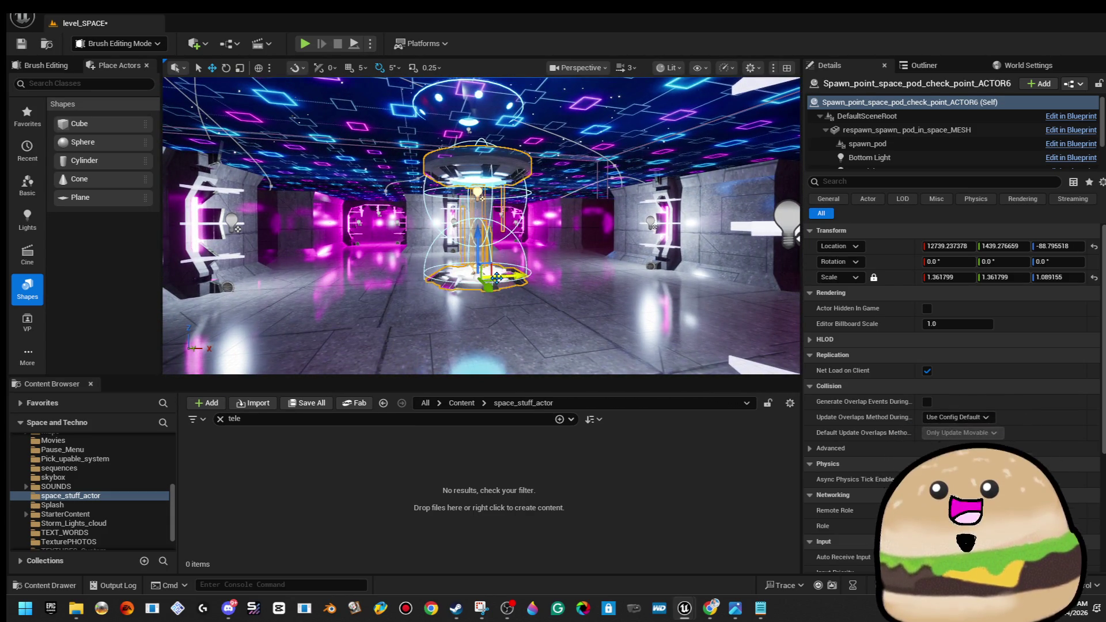
Select spawn pod ACTOR6 in the violet-lit room and frame it
{"action": "left_click", "coordinate": [481, 197]}
{"action": "key", "text": "f"}
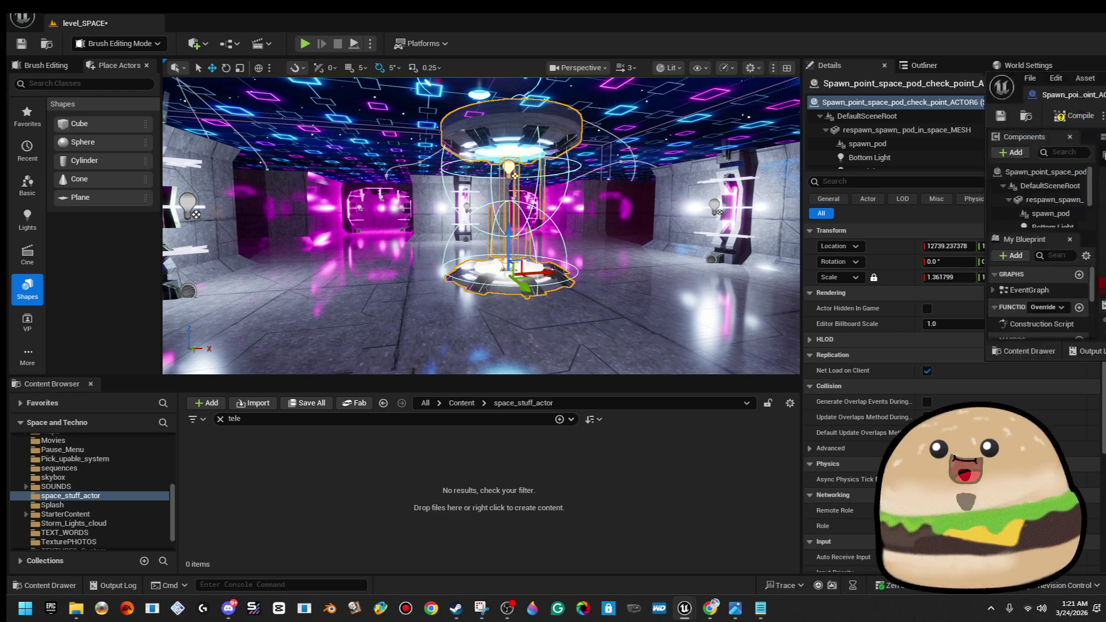
Add a SET isVIOLET node after SET Is WHITE, shifting the Delay right and realigning the chain
{"action": "key", "text": "ctrl+e"}
{"action": "double_click", "coordinate": [727, 227]}
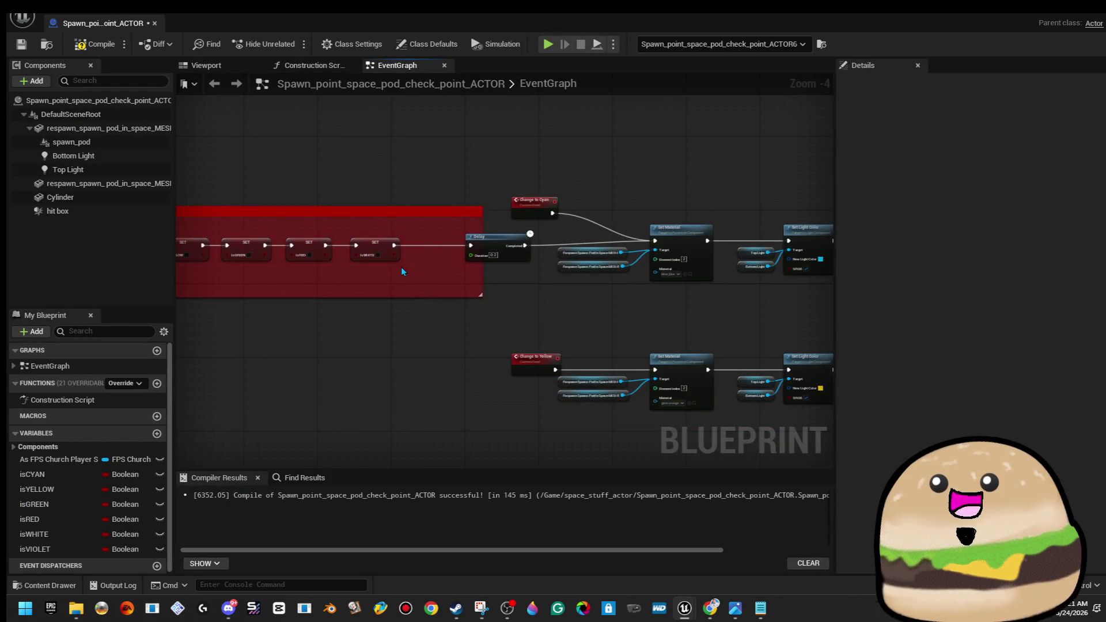
{"action": "scroll", "coordinate": [410, 279], "scroll_direction": "up", "scroll_amount": 3}
{"action": "mouse_move", "coordinate": [63, 547]}
{"action": "left_mouse_down"}
{"action": "mouse_move", "coordinate": [358, 268]}
{"action": "mouse_move", "coordinate": [471, 235]}
{"action": "left_mouse_up"}
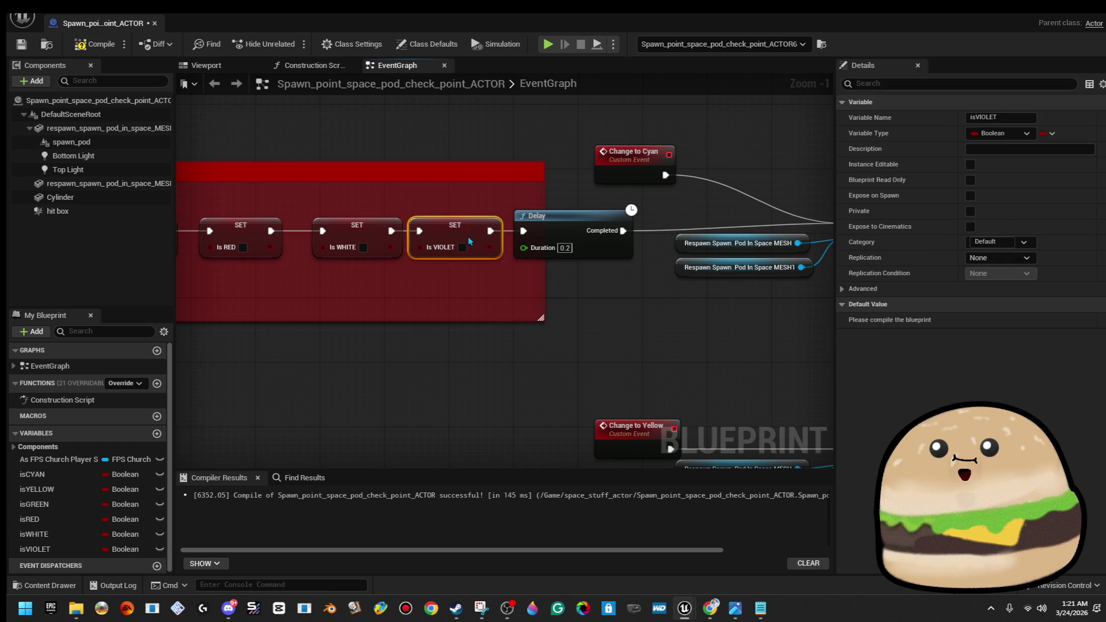
{"action": "scroll", "coordinate": [530, 236], "scroll_direction": "down", "scroll_amount": 1}
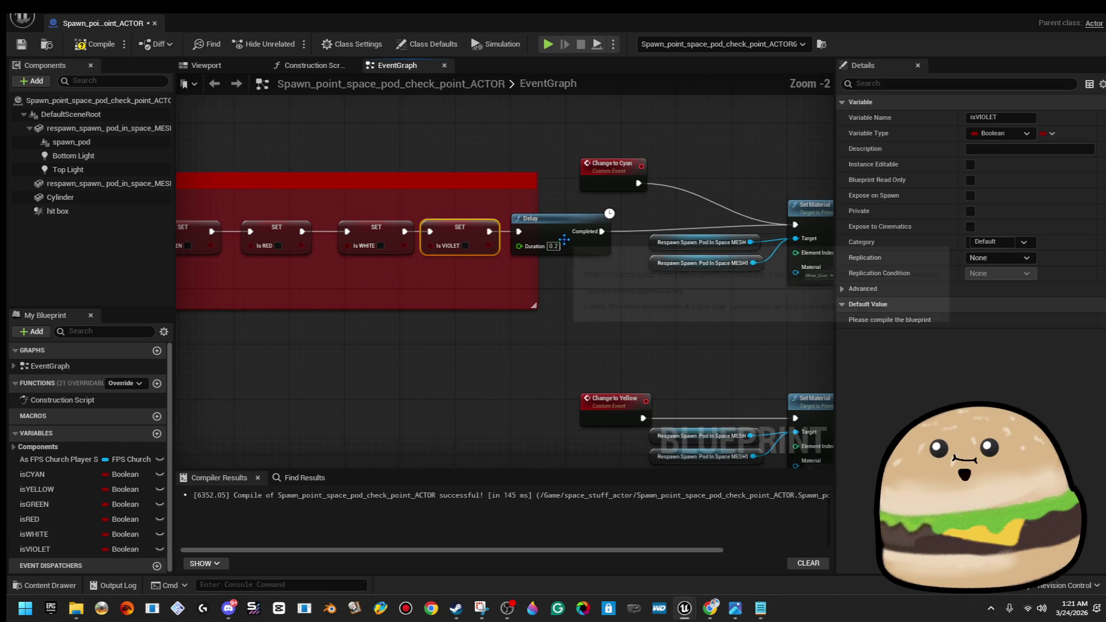
{"action": "left_click", "coordinate": [605, 251]}
{"action": "left_click_drag", "start_coordinate": [605, 251], "coordinate": [634, 252]}
{"action": "left_click", "coordinate": [469, 229]}
{"action": "scroll", "coordinate": [426, 173], "scroll_direction": "down", "scroll_amount": 4}
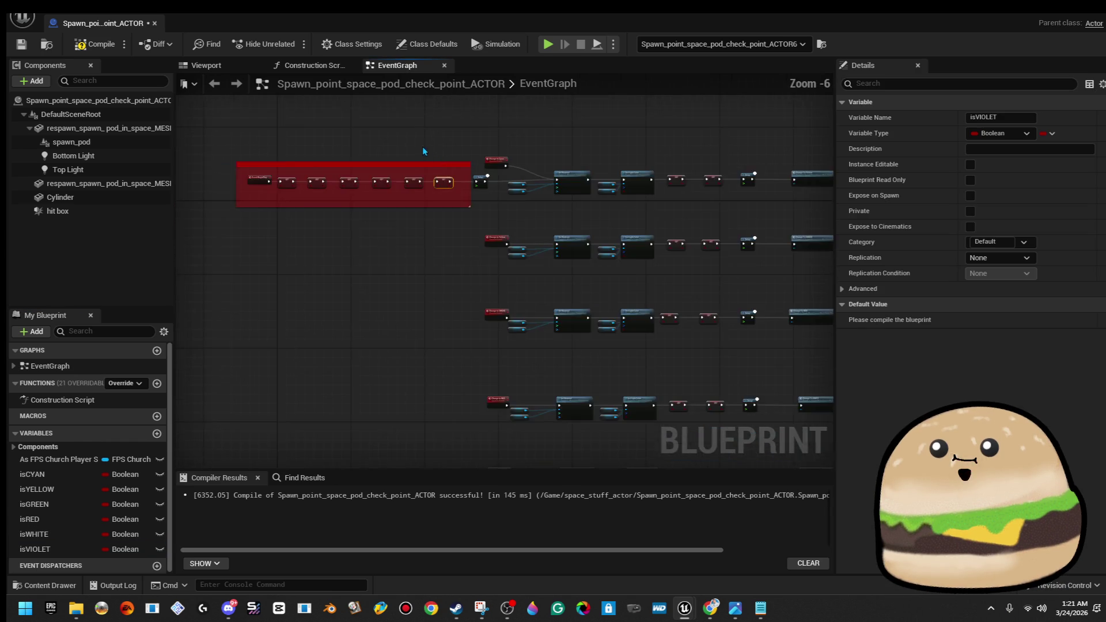
{"action": "mouse_move", "coordinate": [326, 197]}
{"action": "left_mouse_down"}
{"action": "mouse_move", "coordinate": [463, 269]}
{"action": "mouse_move", "coordinate": [506, 269]}
{"action": "left_mouse_up"}
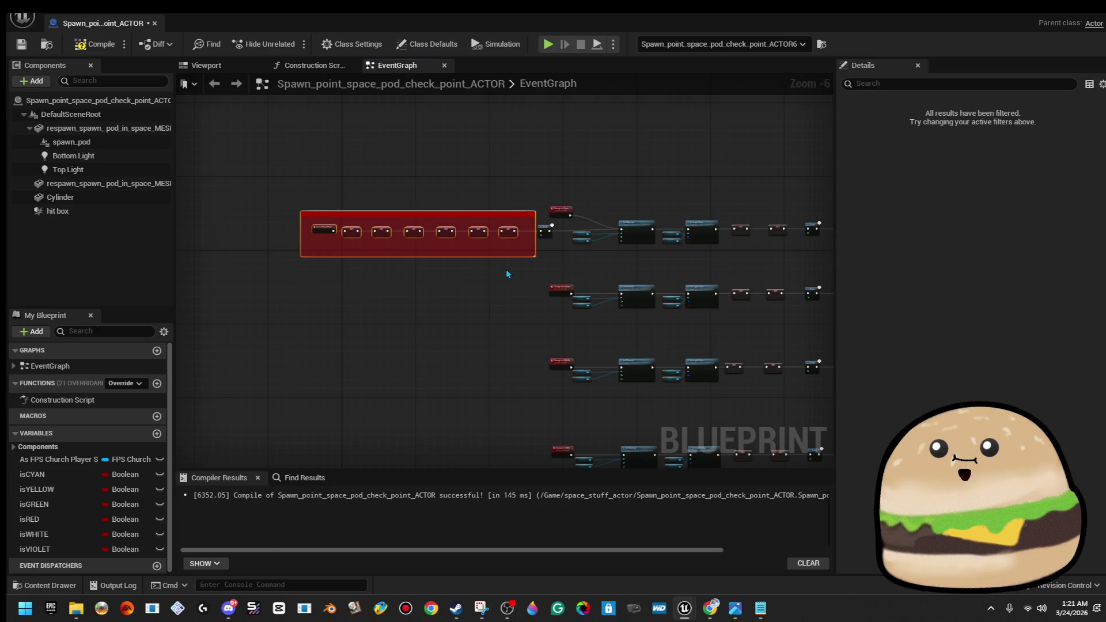
{"action": "key", "text": "Left"}
{"action": "left_click_drag", "start_coordinate": [469, 234], "coordinate": [462, 234]}
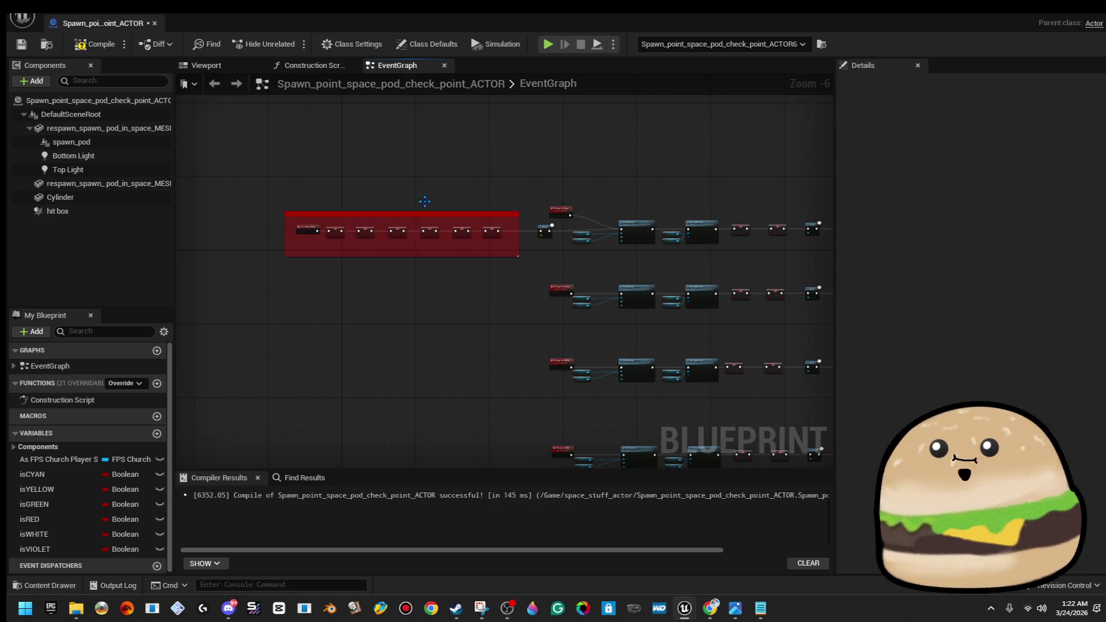
Compile and save the blueprint, nudging the Change to Cyan event slightly up
{"action": "left_click", "coordinate": [97, 44]}
{"action": "left_click", "coordinate": [21, 44]}
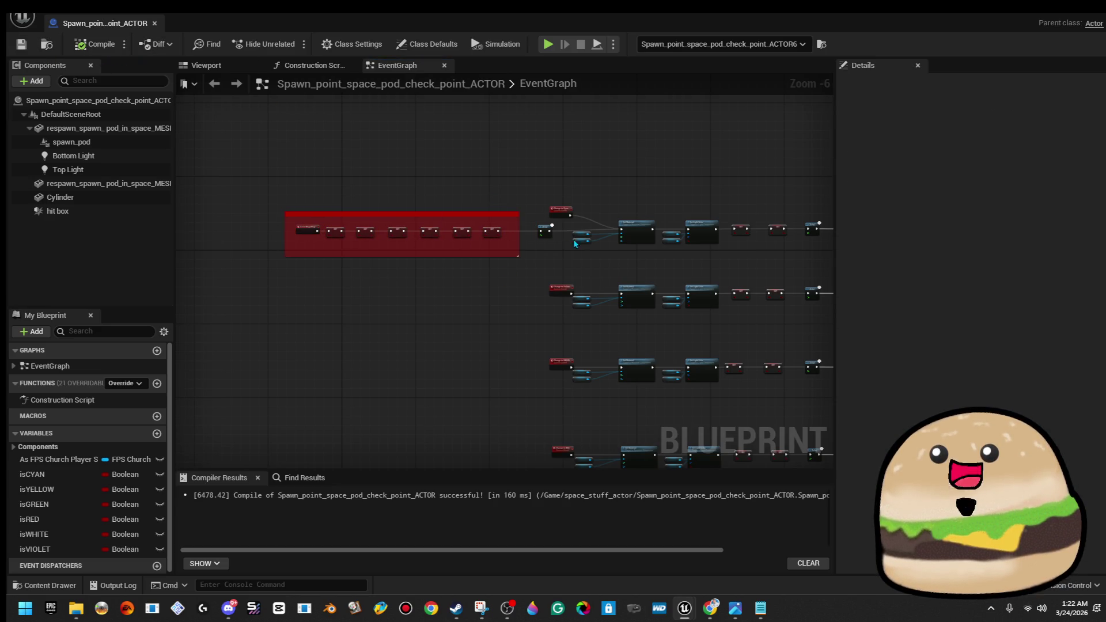
{"action": "left_click", "coordinate": [554, 215]}
{"action": "left_click_drag", "start_coordinate": [554, 215], "coordinate": [557, 207]}
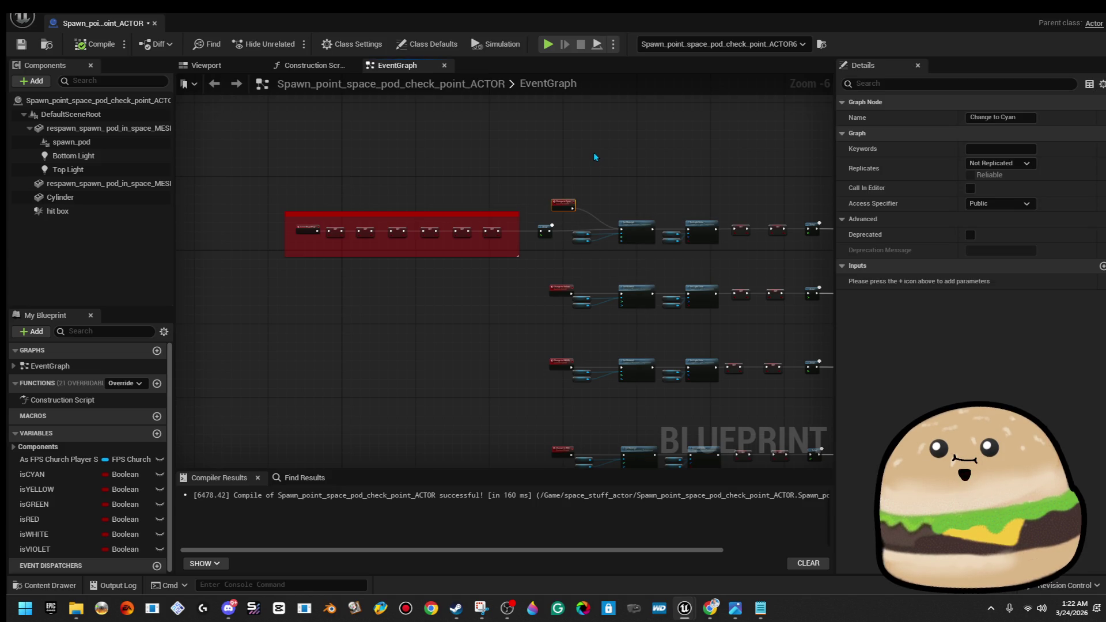
{"action": "left_click", "coordinate": [97, 44]}
{"action": "left_click", "coordinate": [22, 44]}
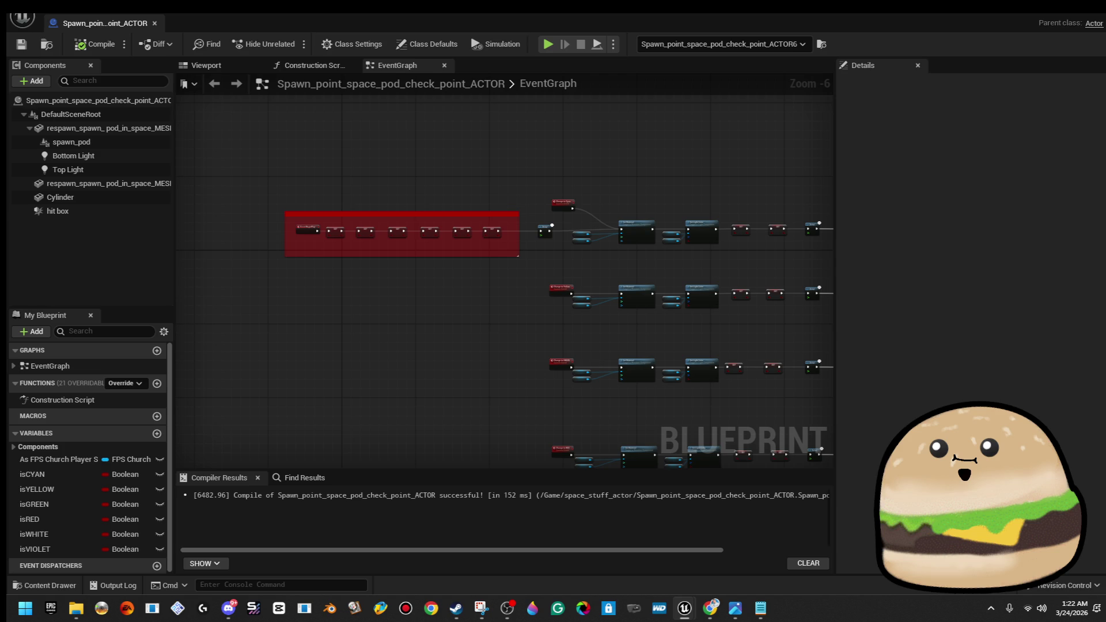
Box-select the whole bottom white event row and bring up its node actions
{"action": "left_click_drag", "start_coordinate": [647, 348], "coordinate": [444, 143]}
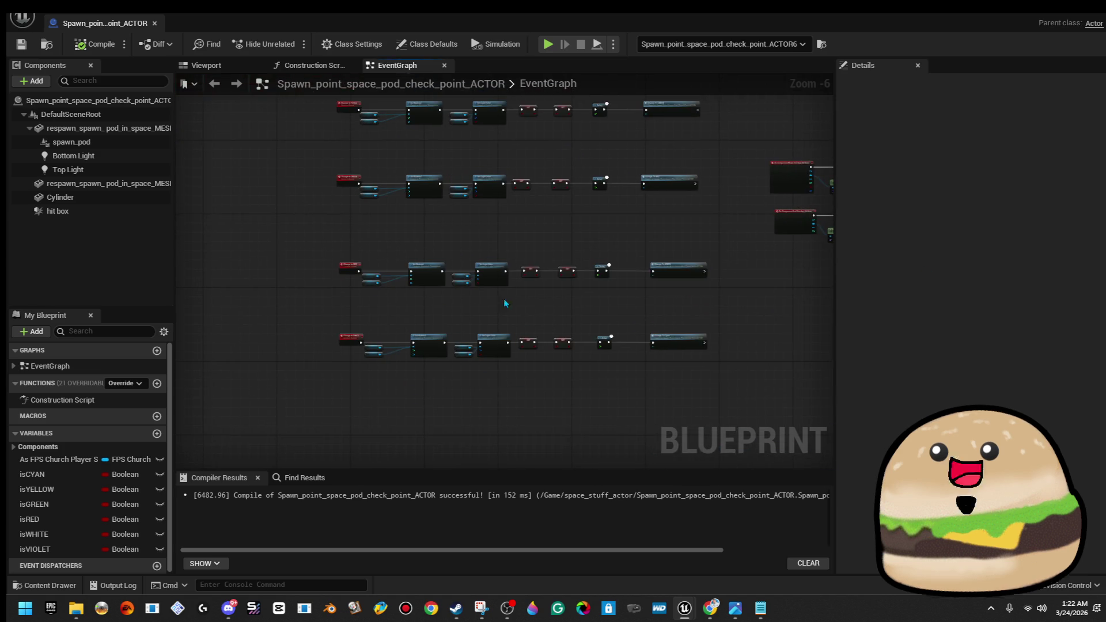
{"action": "scroll", "coordinate": [533, 372], "scroll_direction": "up", "scroll_amount": 1}
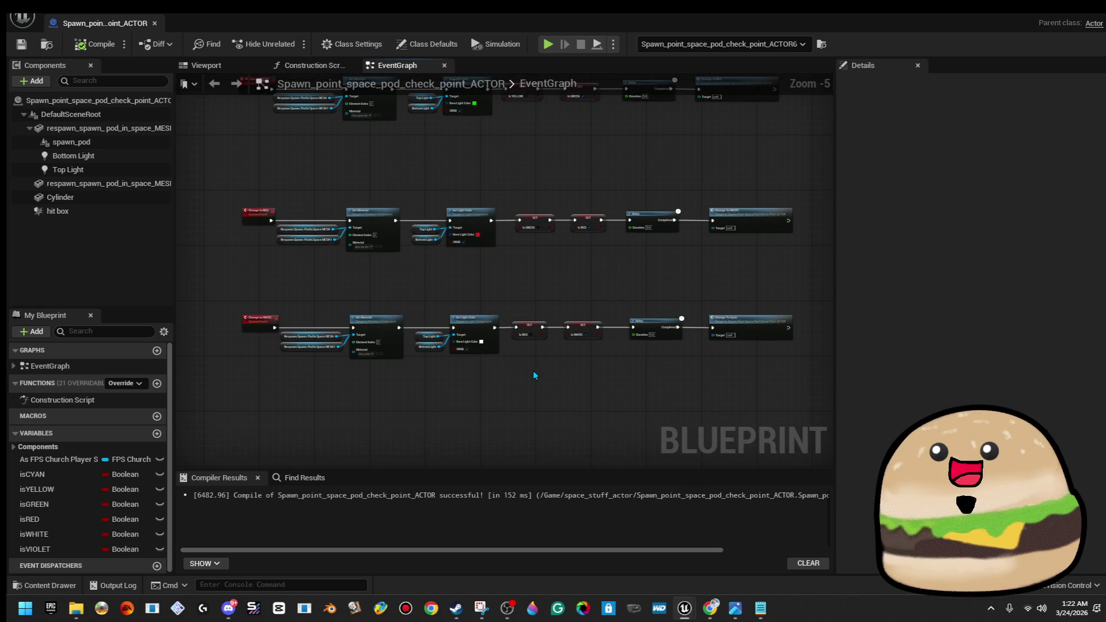
{"action": "scroll", "coordinate": [533, 375], "scroll_direction": "up", "scroll_amount": 1}
{"action": "scroll", "coordinate": [531, 374], "scroll_direction": "up", "scroll_amount": 1}
{"action": "scroll", "coordinate": [531, 375], "scroll_direction": "down", "scroll_amount": 2}
{"action": "mouse_move", "coordinate": [224, 305]}
{"action": "left_mouse_down"}
{"action": "mouse_move", "coordinate": [672, 358]}
{"action": "mouse_move", "coordinate": [801, 361]}
{"action": "left_mouse_up"}
{"action": "right_click", "coordinate": [756, 332]}
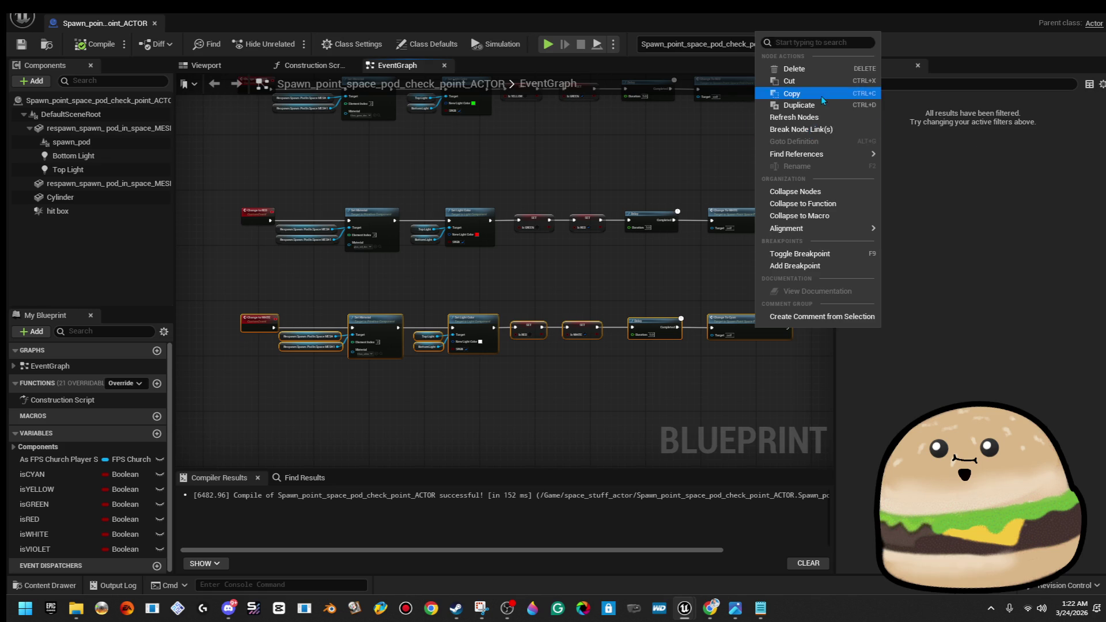
Copy the white event row and paste the duplicate lined up beneath the other rows
{"action": "left_click", "coordinate": [791, 92]}
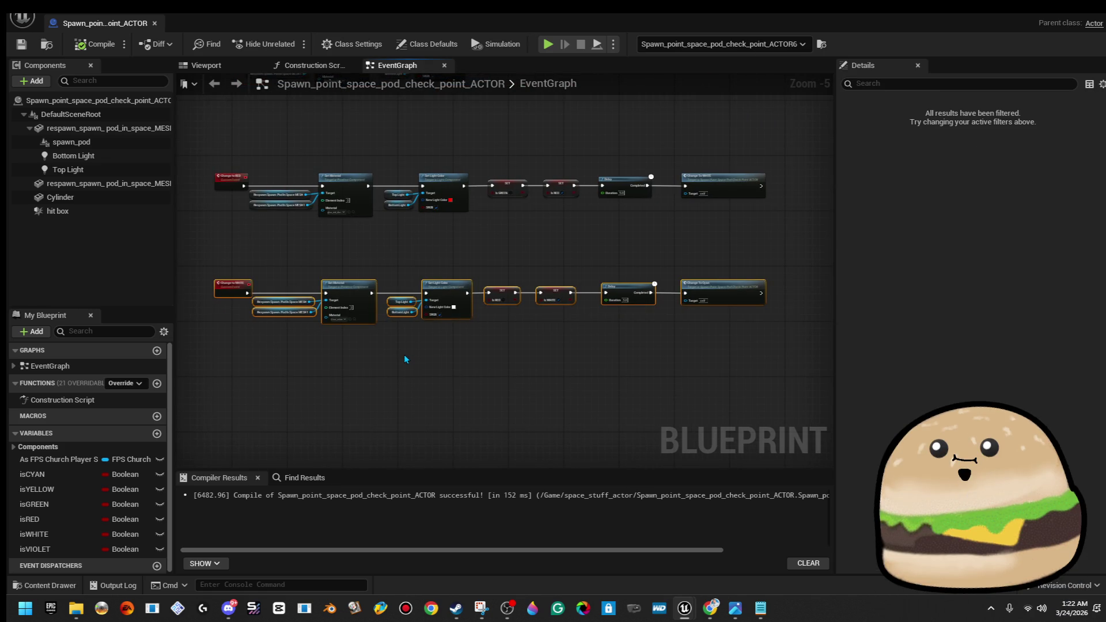
{"action": "scroll", "coordinate": [499, 354], "scroll_direction": "up", "scroll_amount": 1}
{"action": "scroll", "coordinate": [598, 285], "scroll_direction": "up", "scroll_amount": 2}
{"action": "scroll", "coordinate": [606, 283], "scroll_direction": "down", "scroll_amount": 2}
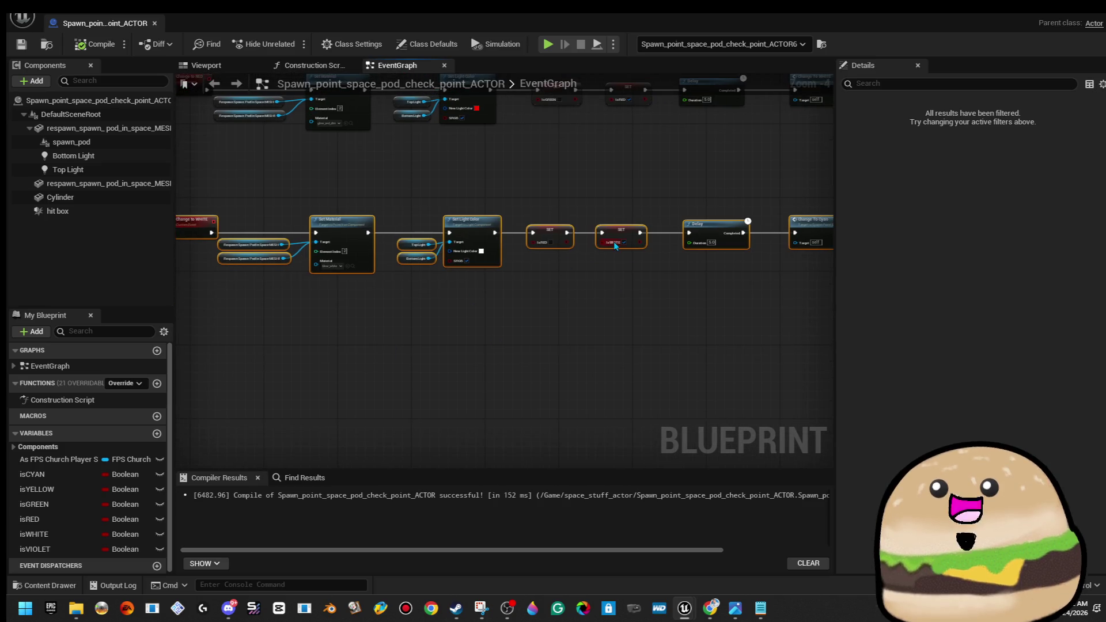
{"action": "scroll", "coordinate": [598, 268], "scroll_direction": "up", "scroll_amount": 1}
{"action": "scroll", "coordinate": [596, 269], "scroll_direction": "up", "scroll_amount": 1}
{"action": "scroll", "coordinate": [616, 282], "scroll_direction": "up", "scroll_amount": 1}
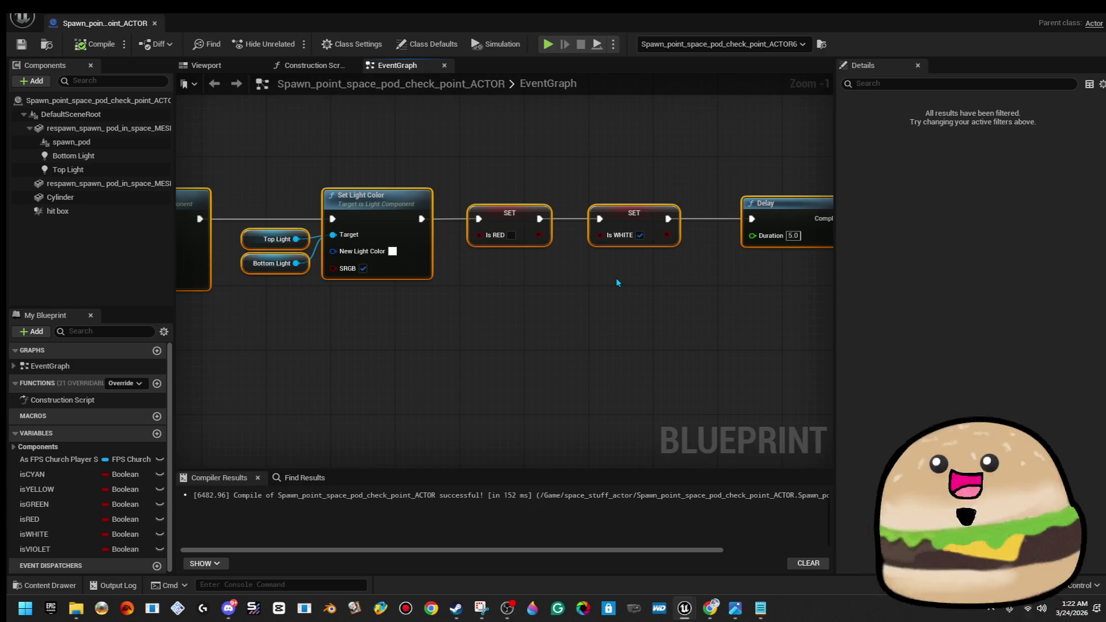
{"action": "scroll", "coordinate": [616, 278], "scroll_direction": "down", "scroll_amount": 4}
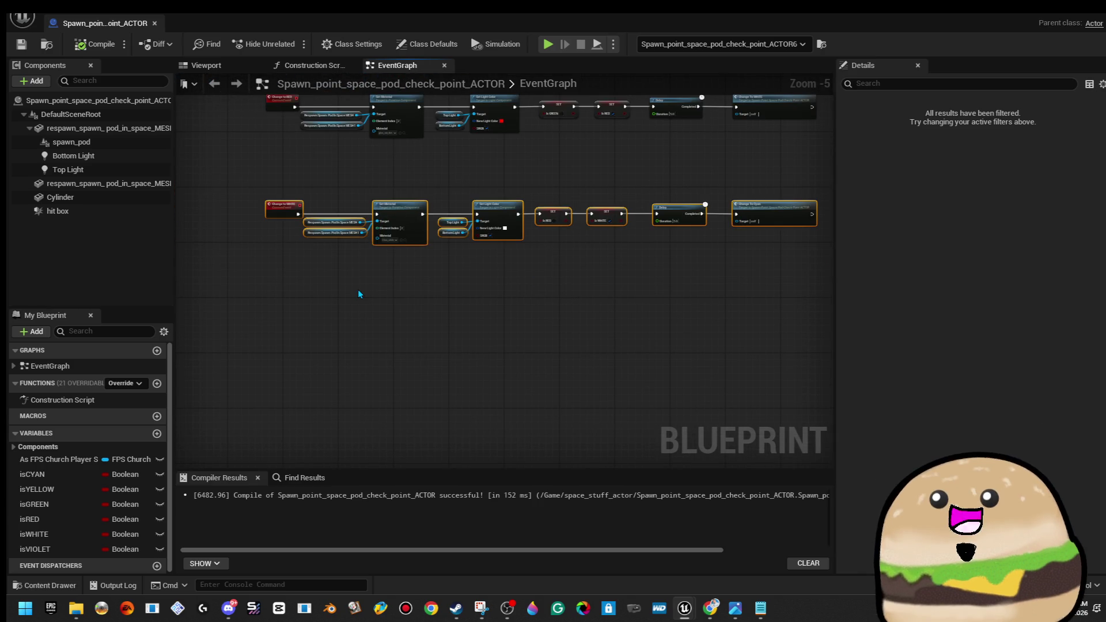
{"action": "key", "text": "ctrl+v"}
{"action": "mouse_move", "coordinate": [383, 288]}
{"action": "left_mouse_down"}
{"action": "mouse_move", "coordinate": [487, 322]}
{"action": "mouse_move", "coordinate": [477, 297]}
{"action": "left_mouse_up"}
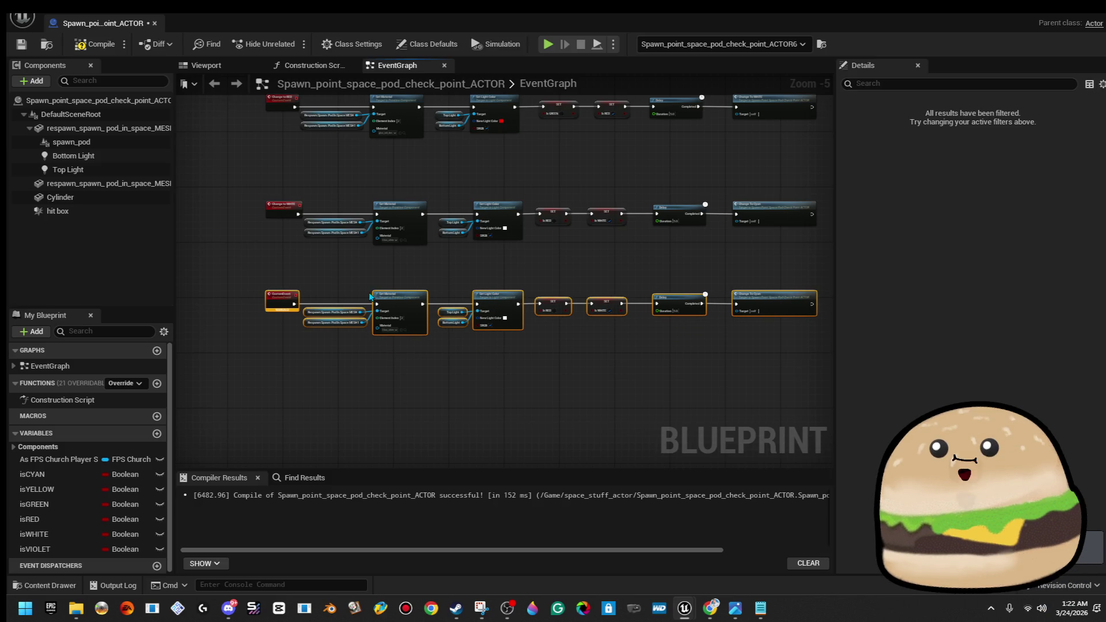
Replace the copied event with a Custom Event 'Change to VIOLET' wired to Set Material
{"action": "scroll", "coordinate": [243, 205], "scroll_direction": "up", "scroll_amount": 2}
{"action": "left_click", "coordinate": [311, 358]}
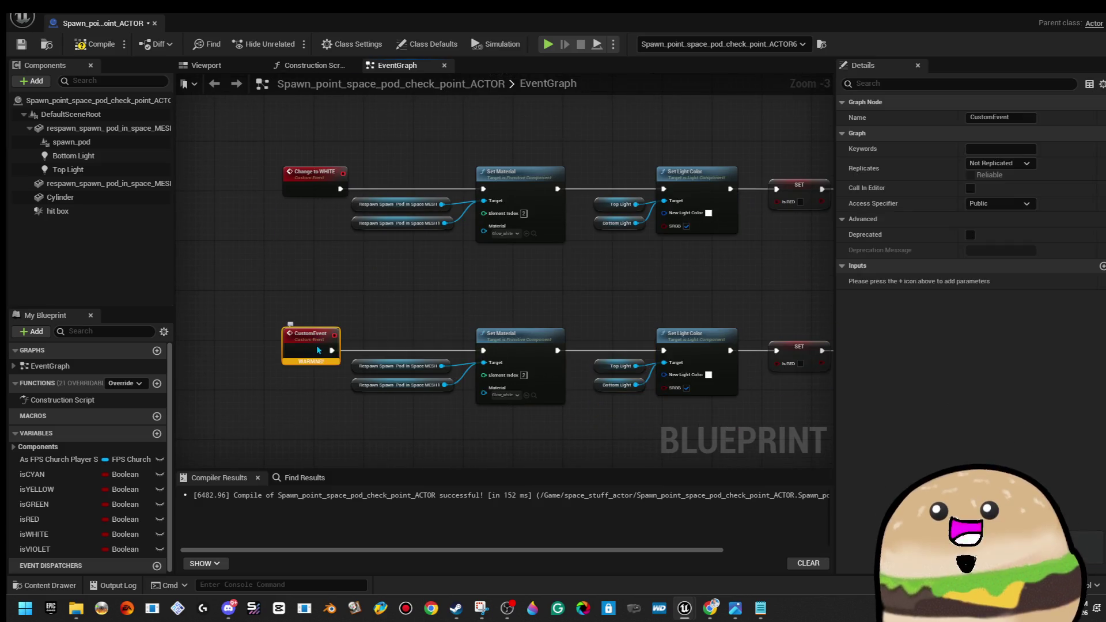
{"action": "key", "text": "Delete"}
{"action": "right_click", "coordinate": [290, 340]}
{"action": "type", "text": "custom"}
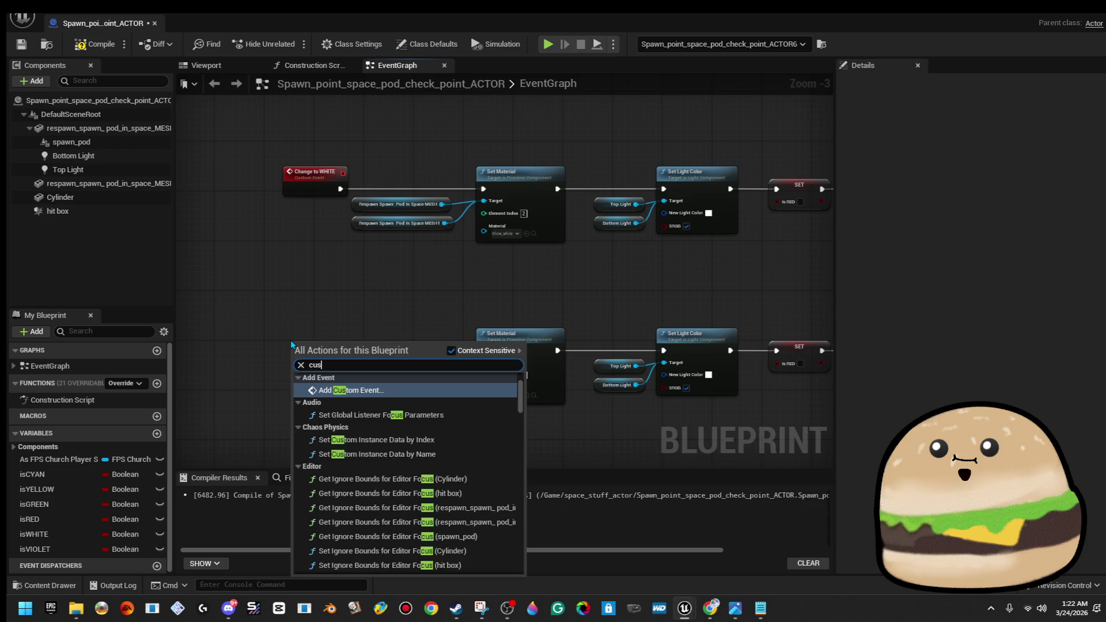
{"action": "key", "text": "Return"}
{"action": "type", "text": "Change to VIOL"}
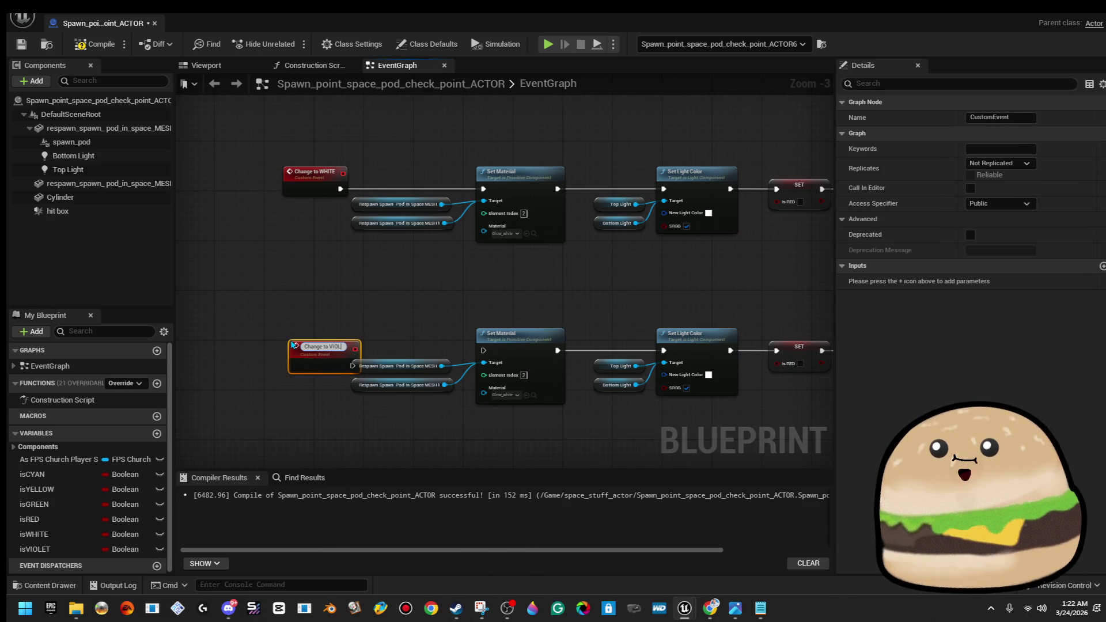
{"action": "type", "text": "ET"}
{"action": "key", "text": "Return"}
{"action": "mouse_move", "coordinate": [322, 349]}
{"action": "left_mouse_down"}
{"action": "mouse_move", "coordinate": [317, 324]}
{"action": "mouse_move", "coordinate": [437, 351]}
{"action": "mouse_move", "coordinate": [518, 352]}
{"action": "mouse_move", "coordinate": [489, 351]}
{"action": "left_mouse_up"}
Set the violet branch's Set Material pin to the Glow_voilet material
{"action": "key", "text": "q"}
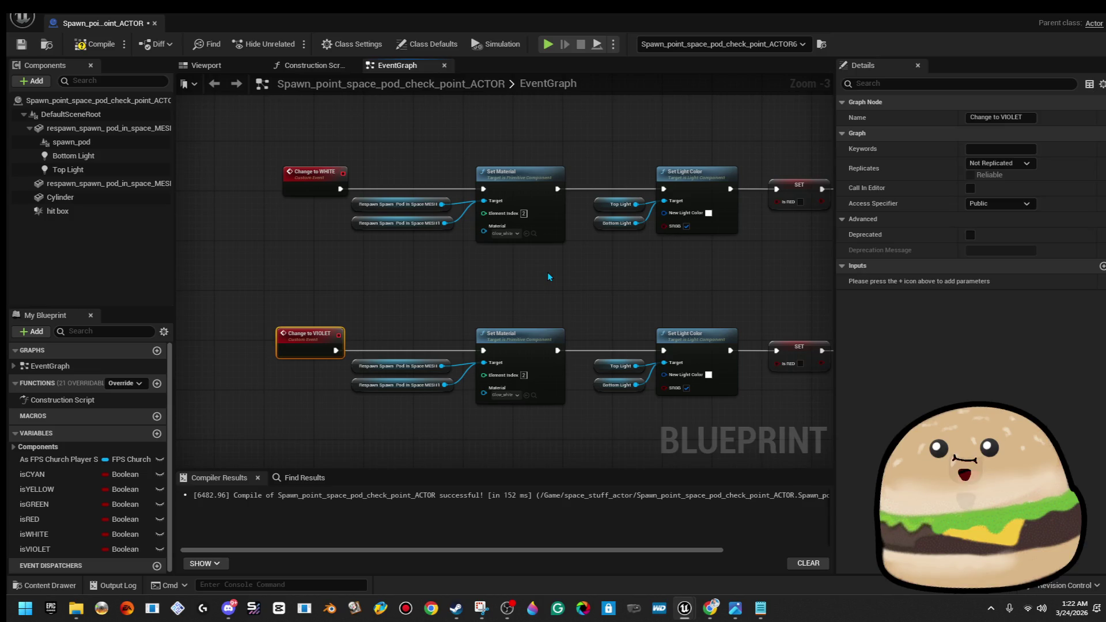
{"action": "left_click", "coordinate": [547, 276]}
{"action": "scroll", "coordinate": [571, 271], "scroll_direction": "up", "scroll_amount": 3}
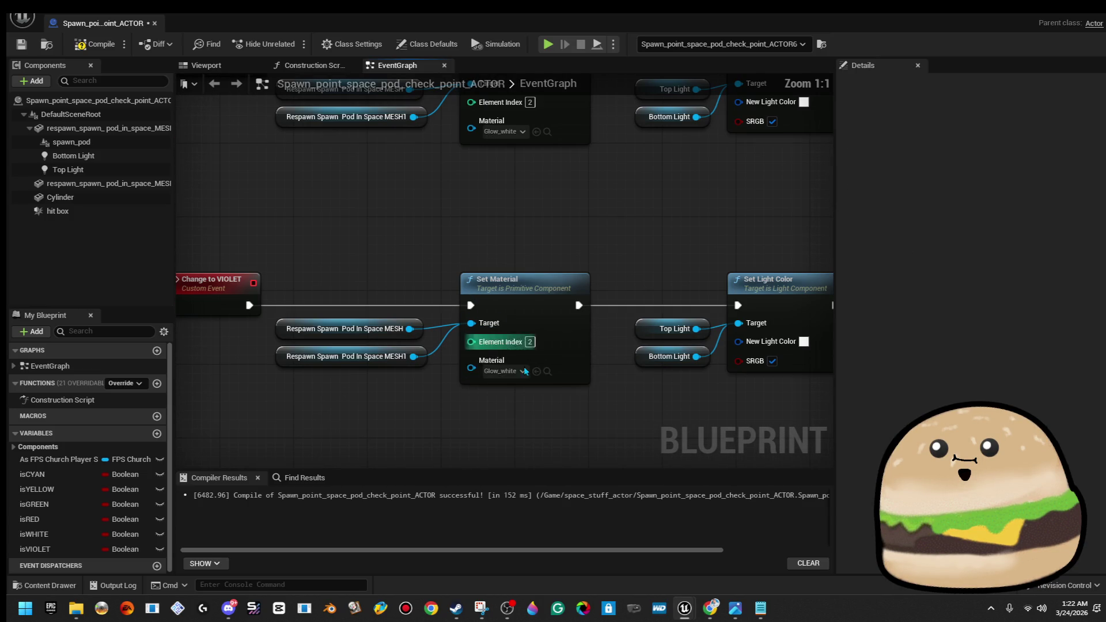
{"action": "left_click", "coordinate": [523, 371]}
{"action": "type", "text": "violet"}
{"action": "type", "text": "glow vic"}
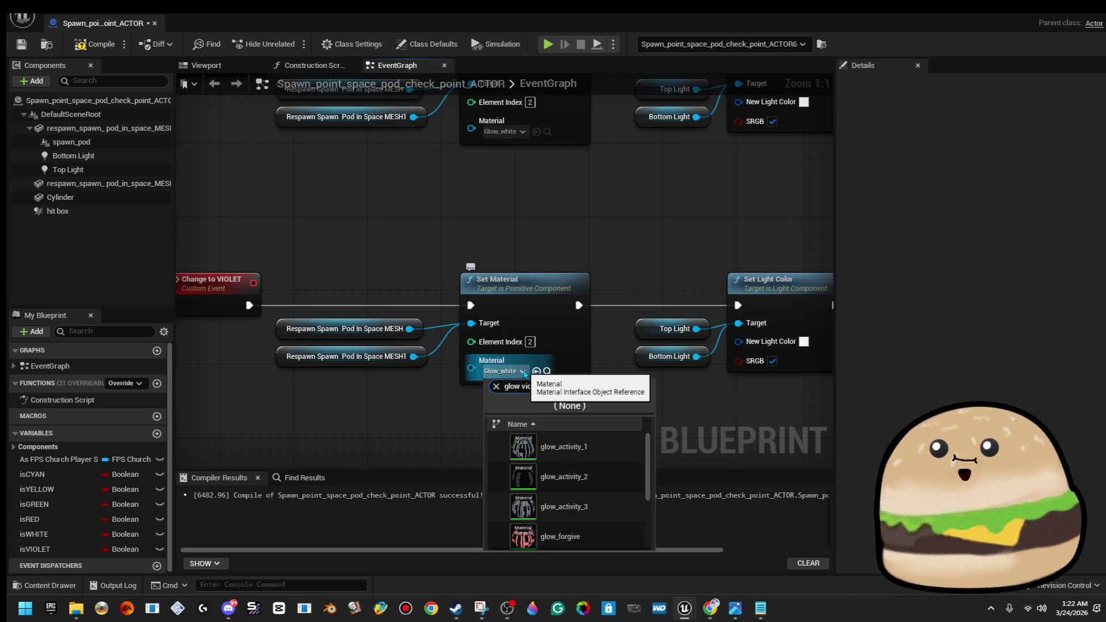
{"action": "key", "text": "BackSpace"}
{"action": "key", "text": "BackSpace"}
{"action": "type", "text": "_v"}
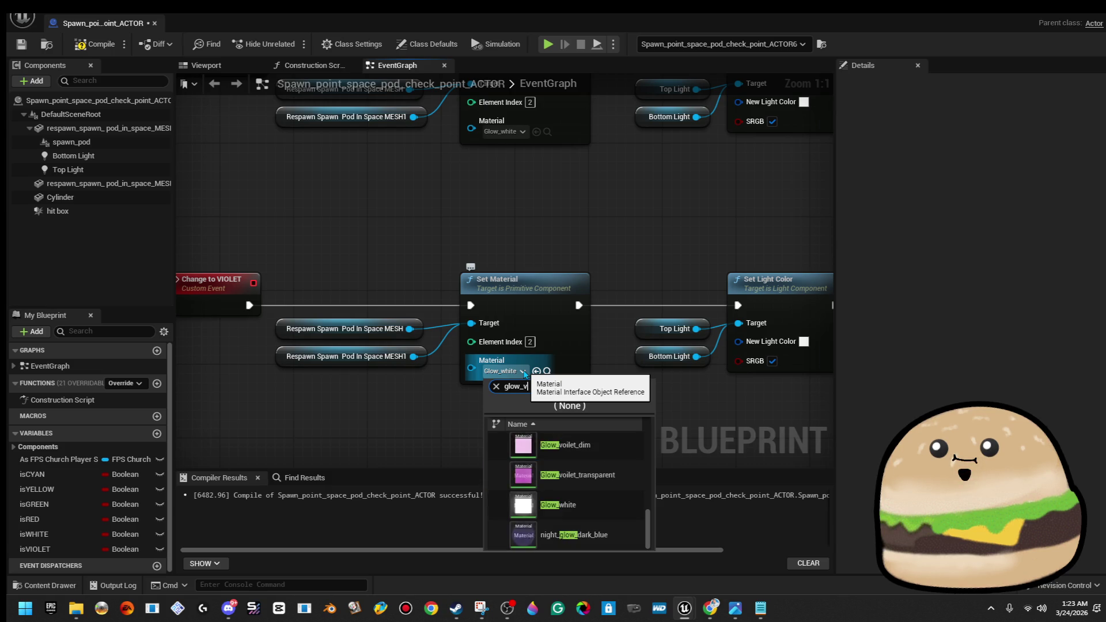
{"action": "key", "text": "Return"}
Make the New Light Color magenta and delete the two copied SET nodes
{"action": "left_click_drag", "start_coordinate": [688, 281], "coordinate": [462, 273]}
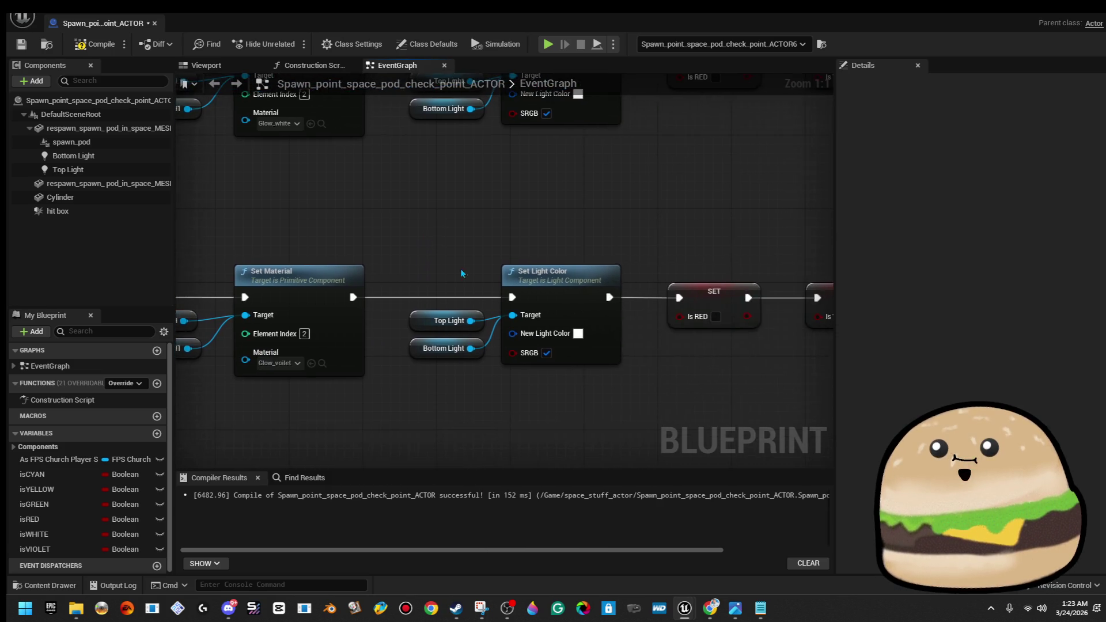
{"action": "left_click", "coordinate": [578, 334]}
{"action": "left_click_drag", "start_coordinate": [664, 331], "coordinate": [669, 296]}
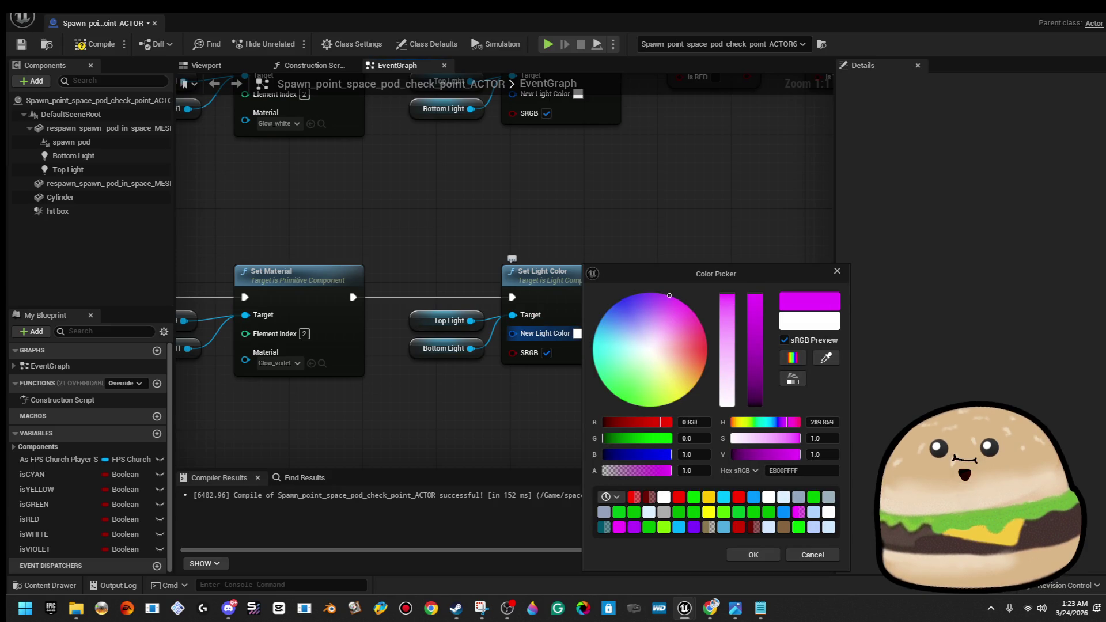
{"action": "left_click", "coordinate": [762, 554]}
{"action": "mouse_move", "coordinate": [676, 382]}
{"action": "left_mouse_down"}
{"action": "mouse_move", "coordinate": [433, 381]}
{"action": "mouse_move", "coordinate": [570, 250]}
{"action": "mouse_move", "coordinate": [558, 295]}
{"action": "left_mouse_up"}
{"action": "key", "text": "Delete"}
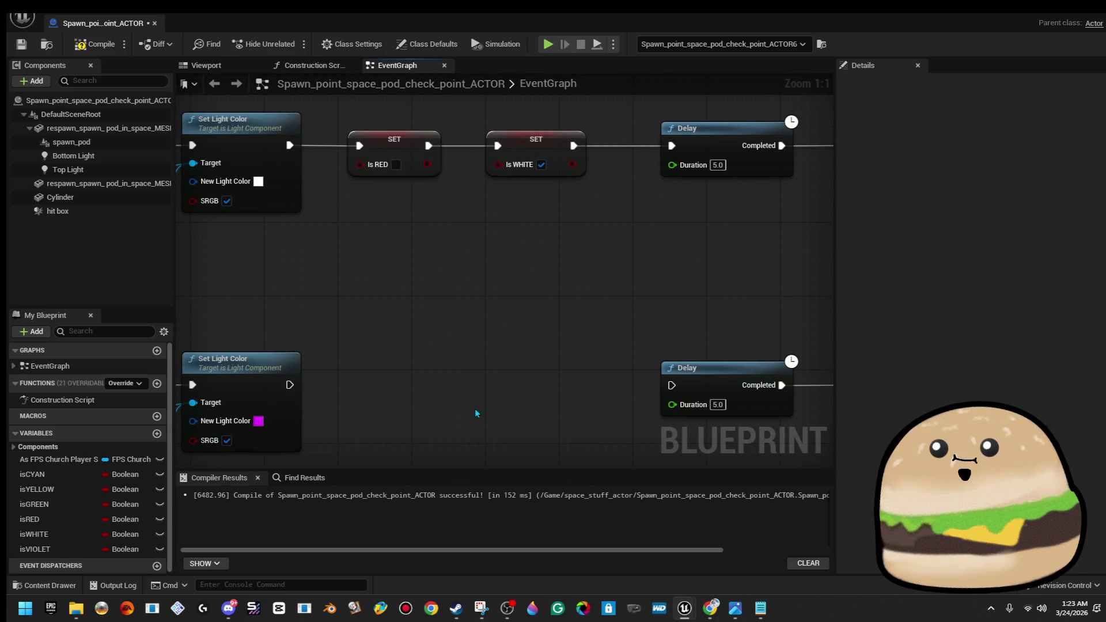
Add SET isWHITE (false) then SET isVIOLET (true) after Set Light Color in the violet chain
{"action": "mouse_move", "coordinate": [69, 533]}
{"action": "left_mouse_down"}
{"action": "mouse_move", "coordinate": [284, 397]}
{"action": "mouse_move", "coordinate": [322, 380]}
{"action": "mouse_move", "coordinate": [364, 400]}
{"action": "left_mouse_up"}
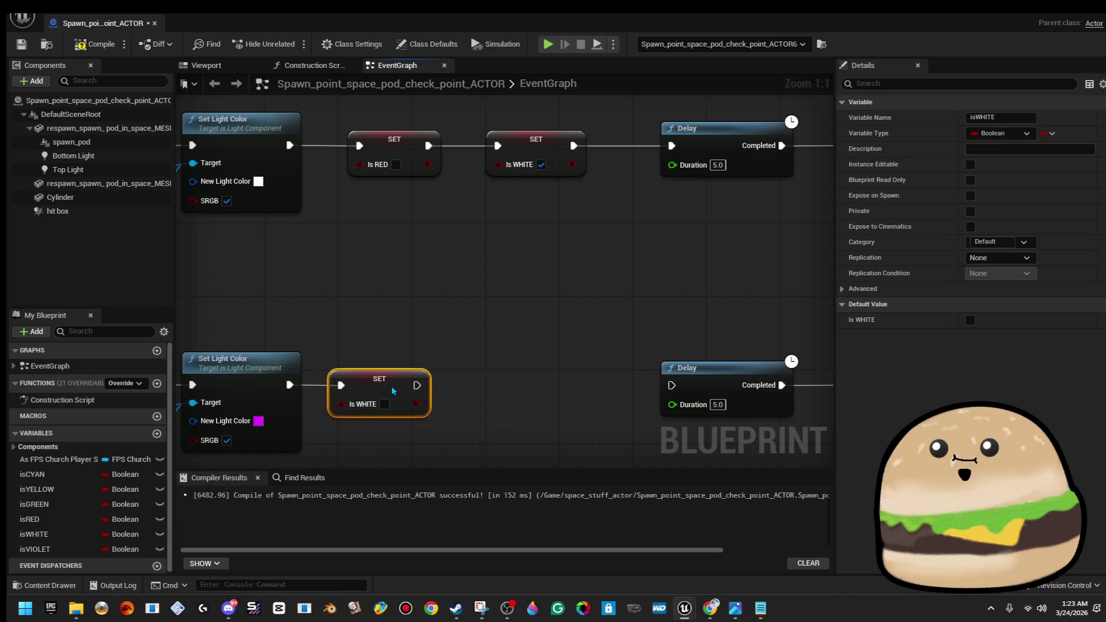
{"action": "mouse_move", "coordinate": [40, 549]}
{"action": "left_mouse_down"}
{"action": "mouse_move", "coordinate": [343, 423]}
{"action": "mouse_move", "coordinate": [445, 397]}
{"action": "mouse_move", "coordinate": [428, 386]}
{"action": "left_mouse_up"}
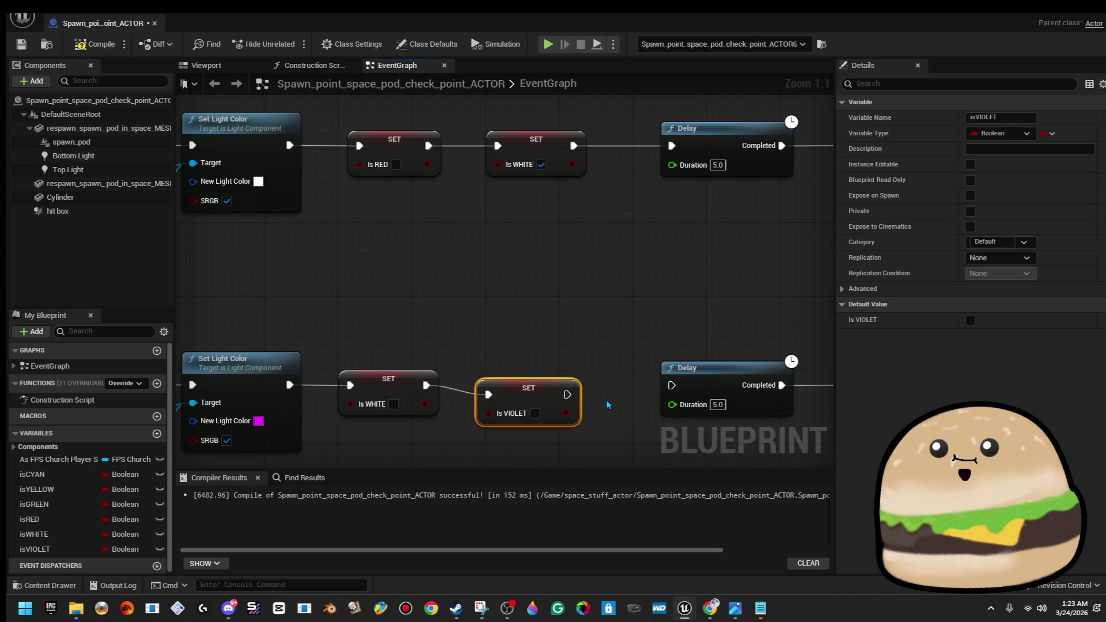
{"action": "left_click_drag", "start_coordinate": [544, 422], "coordinate": [677, 372]}
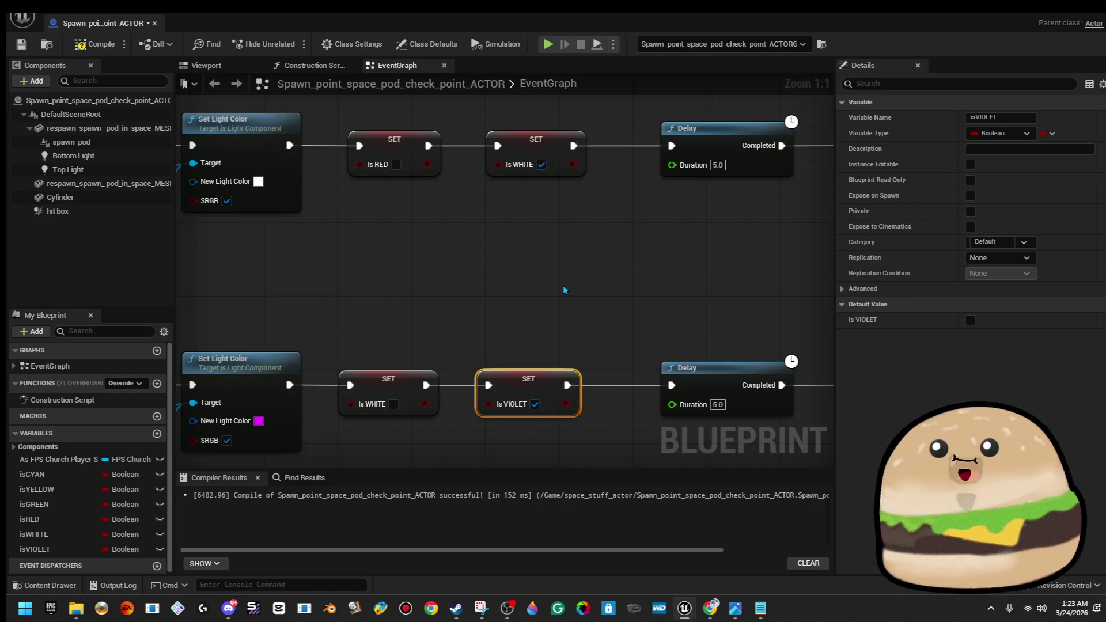
{"action": "scroll", "coordinate": [565, 290], "scroll_direction": "down", "scroll_amount": 4}
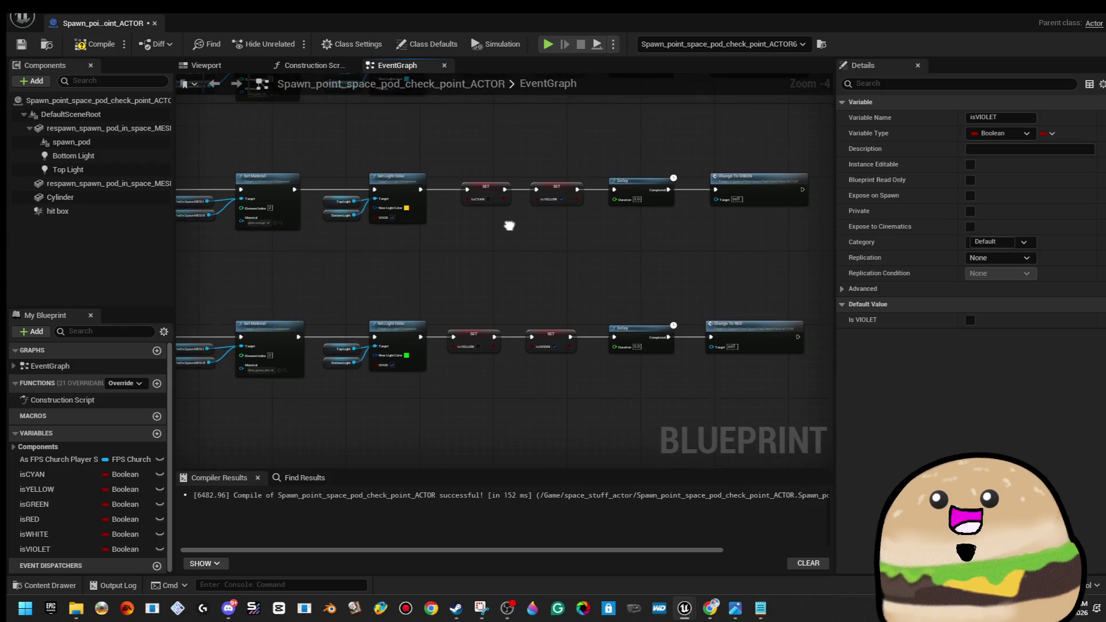
Delete the SET nodes in both the white and violet rows
{"action": "scroll", "coordinate": [548, 310], "scroll_direction": "up", "scroll_amount": 1}
{"action": "scroll", "coordinate": [549, 310], "scroll_direction": "up", "scroll_amount": 1}
{"action": "mouse_move", "coordinate": [547, 311]}
{"action": "left_mouse_down"}
{"action": "mouse_move", "coordinate": [503, 211]}
{"action": "mouse_move", "coordinate": [521, 114]}
{"action": "mouse_move", "coordinate": [537, 118]}
{"action": "left_mouse_up"}
{"action": "mouse_move", "coordinate": [539, 286]}
{"action": "left_mouse_down"}
{"action": "mouse_move", "coordinate": [540, 203]}
{"action": "mouse_move", "coordinate": [556, 258]}
{"action": "left_mouse_up"}
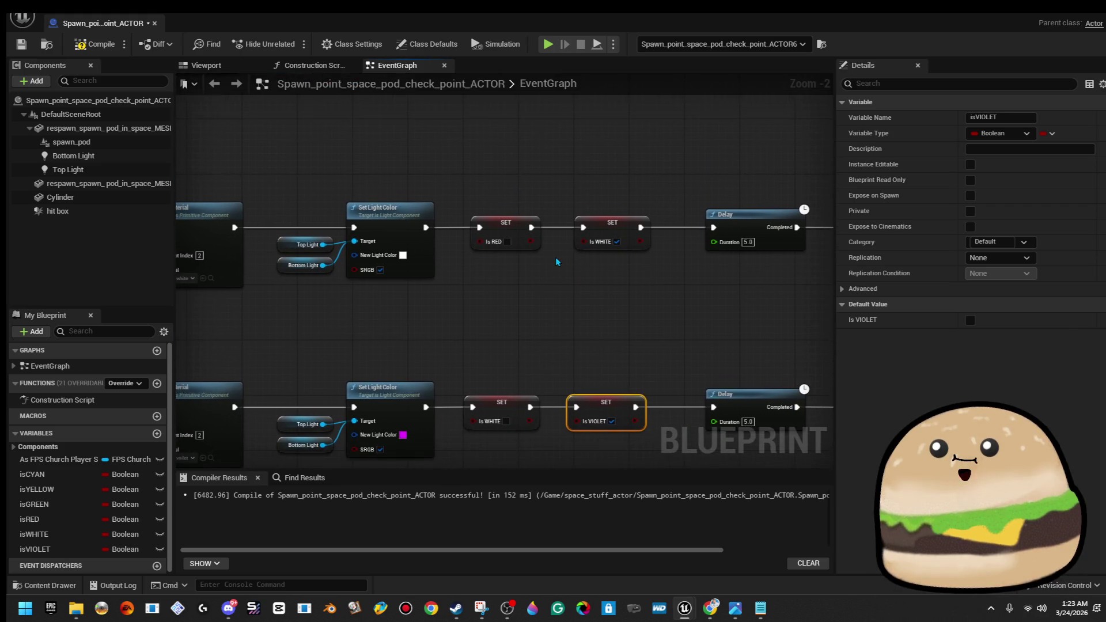
{"action": "scroll", "coordinate": [556, 258], "scroll_direction": "down", "scroll_amount": 4}
{"action": "scroll", "coordinate": [511, 155], "scroll_direction": "up", "scroll_amount": 2}
{"action": "scroll", "coordinate": [511, 156], "scroll_direction": "up", "scroll_amount": 2}
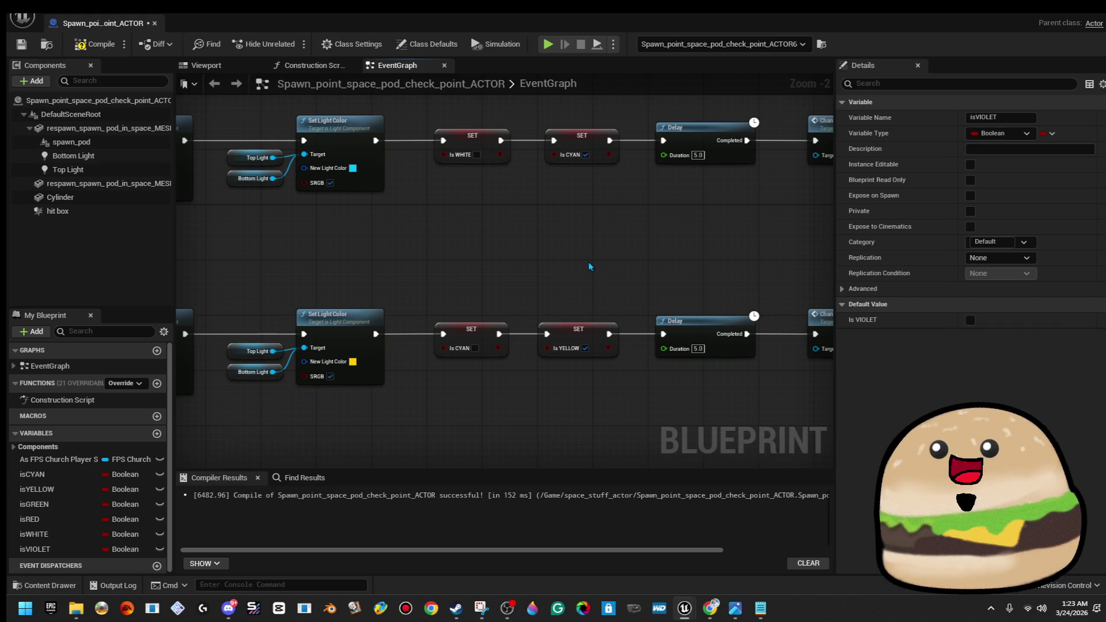
{"action": "scroll", "coordinate": [589, 265], "scroll_direction": "down", "scroll_amount": 4}
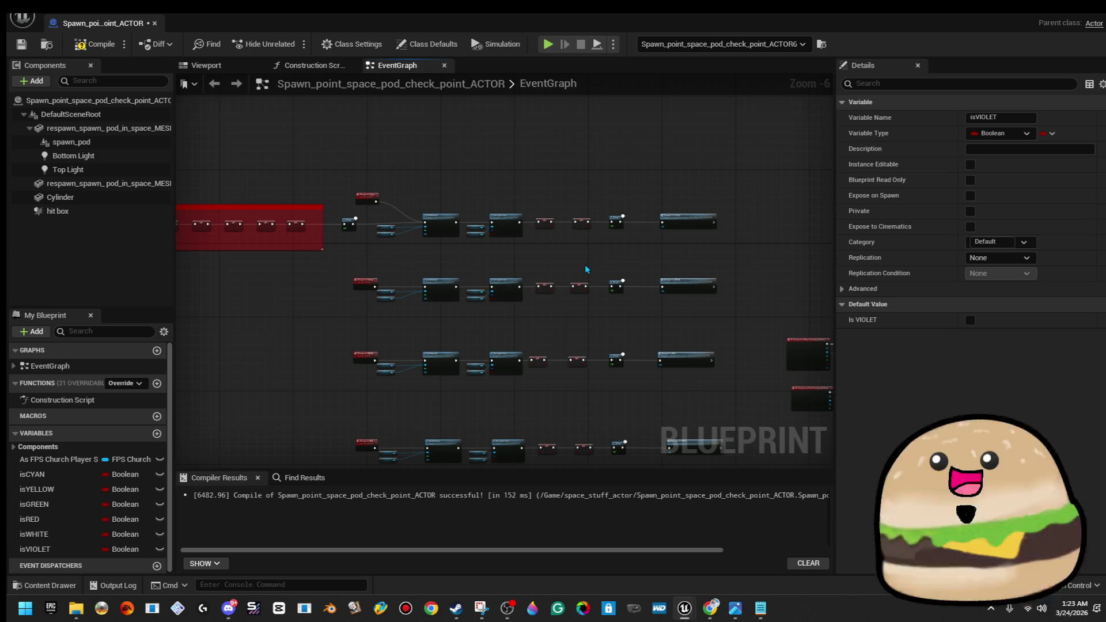
{"action": "scroll", "coordinate": [596, 227], "scroll_direction": "up", "scroll_amount": 5}
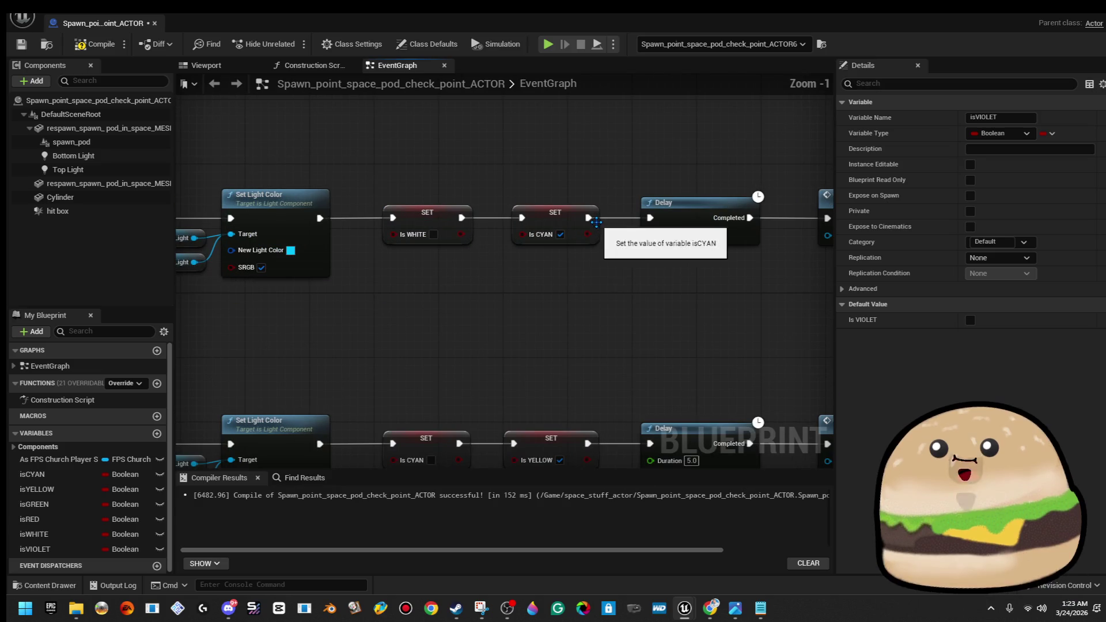
{"action": "scroll", "coordinate": [522, 300], "scroll_direction": "down", "scroll_amount": 5}
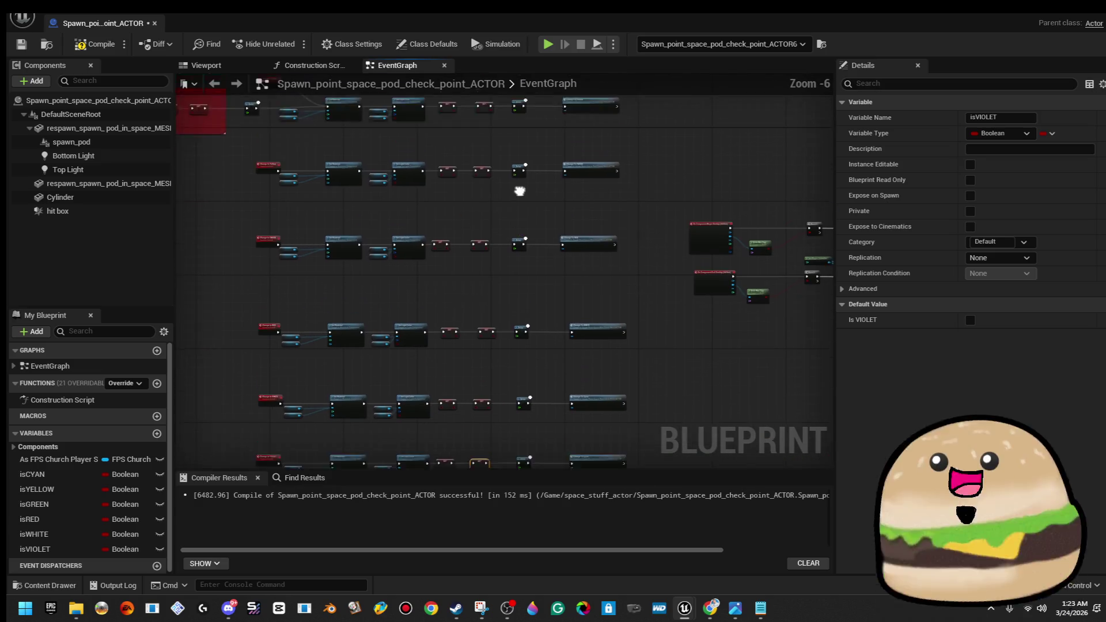
{"action": "left_click_drag", "start_coordinate": [489, 363], "coordinate": [498, 282]}
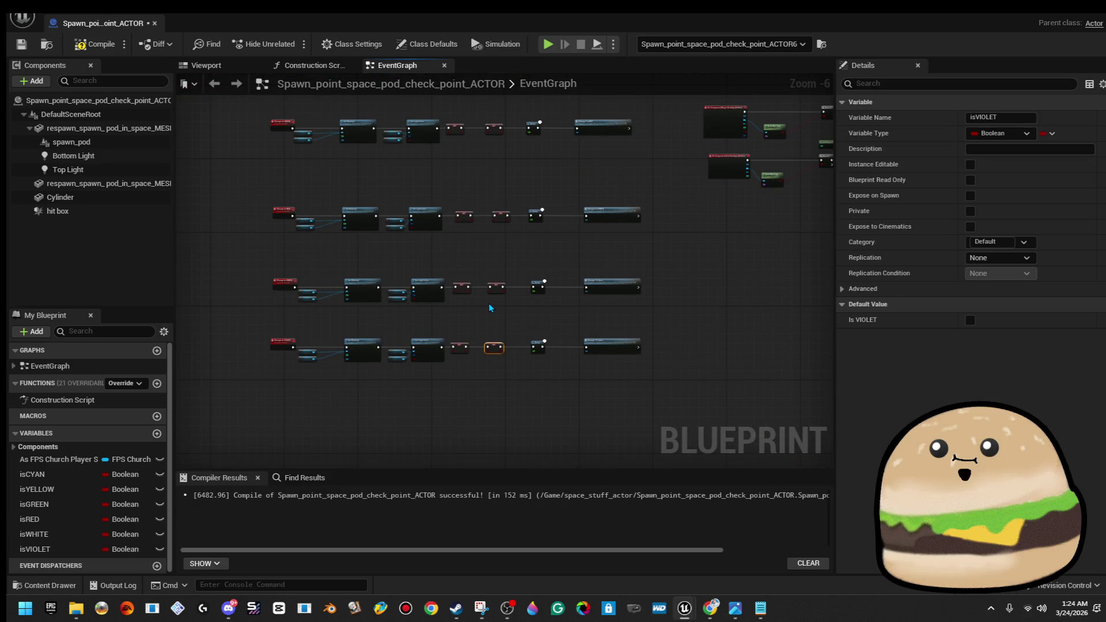
{"action": "scroll", "coordinate": [518, 381], "scroll_direction": "up", "scroll_amount": 4}
{"action": "left_click_drag", "start_coordinate": [511, 374], "coordinate": [514, 385]}
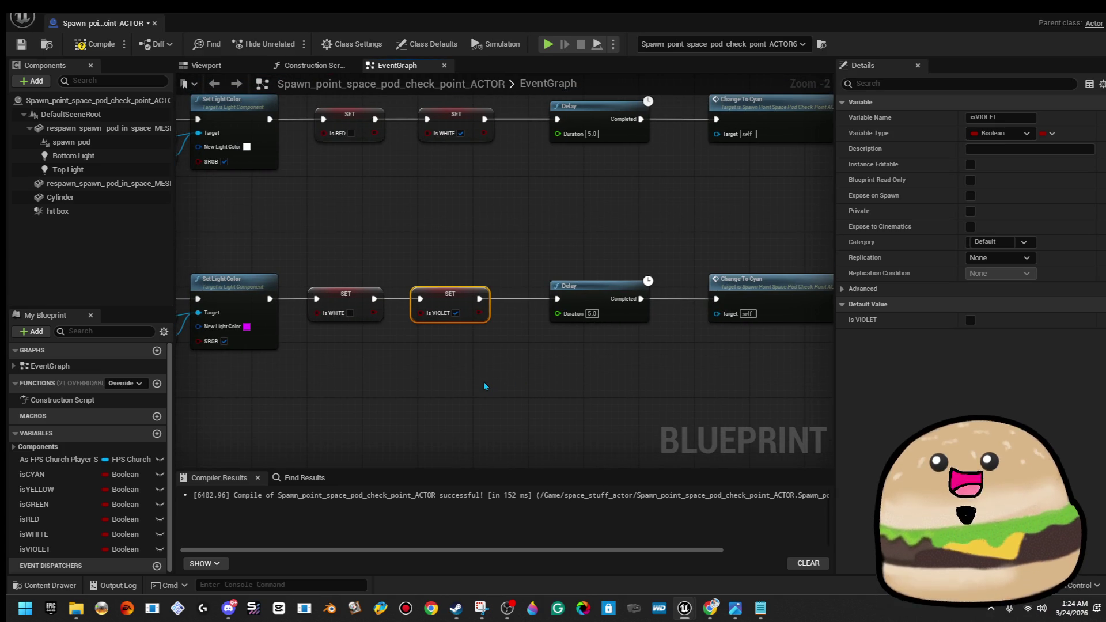
{"action": "left_click_drag", "start_coordinate": [456, 250], "coordinate": [495, 255]}
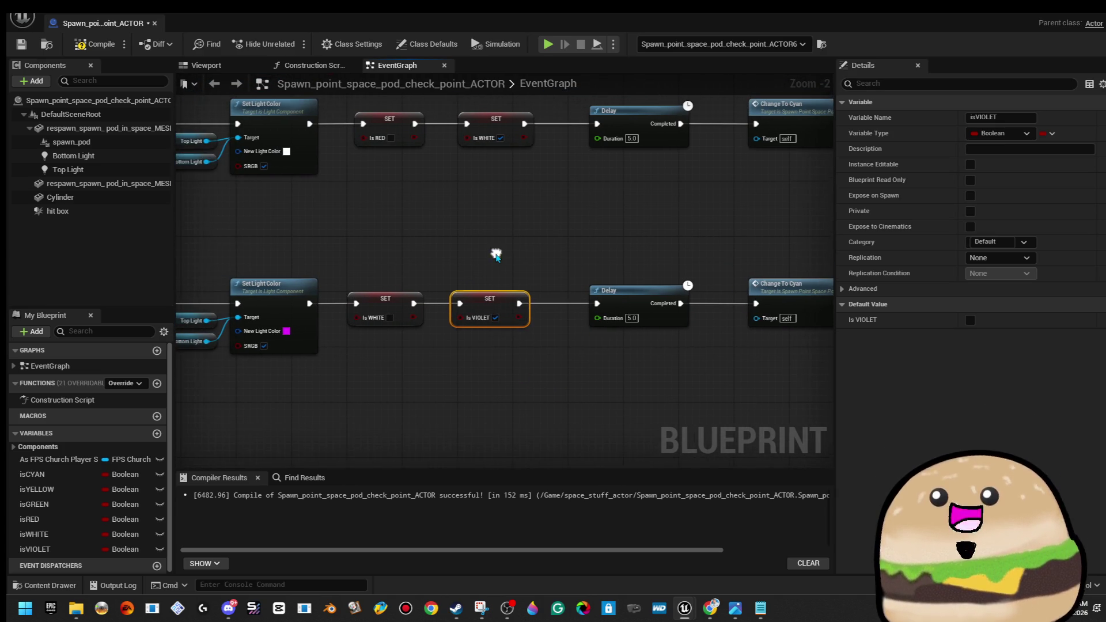
{"action": "left_click_drag", "start_coordinate": [489, 369], "coordinate": [523, 144]}
{"action": "key", "text": "Delete"}
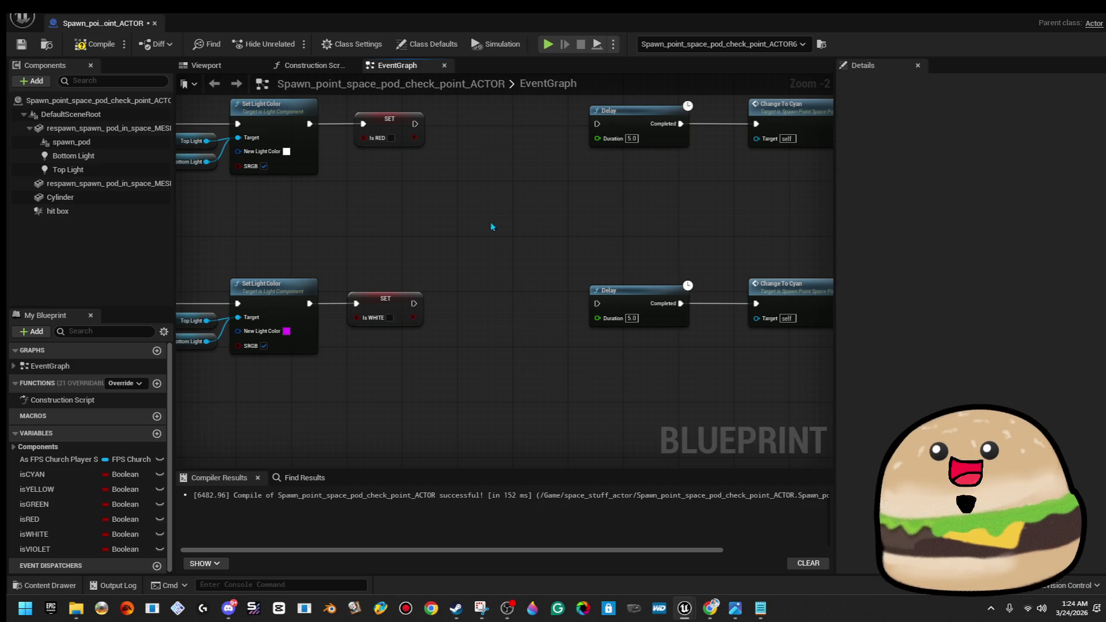
Add SET isVIOLET to the white row; give the violet row SET Is VIOLET then SET Is WHITE true
{"action": "mouse_move", "coordinate": [71, 552]}
{"action": "left_mouse_down"}
{"action": "mouse_move", "coordinate": [381, 247]}
{"action": "mouse_move", "coordinate": [426, 141]}
{"action": "mouse_move", "coordinate": [493, 120]}
{"action": "mouse_move", "coordinate": [599, 125]}
{"action": "left_mouse_up"}
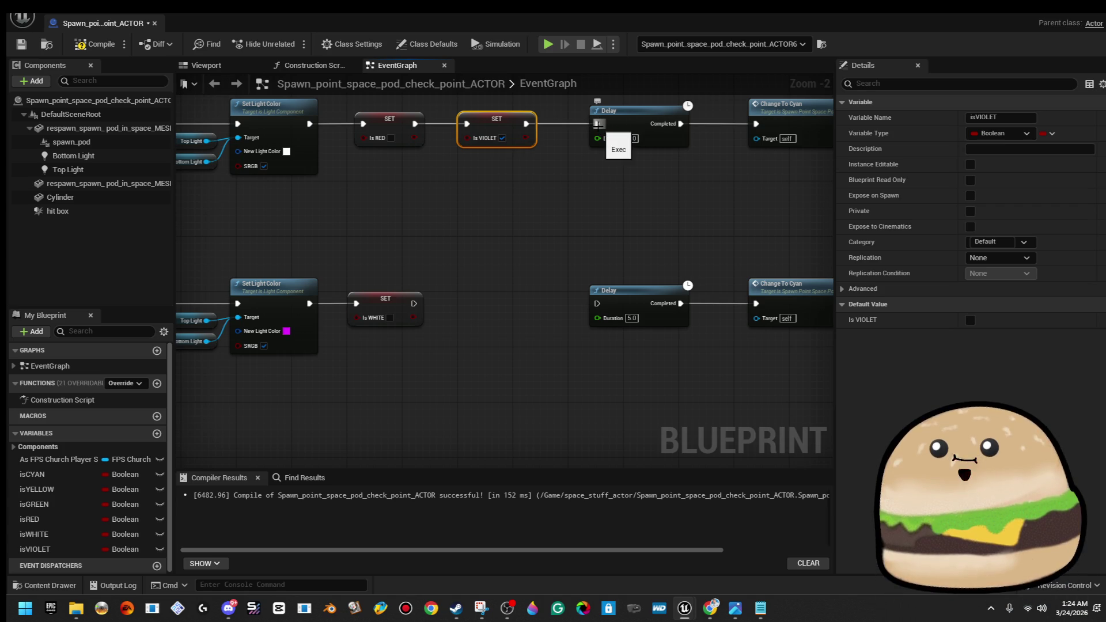
{"action": "left_click", "coordinate": [35, 534]}
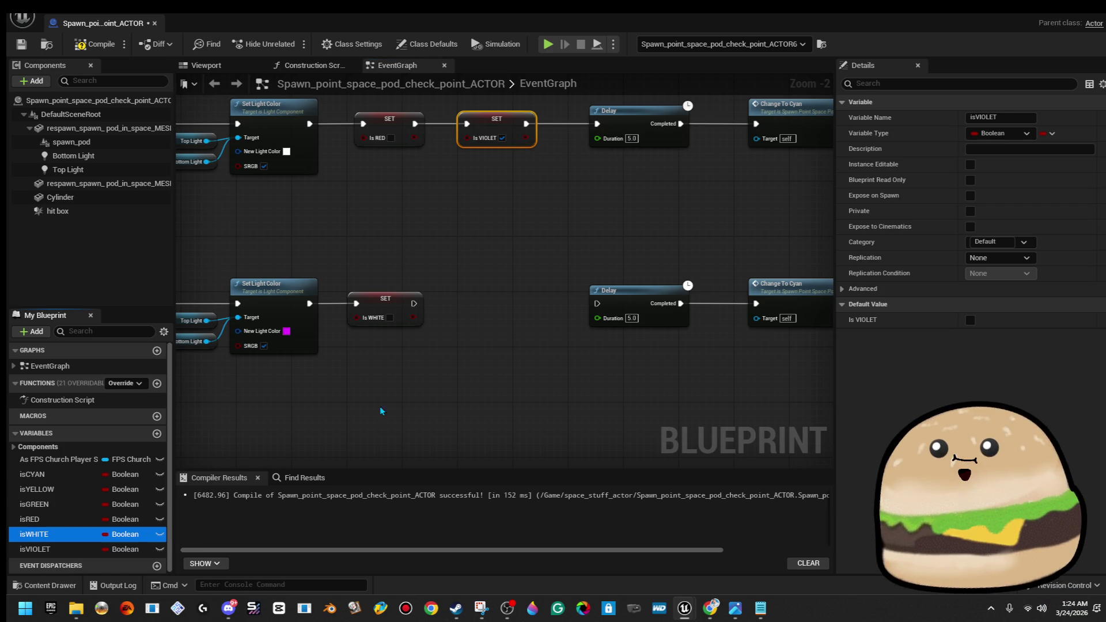
{"action": "left_click_drag", "start_coordinate": [421, 317], "coordinate": [421, 316]}
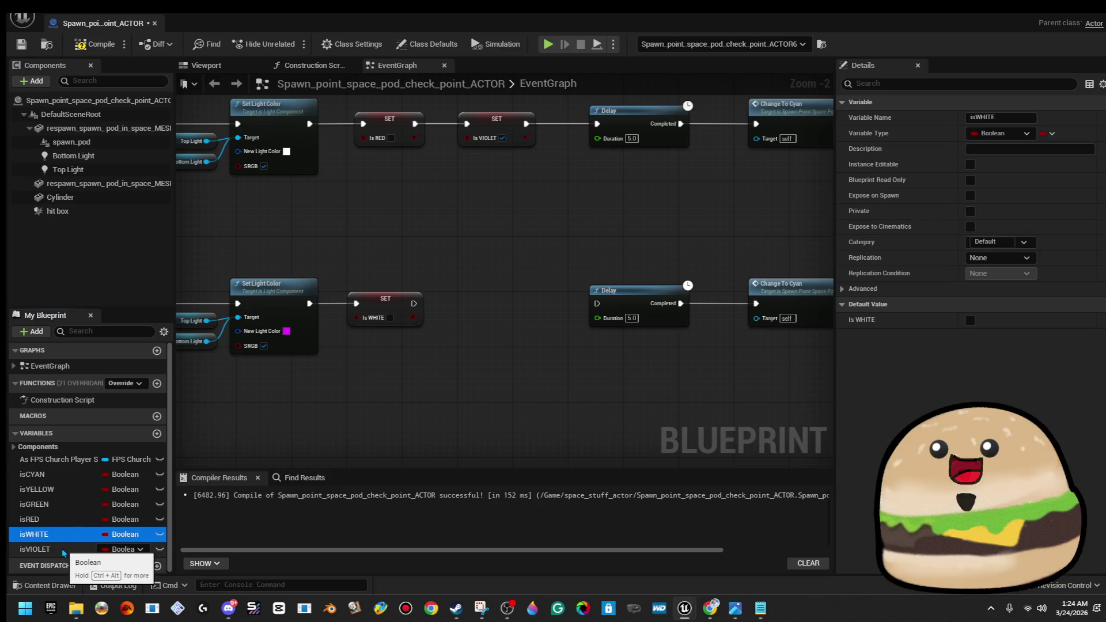
{"action": "left_click", "coordinate": [384, 302]}
{"action": "key", "text": "Delete"}
{"action": "left_click_drag", "start_coordinate": [101, 549], "coordinate": [345, 298]}
{"action": "left_click", "coordinate": [369, 308]}
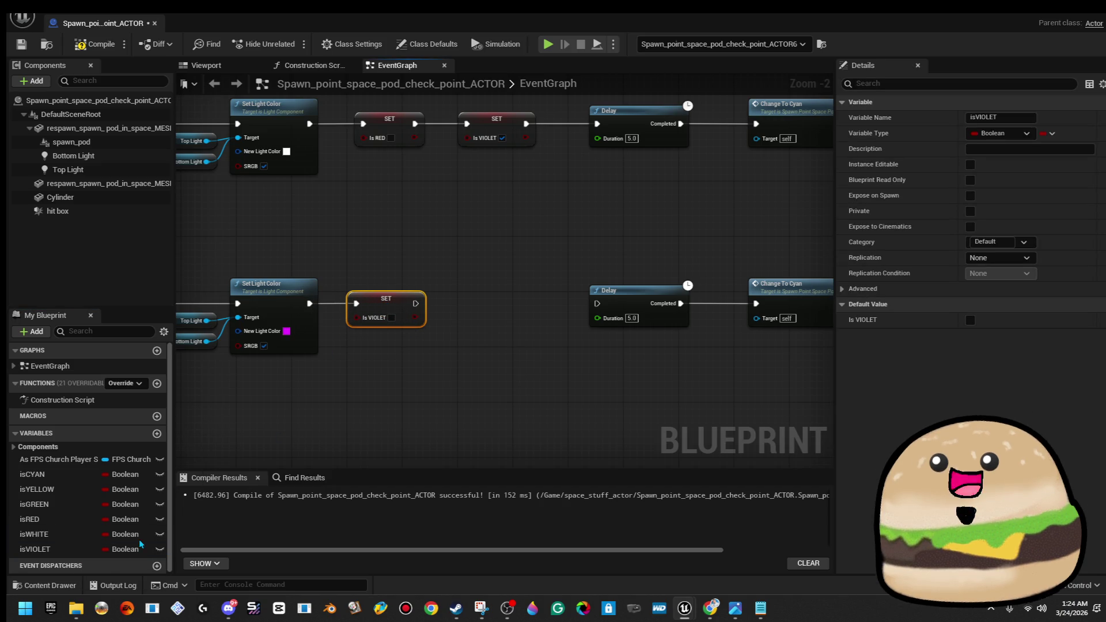
{"action": "left_click", "coordinate": [107, 534]}
{"action": "mouse_move", "coordinate": [438, 326]}
{"action": "left_mouse_down"}
{"action": "mouse_move", "coordinate": [438, 308]}
{"action": "mouse_move", "coordinate": [614, 306]}
{"action": "mouse_move", "coordinate": [599, 307]}
{"action": "left_mouse_up"}
{"action": "left_click", "coordinate": [486, 332]}
Compile and save the spawn pod blueprint
{"action": "left_click", "coordinate": [94, 44]}
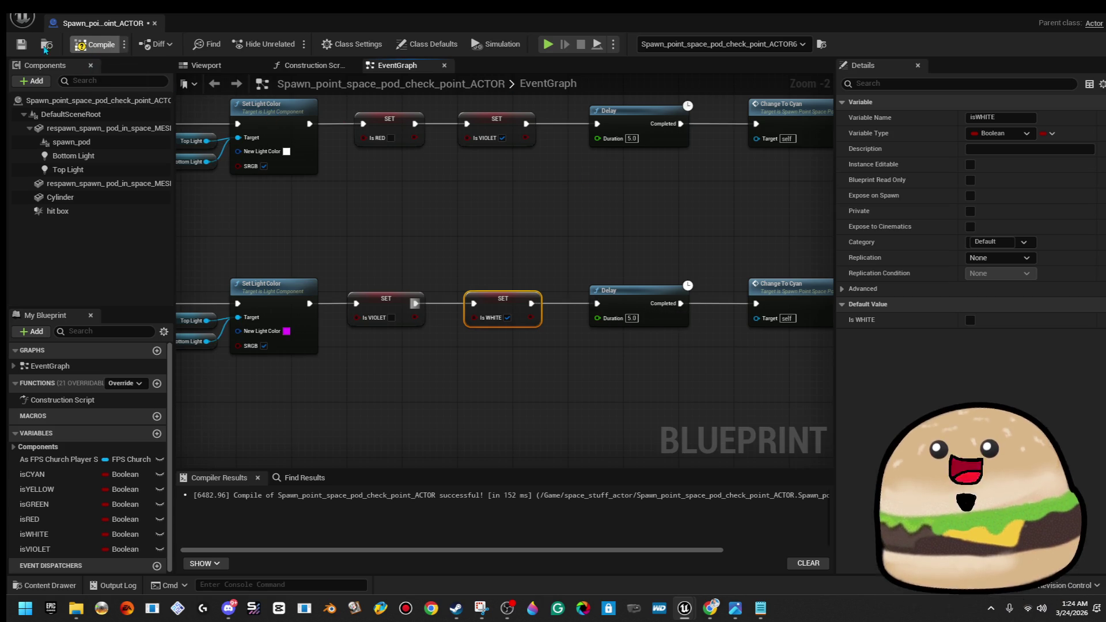
{"action": "left_click", "coordinate": [21, 46]}
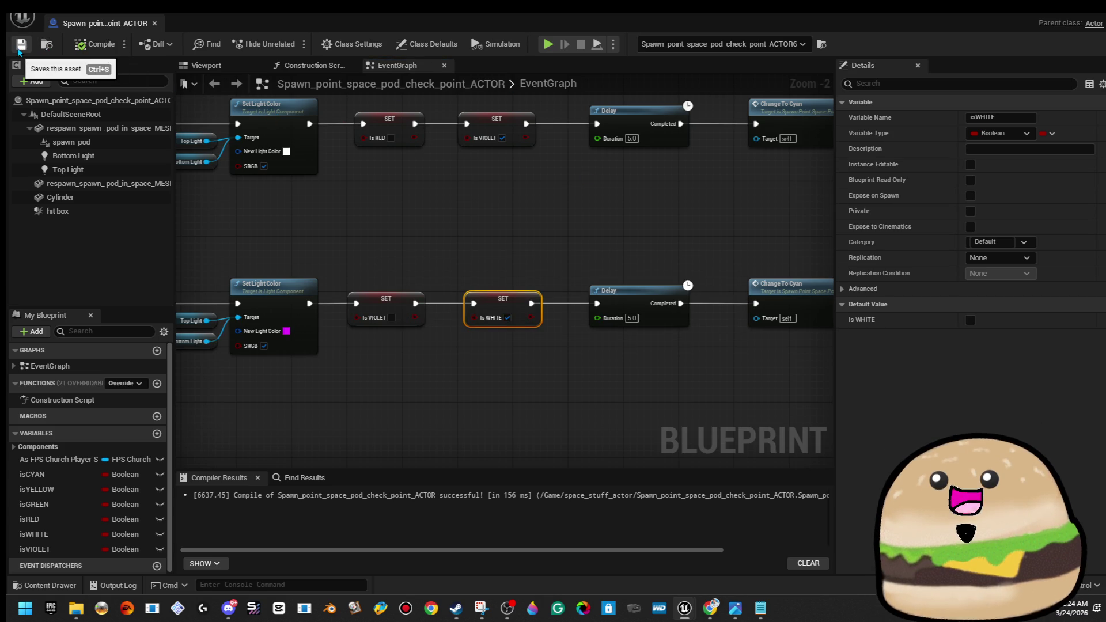
{"action": "key", "text": "XF86AudioRaiseVolume"}
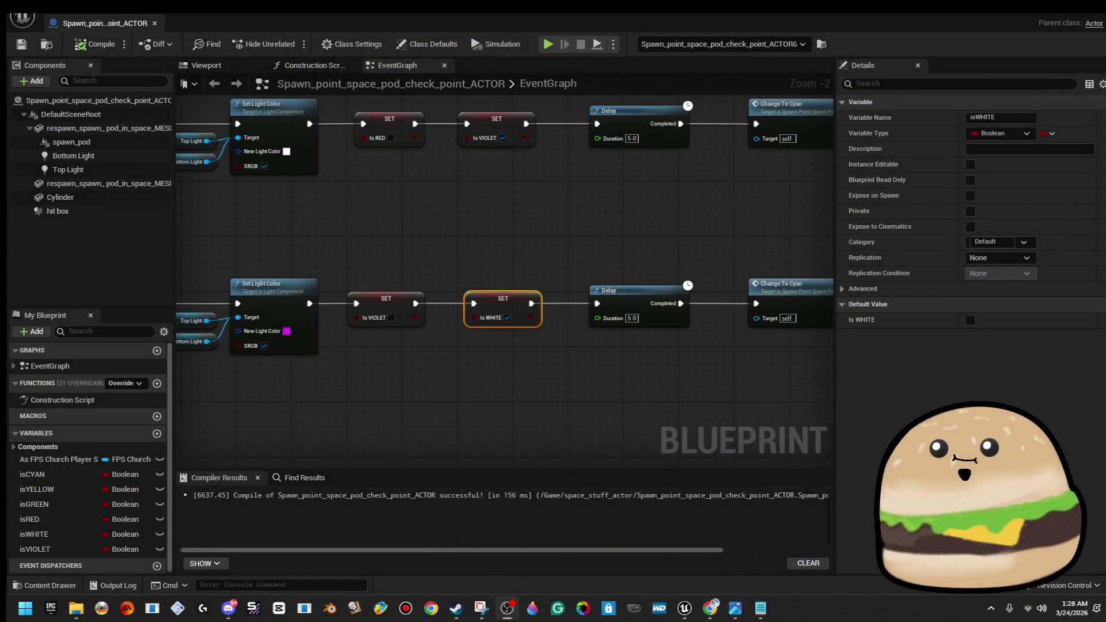
{"action": "scroll", "coordinate": [533, 286], "scroll_direction": "down", "scroll_amount": 5}
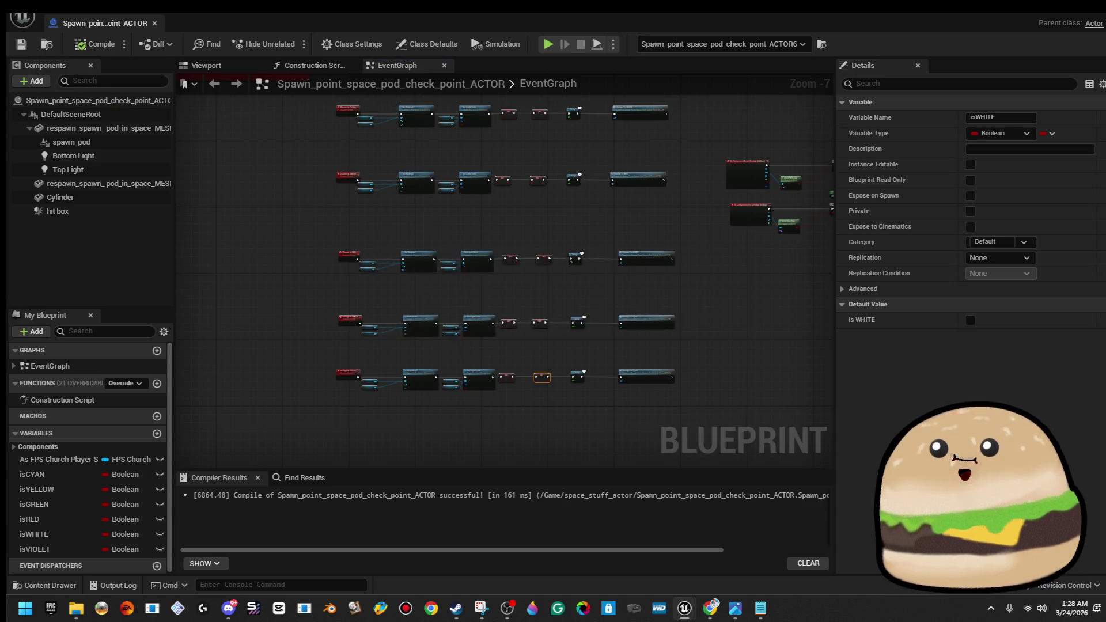
Select nodes in the lower graph rows and recompile the blueprint
{"action": "scroll", "coordinate": [592, 243], "scroll_direction": "down", "scroll_amount": 2}
{"action": "mouse_move", "coordinate": [473, 309]}
{"action": "left_mouse_down"}
{"action": "mouse_move", "coordinate": [242, 437]}
{"action": "mouse_move", "coordinate": [227, 425]}
{"action": "mouse_move", "coordinate": [462, 395]}
{"action": "mouse_move", "coordinate": [468, 384]}
{"action": "left_mouse_up"}
{"action": "left_click", "coordinate": [469, 389]}
{"action": "left_click", "coordinate": [95, 45]}
Duplicate the violet teleport section and move the copy up beneath the red section
{"action": "left_click_drag", "start_coordinate": [703, 366], "coordinate": [426, 333]}
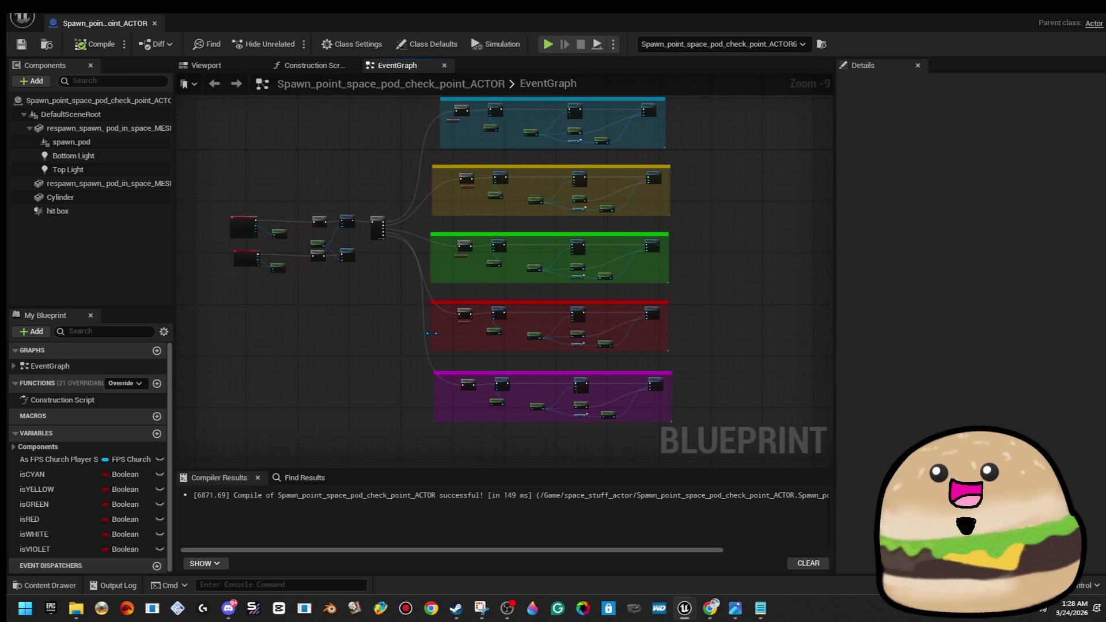
{"action": "scroll", "coordinate": [543, 370], "scroll_direction": "down", "scroll_amount": 2}
{"action": "mouse_move", "coordinate": [536, 371]}
{"action": "left_mouse_down"}
{"action": "mouse_move", "coordinate": [420, 344]}
{"action": "mouse_move", "coordinate": [685, 424]}
{"action": "mouse_move", "coordinate": [740, 426]}
{"action": "left_mouse_up"}
{"action": "scroll", "coordinate": [443, 352], "scroll_direction": "up", "scroll_amount": 2}
{"action": "scroll", "coordinate": [443, 347], "scroll_direction": "up", "scroll_amount": 1}
{"action": "key", "text": "Down"}
{"action": "key", "text": "Down"}
{"action": "key", "text": "Down"}
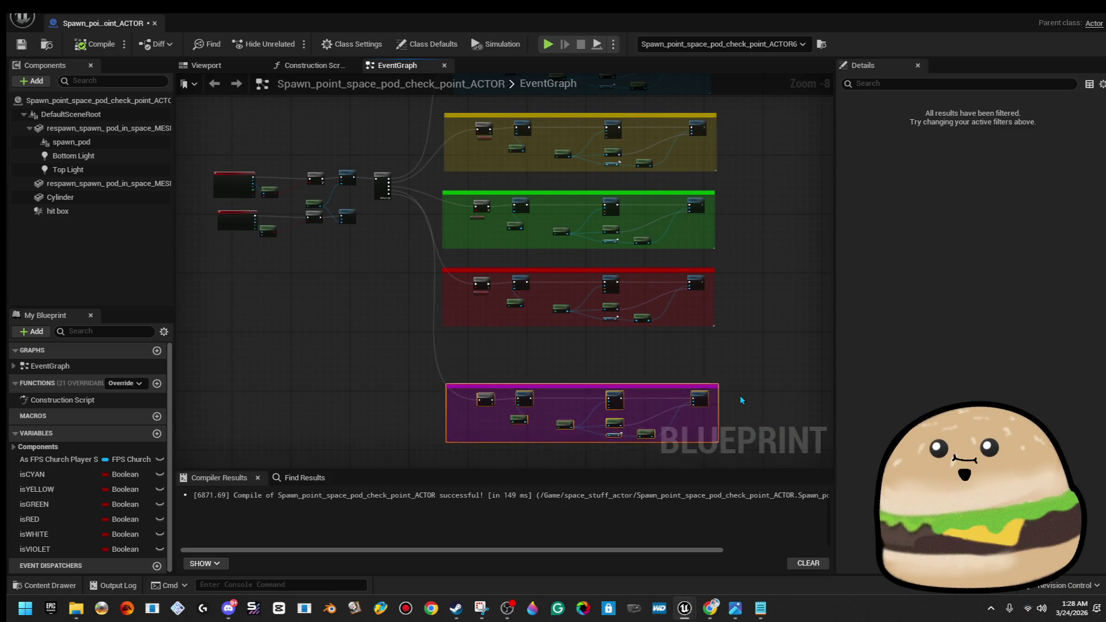
{"action": "left_click_drag", "start_coordinate": [749, 371], "coordinate": [712, 263]}
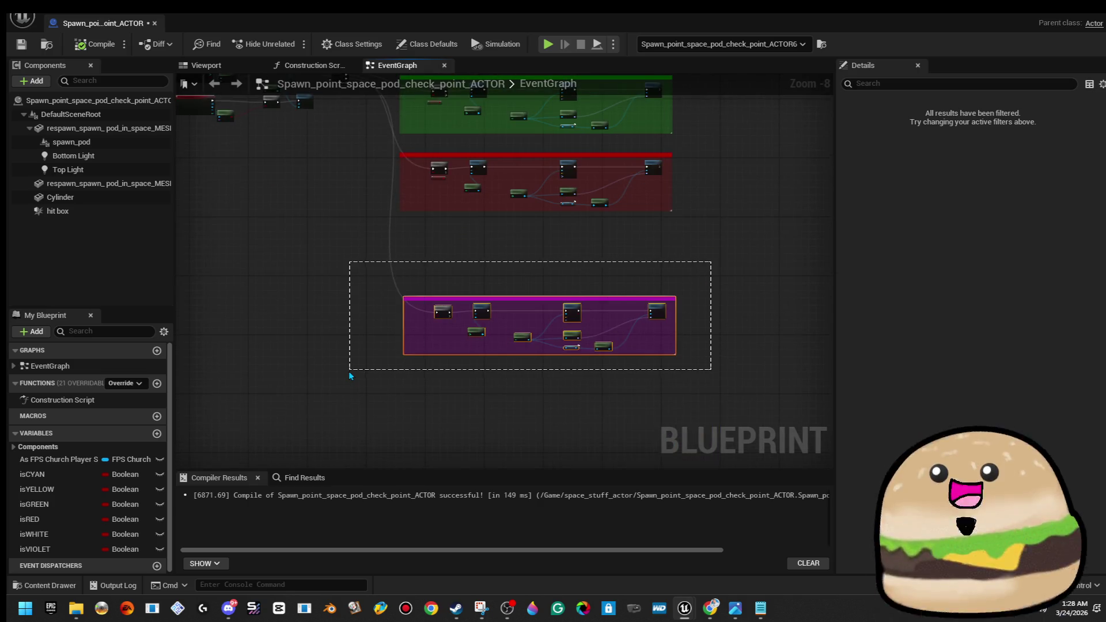
{"action": "mouse_move", "coordinate": [348, 375]}
{"action": "left_mouse_down"}
{"action": "mouse_move", "coordinate": [390, 292]}
{"action": "mouse_move", "coordinate": [454, 406]}
{"action": "mouse_move", "coordinate": [394, 316]}
{"action": "mouse_move", "coordinate": [394, 537]}
{"action": "left_mouse_up"}
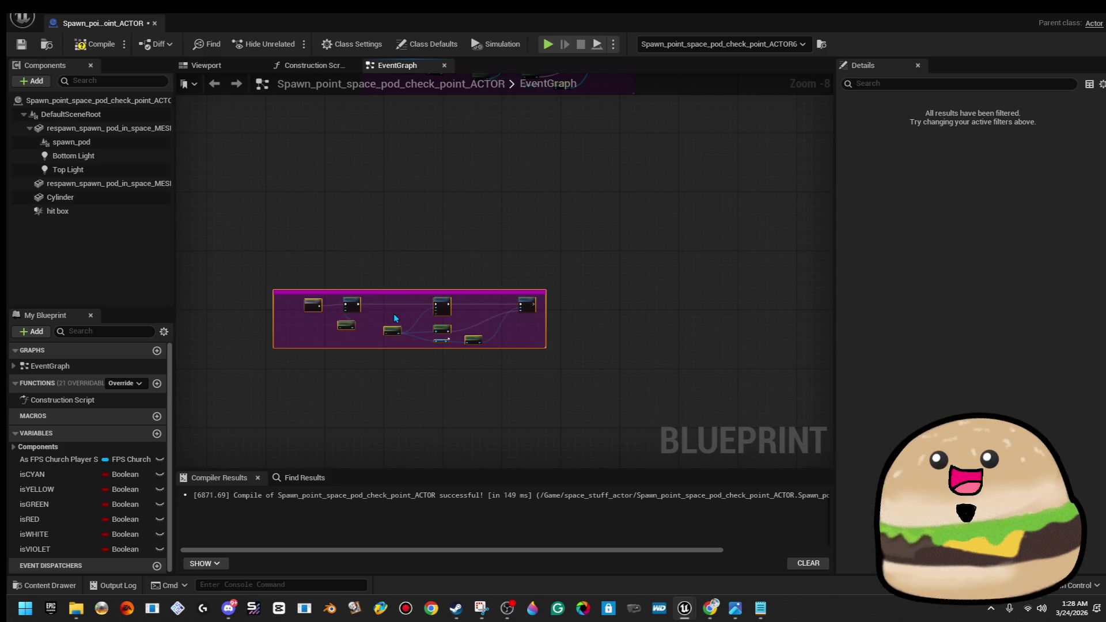
{"action": "left_click_drag", "start_coordinate": [413, 385], "coordinate": [413, 297]}
{"action": "left_click_drag", "start_coordinate": [404, 396], "coordinate": [415, 362]}
{"action": "mouse_move", "coordinate": [400, 432]}
{"action": "left_mouse_down"}
{"action": "mouse_move", "coordinate": [389, 439]}
{"action": "mouse_move", "coordinate": [477, 103]}
{"action": "mouse_move", "coordinate": [450, 245]}
{"action": "mouse_move", "coordinate": [481, 305]}
{"action": "mouse_move", "coordinate": [458, 271]}
{"action": "left_mouse_up"}
{"action": "left_click", "coordinate": [645, 284]}
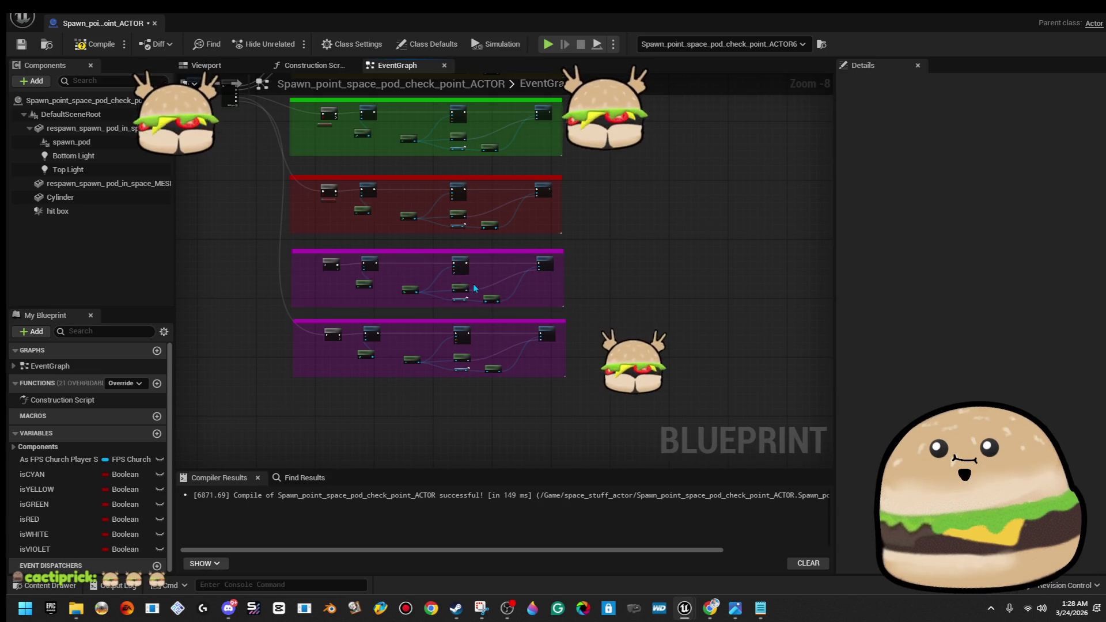
Recolour the copied section's comment box translucent white (FFFFFF80)
{"action": "scroll", "coordinate": [557, 303], "scroll_direction": "up", "scroll_amount": 6}
{"action": "left_click", "coordinate": [507, 221]}
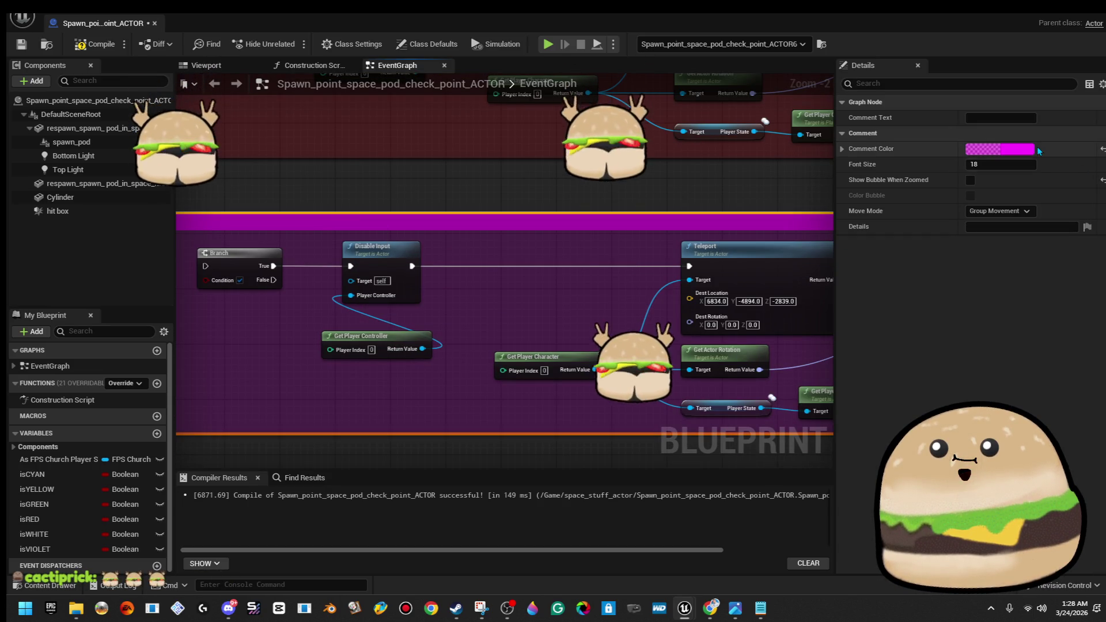
{"action": "left_click", "coordinate": [1031, 149]}
{"action": "left_click", "coordinate": [865, 380]}
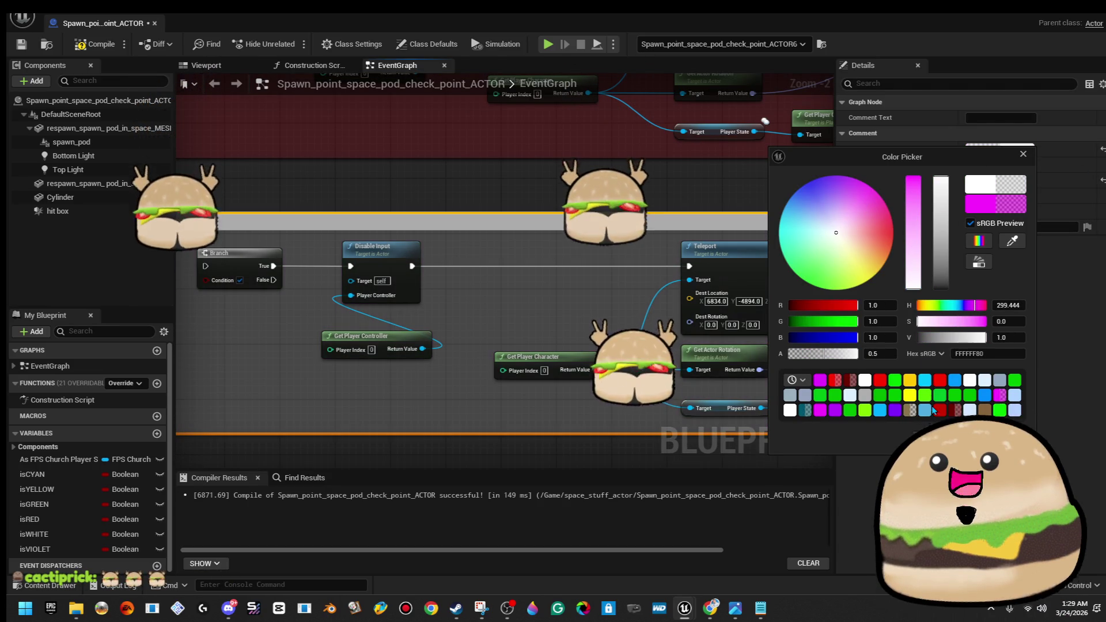
Place an isWHITE getter node beside the white section's Branch
{"action": "mouse_move", "coordinate": [390, 139]}
{"action": "left_mouse_down"}
{"action": "mouse_move", "coordinate": [687, 176]}
{"action": "mouse_move", "coordinate": [775, 154]}
{"action": "left_mouse_up"}
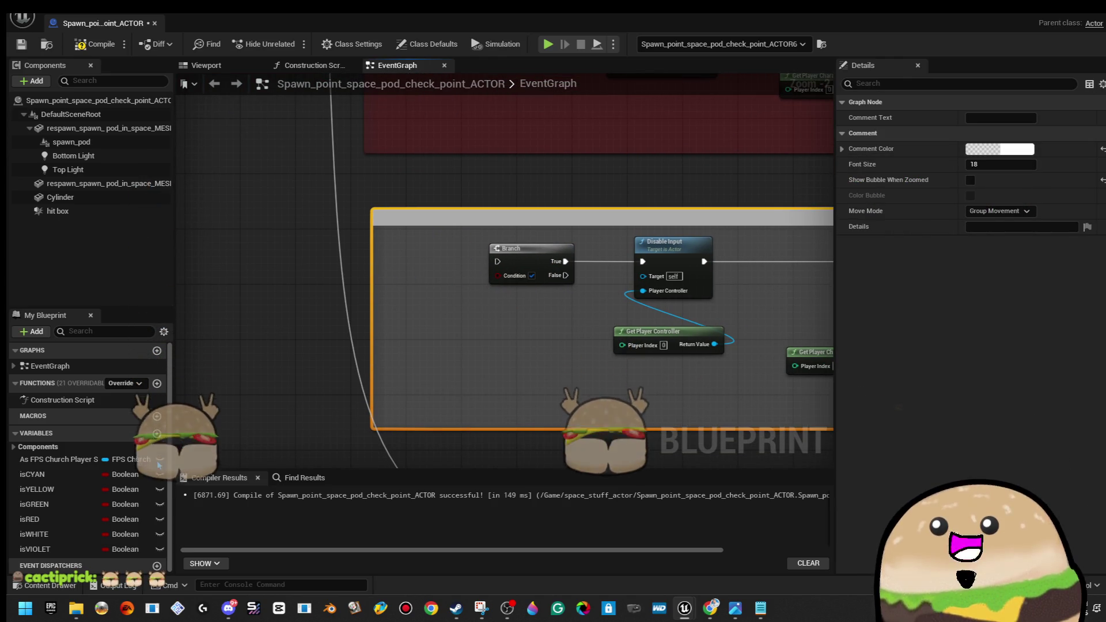
{"action": "mouse_move", "coordinate": [34, 533]}
{"action": "left_mouse_down"}
{"action": "mouse_move", "coordinate": [610, 367]}
{"action": "mouse_move", "coordinate": [499, 277]}
{"action": "mouse_move", "coordinate": [524, 310]}
{"action": "left_mouse_up"}
{"action": "scroll", "coordinate": [531, 230], "scroll_direction": "down", "scroll_amount": 3}
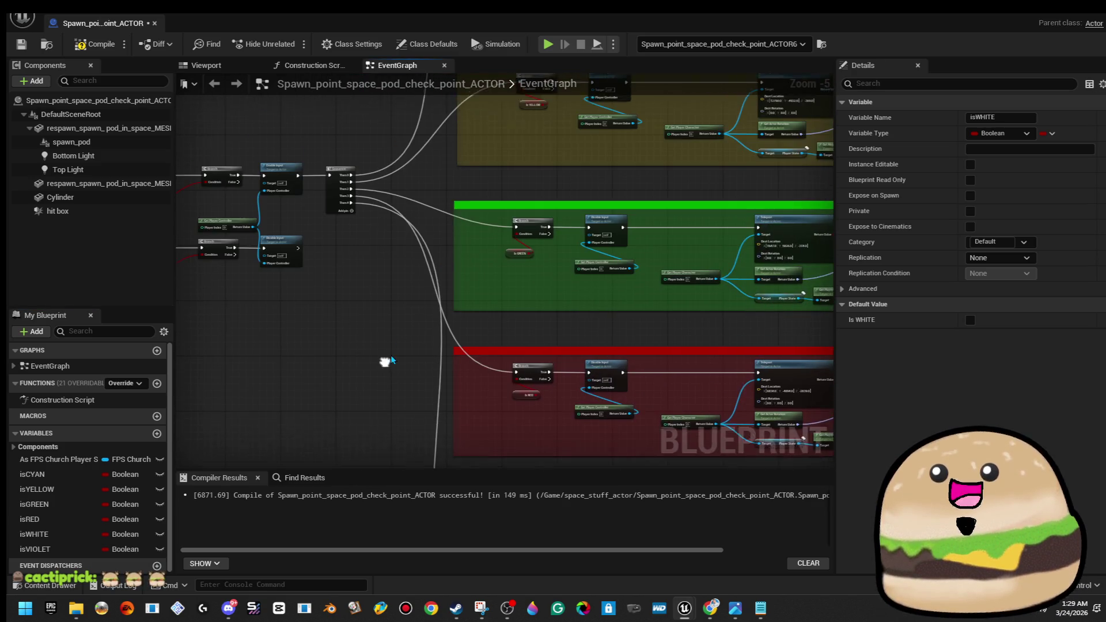
Rewire Then 4 to the white Branch and the next sequence output to the violet Branch
{"action": "scroll", "coordinate": [368, 196], "scroll_direction": "up", "scroll_amount": 4}
{"action": "right_click", "coordinate": [332, 212]}
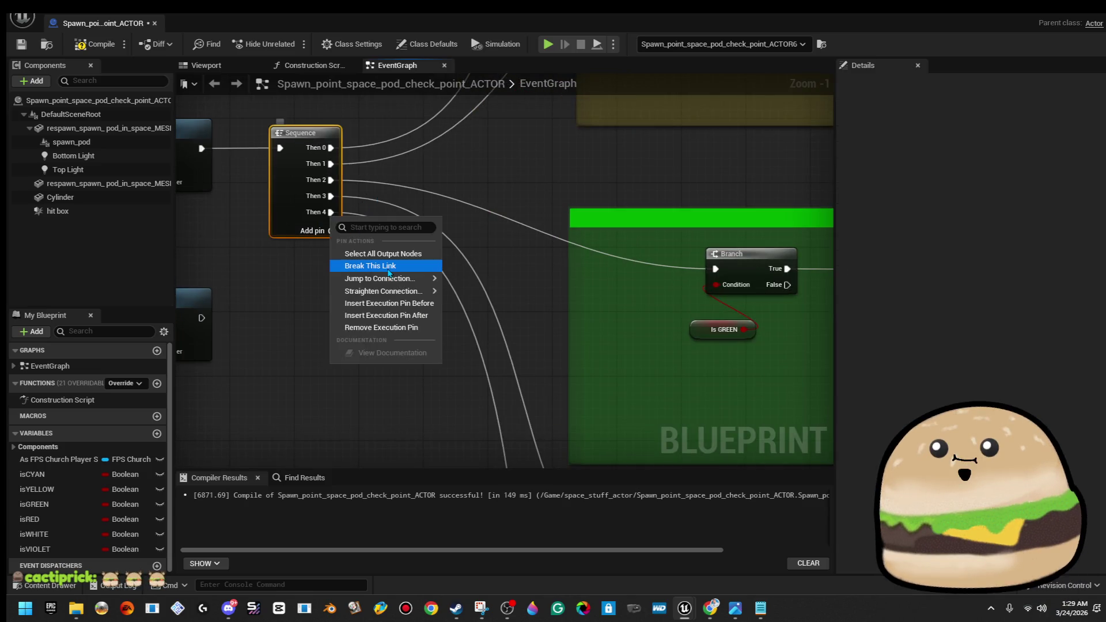
{"action": "left_click", "coordinate": [370, 263]}
{"action": "mouse_move", "coordinate": [330, 212]}
{"action": "left_mouse_down"}
{"action": "mouse_move", "coordinate": [460, 389]}
{"action": "mouse_move", "coordinate": [468, 509]}
{"action": "mouse_move", "coordinate": [599, 475]}
{"action": "mouse_move", "coordinate": [713, 410]}
{"action": "mouse_move", "coordinate": [725, 343]}
{"action": "left_mouse_up"}
{"action": "scroll", "coordinate": [569, 252], "scroll_direction": "down", "scroll_amount": 5}
{"action": "scroll", "coordinate": [472, 186], "scroll_direction": "up", "scroll_amount": 2}
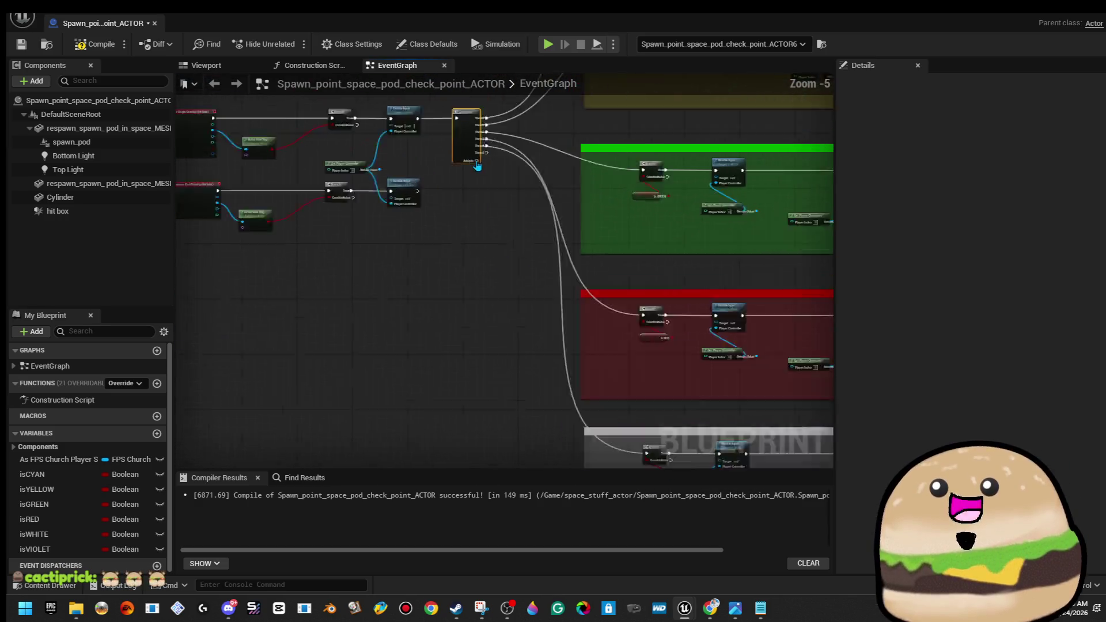
{"action": "mouse_move", "coordinate": [489, 186]}
{"action": "left_mouse_down"}
{"action": "mouse_move", "coordinate": [611, 458]}
{"action": "mouse_move", "coordinate": [688, 375]}
{"action": "mouse_move", "coordinate": [694, 461]}
{"action": "mouse_move", "coordinate": [708, 395]}
{"action": "left_mouse_up"}
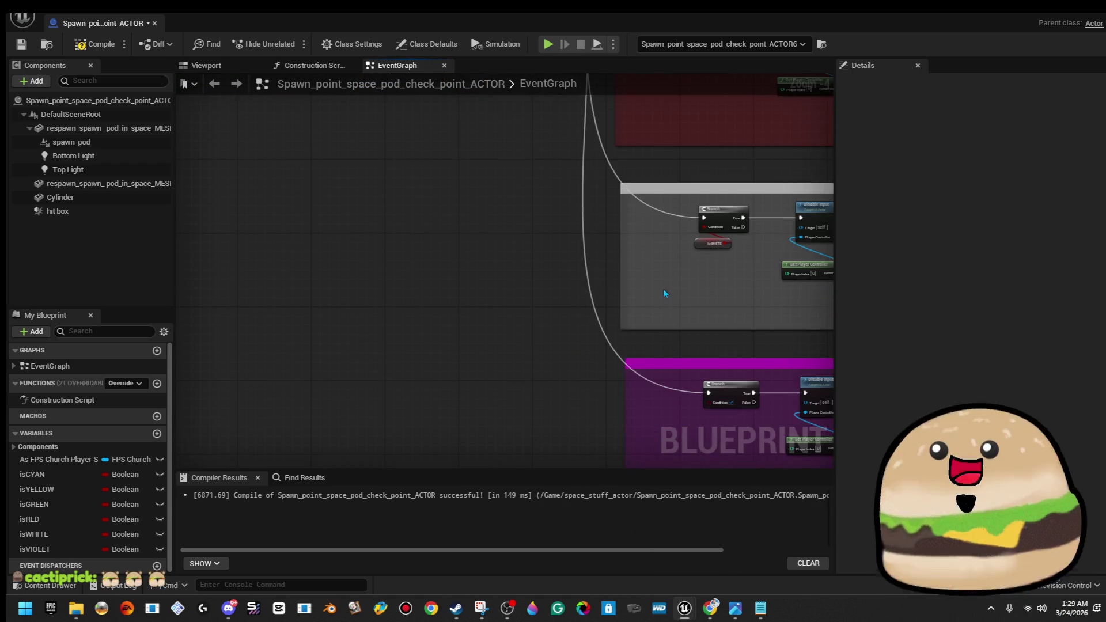
Feed an isVIOLET getter into the violet Branch's Condition and compile
{"action": "scroll", "coordinate": [664, 291], "scroll_direction": "up", "scroll_amount": 1}
{"action": "left_click_drag", "start_coordinate": [471, 342], "coordinate": [338, 254]}
{"action": "mouse_move", "coordinate": [35, 548]}
{"action": "left_mouse_down"}
{"action": "mouse_move", "coordinate": [421, 360]}
{"action": "mouse_move", "coordinate": [369, 364]}
{"action": "mouse_move", "coordinate": [441, 397]}
{"action": "left_mouse_up"}
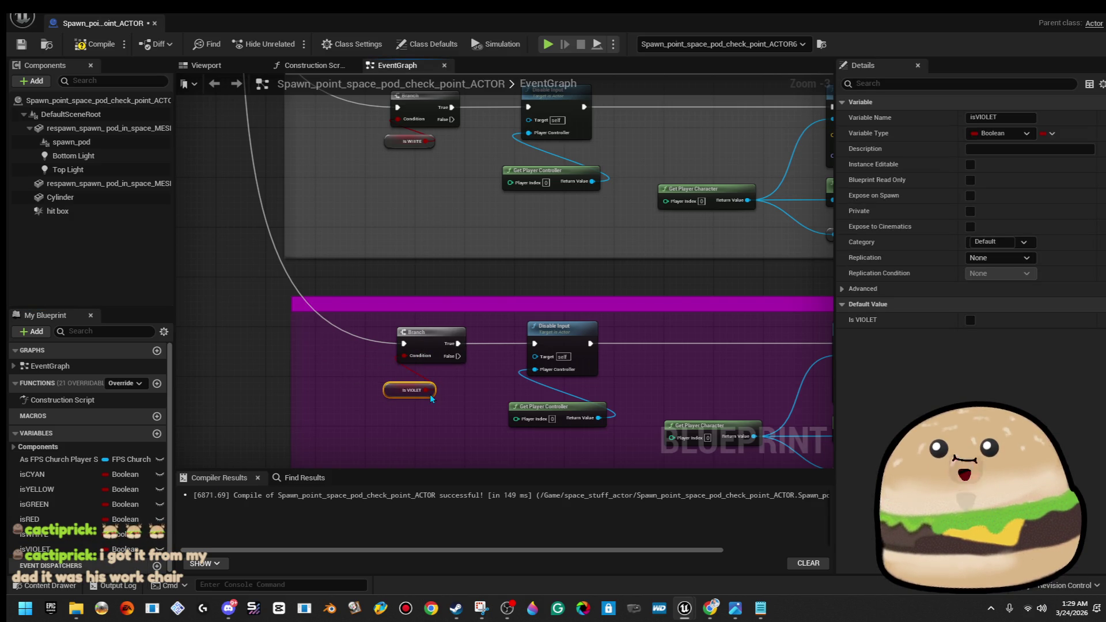
{"action": "scroll", "coordinate": [502, 250], "scroll_direction": "down", "scroll_amount": 2}
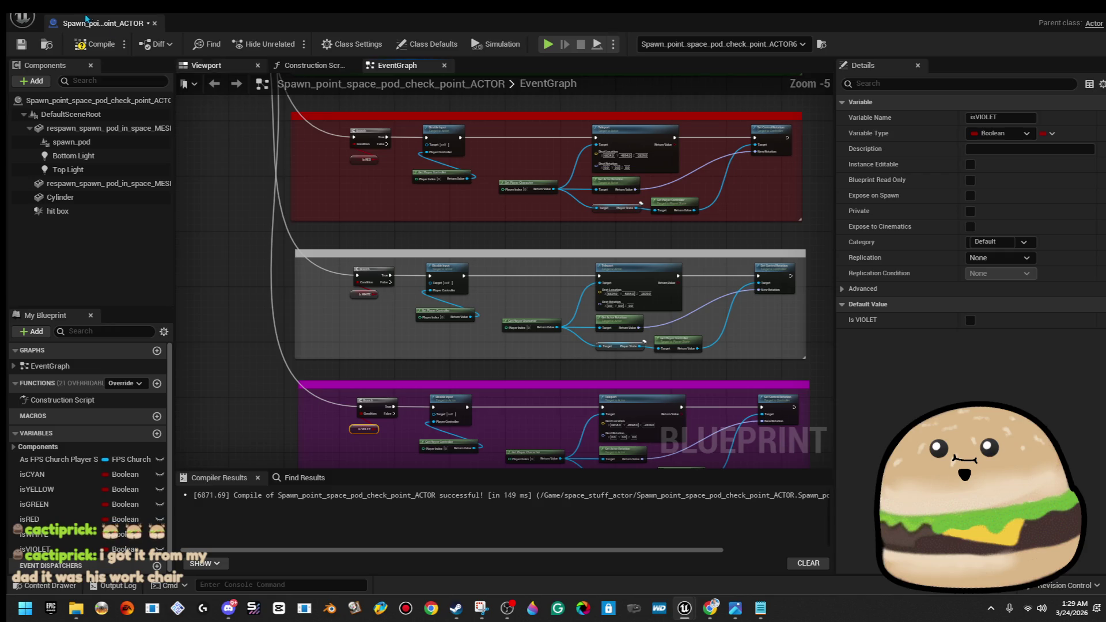
{"action": "left_click", "coordinate": [95, 44]}
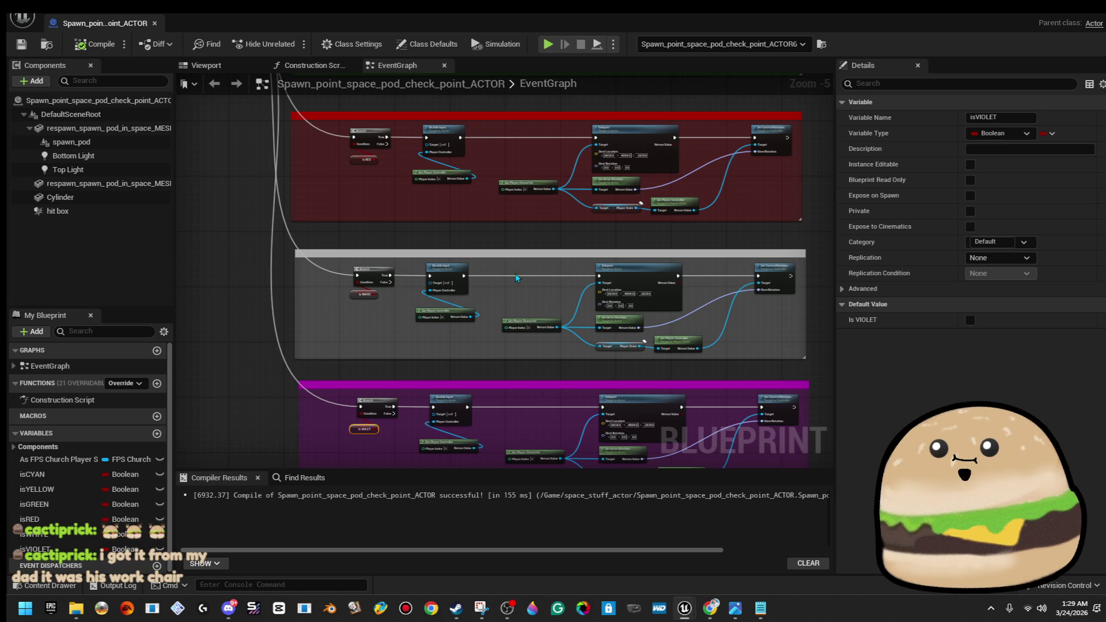
Review the yellow, green and red sections, then restore the editor to a floating window
{"action": "left_click_drag", "start_coordinate": [516, 278], "coordinate": [425, 252]}
{"action": "mouse_move", "coordinate": [543, 171]}
{"action": "left_mouse_down"}
{"action": "mouse_move", "coordinate": [522, 199]}
{"action": "mouse_move", "coordinate": [453, 172]}
{"action": "mouse_move", "coordinate": [576, 363]}
{"action": "left_mouse_up"}
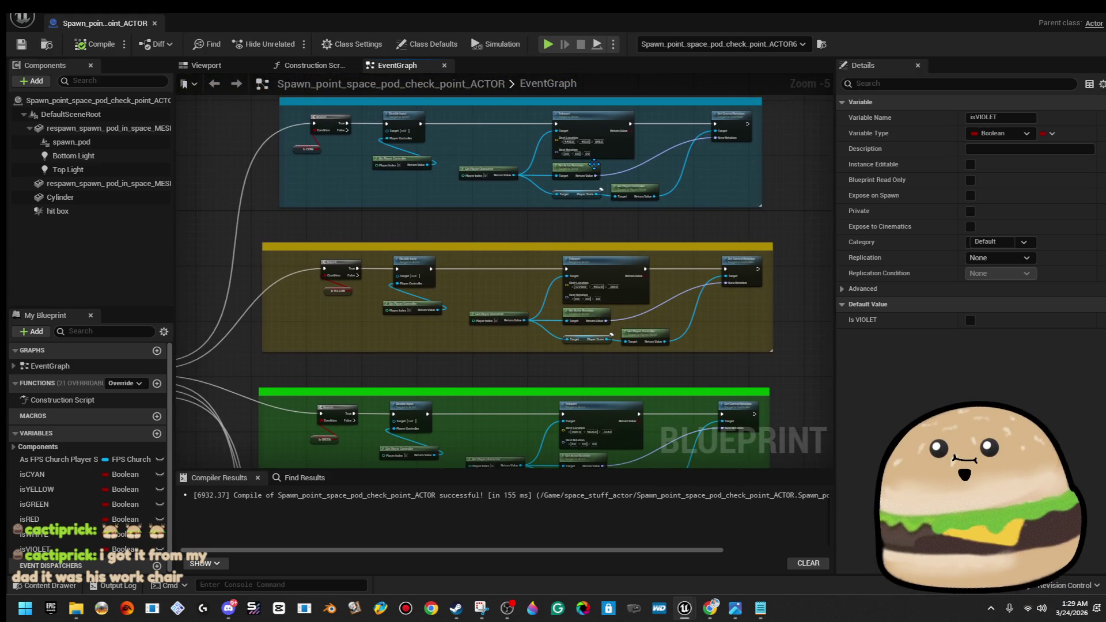
{"action": "scroll", "coordinate": [622, 146], "scroll_direction": "up", "scroll_amount": 1}
{"action": "scroll", "coordinate": [622, 147], "scroll_direction": "down", "scroll_amount": 2}
{"action": "scroll", "coordinate": [518, 132], "scroll_direction": "up", "scroll_amount": 4}
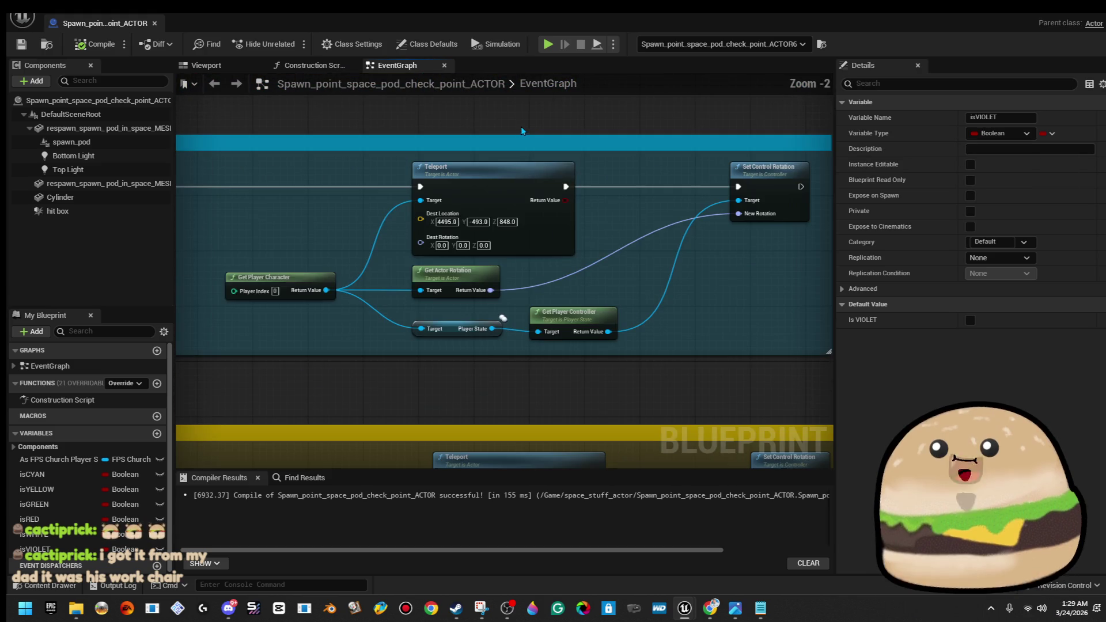
{"action": "mouse_move", "coordinate": [562, 314]}
{"action": "left_mouse_down"}
{"action": "mouse_move", "coordinate": [585, 235]}
{"action": "mouse_move", "coordinate": [637, 297]}
{"action": "left_mouse_up"}
{"action": "left_click_drag", "start_coordinate": [633, 370], "coordinate": [618, 249]}
{"action": "mouse_move", "coordinate": [579, 363]}
{"action": "left_mouse_down"}
{"action": "mouse_move", "coordinate": [646, 154]}
{"action": "mouse_move", "coordinate": [633, 283]}
{"action": "mouse_move", "coordinate": [631, 228]}
{"action": "left_mouse_up"}
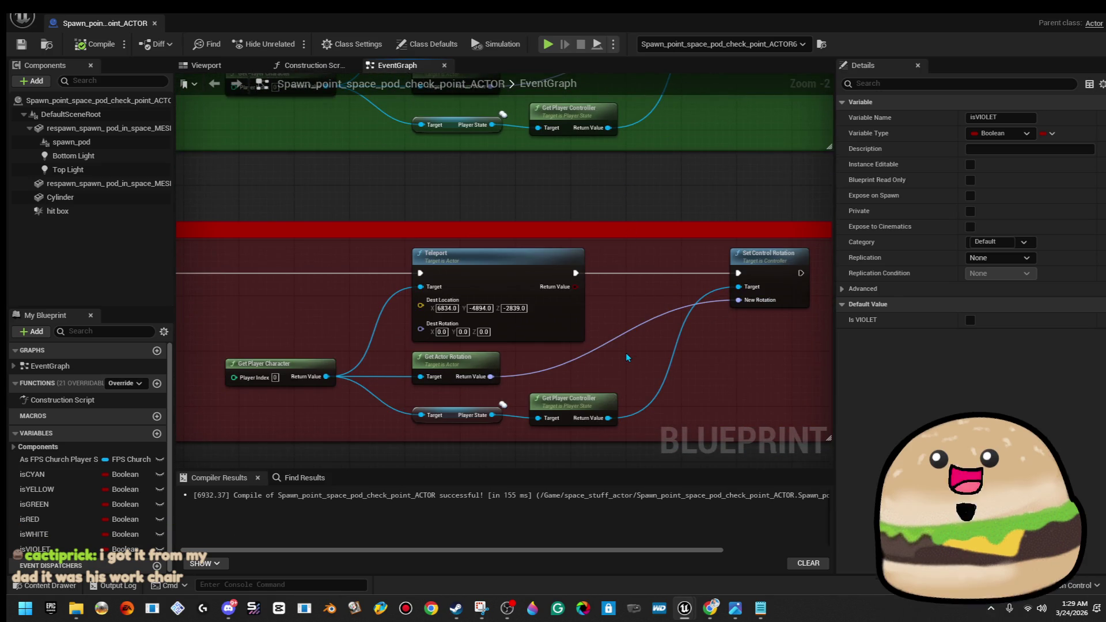
{"action": "scroll", "coordinate": [610, 231], "scroll_direction": "down", "scroll_amount": 4}
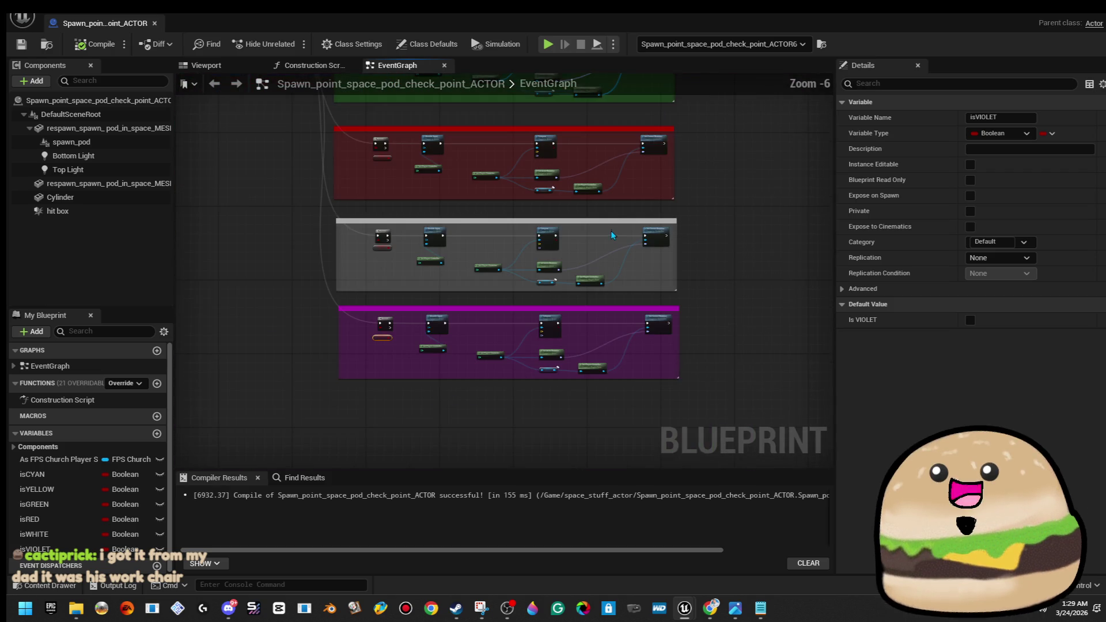
{"action": "scroll", "coordinate": [597, 222], "scroll_direction": "up", "scroll_amount": 1}
{"action": "double_click", "coordinate": [616, 18]}
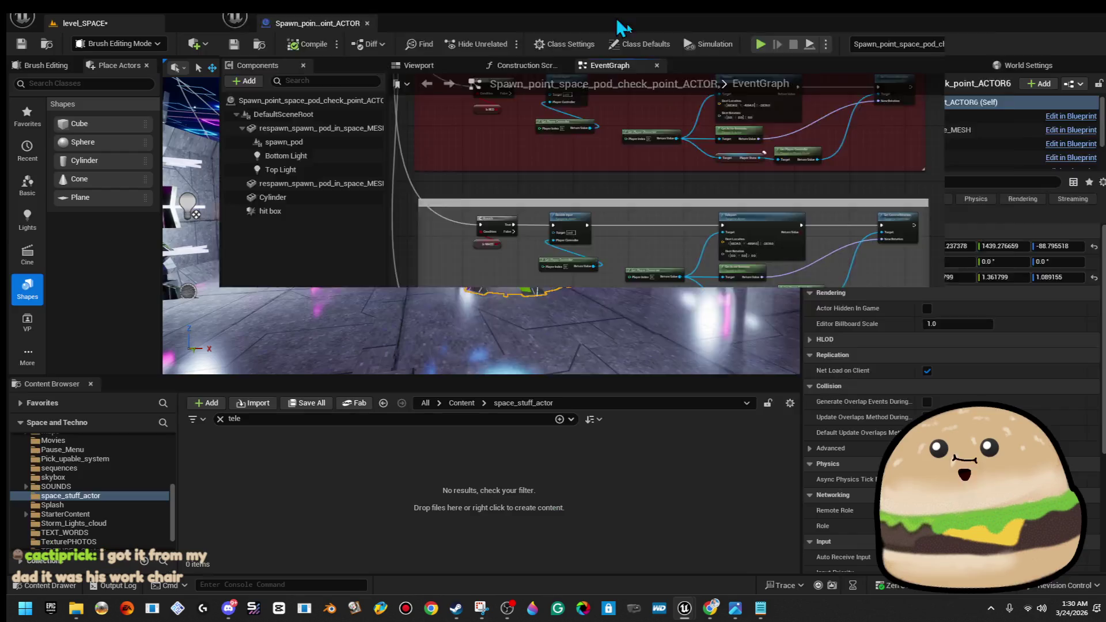
Reposition the Blueprint editor window over the level
{"action": "mouse_move", "coordinate": [736, 295]}
{"action": "left_mouse_down"}
{"action": "mouse_move", "coordinate": [662, 345]}
{"action": "mouse_move", "coordinate": [520, 343]}
{"action": "left_mouse_up"}
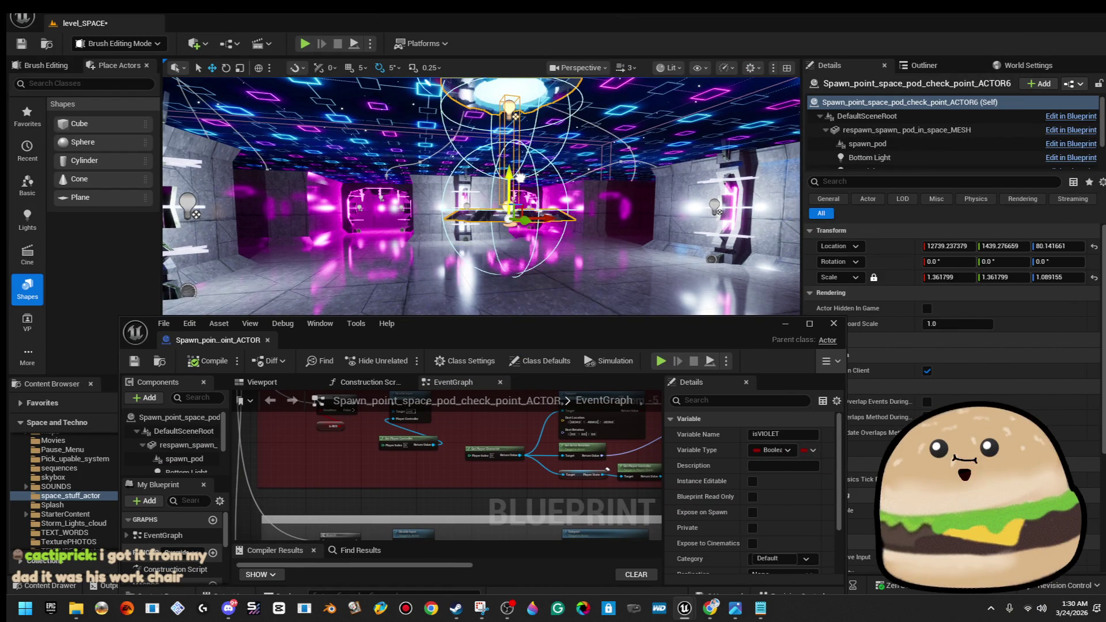
{"action": "left_click_drag", "start_coordinate": [544, 344], "coordinate": [447, 234]}
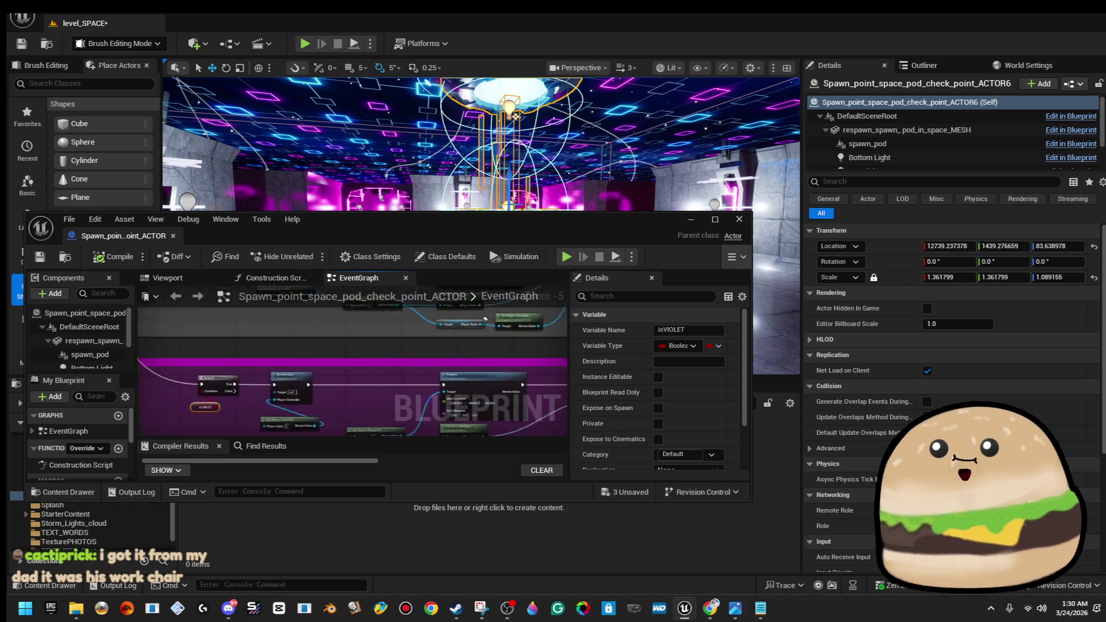
{"action": "right_click", "coordinate": [352, 326]}
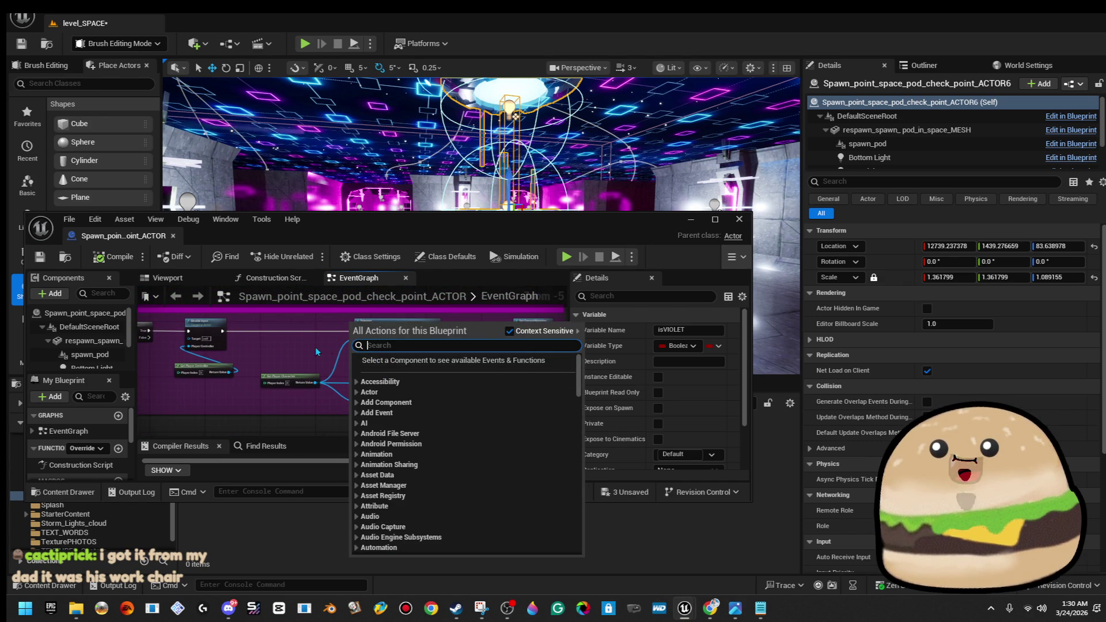
{"action": "scroll", "coordinate": [377, 357], "scroll_direction": "up", "scroll_amount": 5}
Set the Teleport node's destination to 12739, 1439, 83
{"action": "left_click", "coordinate": [373, 348]}
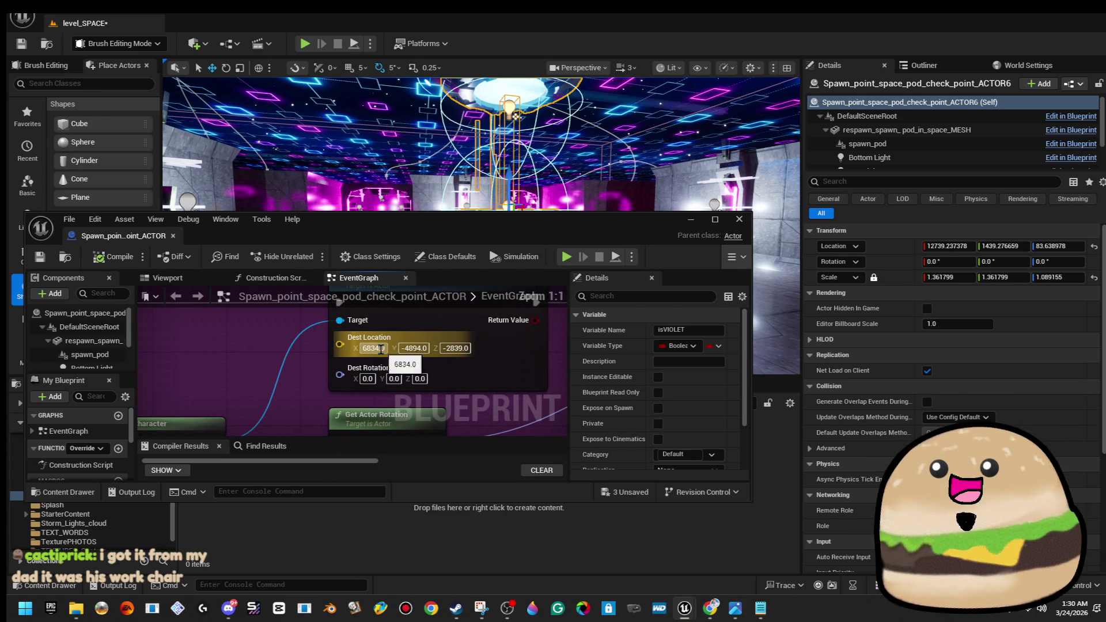
{"action": "type", "text": "12739.8"}
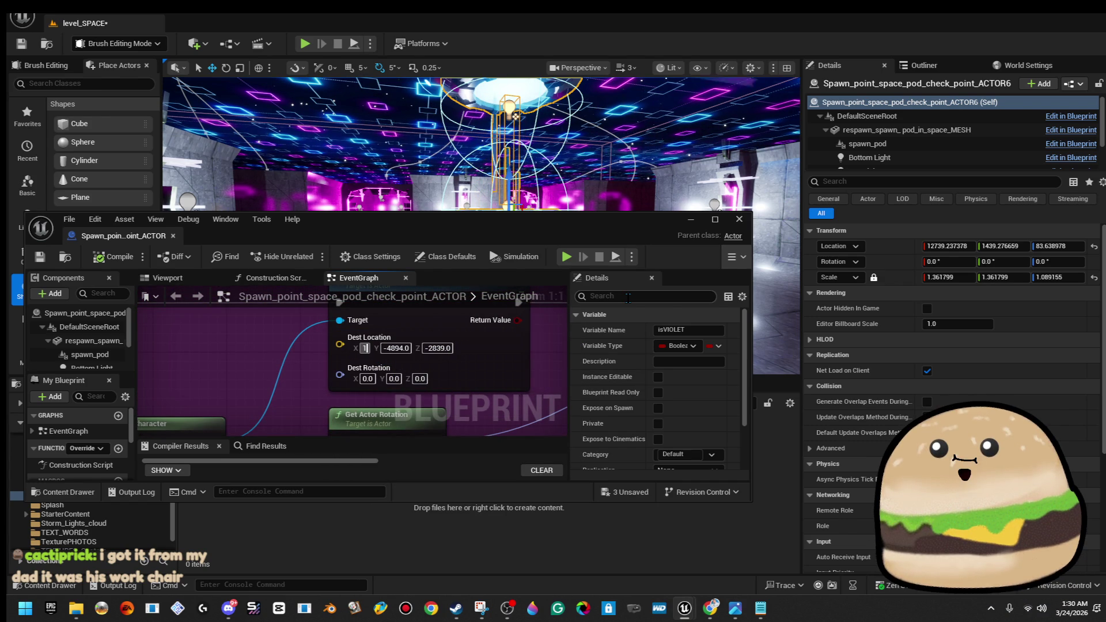
{"action": "key", "text": "Return"}
{"action": "key", "text": "Tab"}
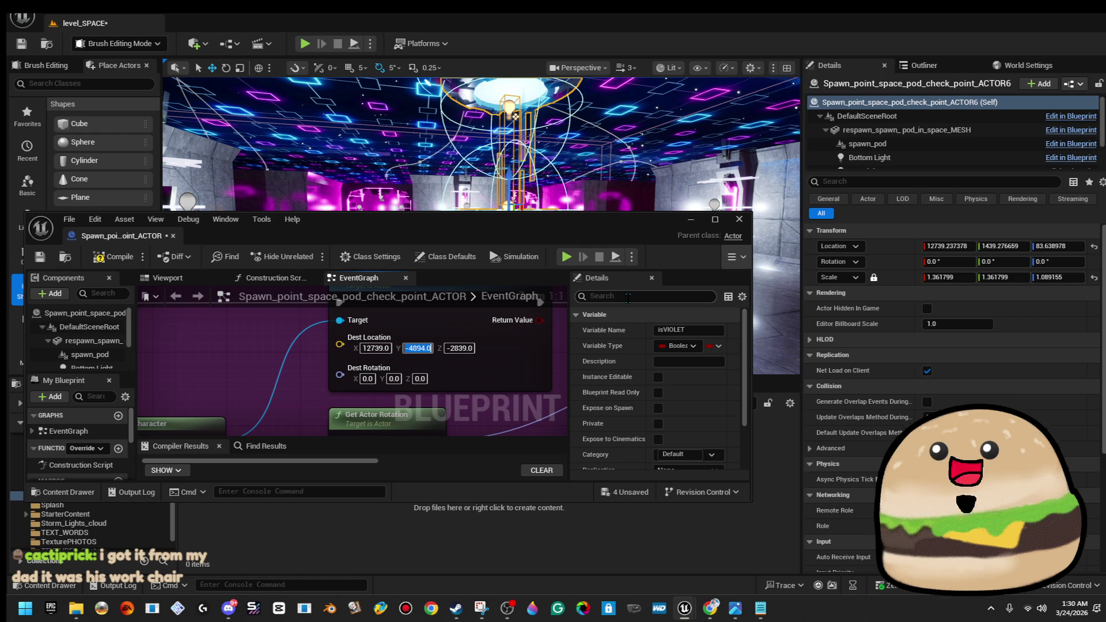
{"action": "type", "text": "1439"}
{"action": "key", "text": "Tab"}
{"action": "type", "text": "83"}
{"action": "key", "text": "Return"}
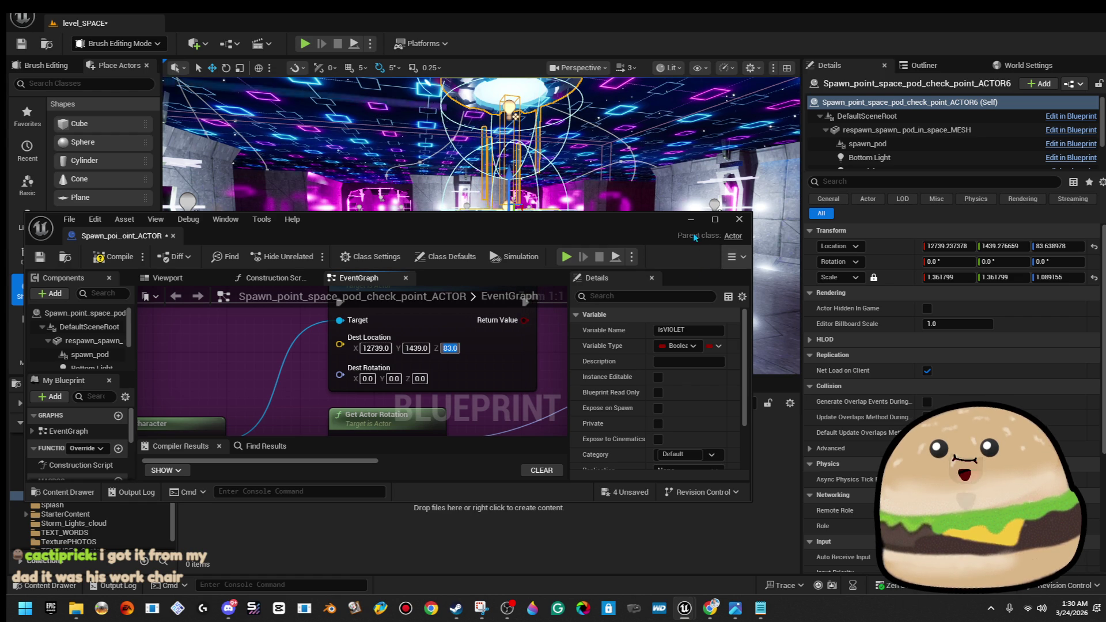
Clear the graph selection and drag the Blueprint editor to the right edge
{"action": "left_click", "coordinate": [493, 397]}
{"action": "scroll", "coordinate": [493, 396], "scroll_direction": "down", "scroll_amount": 5}
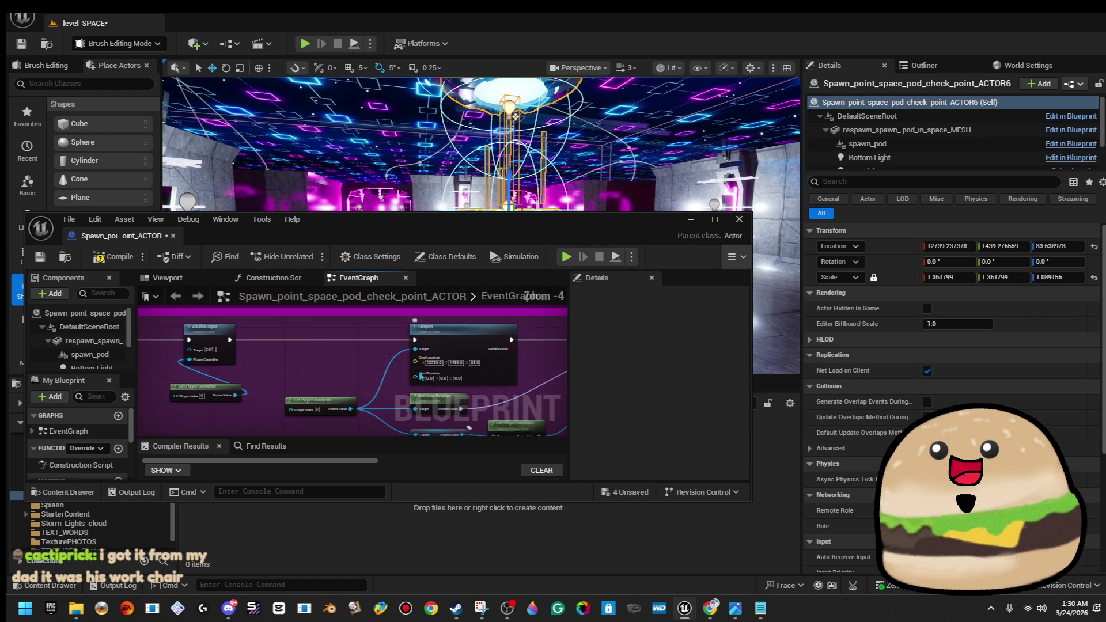
{"action": "scroll", "coordinate": [498, 343], "scroll_direction": "up", "scroll_amount": 2}
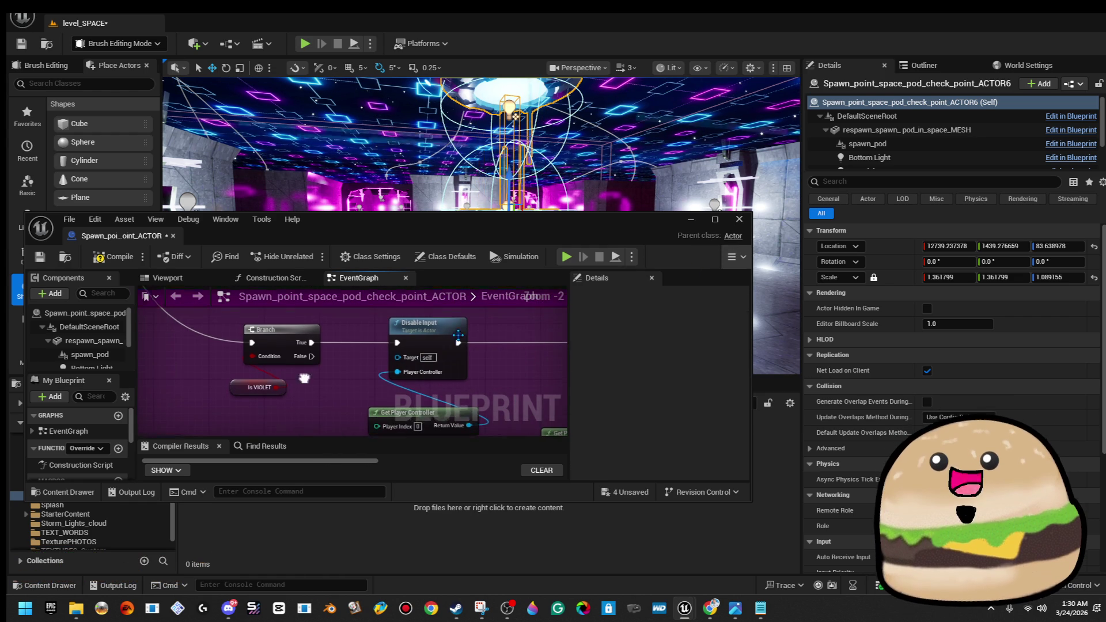
{"action": "left_click_drag", "start_coordinate": [627, 215], "coordinate": [1105, 229]}
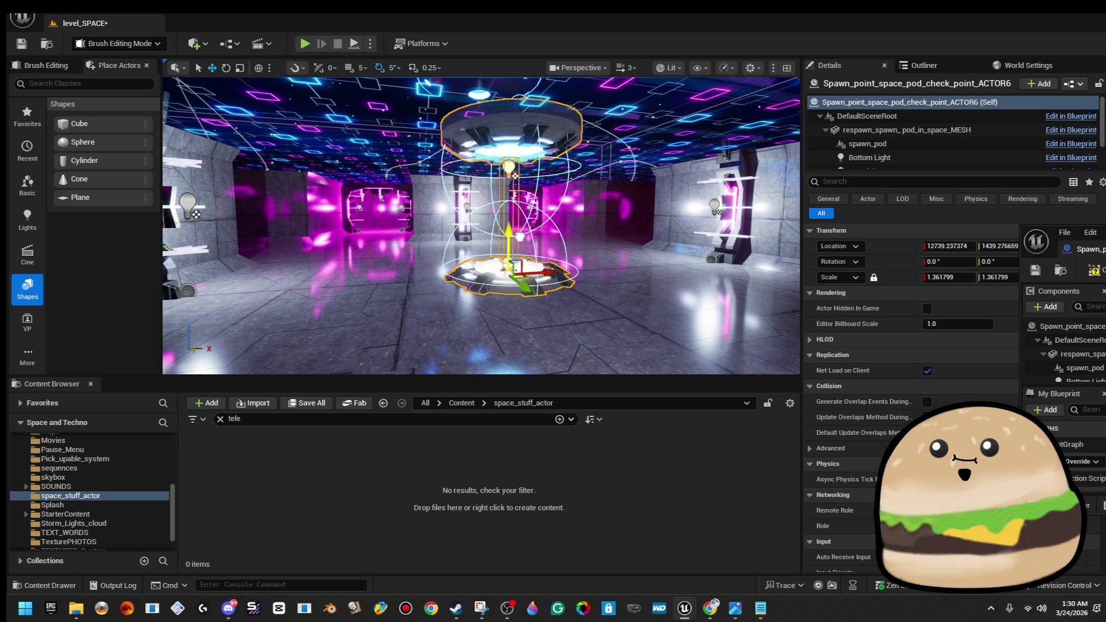
Look around the neon room and save the level
{"action": "key", "text": "w"}
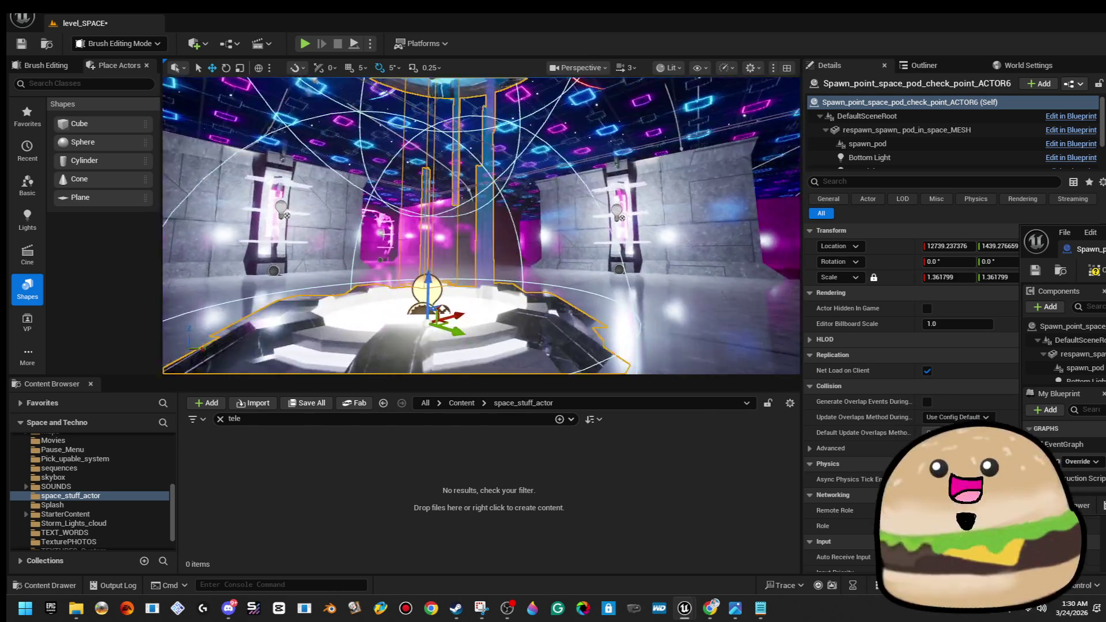
{"action": "key", "text": "e"}
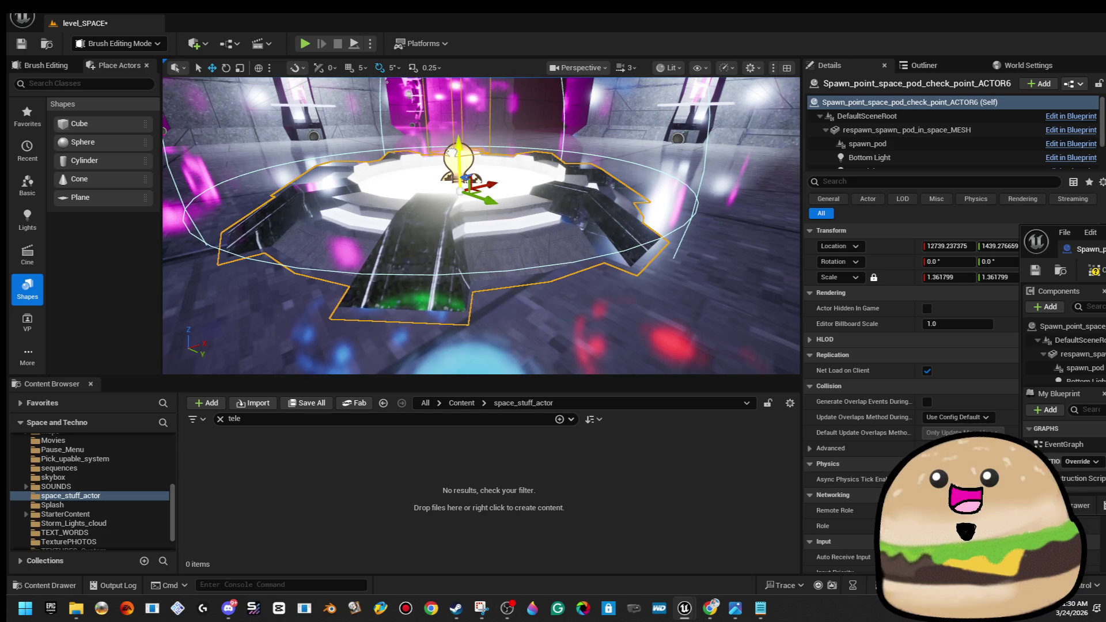
{"action": "left_click_drag", "start_coordinate": [502, 129], "coordinate": [501, 69]}
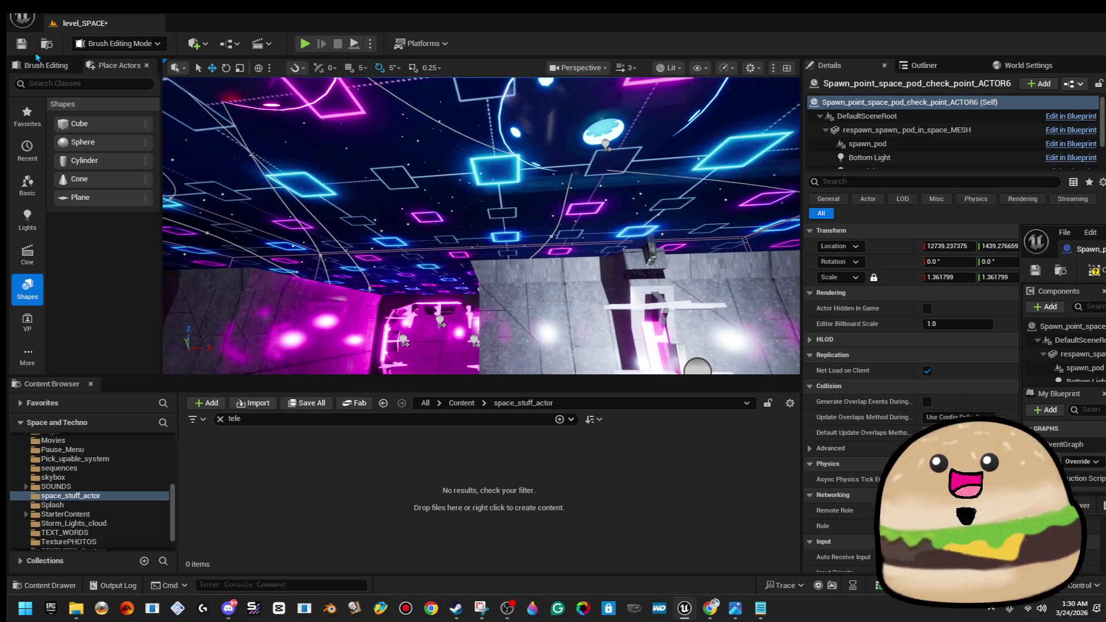
{"action": "left_click", "coordinate": [21, 45]}
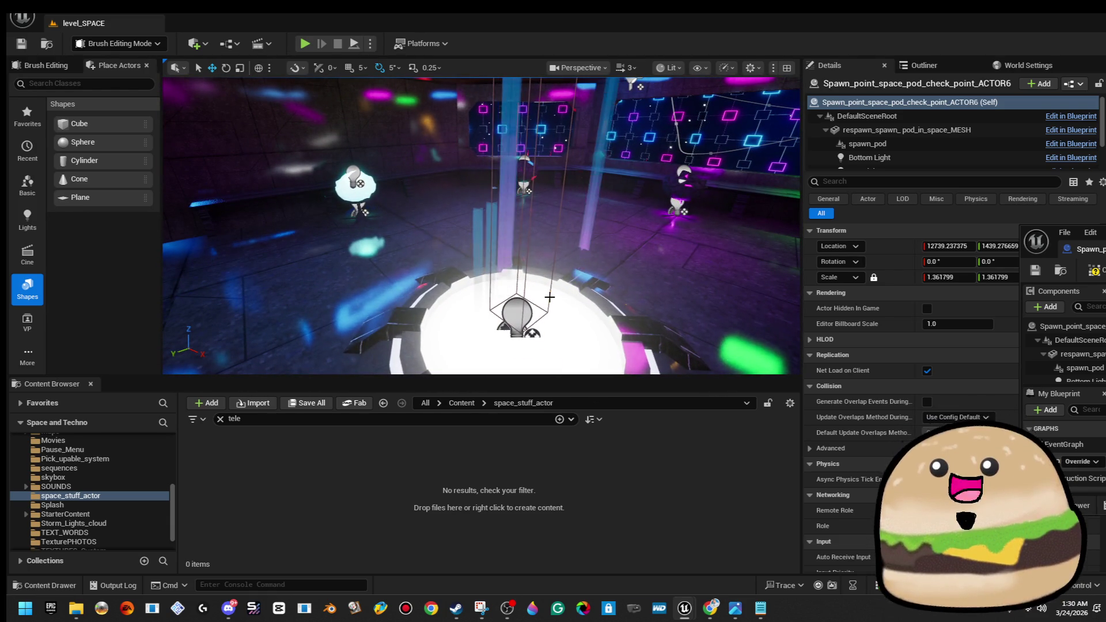
Delete the spawn point actor, undo the deletion, and save the level again
{"action": "key", "text": "Delete"}
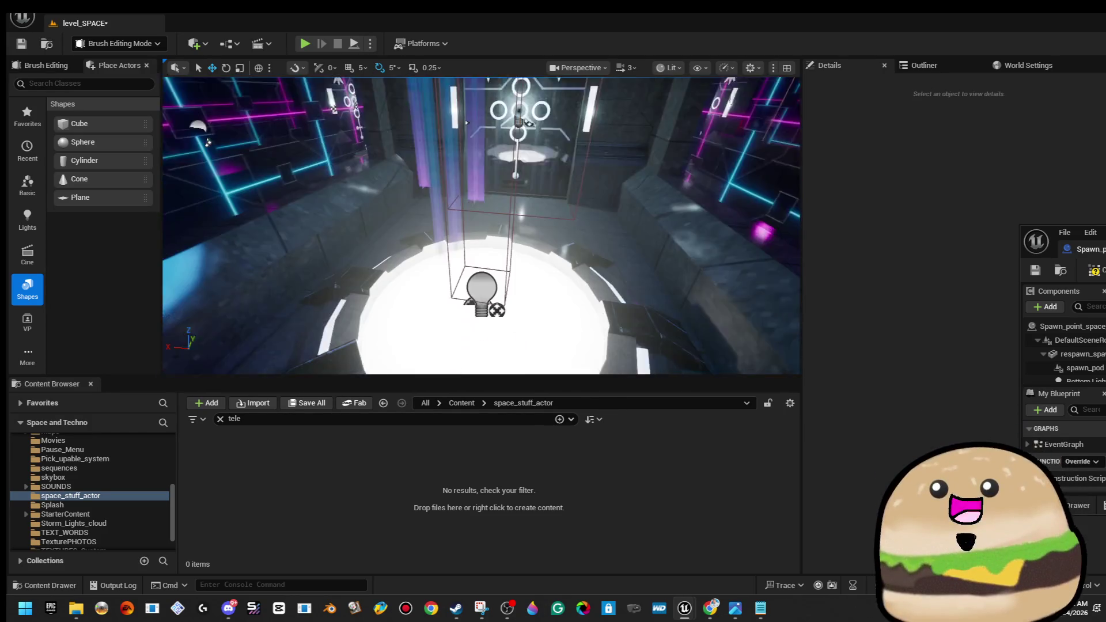
{"action": "key", "text": "ctrl+z"}
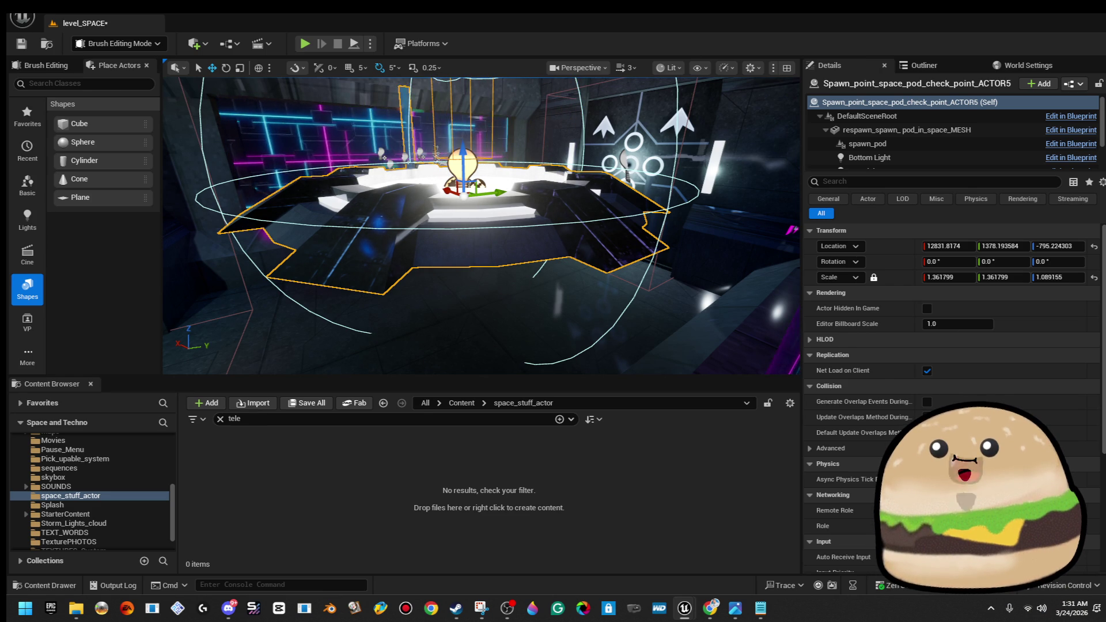
{"action": "right_click", "coordinate": [602, 209]}
{"action": "left_click_drag", "start_coordinate": [602, 209], "coordinate": [204, 316]}
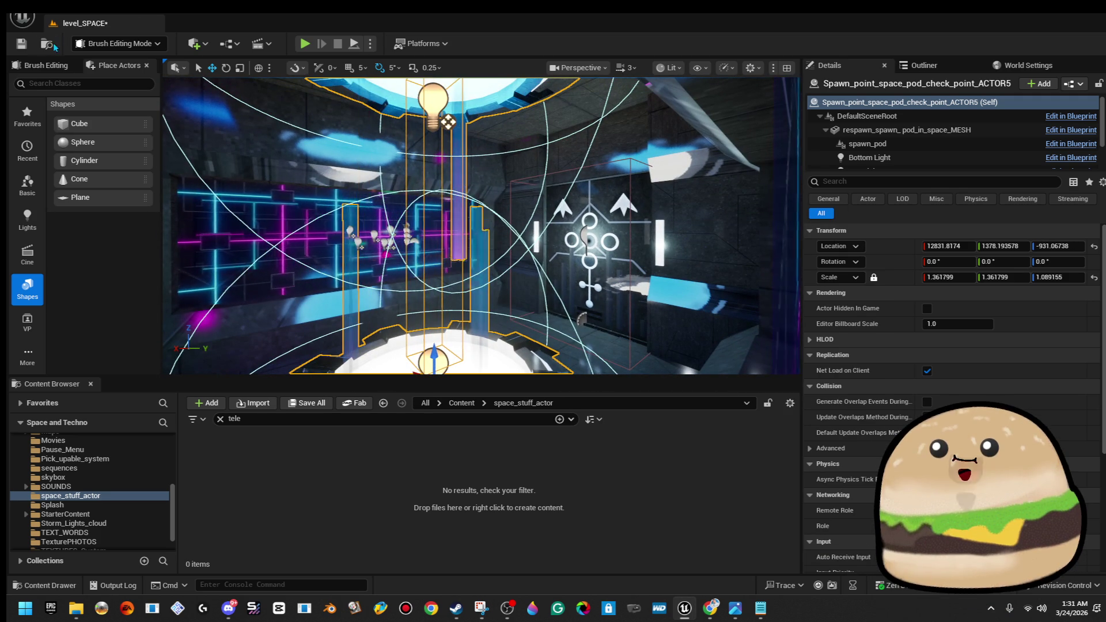
{"action": "key", "text": "ctrl+s"}
Frame the ACTOR5 spawn pod and bring up its context menu
{"action": "left_click_drag", "start_coordinate": [439, 194], "coordinate": [477, 242]}
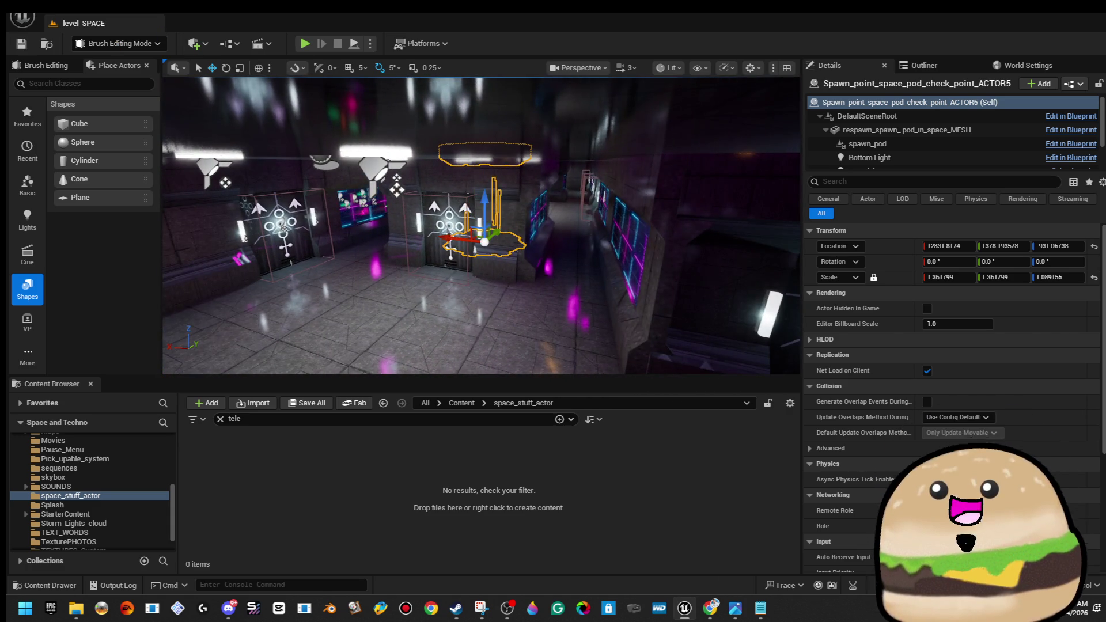
{"action": "key", "text": "f"}
{"action": "right_click", "coordinate": [541, 275]}
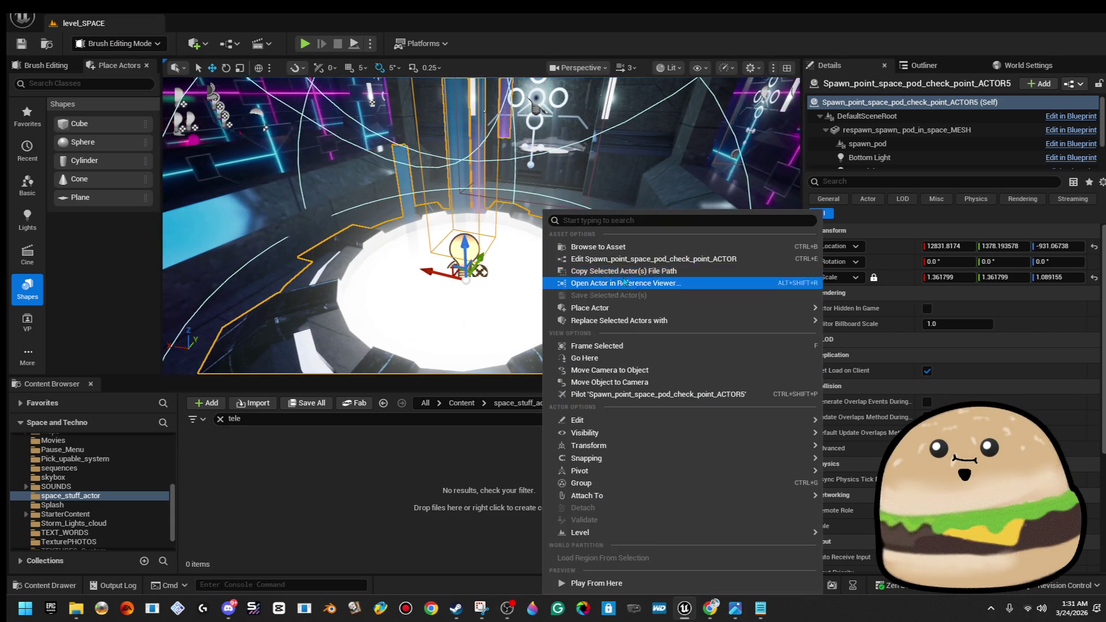
Open the spawn pod Blueprint and pan through the red, yellow and cyan Teleport groups
{"action": "left_click", "coordinate": [610, 259]}
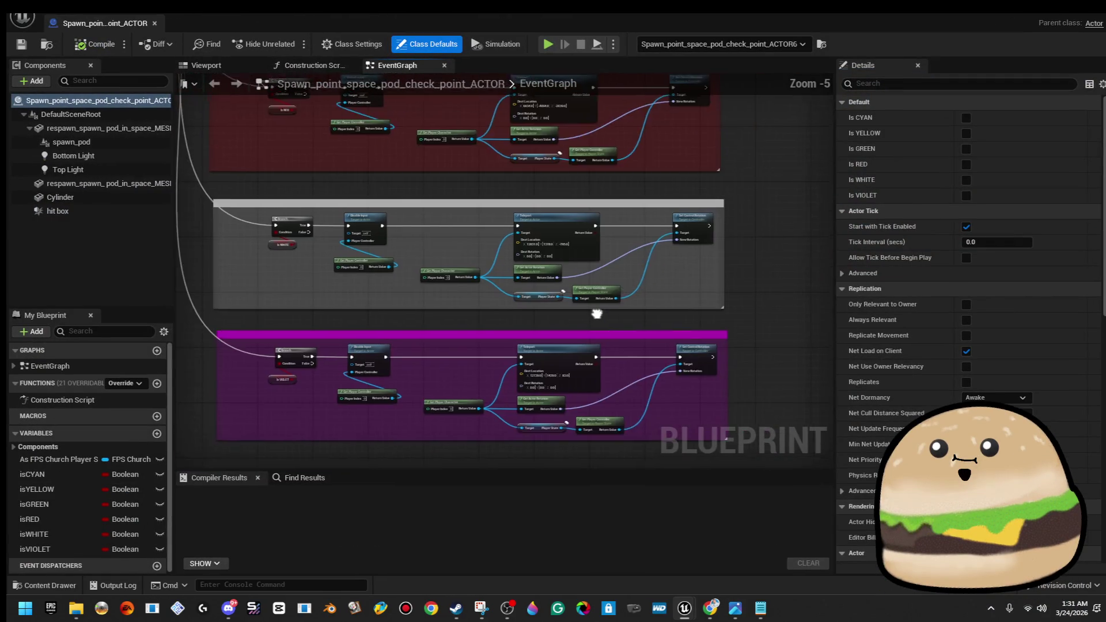
{"action": "scroll", "coordinate": [597, 313], "scroll_direction": "up", "scroll_amount": 2}
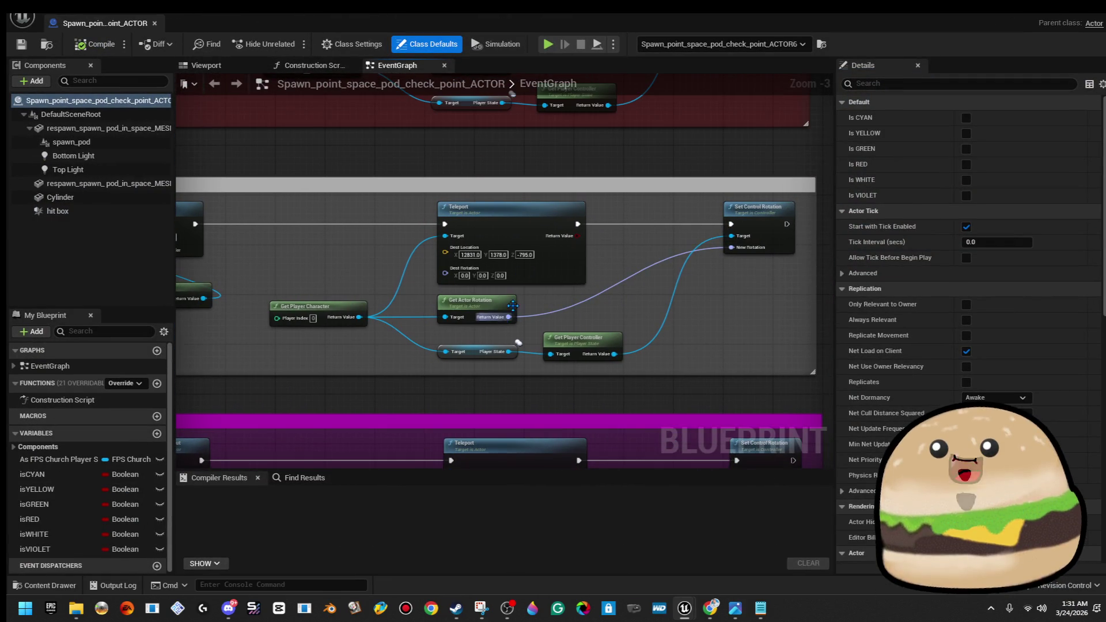
{"action": "left_click_drag", "start_coordinate": [493, 180], "coordinate": [491, 405]}
{"action": "left_click_drag", "start_coordinate": [493, 180], "coordinate": [493, 463]}
{"action": "left_click_drag", "start_coordinate": [521, 196], "coordinate": [521, 407]}
{"action": "left_click_drag", "start_coordinate": [503, 166], "coordinate": [495, 411]}
{"action": "scroll", "coordinate": [518, 269], "scroll_direction": "down", "scroll_amount": 5}
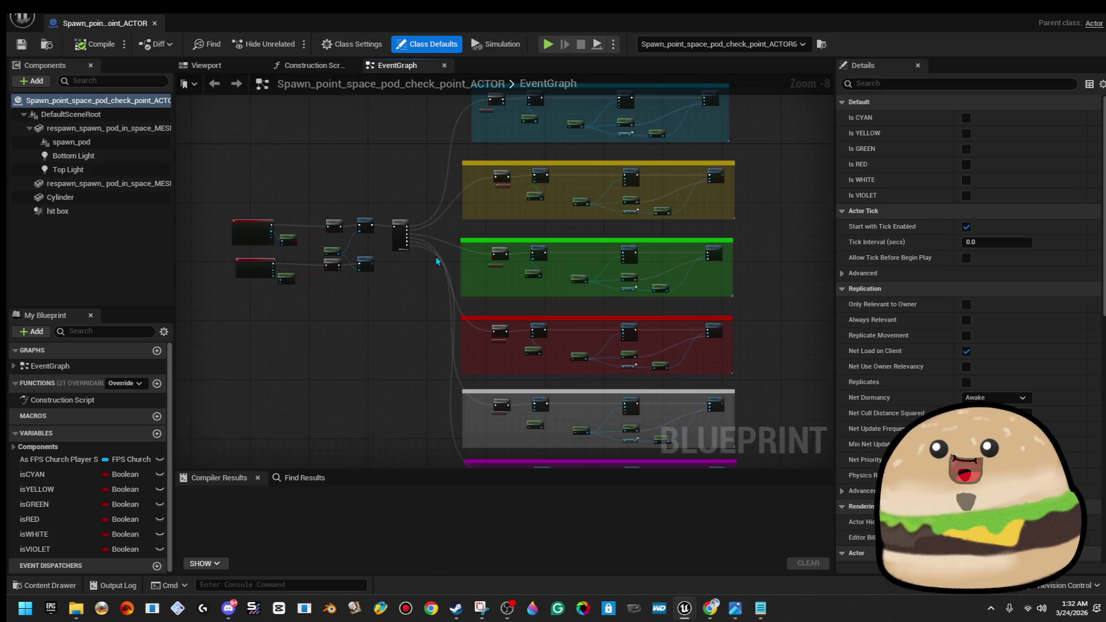
{"action": "scroll", "coordinate": [530, 342], "scroll_direction": "up", "scroll_amount": 4}
{"action": "scroll", "coordinate": [445, 271], "scroll_direction": "up", "scroll_amount": 2}
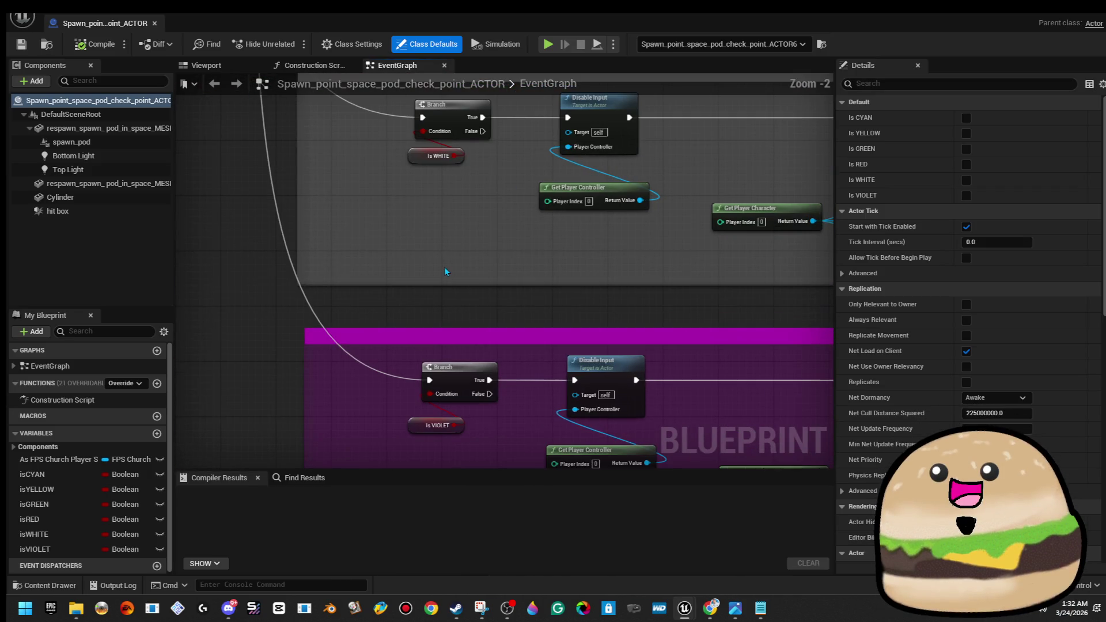
Pan up past the green branch group to the cyan branch group
{"action": "mouse_move", "coordinate": [466, 214]}
{"action": "left_mouse_down"}
{"action": "mouse_move", "coordinate": [467, 320]}
{"action": "mouse_move", "coordinate": [509, 469]}
{"action": "left_mouse_up"}
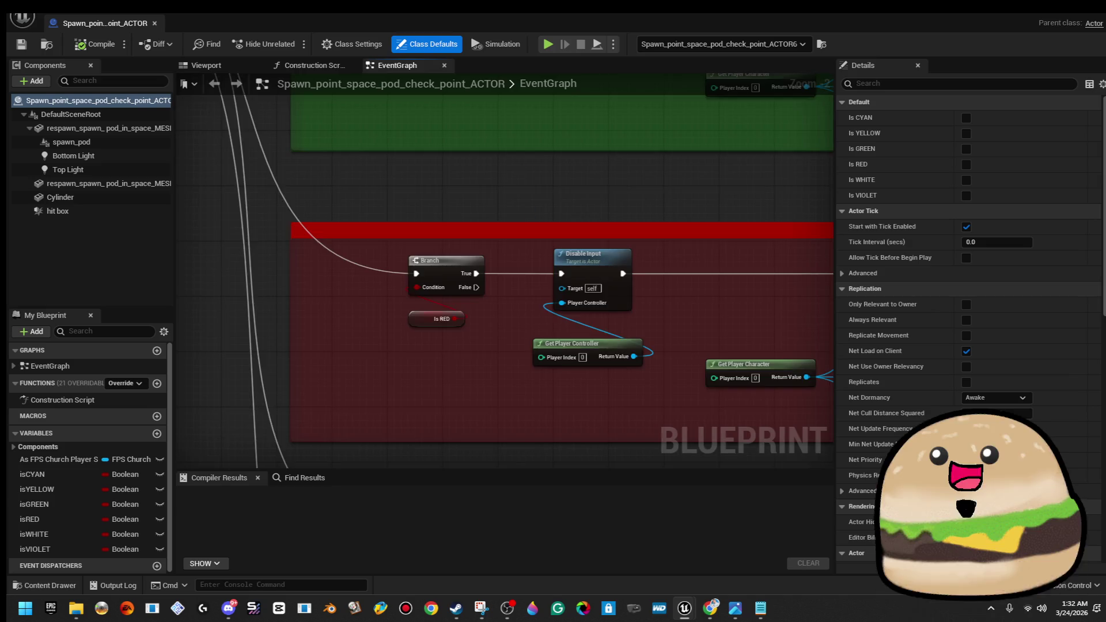
{"action": "left_click_drag", "start_coordinate": [523, 166], "coordinate": [521, 267]}
{"action": "left_click_drag", "start_coordinate": [510, 63], "coordinate": [510, 305]}
{"action": "left_click_drag", "start_coordinate": [510, 184], "coordinate": [510, 420]}
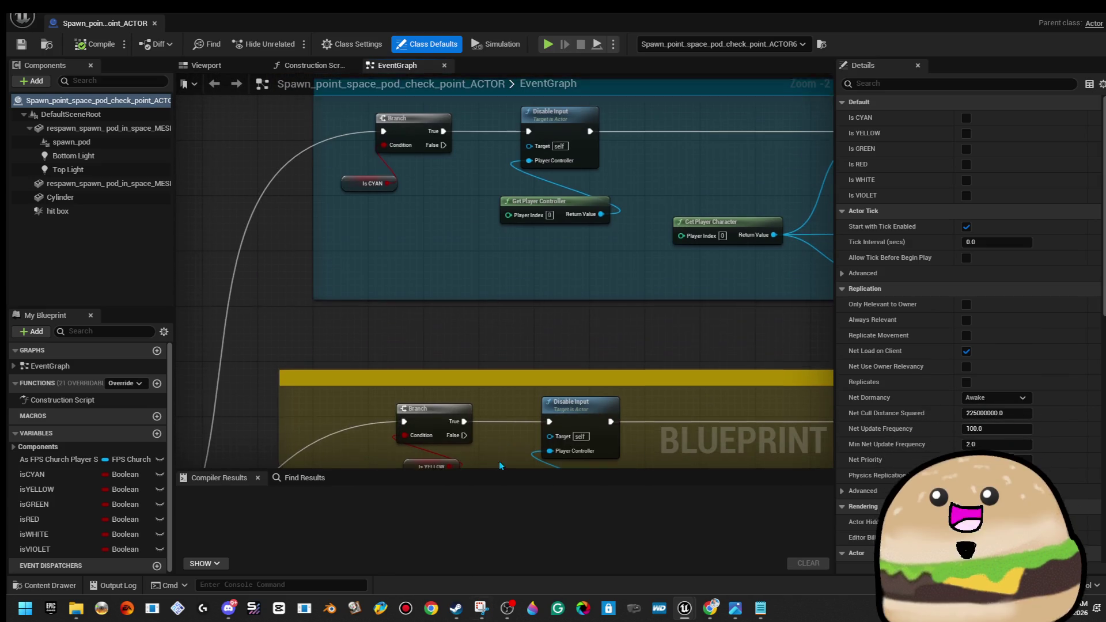
{"action": "mouse_move", "coordinate": [465, 211]}
{"action": "left_mouse_down"}
{"action": "mouse_move", "coordinate": [515, 282]}
{"action": "mouse_move", "coordinate": [748, 300]}
{"action": "left_mouse_up"}
{"action": "scroll", "coordinate": [515, 282], "scroll_direction": "down", "scroll_amount": 2}
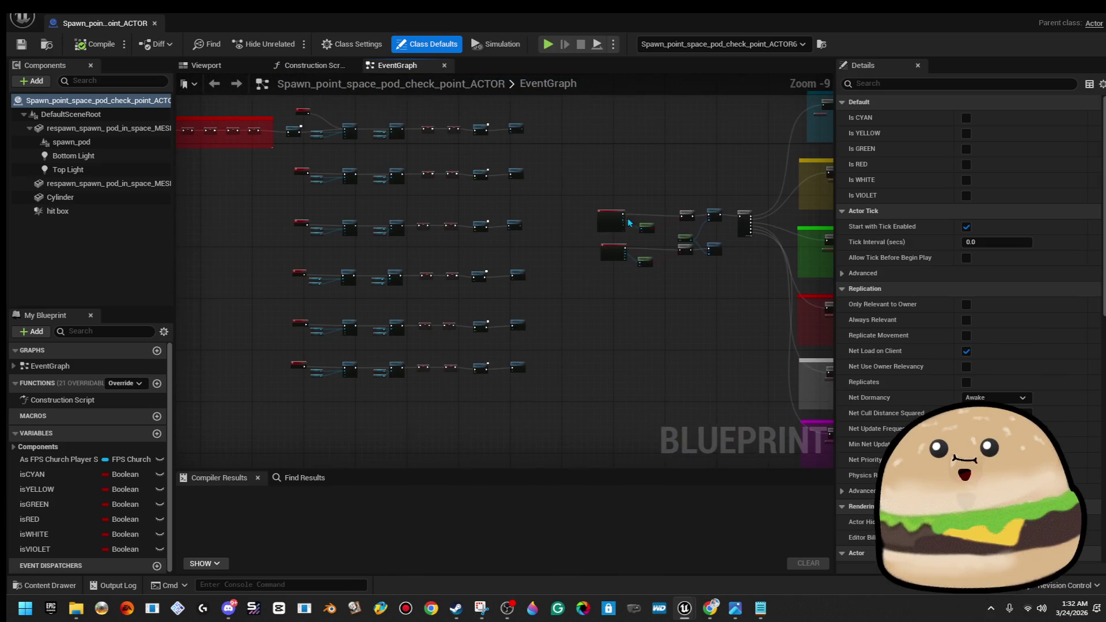
{"action": "scroll", "coordinate": [334, 378], "scroll_direction": "up", "scroll_amount": 1}
Follow the white and violet colour-change chains and select the lower Change To Cyan node
{"action": "mouse_move", "coordinate": [334, 377]}
{"action": "left_mouse_down"}
{"action": "mouse_move", "coordinate": [393, 394]}
{"action": "mouse_move", "coordinate": [384, 382]}
{"action": "left_mouse_up"}
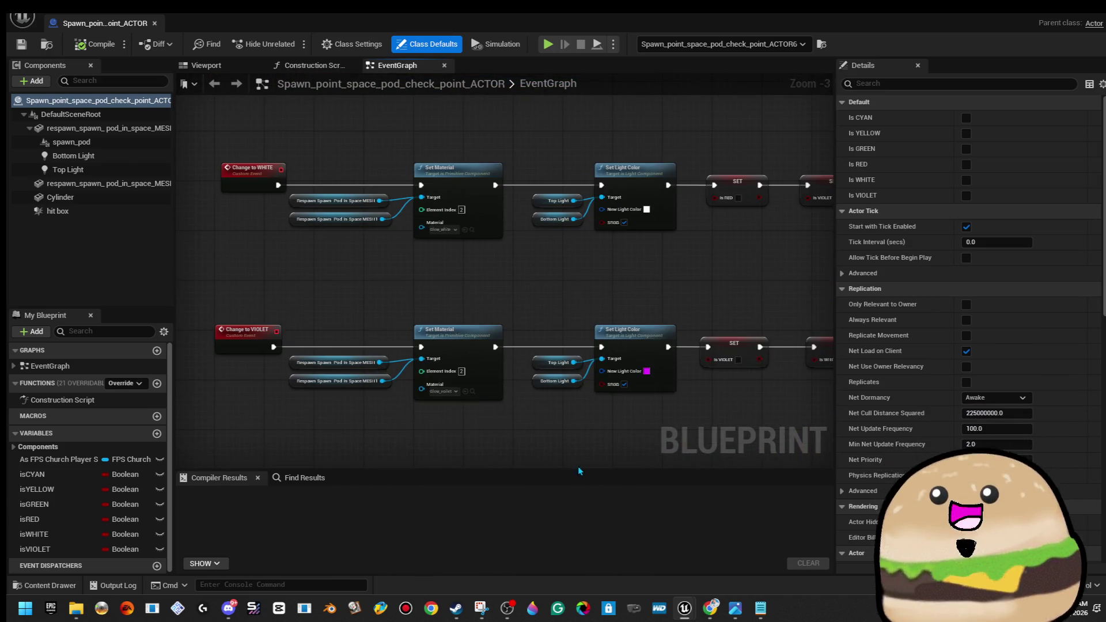
{"action": "scroll", "coordinate": [501, 420], "scroll_direction": "up", "scroll_amount": 2}
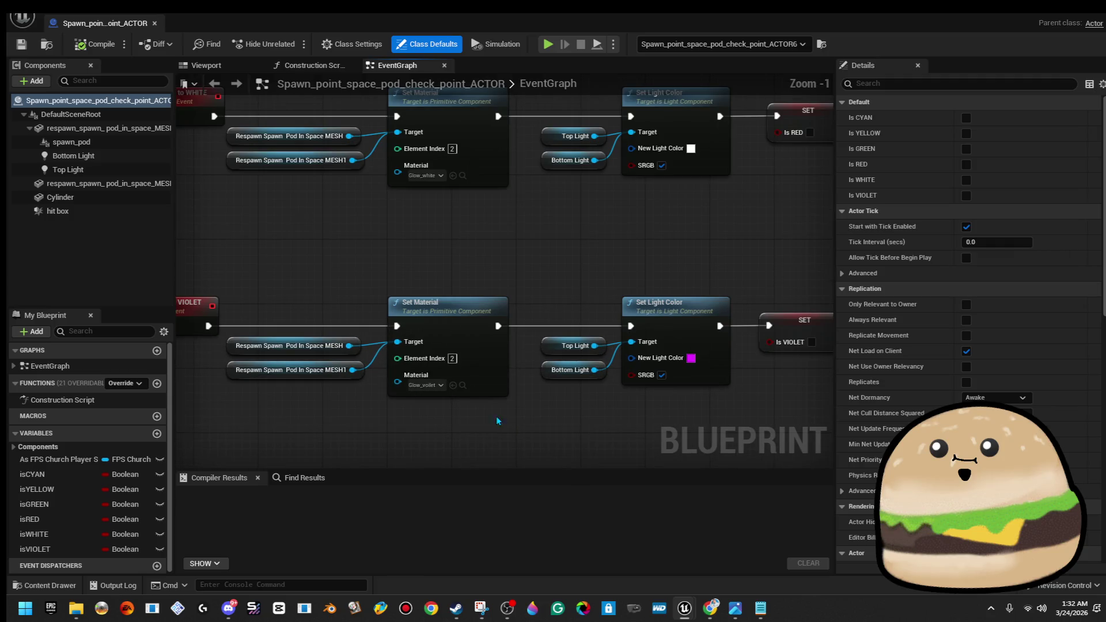
{"action": "mouse_move", "coordinate": [584, 284]}
{"action": "left_mouse_down"}
{"action": "mouse_move", "coordinate": [583, 355]}
{"action": "mouse_move", "coordinate": [491, 387]}
{"action": "left_mouse_up"}
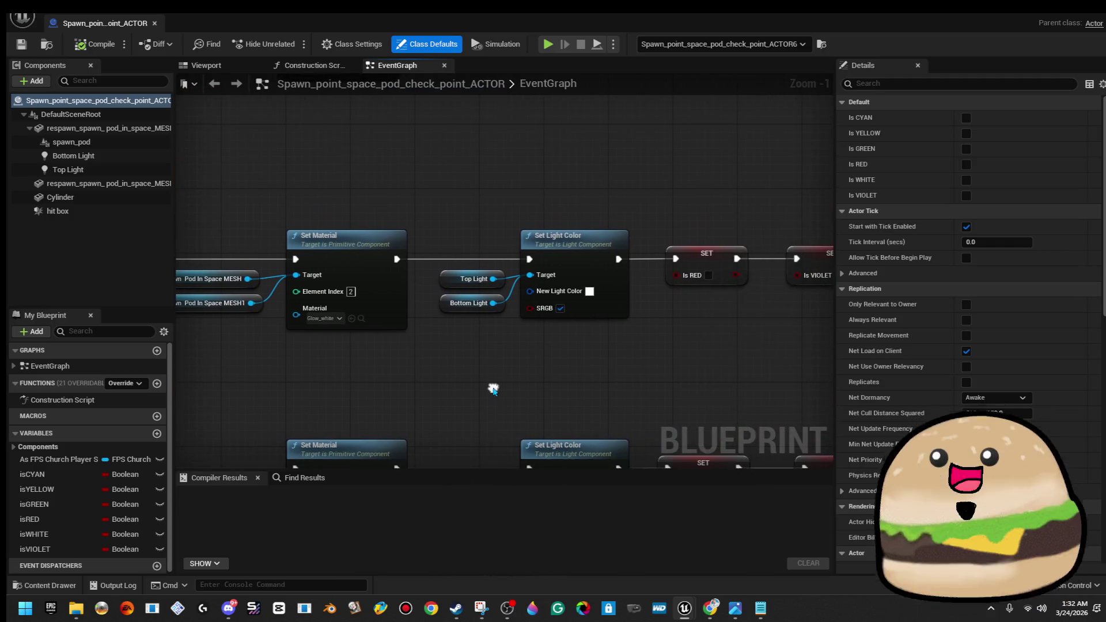
{"action": "mouse_move", "coordinate": [474, 168]}
{"action": "left_mouse_down"}
{"action": "mouse_move", "coordinate": [471, 375]}
{"action": "mouse_move", "coordinate": [412, 241]}
{"action": "left_mouse_up"}
{"action": "scroll", "coordinate": [410, 241], "scroll_direction": "down", "scroll_amount": 3}
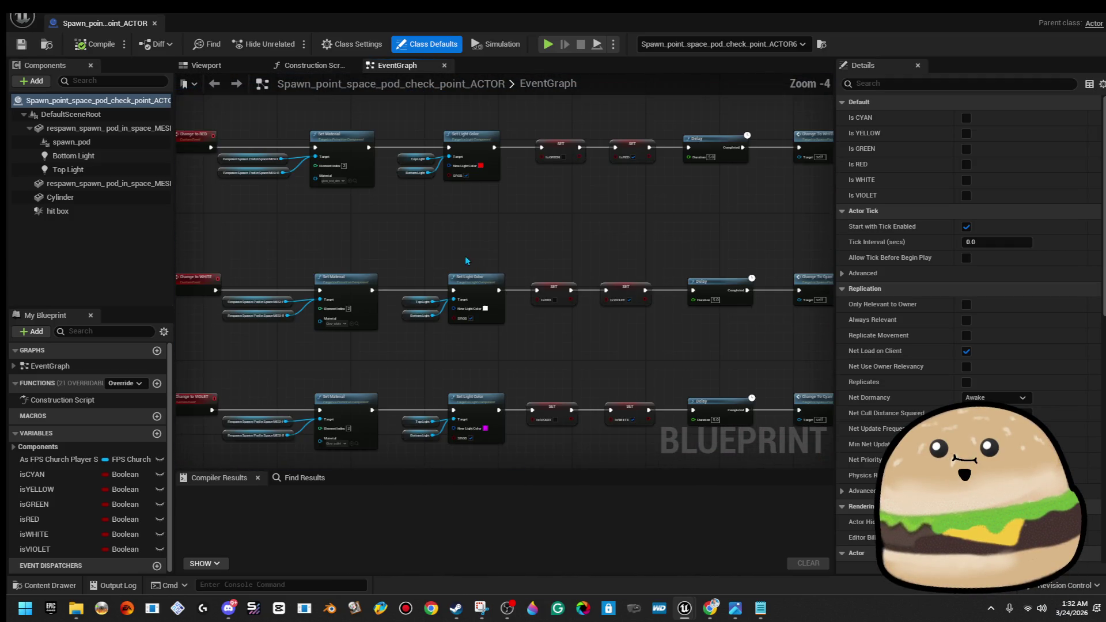
{"action": "scroll", "coordinate": [507, 288], "scroll_direction": "up", "scroll_amount": 2}
{"action": "mouse_move", "coordinate": [520, 306]}
{"action": "left_mouse_down"}
{"action": "mouse_move", "coordinate": [502, 475]}
{"action": "mouse_move", "coordinate": [495, 332]}
{"action": "mouse_move", "coordinate": [508, 196]}
{"action": "mouse_move", "coordinate": [501, 215]}
{"action": "mouse_move", "coordinate": [513, 217]}
{"action": "mouse_move", "coordinate": [537, 310]}
{"action": "mouse_move", "coordinate": [527, 263]}
{"action": "mouse_move", "coordinate": [555, 207]}
{"action": "mouse_move", "coordinate": [548, 414]}
{"action": "mouse_move", "coordinate": [552, 333]}
{"action": "left_mouse_up"}
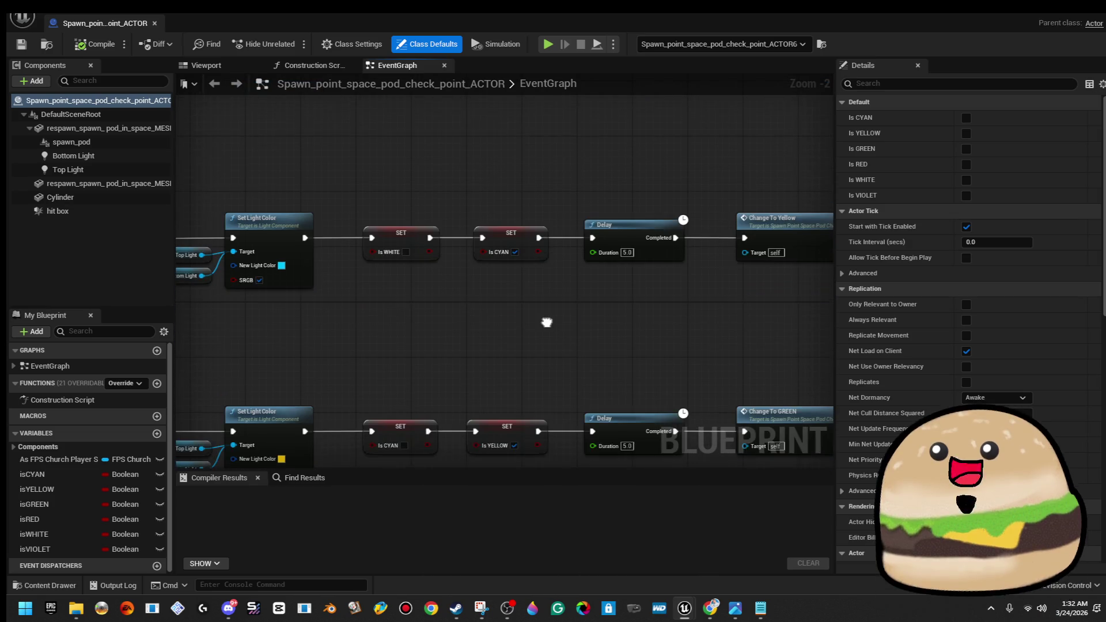
{"action": "scroll", "coordinate": [581, 199], "scroll_direction": "down", "scroll_amount": 3}
{"action": "scroll", "coordinate": [377, 220], "scroll_direction": "up", "scroll_amount": 3}
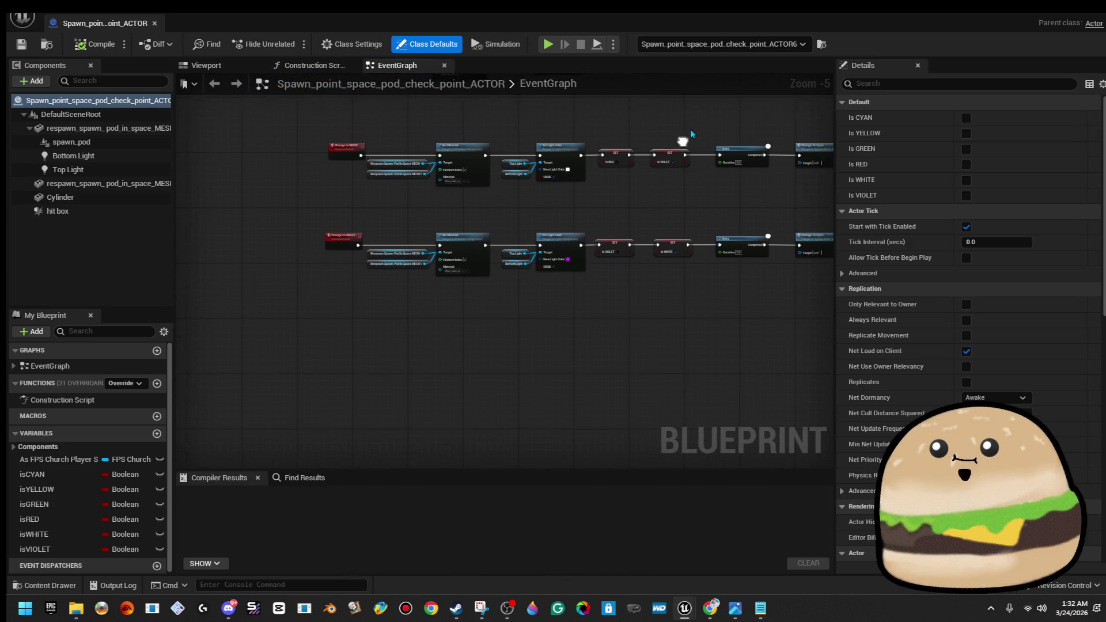
{"action": "scroll", "coordinate": [366, 188], "scroll_direction": "down", "scroll_amount": 2}
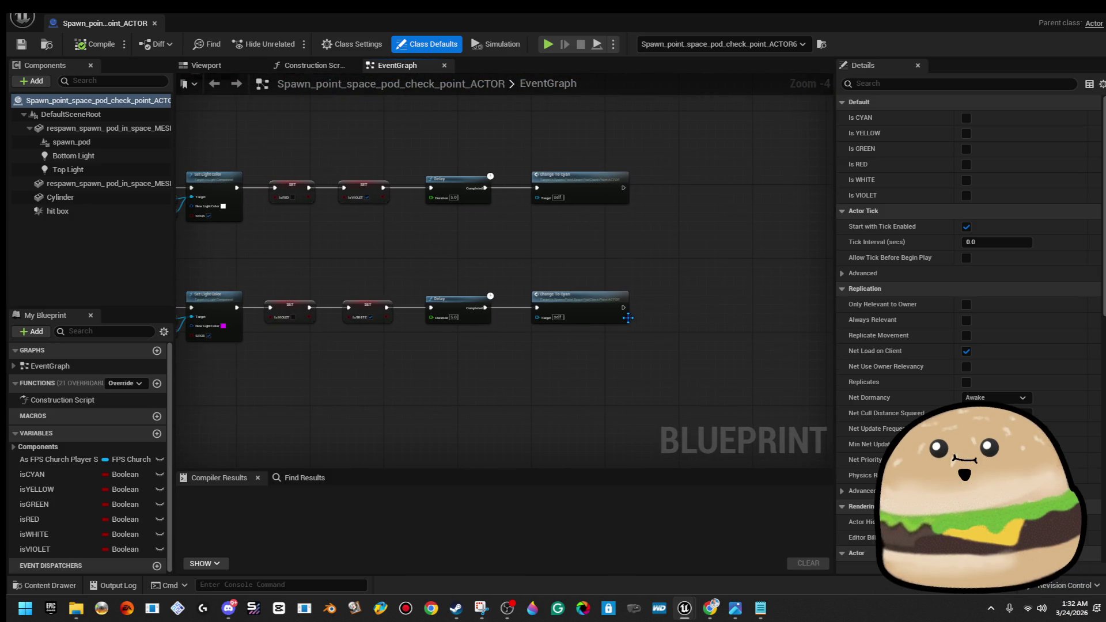
{"action": "scroll", "coordinate": [628, 321], "scroll_direction": "up", "scroll_amount": 3}
{"action": "left_click", "coordinate": [629, 321]}
Replace the white chain's upper Change To Cyan node with Change To VIOLET after the Delay
{"action": "left_click_drag", "start_coordinate": [511, 189], "coordinate": [552, 329]}
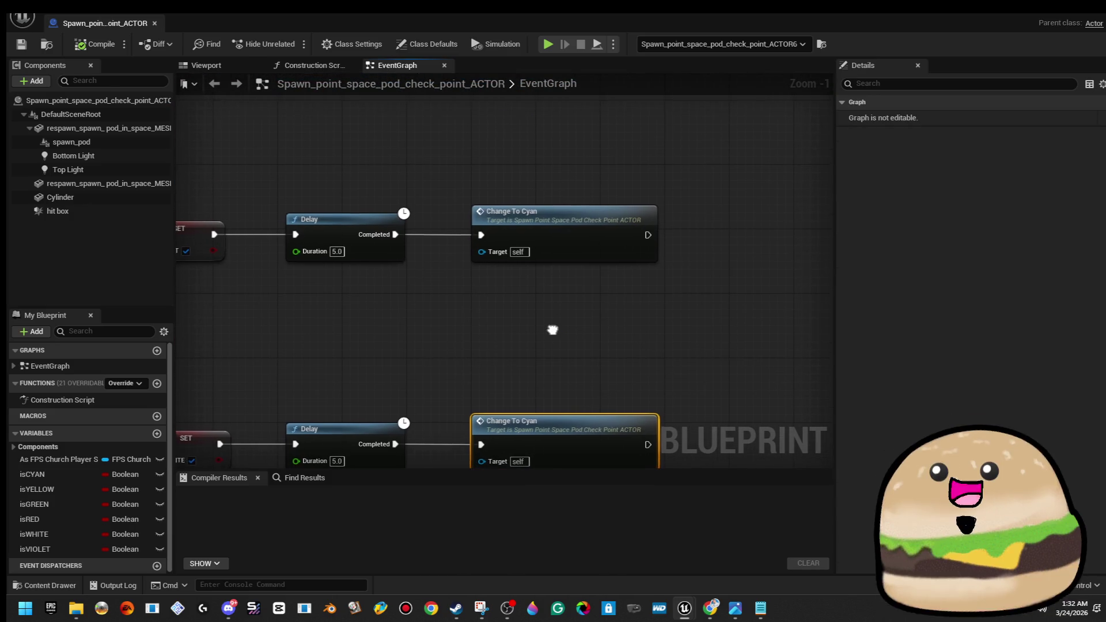
{"action": "left_click", "coordinate": [585, 227]}
{"action": "key", "text": "Delete"}
{"action": "left_click_drag", "start_coordinate": [398, 229], "coordinate": [506, 229]}
{"action": "type", "text": "chang"}
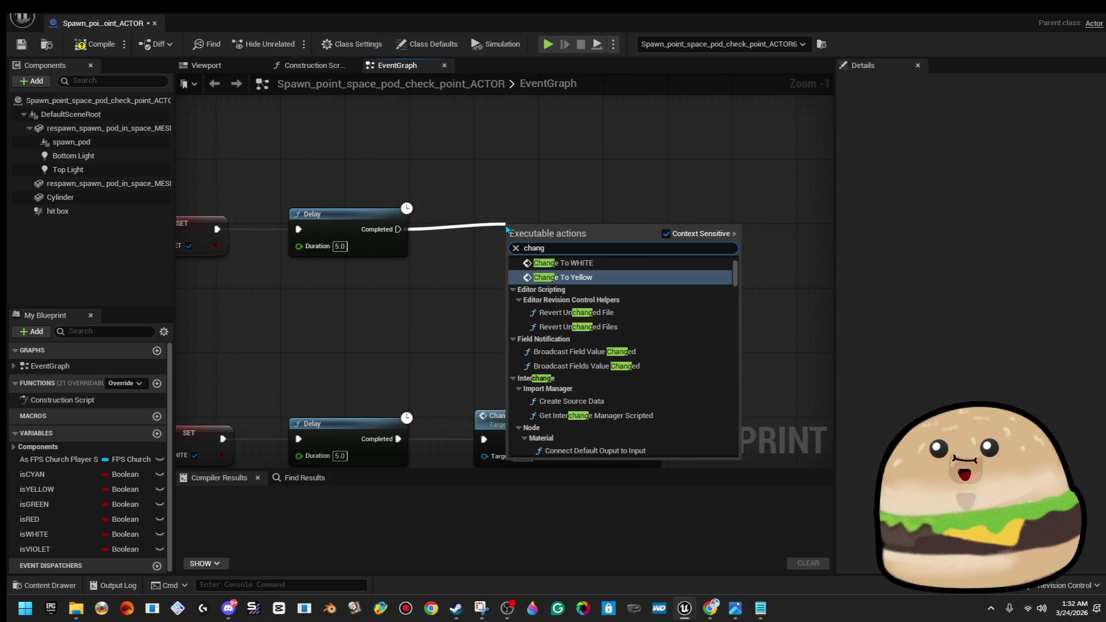
{"action": "type", "text": "e to vi"}
{"action": "key", "text": "Return"}
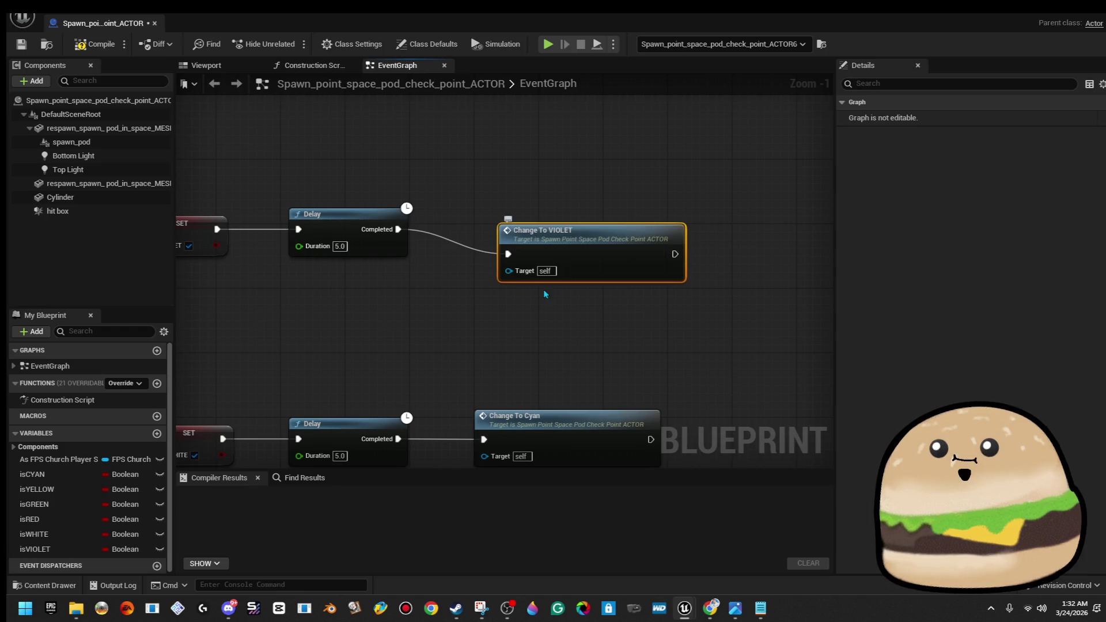
{"action": "left_click_drag", "start_coordinate": [575, 263], "coordinate": [559, 238]}
Pan to the Change To WHITE and VIOLET nodes and compile the blueprint
{"action": "left_click_drag", "start_coordinate": [496, 147], "coordinate": [656, 173]}
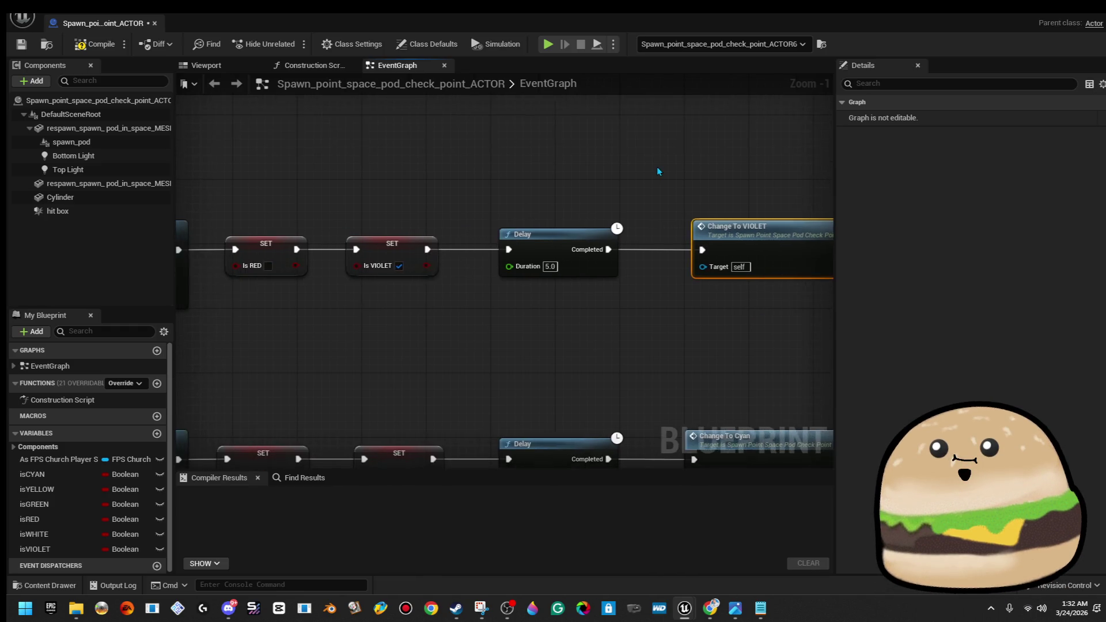
{"action": "scroll", "coordinate": [585, 175], "scroll_direction": "down", "scroll_amount": 1}
{"action": "mouse_move", "coordinate": [585, 175]}
{"action": "left_mouse_down"}
{"action": "mouse_move", "coordinate": [806, 222]}
{"action": "mouse_move", "coordinate": [780, 148]}
{"action": "mouse_move", "coordinate": [620, 197]}
{"action": "mouse_move", "coordinate": [579, 349]}
{"action": "mouse_move", "coordinate": [583, 340]}
{"action": "left_mouse_up"}
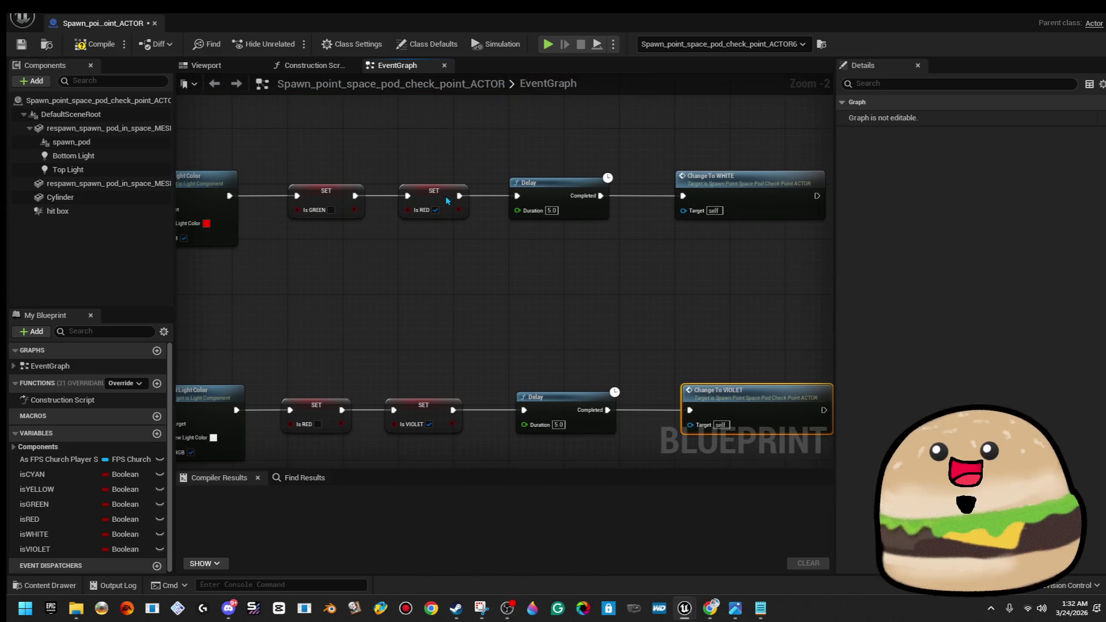
{"action": "left_click", "coordinate": [95, 44]}
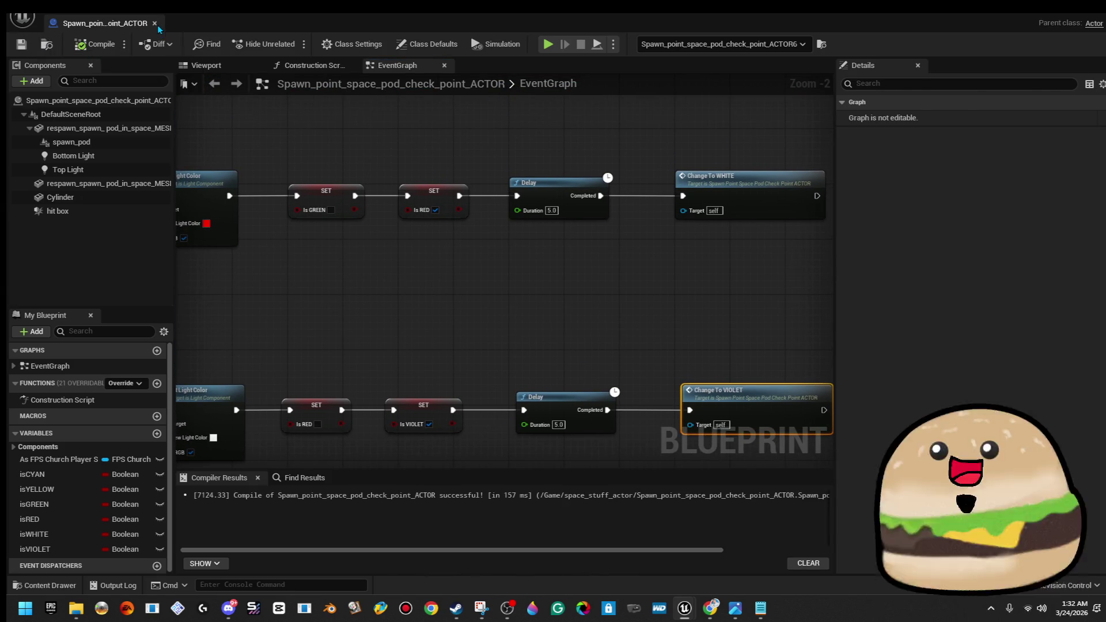
Close the blueprint, fly the camera down to the tiled floor, and right-click it
{"action": "left_click", "coordinate": [154, 23]}
{"action": "left_click_drag", "start_coordinate": [766, 353], "coordinate": [740, 326]}
{"action": "mouse_move", "coordinate": [619, 214]}
{"action": "left_mouse_down"}
{"action": "mouse_move", "coordinate": [602, 225]}
{"action": "mouse_move", "coordinate": [619, 214]}
{"action": "left_mouse_up"}
{"action": "right_click", "coordinate": [506, 209]}
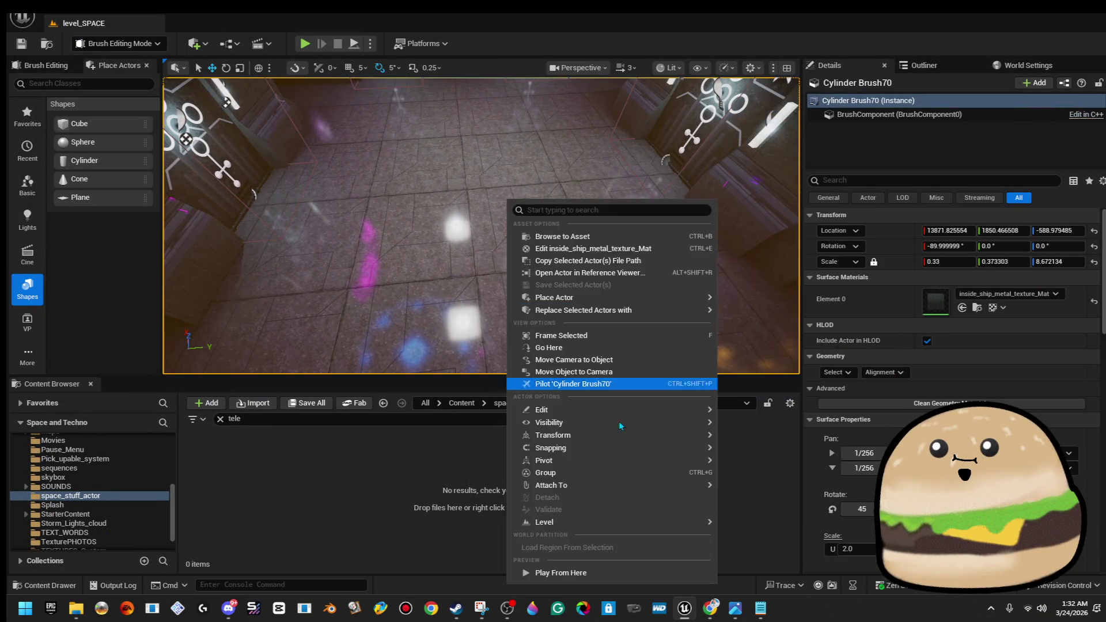
Play the level fullscreen from a floor spot, restart from another spot, then right-click the spawn pod
{"action": "left_click", "coordinate": [599, 569]}
{"action": "left_click", "coordinate": [518, 174]}
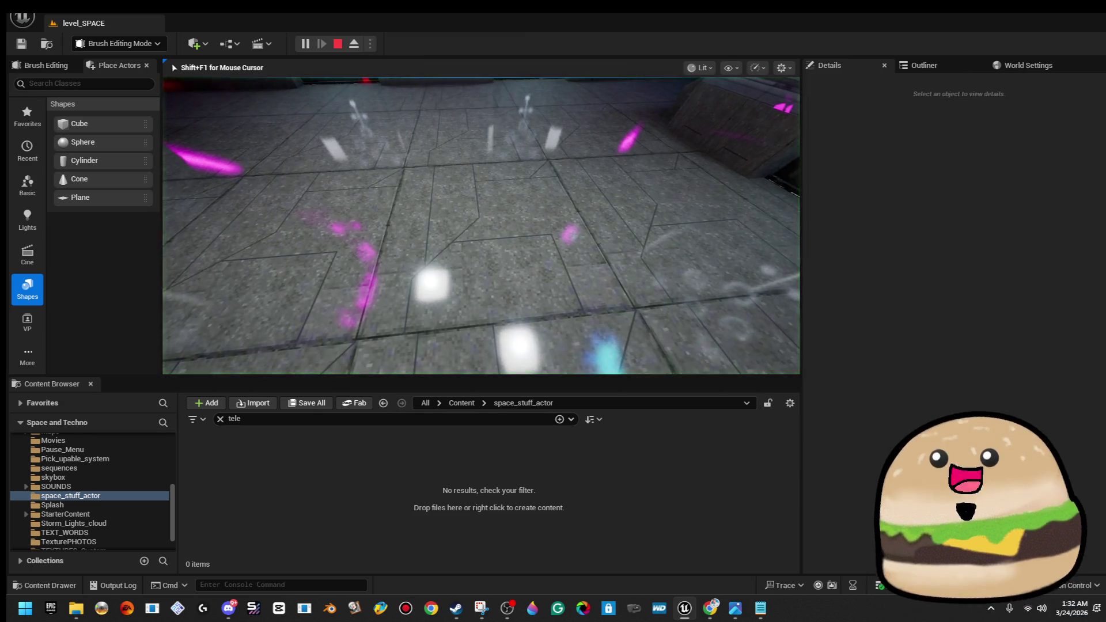
{"action": "key", "text": "F11"}
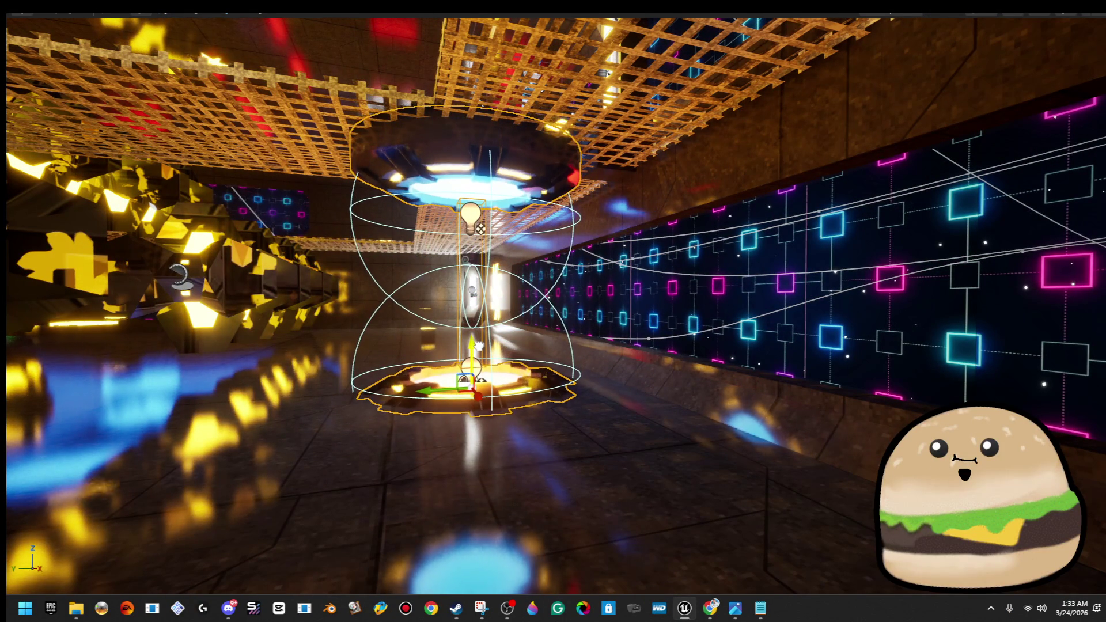
{"action": "right_click", "coordinate": [606, 488]}
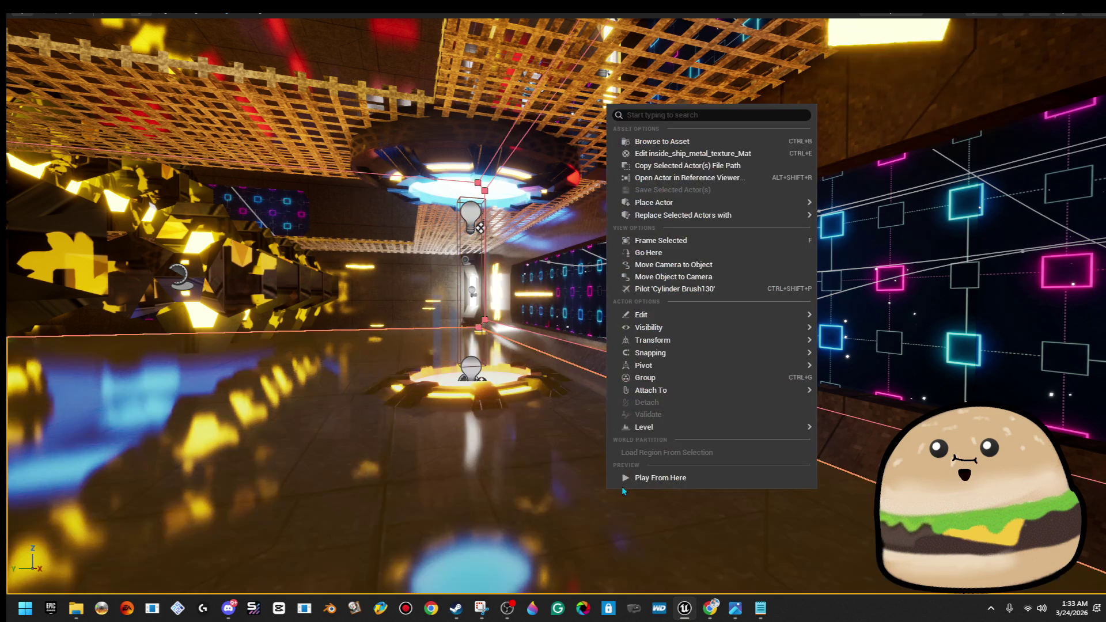
{"action": "left_click", "coordinate": [686, 478]}
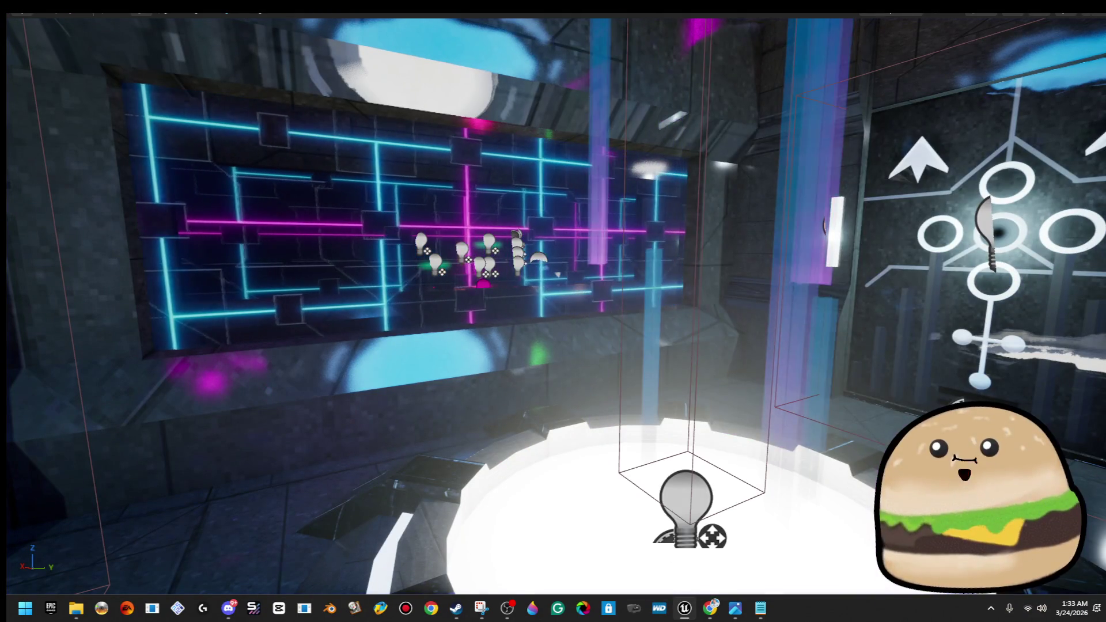
{"action": "right_click", "coordinate": [691, 493]}
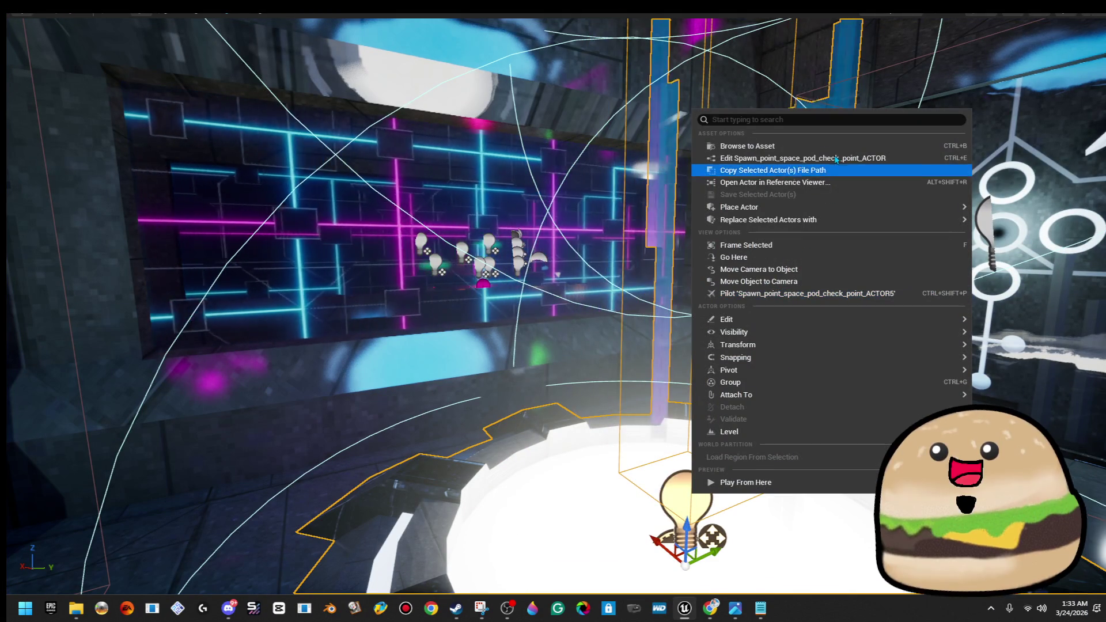
Edit the spawn pod Blueprint and navigate to the white and violet Teleport, Delay and Change To nodes
{"action": "left_click", "coordinate": [802, 158]}
{"action": "scroll", "coordinate": [701, 289], "scroll_direction": "down", "scroll_amount": 3}
{"action": "scroll", "coordinate": [570, 316], "scroll_direction": "up", "scroll_amount": 3}
{"action": "left_click_drag", "start_coordinate": [575, 318], "coordinate": [600, 249]}
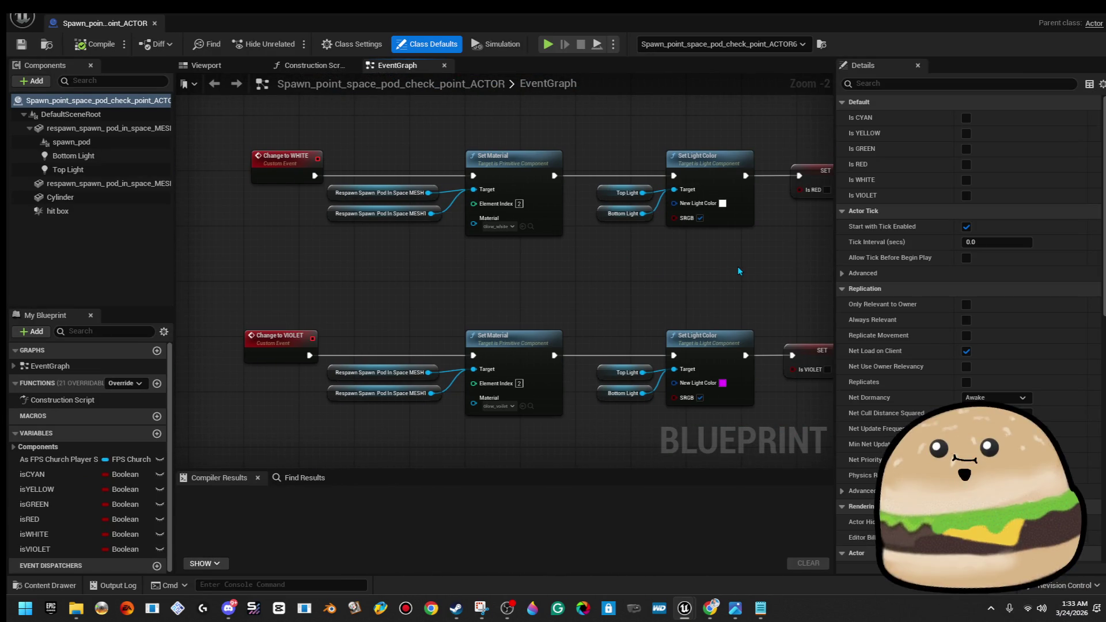
{"action": "scroll", "coordinate": [737, 266], "scroll_direction": "down", "scroll_amount": 3}
{"action": "scroll", "coordinate": [750, 237], "scroll_direction": "up", "scroll_amount": 2}
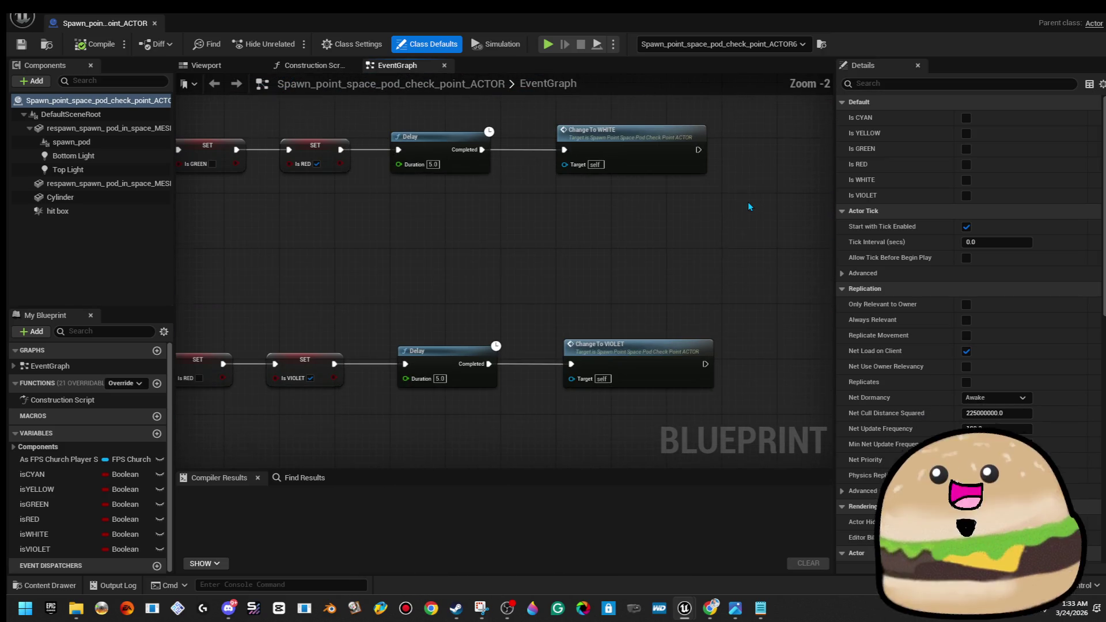
{"action": "mouse_move", "coordinate": [534, 204]}
{"action": "left_mouse_down"}
{"action": "mouse_move", "coordinate": [717, 206]}
{"action": "mouse_move", "coordinate": [628, 219]}
{"action": "mouse_move", "coordinate": [764, 150]}
{"action": "left_mouse_up"}
{"action": "scroll", "coordinate": [671, 215], "scroll_direction": "up", "scroll_amount": 1}
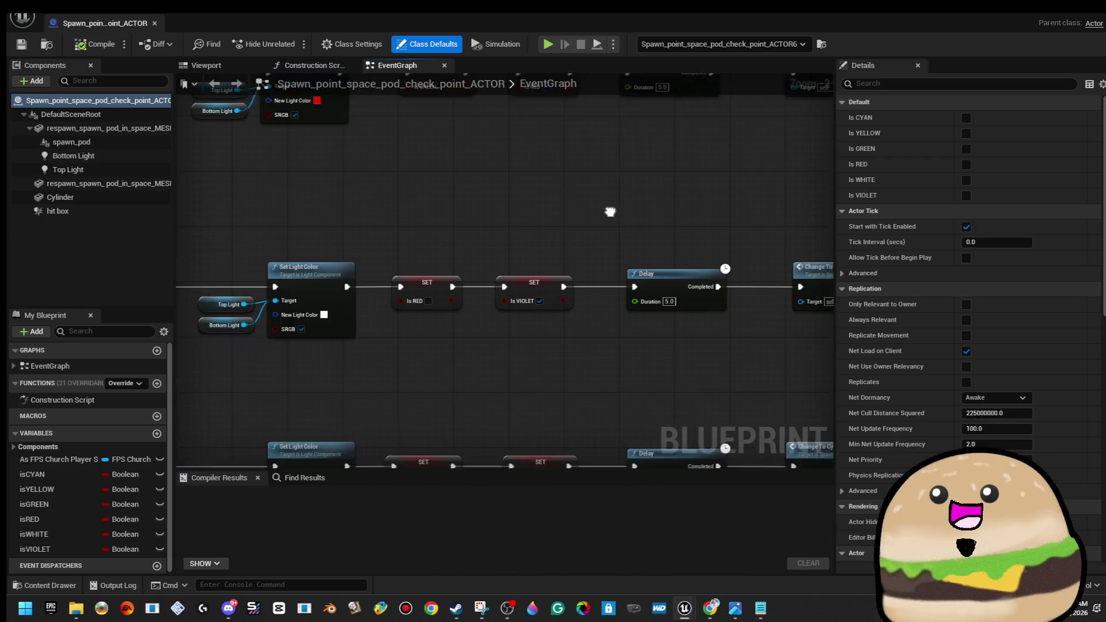
{"action": "scroll", "coordinate": [553, 236], "scroll_direction": "down", "scroll_amount": 6}
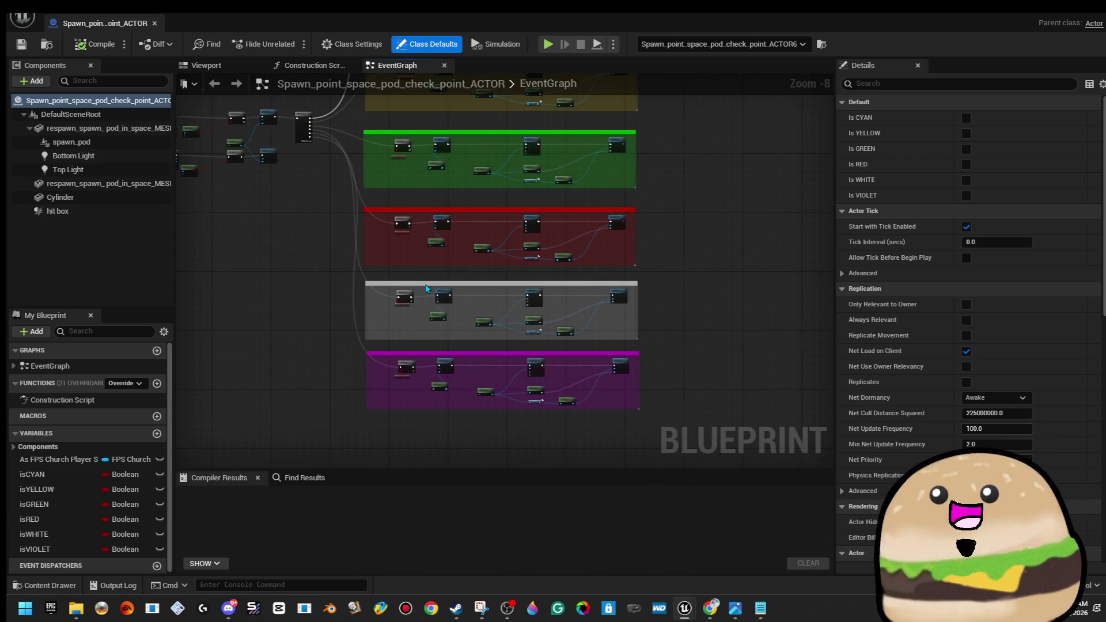
{"action": "scroll", "coordinate": [590, 330], "scroll_direction": "up", "scroll_amount": 5}
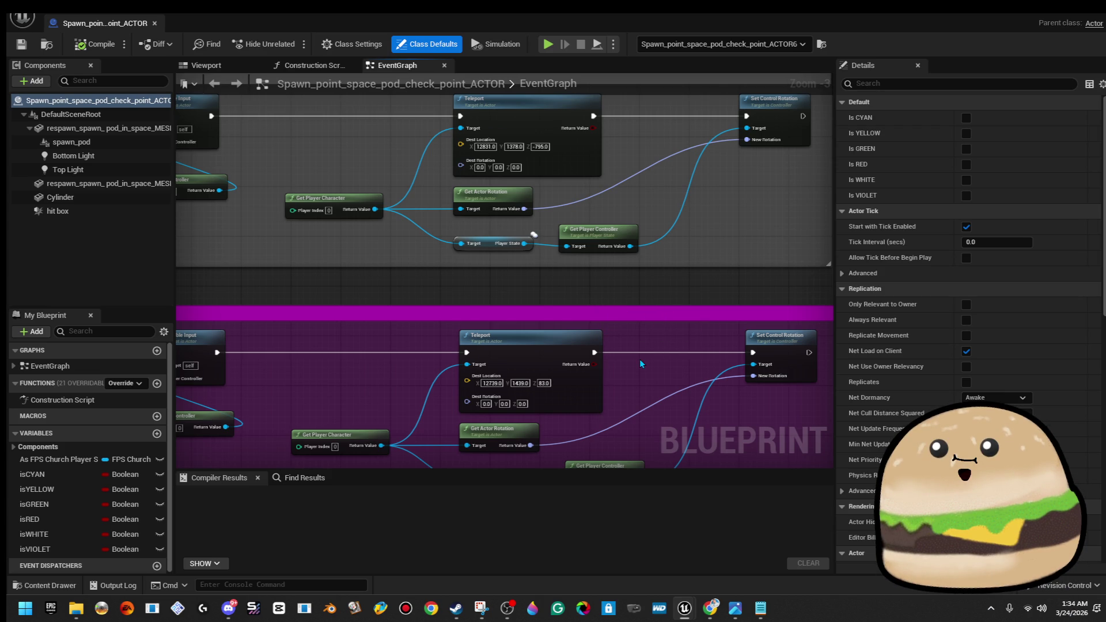
Capture a screenshot of the Teleport nodes with the screen-capture app
{"action": "left_click", "coordinate": [25, 608]}
{"action": "type", "text": "spawn"}
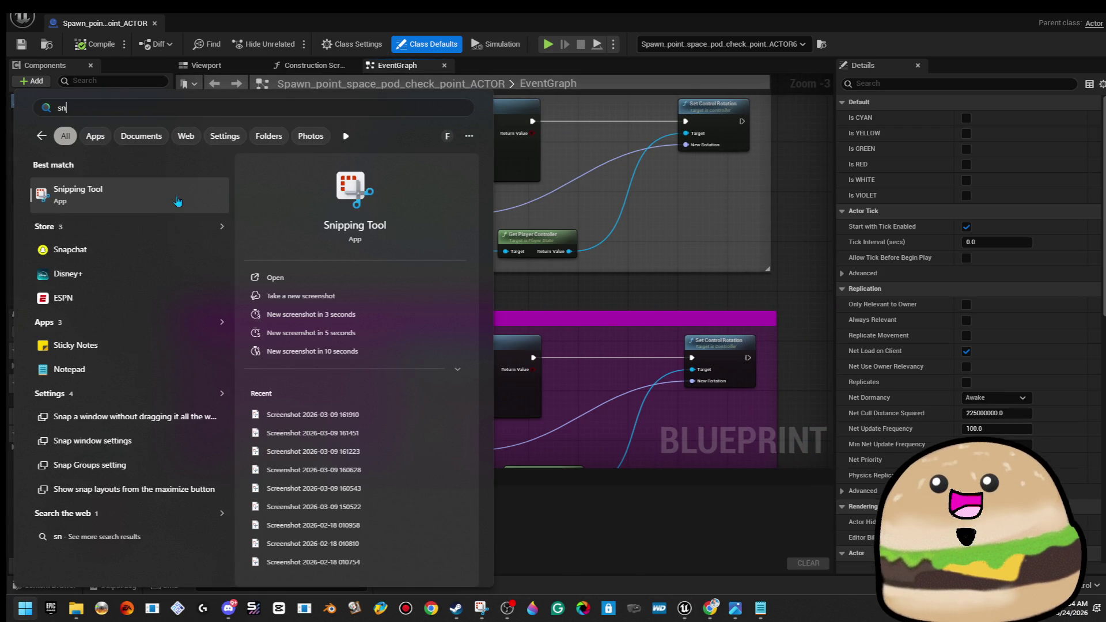
{"action": "key", "text": "Return"}
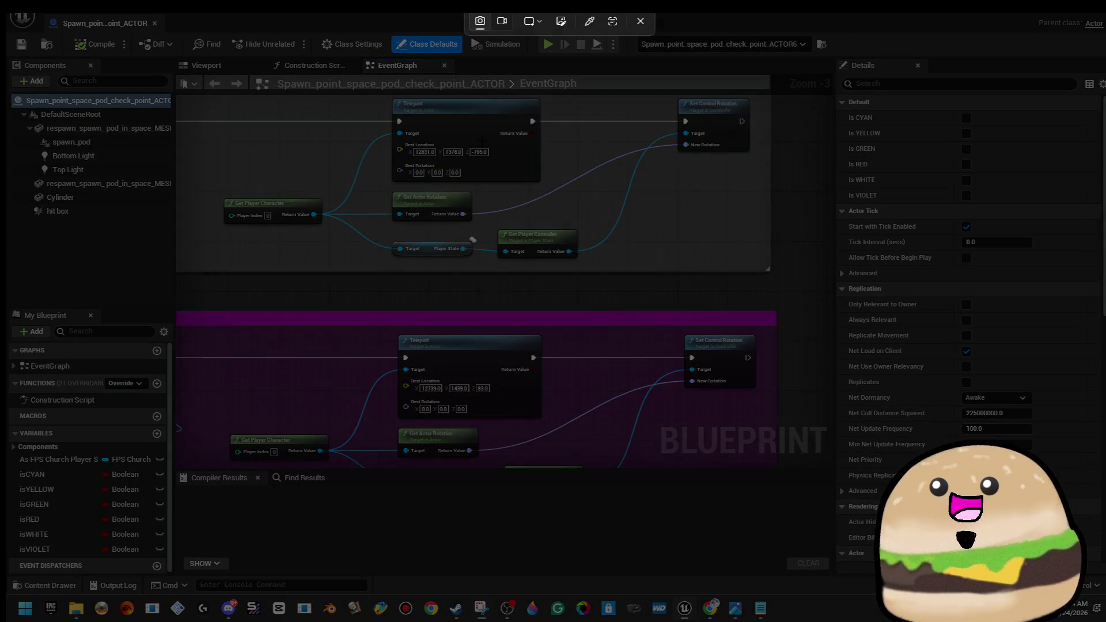
{"action": "left_click_drag", "start_coordinate": [354, 122], "coordinate": [644, 438]}
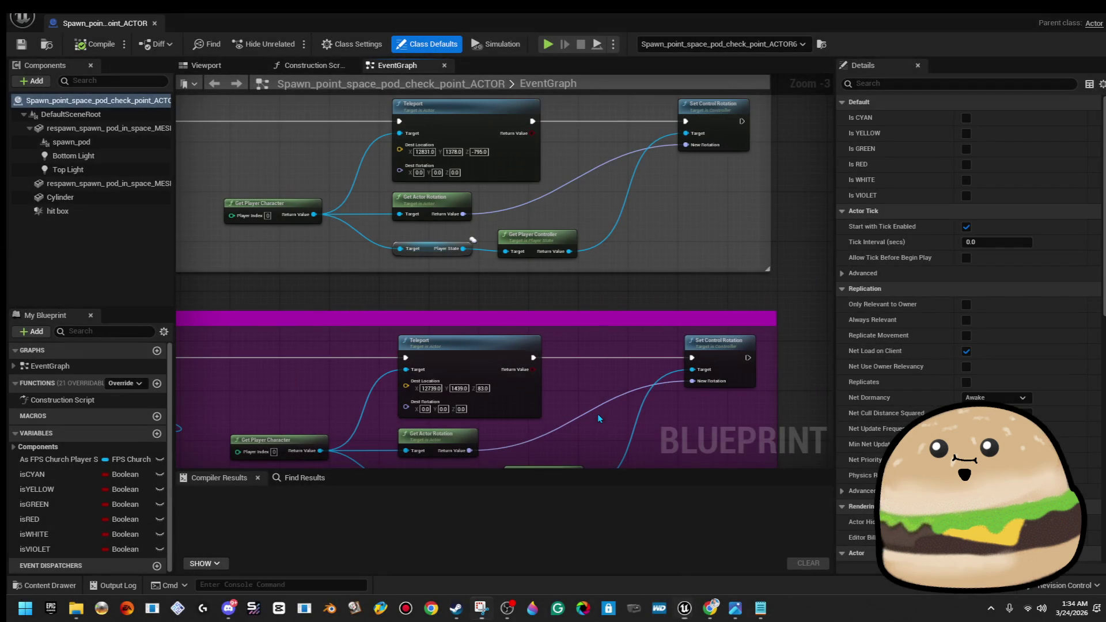
Set the white Teleport's destination to 12739, 1439, 83
{"action": "left_click", "coordinate": [424, 151]}
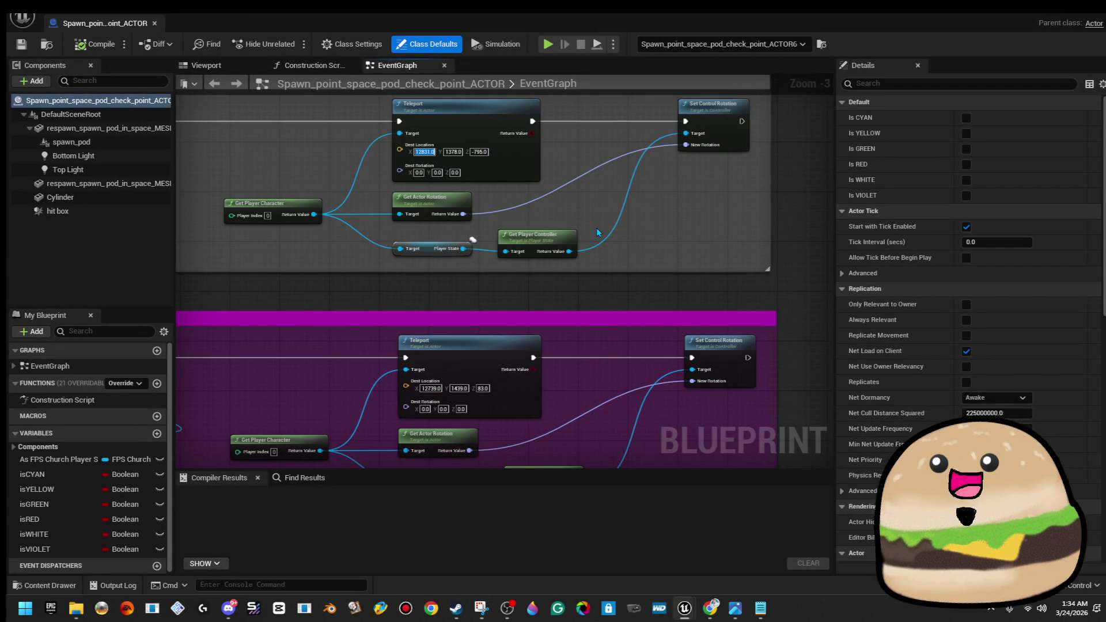
{"action": "type", "text": "412"}
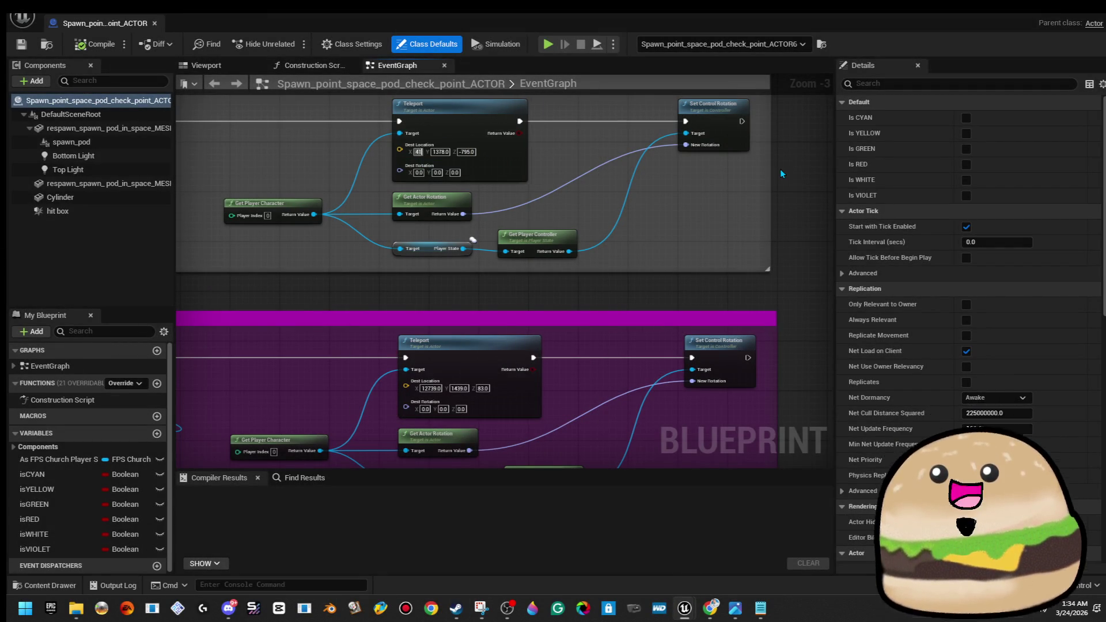
{"action": "key", "text": "BackSpace"}
{"action": "key", "text": "BackSpace"}
{"action": "key", "text": "BackSpace"}
{"action": "type", "text": "12739"}
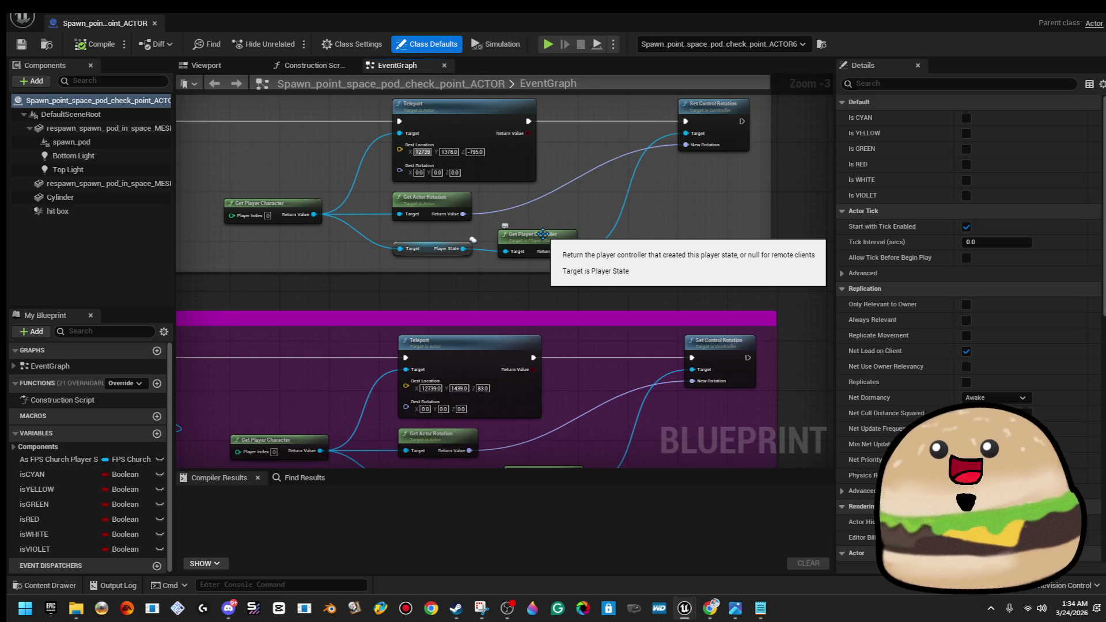
{"action": "key", "text": "Tab"}
{"action": "type", "text": "1439"}
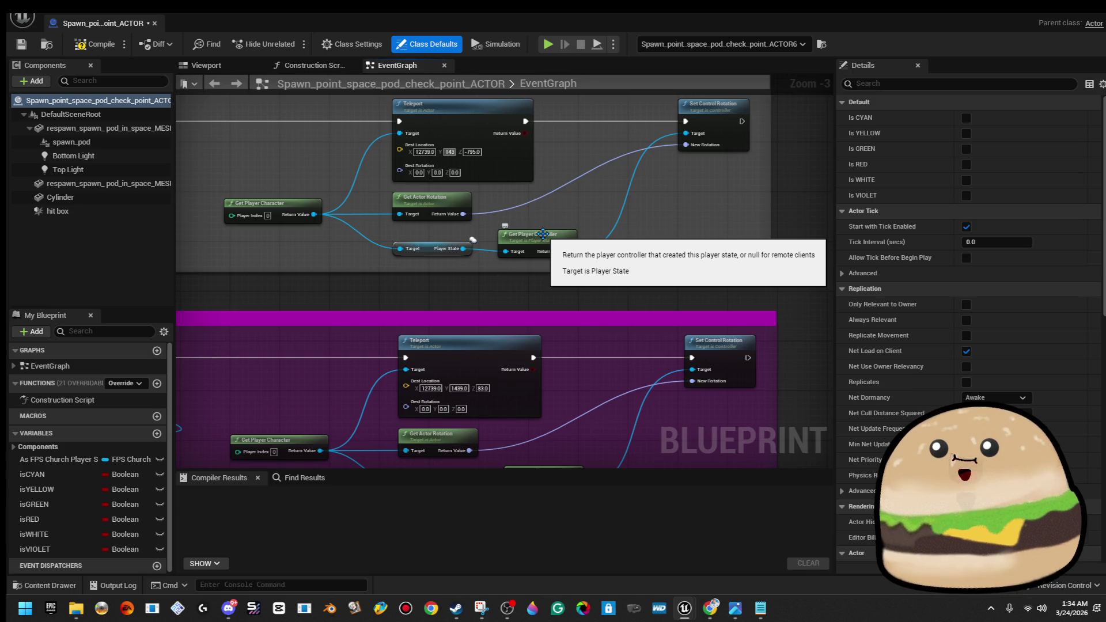
{"action": "key", "text": "Tab"}
{"action": "type", "text": "8"}
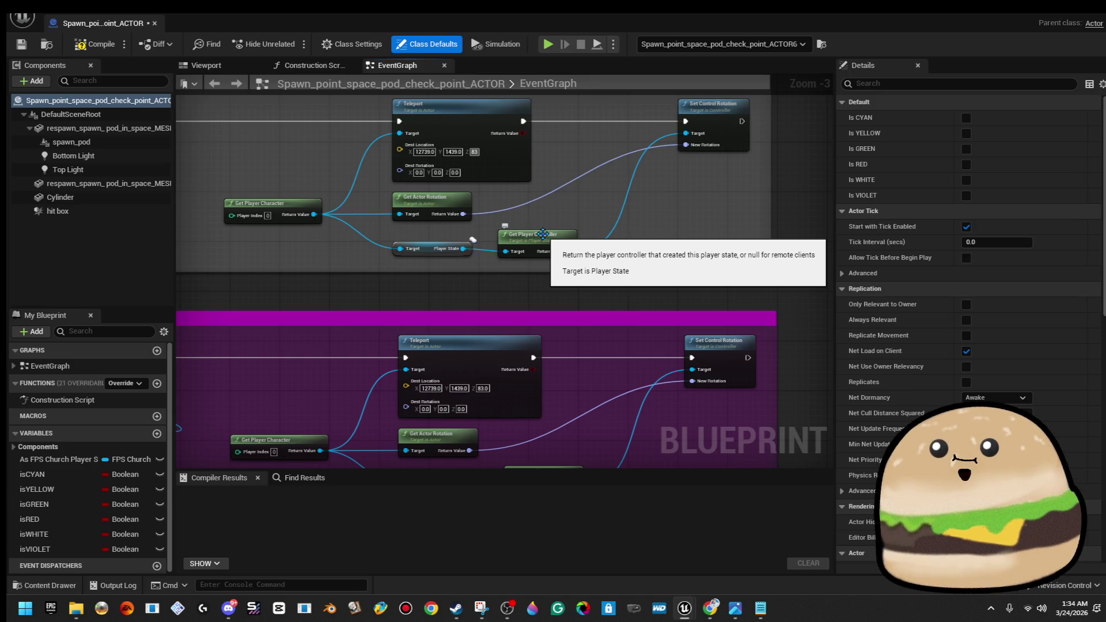
{"action": "key", "text": "Return"}
Set the violet Teleport's destination to X 12831, Y 1371, compile, and right-click the floor
{"action": "left_click", "coordinate": [435, 389]}
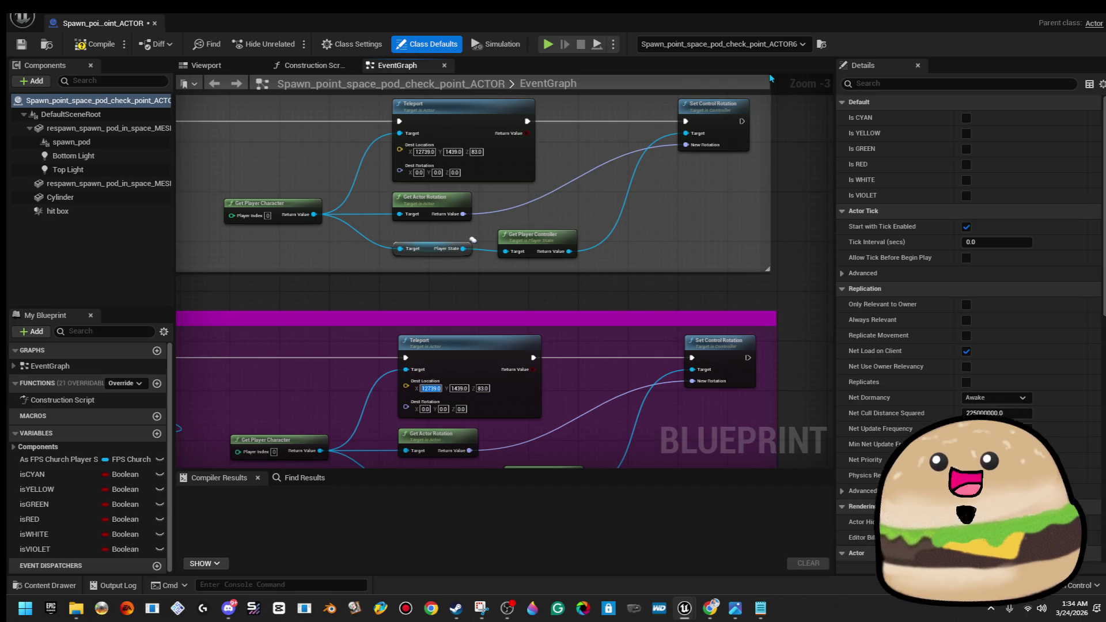
{"action": "type", "text": "12831"}
{"action": "key", "text": "Tab"}
{"action": "type", "text": "13"}
{"action": "key", "text": "Tab"}
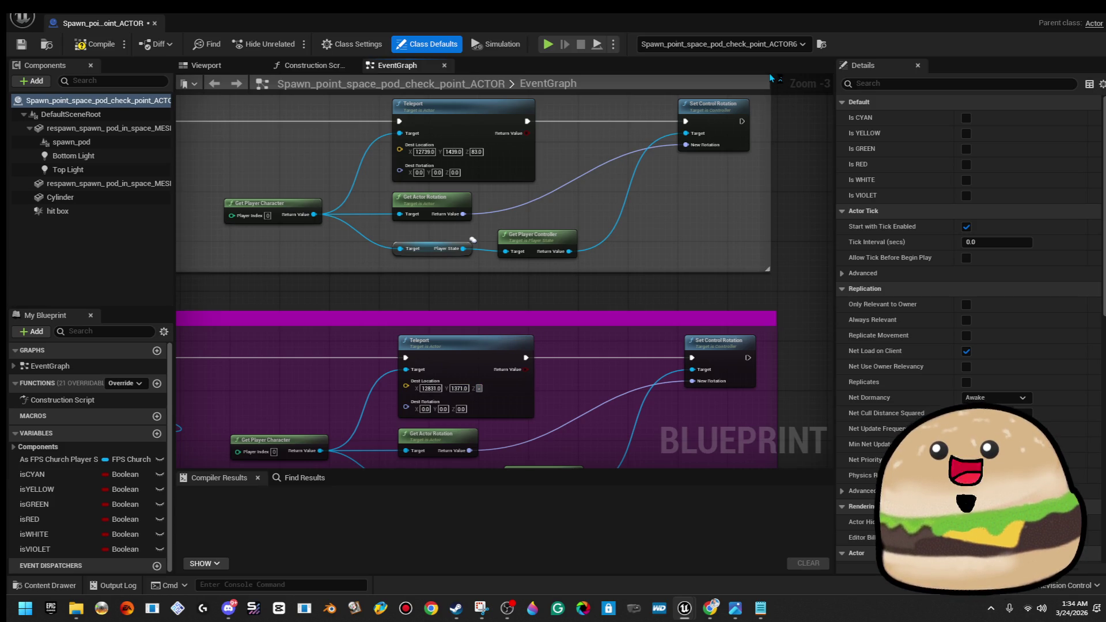
{"action": "type", "text": "-795"}
{"action": "left_click", "coordinate": [95, 43]}
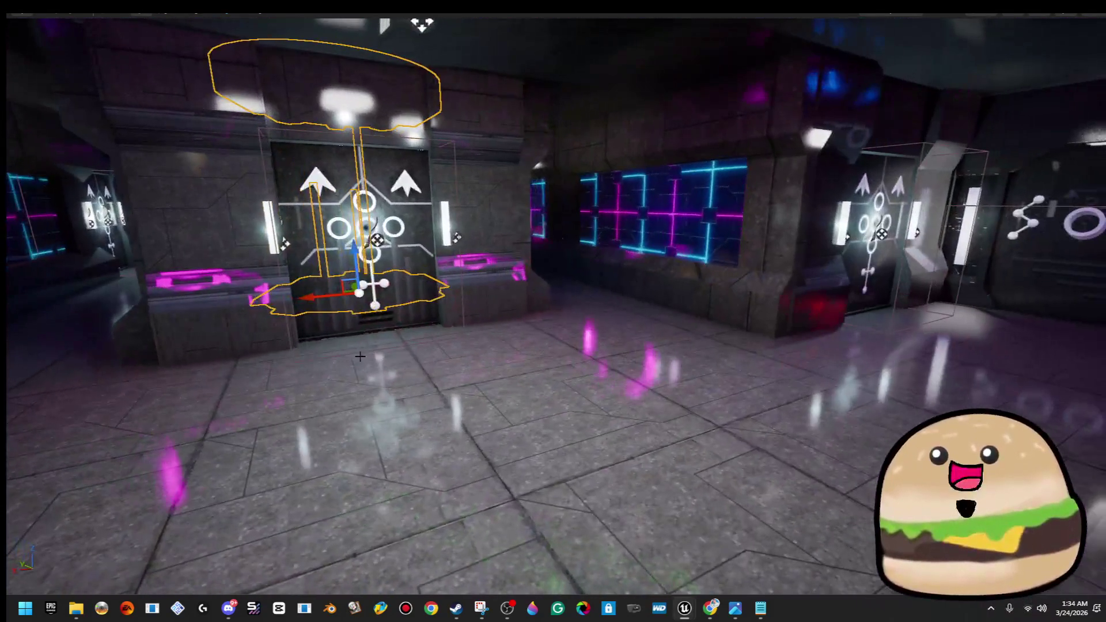
{"action": "right_click", "coordinate": [403, 505]}
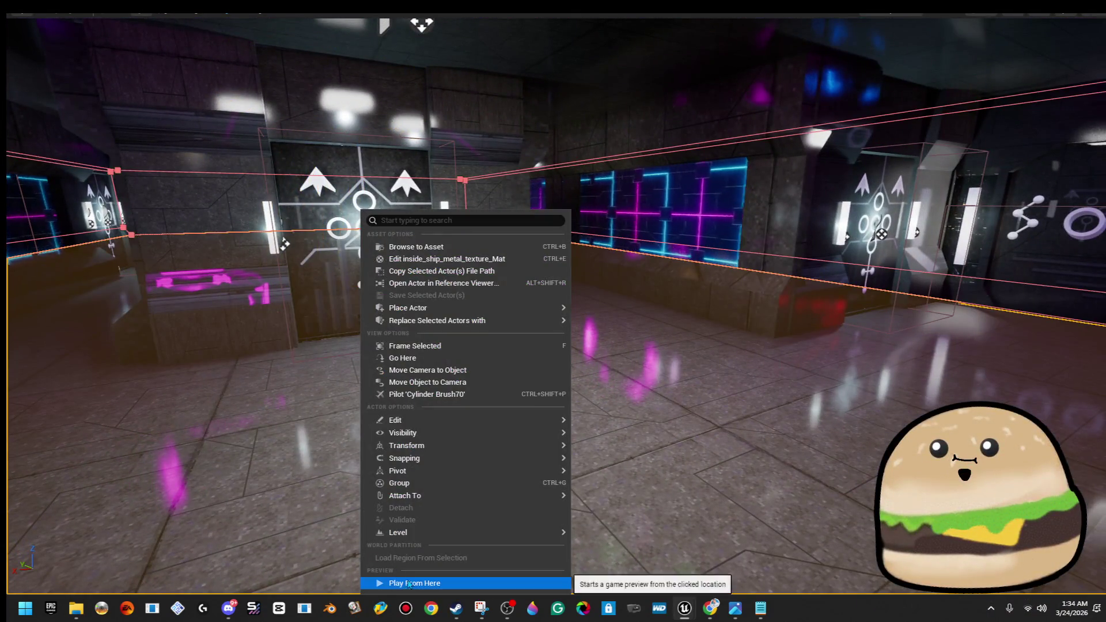
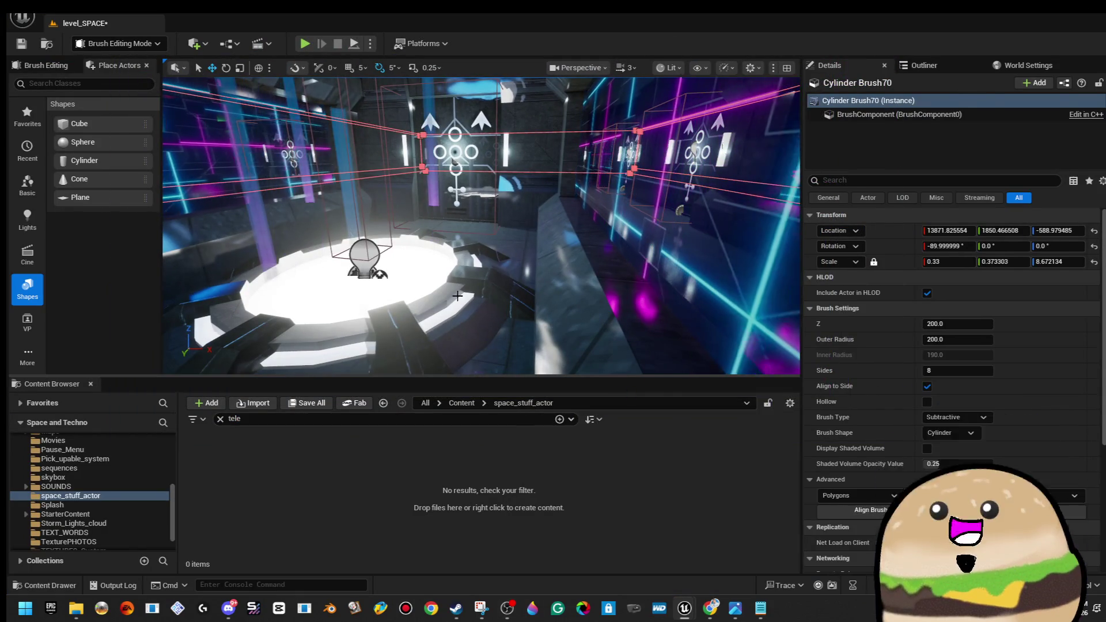
Nudge Spawn_point_space_pod_check_point_ACTOR5 down a little on the pod platform and save level_SPACE
{"action": "left_click", "coordinate": [360, 253]}
{"action": "key", "text": "f"}
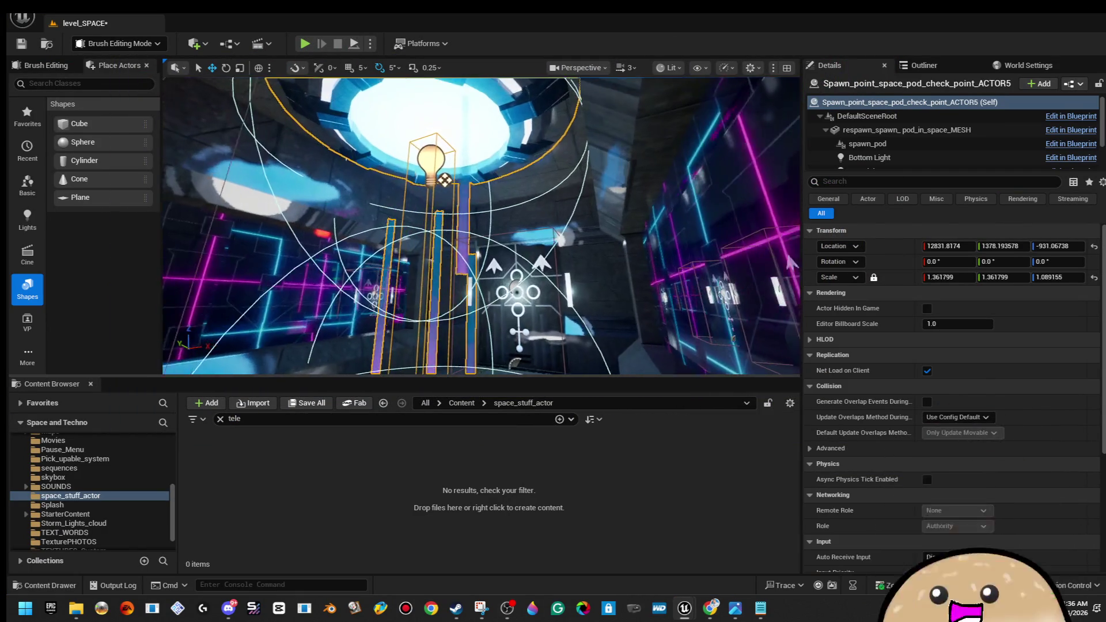
{"action": "left_click_drag", "start_coordinate": [421, 247], "coordinate": [423, 235]}
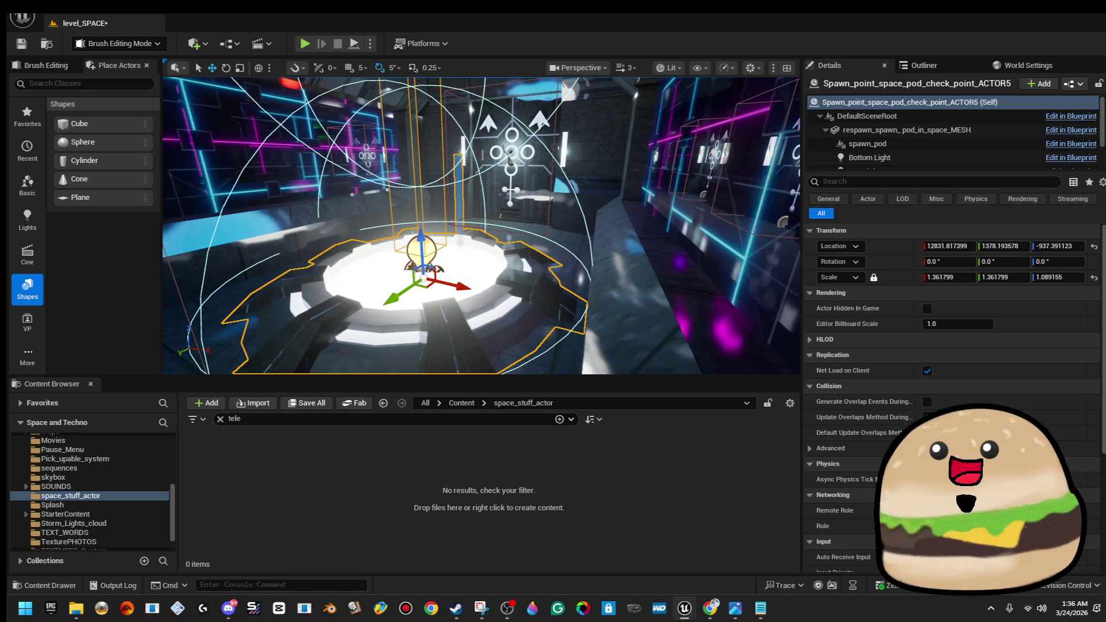
{"action": "key", "text": "ctrl+s"}
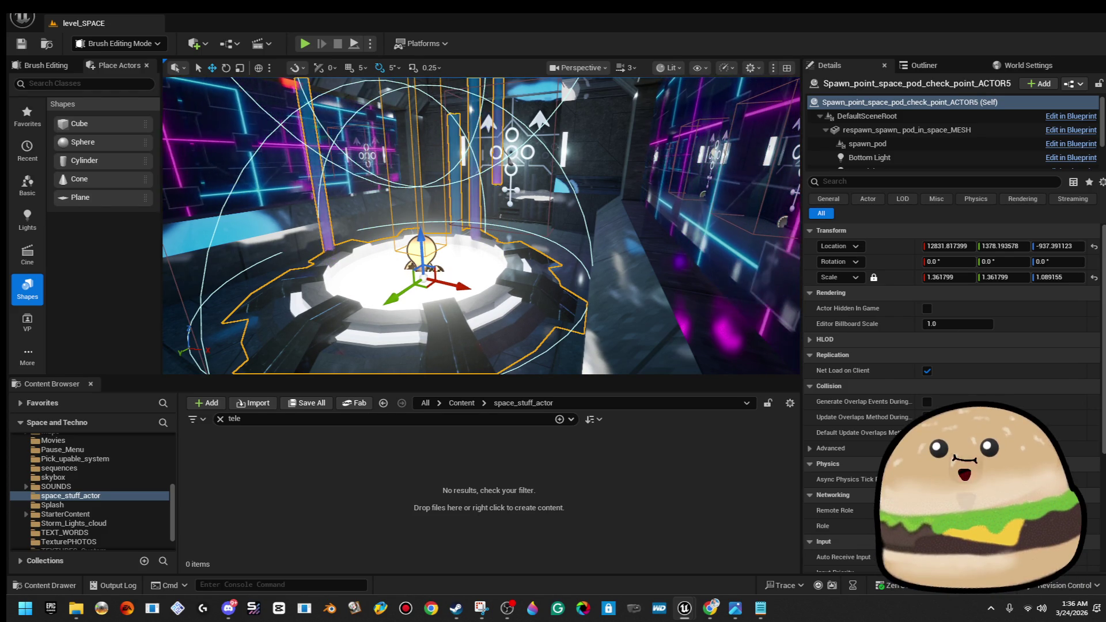
{"action": "right_click", "coordinate": [455, 247]}
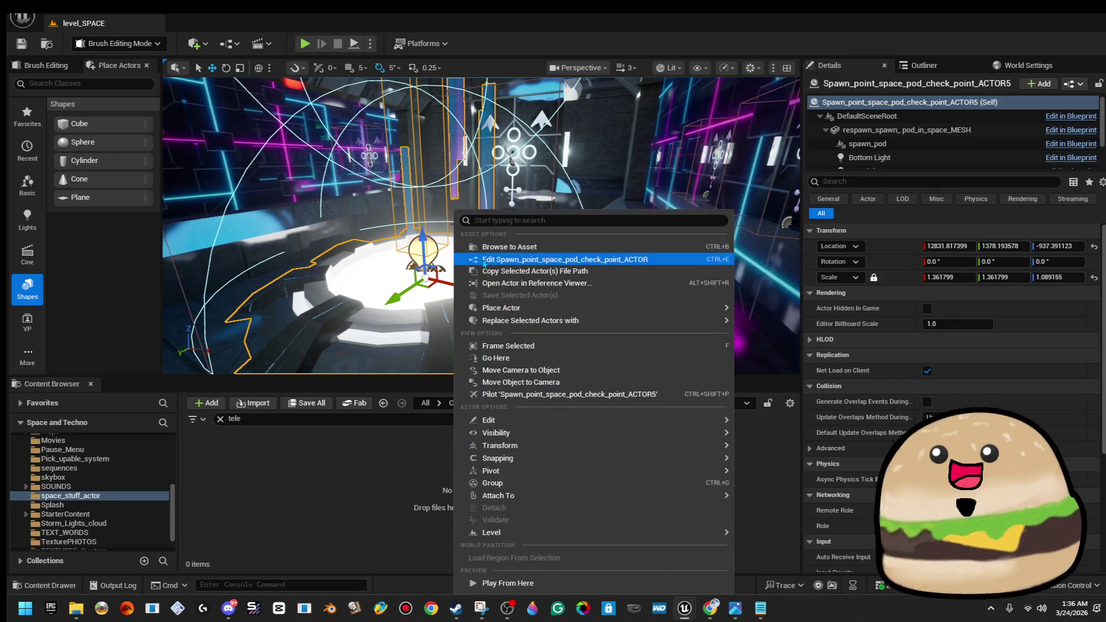
Open the spawn pod's blueprint and move the purple and grey comment groups up together
{"action": "left_click", "coordinate": [478, 257]}
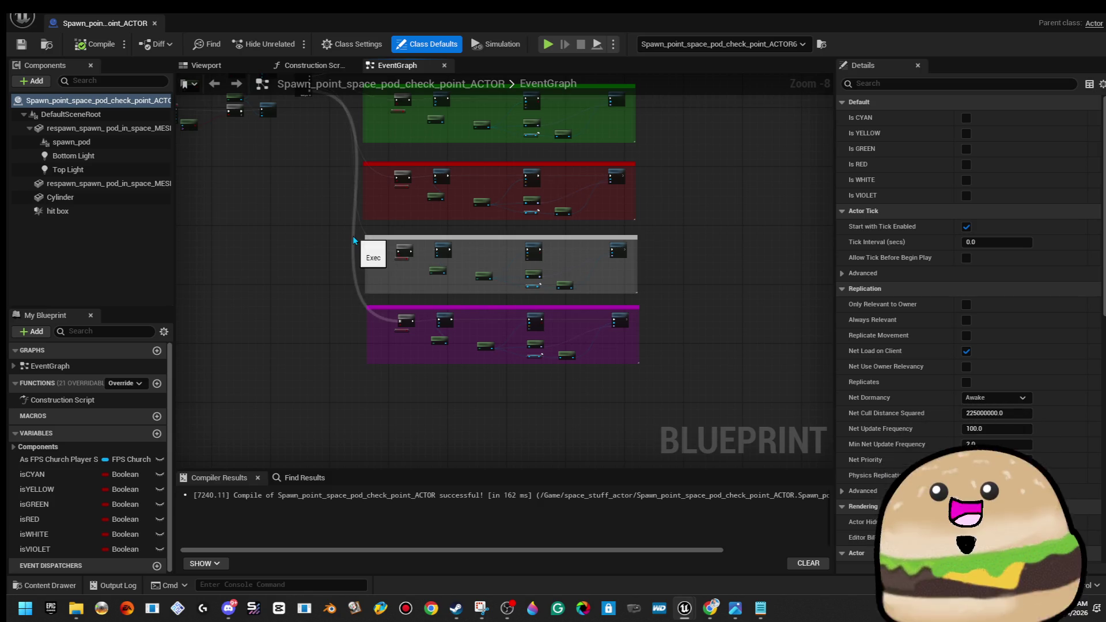
{"action": "mouse_move", "coordinate": [660, 299]}
{"action": "left_mouse_down"}
{"action": "mouse_move", "coordinate": [628, 275]}
{"action": "mouse_move", "coordinate": [624, 390]}
{"action": "mouse_move", "coordinate": [623, 380]}
{"action": "left_mouse_up"}
{"action": "left_click_drag", "start_coordinate": [645, 283], "coordinate": [367, 446]}
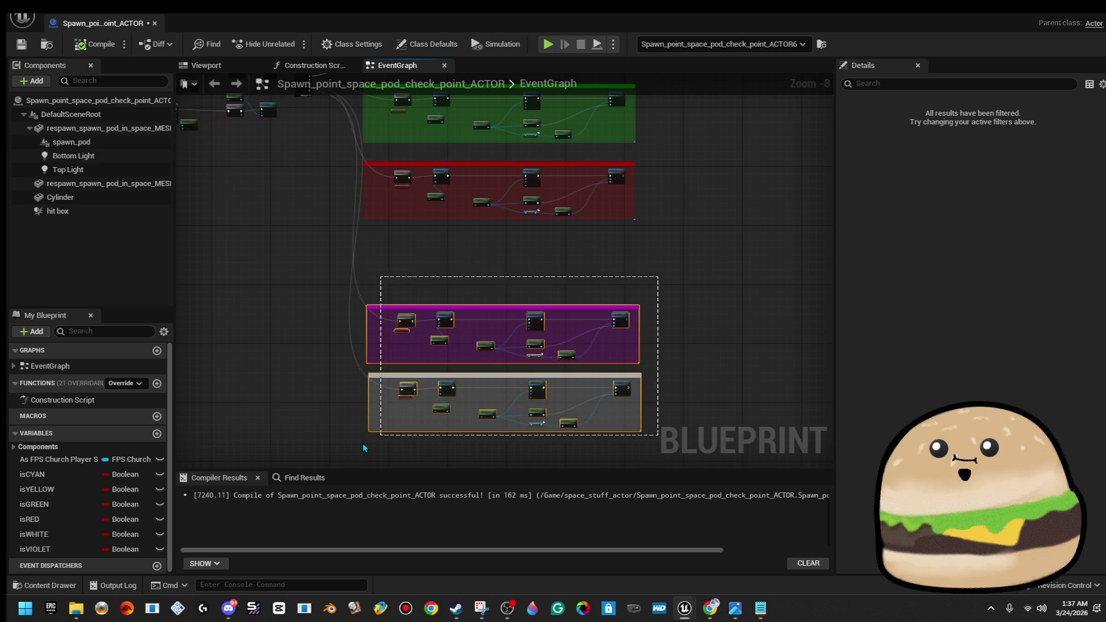
{"action": "left_click_drag", "start_coordinate": [365, 354], "coordinate": [365, 281]}
{"action": "scroll", "coordinate": [343, 258], "scroll_direction": "up", "scroll_amount": 4}
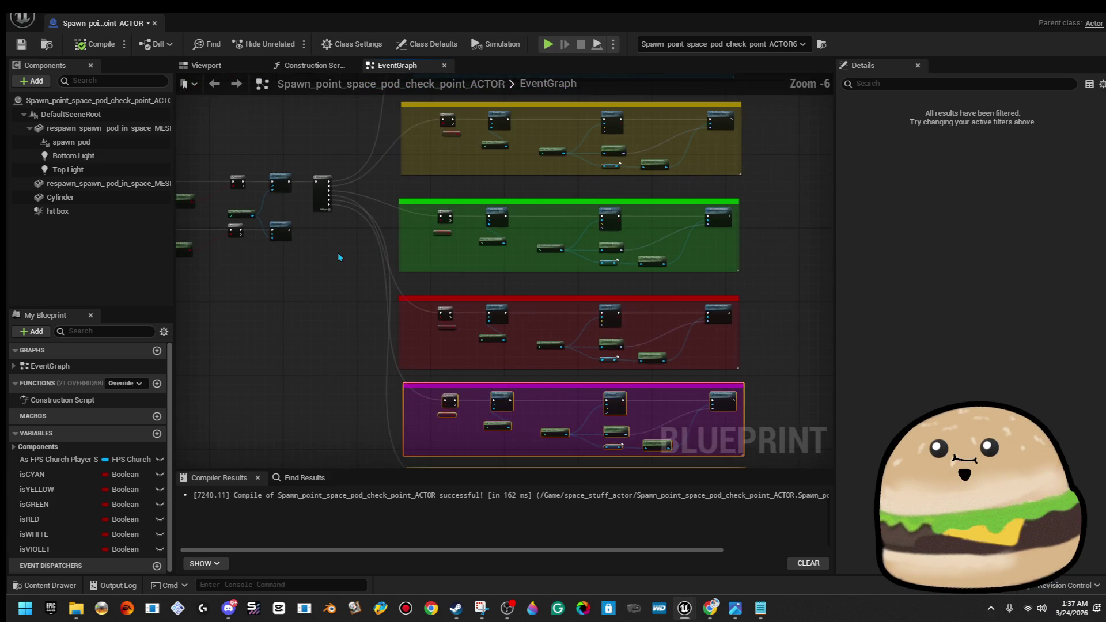
{"action": "left_click_drag", "start_coordinate": [405, 350], "coordinate": [323, 119]}
Break the Branch nodes' incoming execution links and rewire the grey group's Branch execution input
{"action": "right_click", "coordinate": [470, 324]}
{"action": "left_click", "coordinate": [514, 363]}
{"action": "left_click_drag", "start_coordinate": [511, 370], "coordinate": [481, 218]}
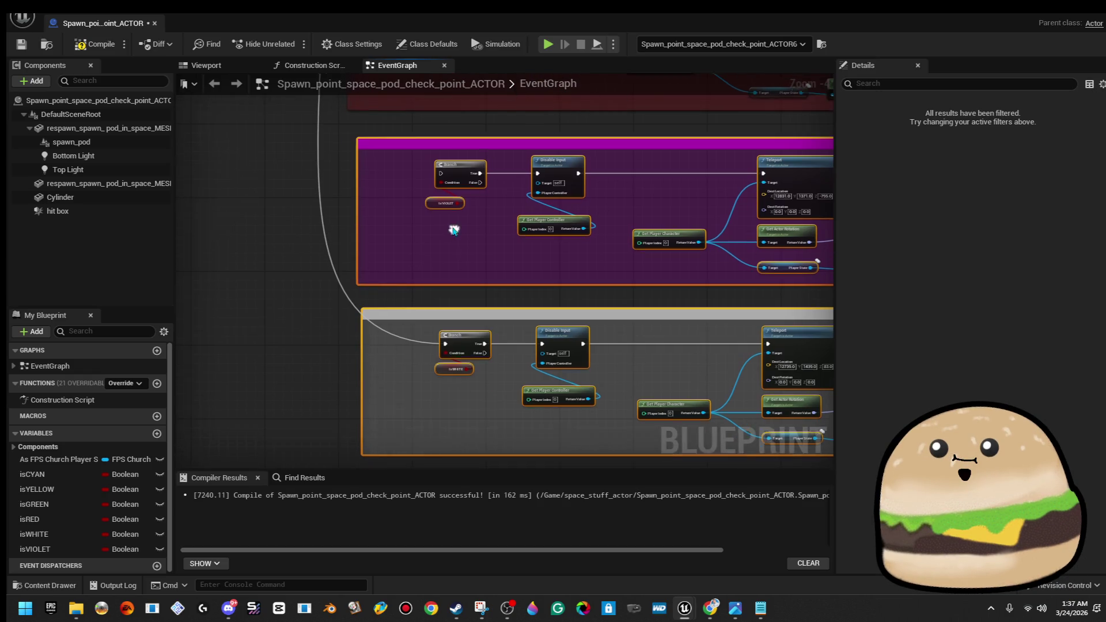
{"action": "right_click", "coordinate": [442, 340]}
{"action": "right_click", "coordinate": [445, 347]}
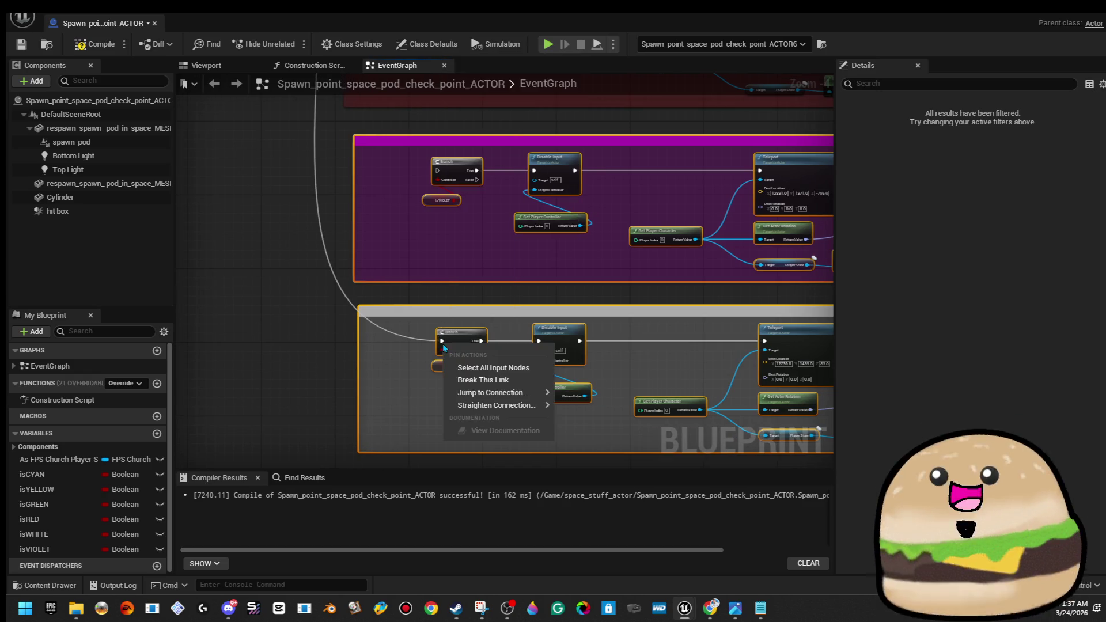
{"action": "left_click", "coordinate": [459, 380]}
{"action": "mouse_move", "coordinate": [442, 341]}
{"action": "left_mouse_down"}
{"action": "mouse_move", "coordinate": [338, 99]}
{"action": "mouse_move", "coordinate": [346, 92]}
{"action": "mouse_move", "coordinate": [228, 135]}
{"action": "mouse_move", "coordinate": [256, 346]}
{"action": "mouse_move", "coordinate": [384, 306]}
{"action": "mouse_move", "coordinate": [458, 461]}
{"action": "mouse_move", "coordinate": [526, 440]}
{"action": "mouse_move", "coordinate": [538, 469]}
{"action": "mouse_move", "coordinate": [681, 458]}
{"action": "mouse_move", "coordinate": [614, 302]}
{"action": "left_mouse_up"}
{"action": "left_click_drag", "start_coordinate": [614, 302], "coordinate": [334, 329]}
Pan the EventGraph to inspect the Teleport, Branch, light colour rows and SET/Delay nodes
{"action": "left_click_drag", "start_coordinate": [645, 268], "coordinate": [315, 316]}
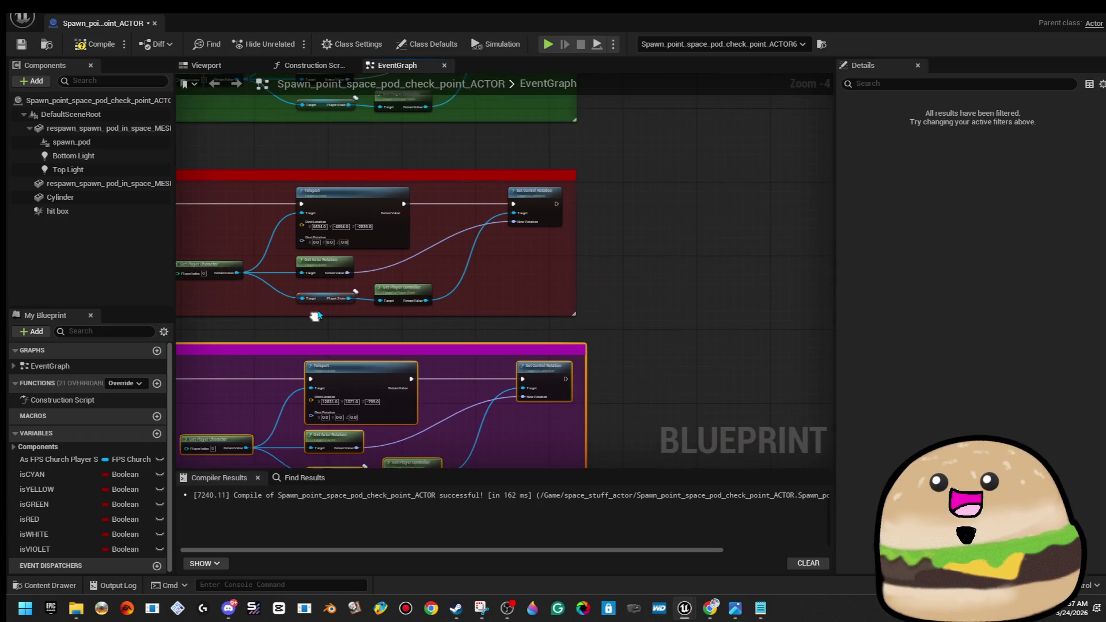
{"action": "scroll", "coordinate": [528, 325], "scroll_direction": "up", "scroll_amount": 1}
{"action": "left_click_drag", "start_coordinate": [529, 326], "coordinate": [773, 296]}
{"action": "scroll", "coordinate": [520, 301], "scroll_direction": "down", "scroll_amount": 1}
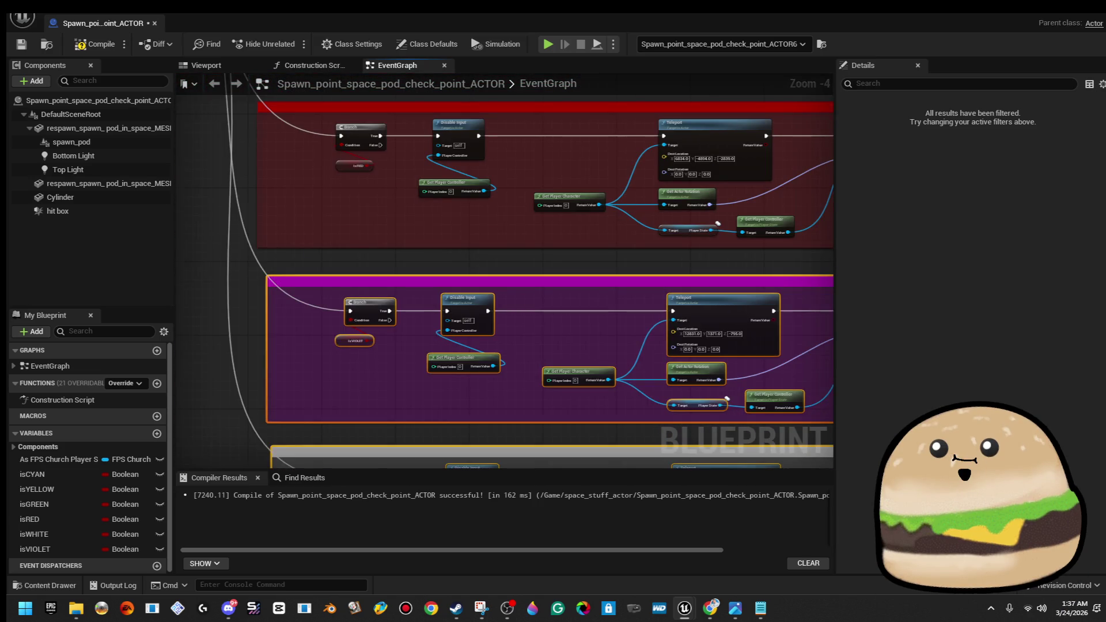
{"action": "left_click_drag", "start_coordinate": [829, 236], "coordinate": [402, 301]}
{"action": "scroll", "coordinate": [402, 301], "scroll_direction": "down", "scroll_amount": 4}
{"action": "scroll", "coordinate": [496, 324], "scroll_direction": "up", "scroll_amount": 3}
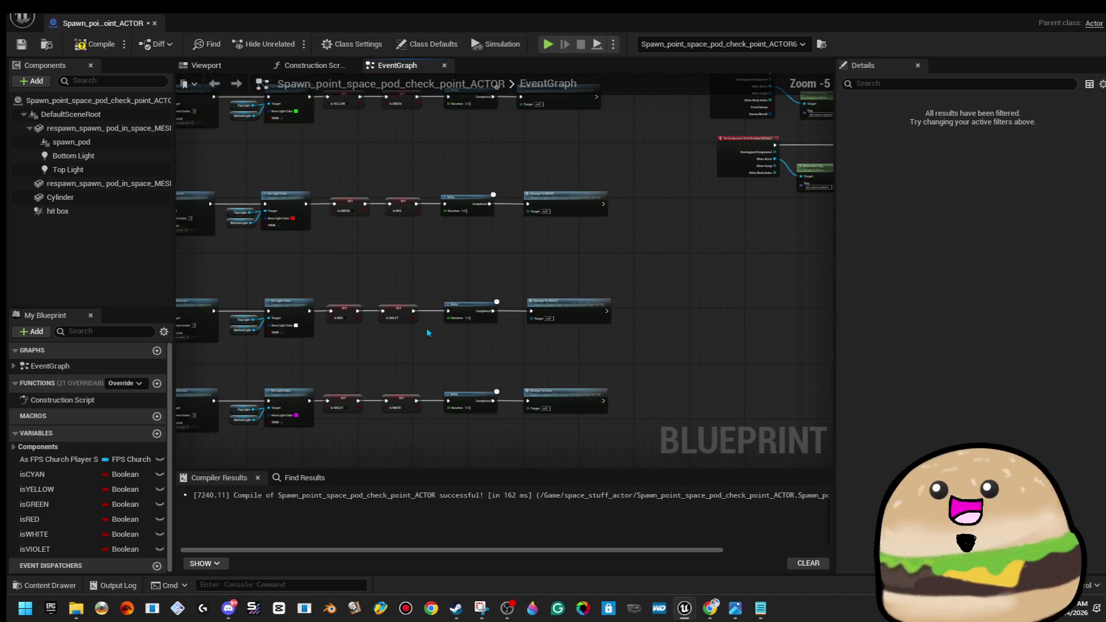
{"action": "scroll", "coordinate": [495, 323], "scroll_direction": "up", "scroll_amount": 3}
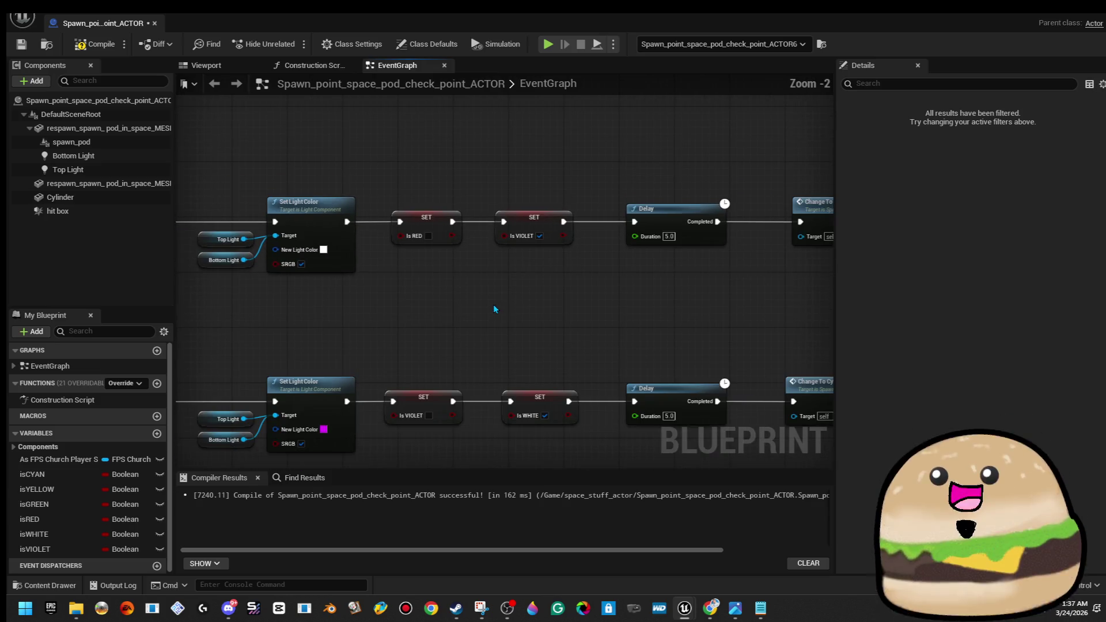
{"action": "left_click_drag", "start_coordinate": [516, 313], "coordinate": [485, 282]}
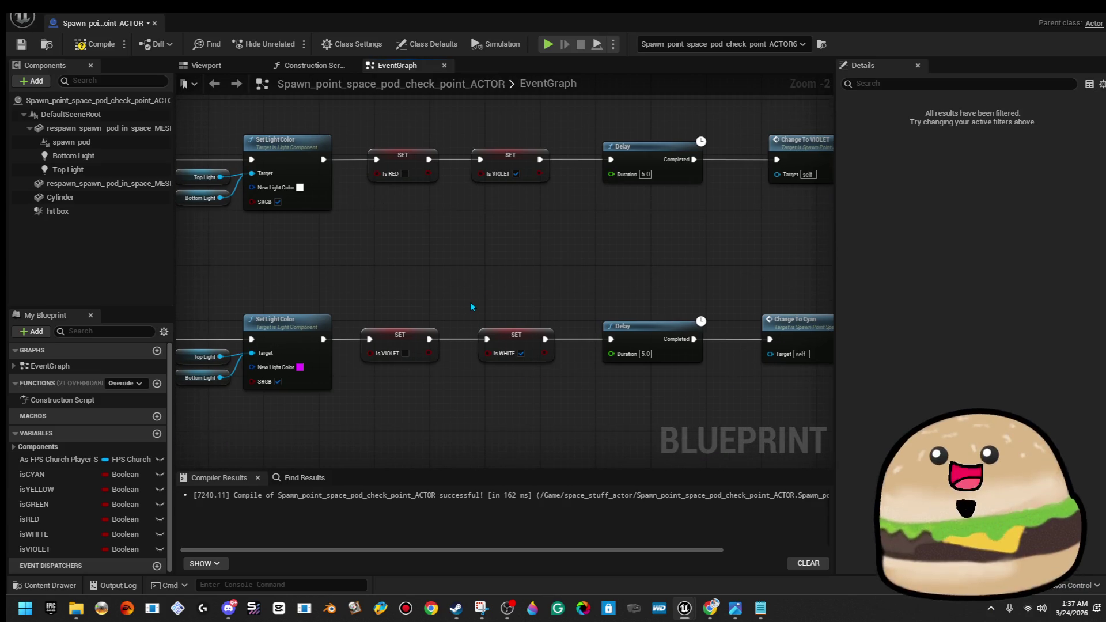
{"action": "scroll", "coordinate": [478, 301], "scroll_direction": "down", "scroll_amount": 1}
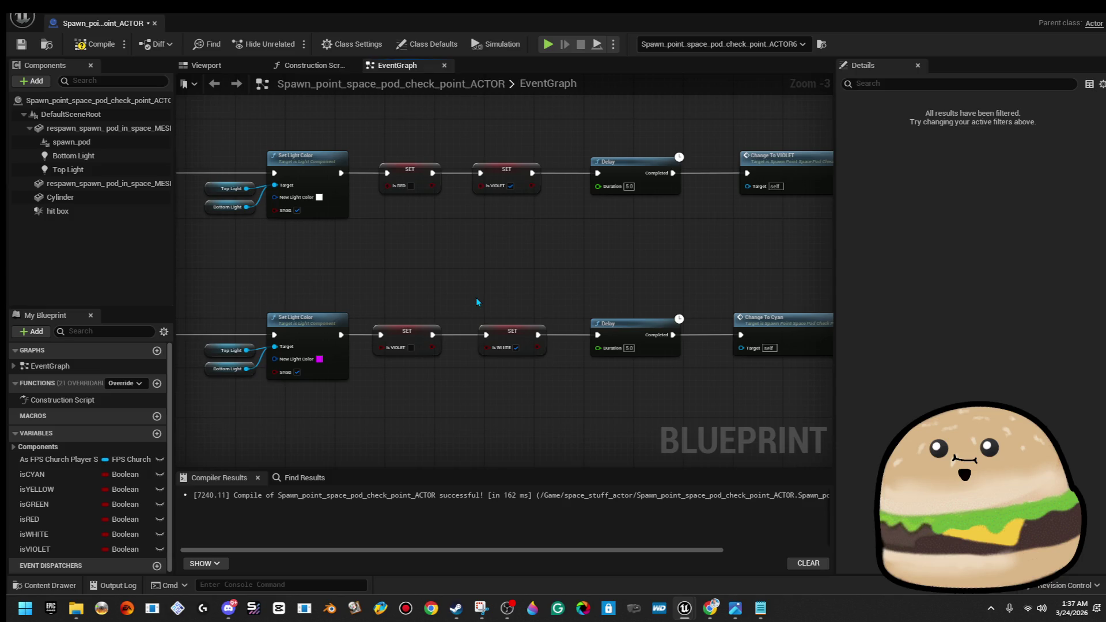
{"action": "scroll", "coordinate": [476, 297], "scroll_direction": "down", "scroll_amount": 2}
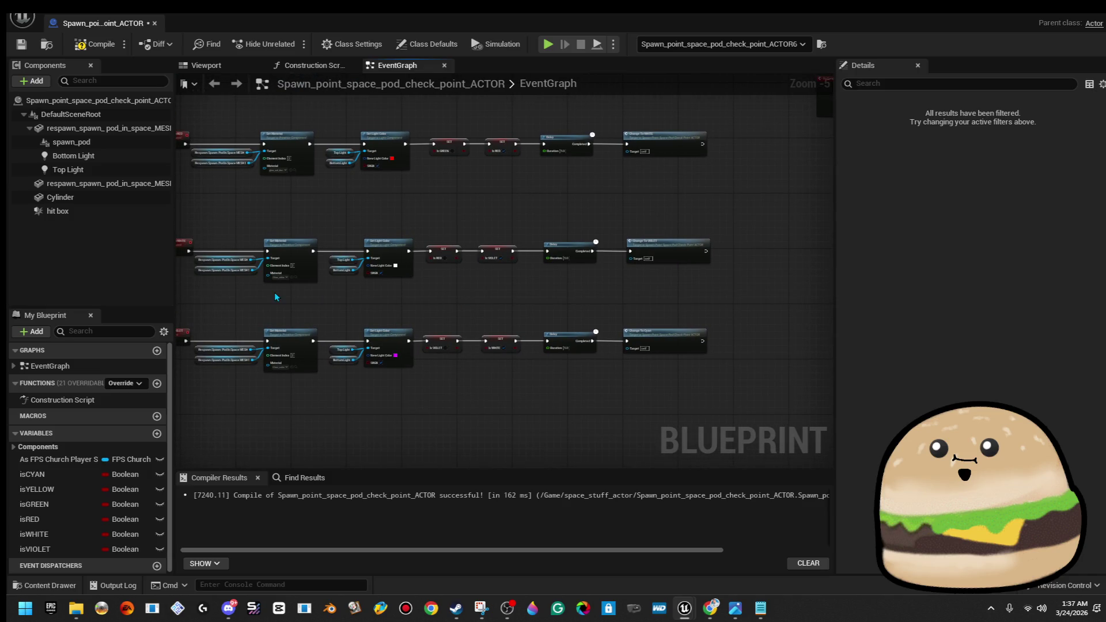
{"action": "left_click_drag", "start_coordinate": [275, 297], "coordinate": [336, 303]}
{"action": "scroll", "coordinate": [641, 144], "scroll_direction": "up", "scroll_amount": 2}
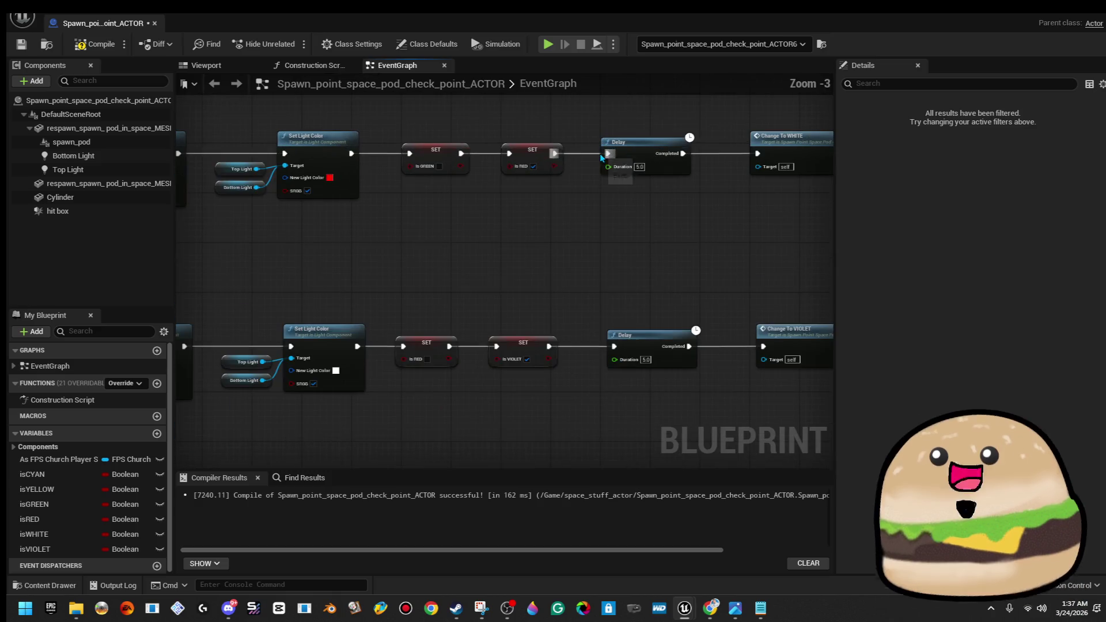
{"action": "mouse_move", "coordinate": [506, 229]}
{"action": "left_mouse_down"}
{"action": "mouse_move", "coordinate": [760, 187]}
{"action": "mouse_move", "coordinate": [718, 203]}
{"action": "mouse_move", "coordinate": [682, 237]}
{"action": "mouse_move", "coordinate": [593, 212]}
{"action": "mouse_move", "coordinate": [662, 232]}
{"action": "mouse_move", "coordinate": [833, 219]}
{"action": "mouse_move", "coordinate": [607, 271]}
{"action": "mouse_move", "coordinate": [595, 296]}
{"action": "mouse_move", "coordinate": [812, 329]}
{"action": "mouse_move", "coordinate": [589, 323]}
{"action": "mouse_move", "coordinate": [709, 239]}
{"action": "mouse_move", "coordinate": [753, 227]}
{"action": "mouse_move", "coordinate": [446, 244]}
{"action": "left_mouse_up"}
{"action": "scroll", "coordinate": [511, 299], "scroll_direction": "up", "scroll_amount": 3}
{"action": "left_click_drag", "start_coordinate": [518, 365], "coordinate": [512, 243]}
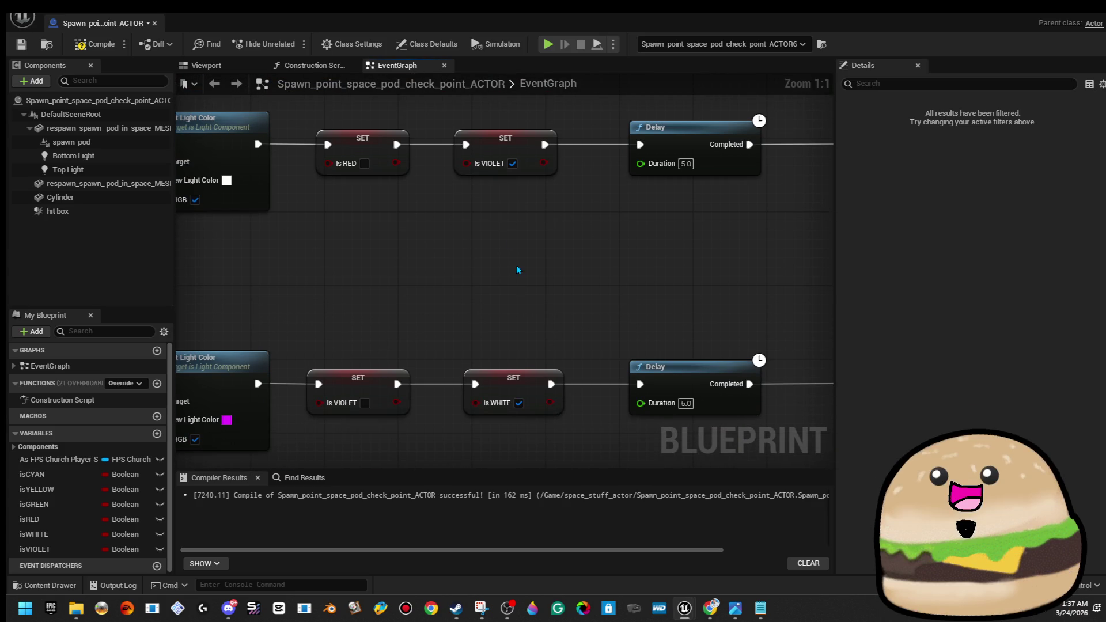
Replace the old setters with an Is WHITE setter set to true, placed before the Delay
{"action": "key", "text": "Delete"}
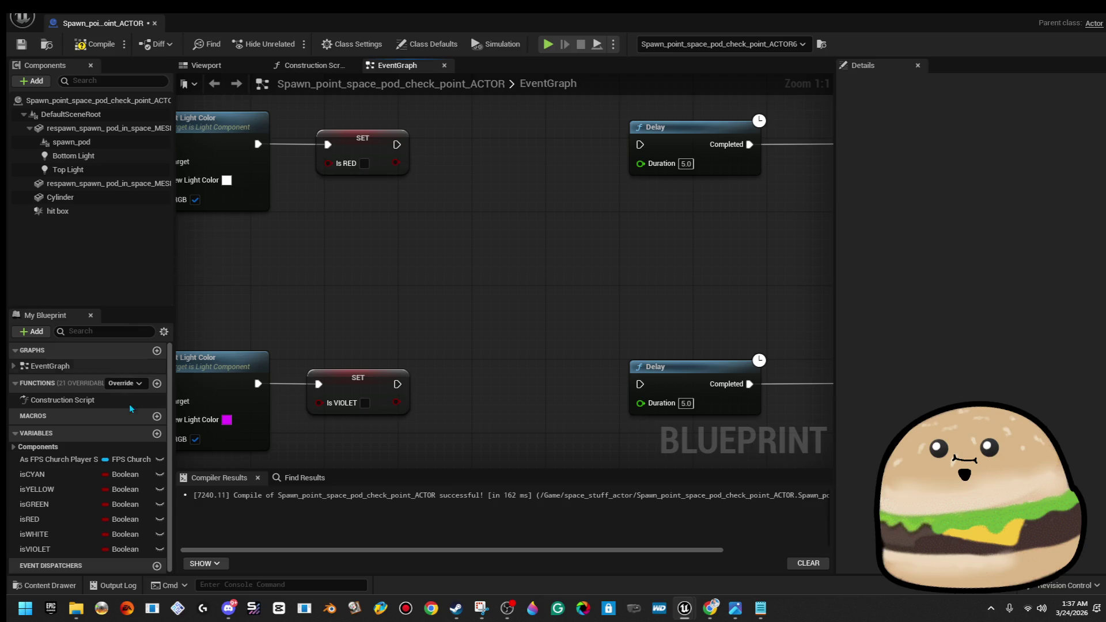
{"action": "mouse_move", "coordinate": [34, 534]}
{"action": "left_mouse_down"}
{"action": "mouse_move", "coordinate": [374, 324]}
{"action": "mouse_move", "coordinate": [406, 165]}
{"action": "mouse_move", "coordinate": [513, 167]}
{"action": "left_mouse_up"}
{"action": "left_click", "coordinate": [500, 182]}
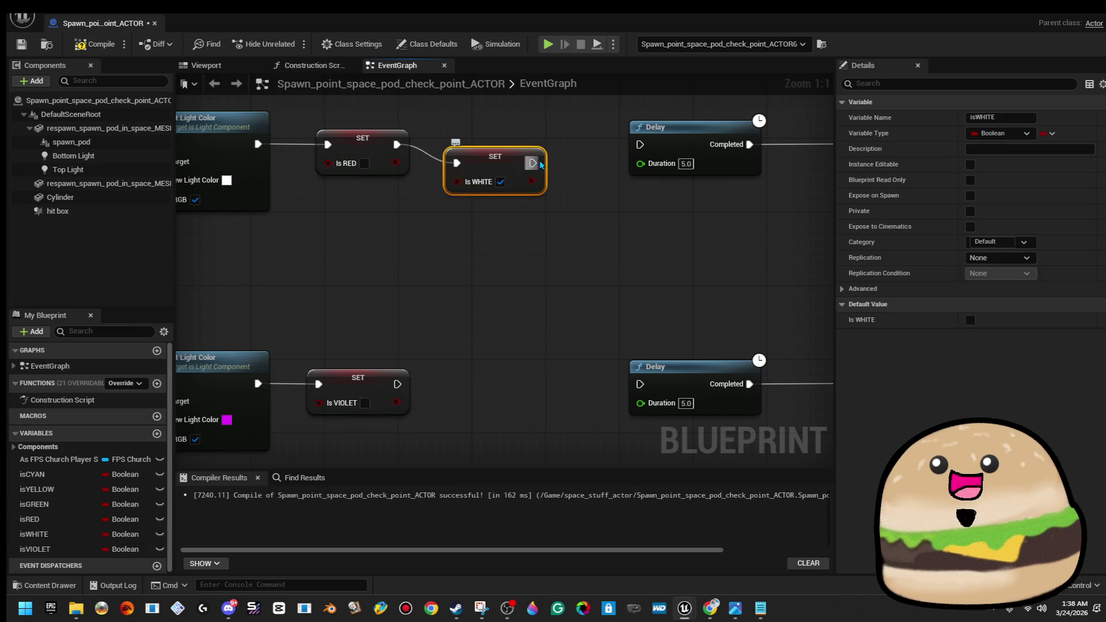
{"action": "left_click_drag", "start_coordinate": [528, 148], "coordinate": [547, 129]}
Remove both Is VIOLET setter nodes from the violet row
{"action": "mouse_move", "coordinate": [455, 217]}
{"action": "left_mouse_down"}
{"action": "mouse_move", "coordinate": [597, 210]}
{"action": "mouse_move", "coordinate": [494, 173]}
{"action": "left_mouse_up"}
{"action": "mouse_move", "coordinate": [35, 549]}
{"action": "left_mouse_down"}
{"action": "mouse_move", "coordinate": [497, 367]}
{"action": "mouse_move", "coordinate": [515, 341]}
{"action": "left_mouse_up"}
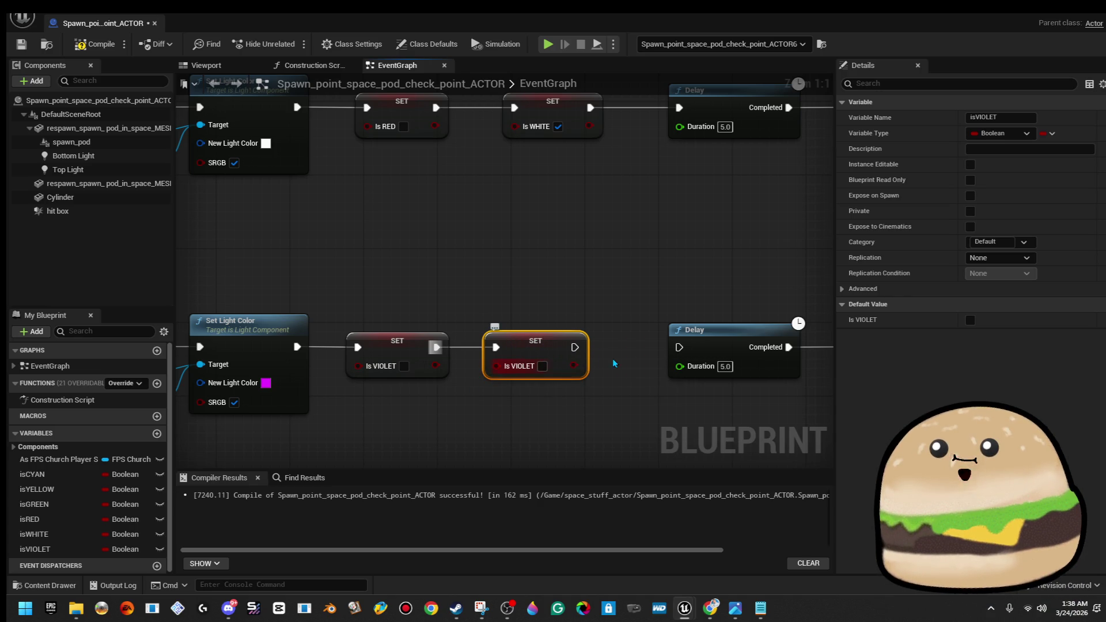
{"action": "left_click_drag", "start_coordinate": [575, 347], "coordinate": [675, 348]}
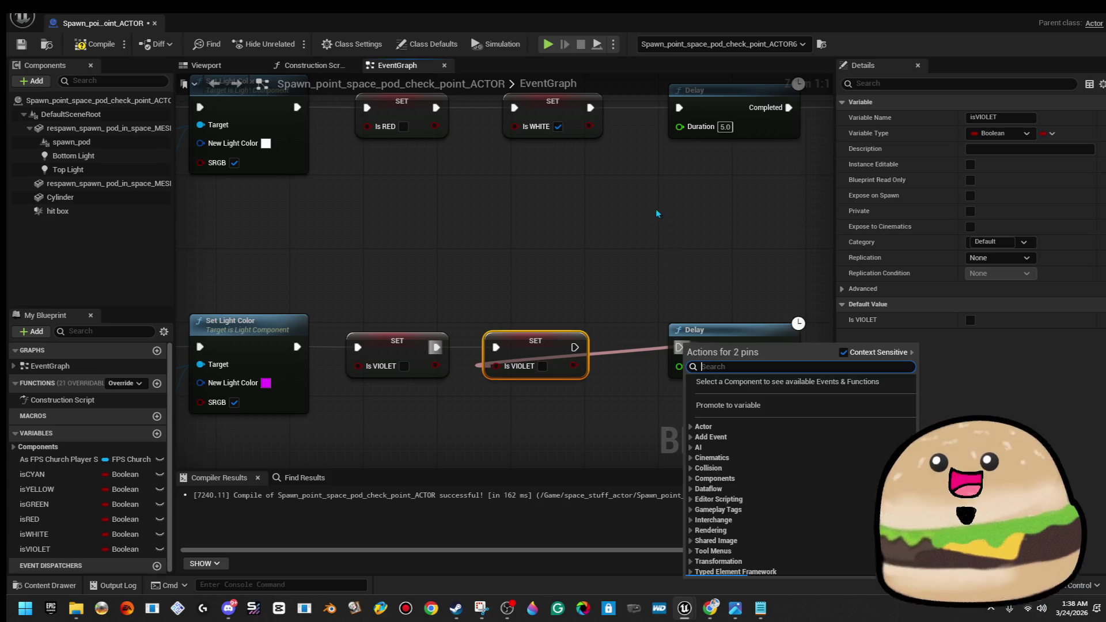
{"action": "left_click", "coordinate": [623, 252]}
{"action": "scroll", "coordinate": [614, 260], "scroll_direction": "down", "scroll_amount": 1}
{"action": "left_click_drag", "start_coordinate": [582, 419], "coordinate": [531, 173]}
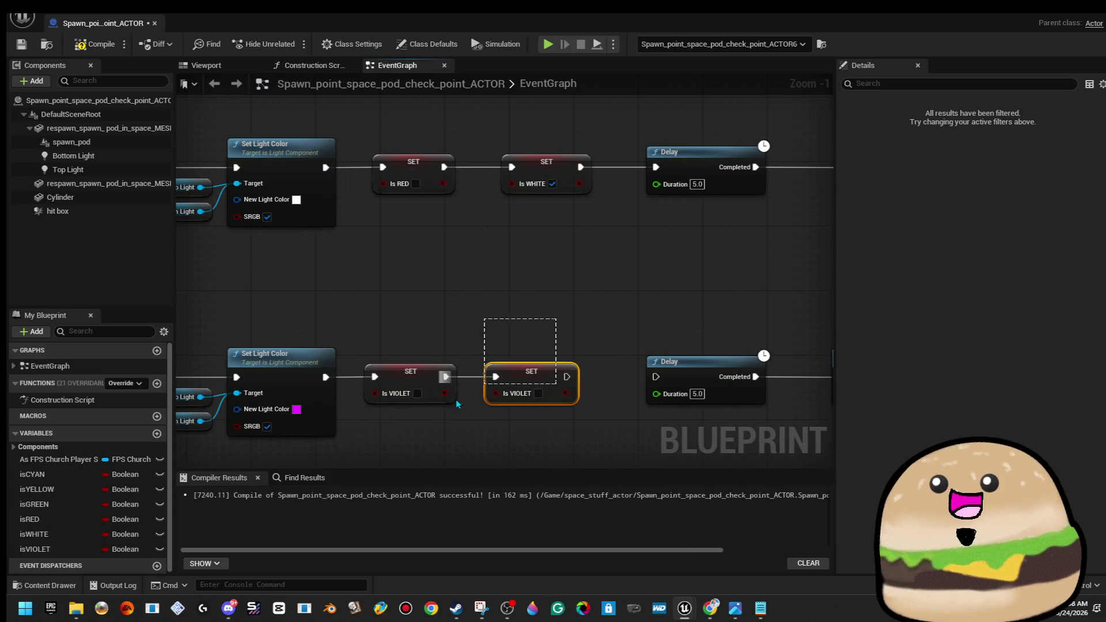
{"action": "key", "text": "Delete"}
Rearrange the third and fourth node rows, moving them up together
{"action": "scroll", "coordinate": [505, 248], "scroll_direction": "down", "scroll_amount": 5}
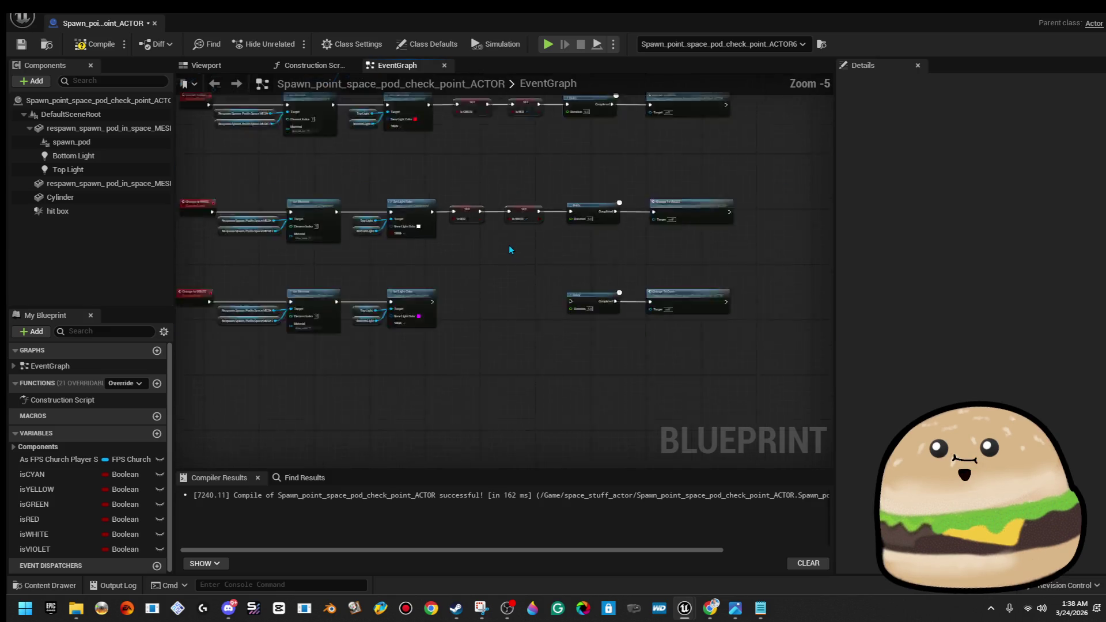
{"action": "scroll", "coordinate": [356, 205], "scroll_direction": "up", "scroll_amount": 2}
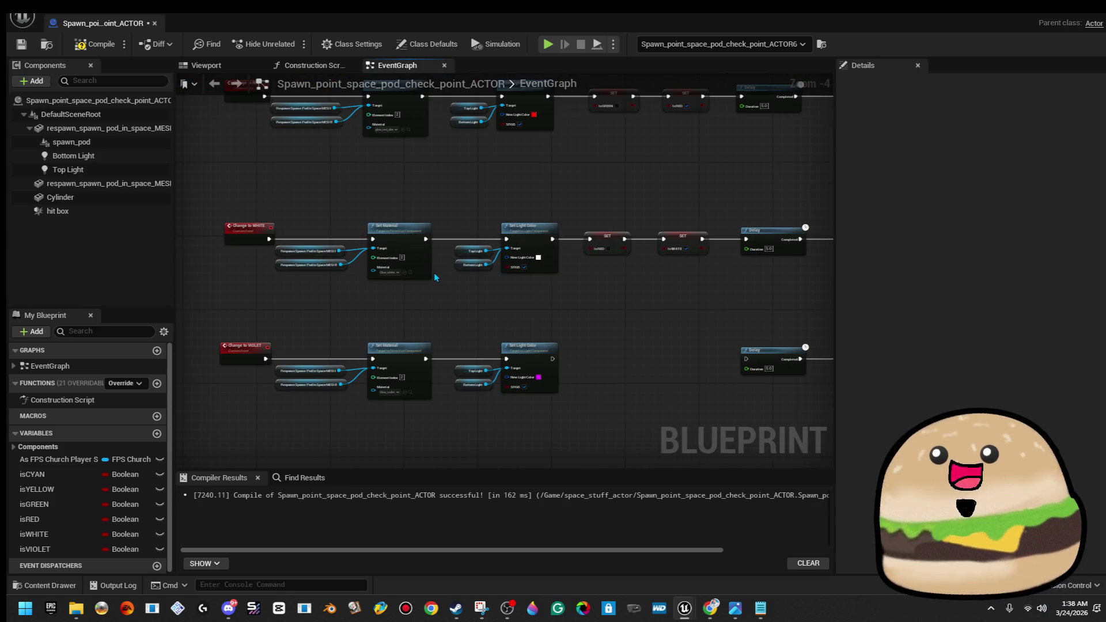
{"action": "scroll", "coordinate": [432, 275], "scroll_direction": "down", "scroll_amount": 2}
{"action": "mouse_move", "coordinate": [609, 278]}
{"action": "left_mouse_down"}
{"action": "mouse_move", "coordinate": [617, 373]}
{"action": "mouse_move", "coordinate": [672, 457]}
{"action": "mouse_move", "coordinate": [329, 279]}
{"action": "mouse_move", "coordinate": [296, 306]}
{"action": "left_mouse_up"}
{"action": "left_click_drag", "start_coordinate": [273, 401], "coordinate": [279, 412]}
{"action": "mouse_move", "coordinate": [276, 320]}
{"action": "left_mouse_down"}
{"action": "mouse_move", "coordinate": [274, 247]}
{"action": "mouse_move", "coordinate": [701, 328]}
{"action": "left_mouse_up"}
{"action": "key", "text": "q"}
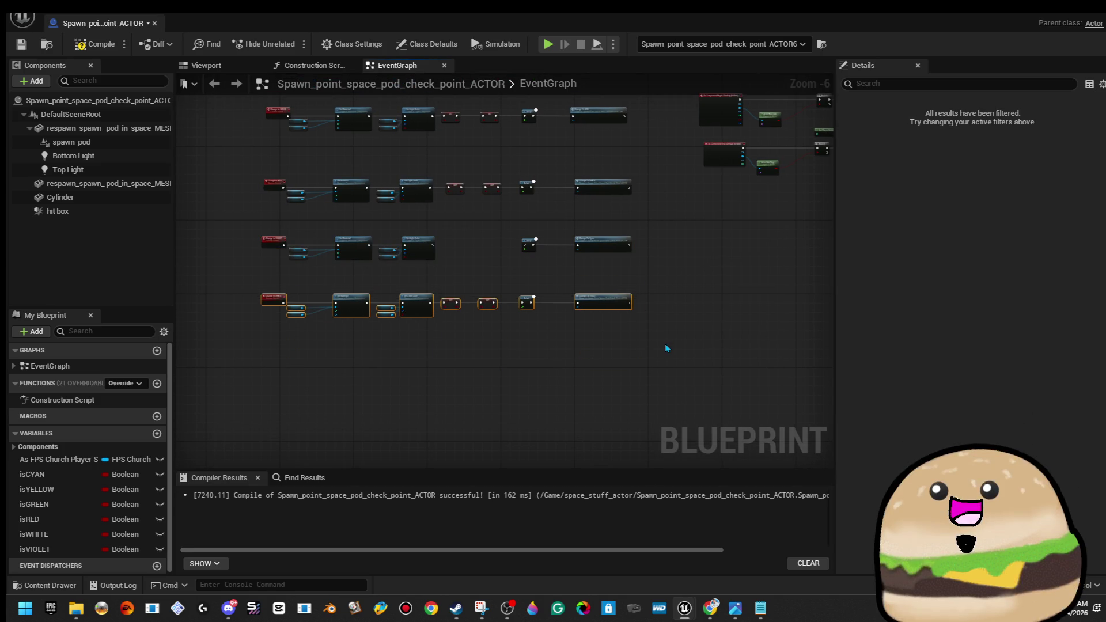
Delete the Change To WHITE, Change To Cyan and Change To VIOLET nodes after the Delays
{"action": "scroll", "coordinate": [604, 171], "scroll_direction": "up", "scroll_amount": 5}
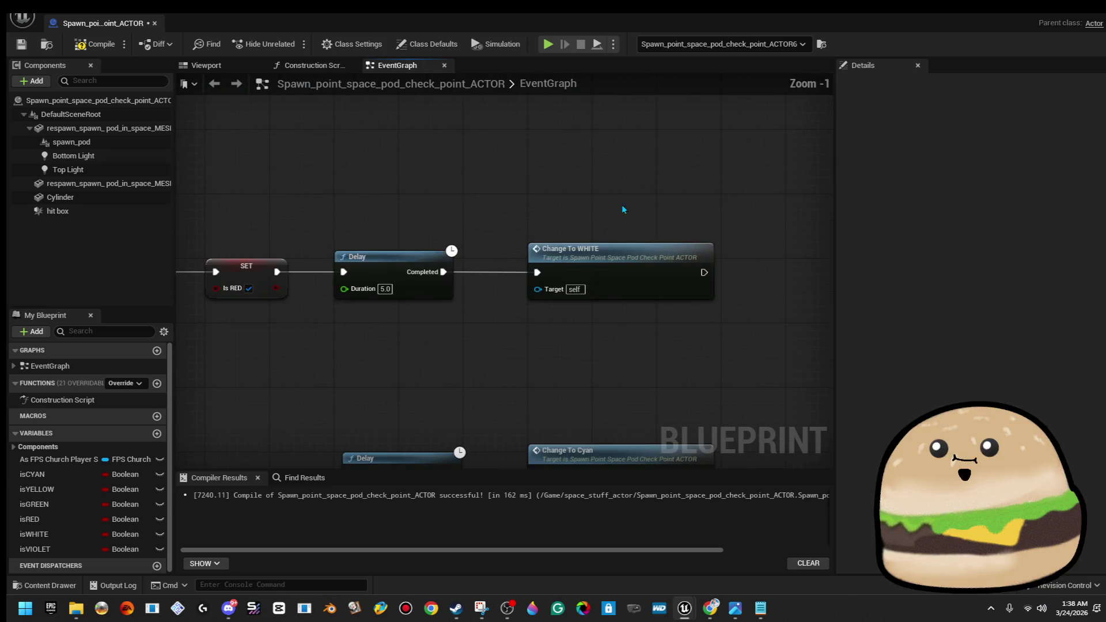
{"action": "mouse_move", "coordinate": [447, 362]}
{"action": "left_mouse_down"}
{"action": "mouse_move", "coordinate": [730, 291]}
{"action": "mouse_move", "coordinate": [736, 300]}
{"action": "left_mouse_up"}
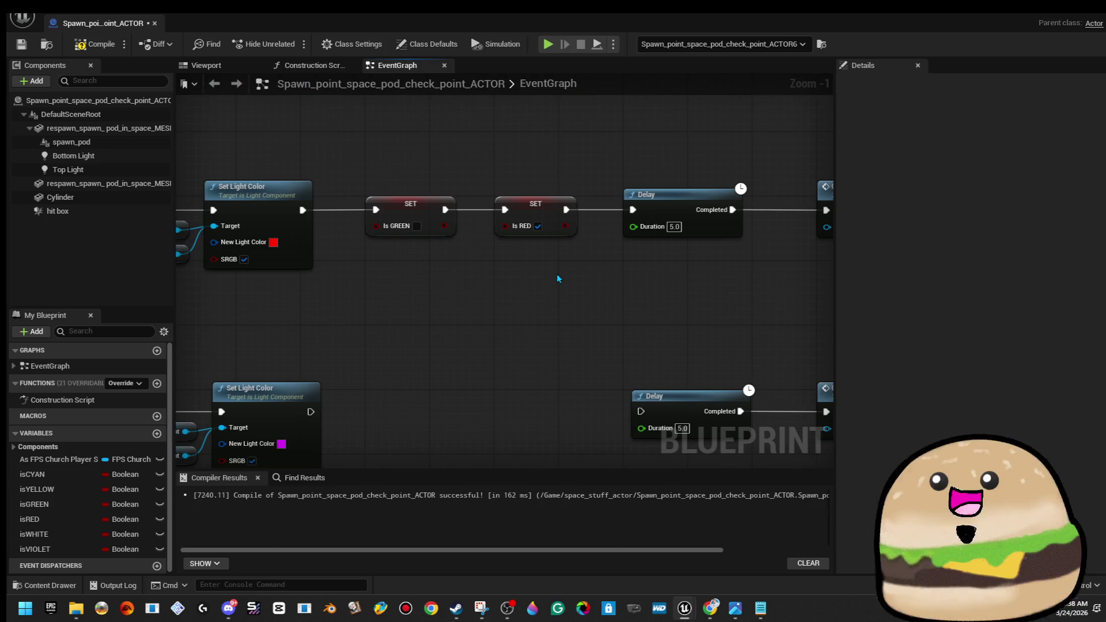
{"action": "scroll", "coordinate": [555, 274], "scroll_direction": "down", "scroll_amount": 1}
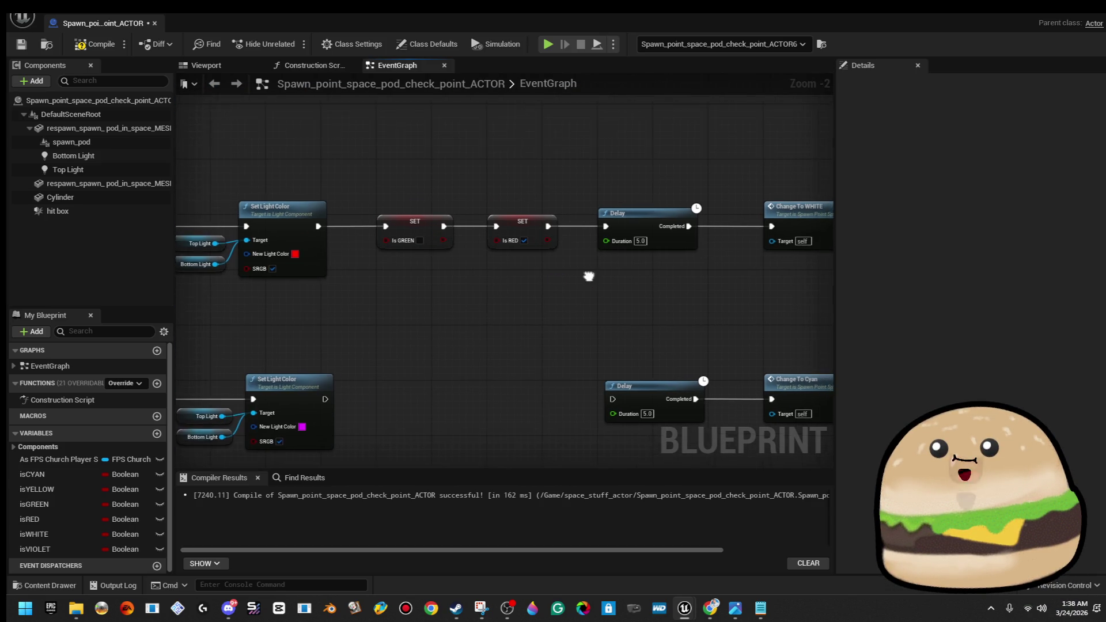
{"action": "left_click_drag", "start_coordinate": [593, 274], "coordinate": [496, 275]}
{"action": "mouse_move", "coordinate": [629, 163]}
{"action": "left_mouse_down"}
{"action": "mouse_move", "coordinate": [599, 331]}
{"action": "mouse_move", "coordinate": [679, 271]}
{"action": "mouse_move", "coordinate": [686, 227]}
{"action": "left_mouse_up"}
{"action": "mouse_move", "coordinate": [649, 357]}
{"action": "left_mouse_down"}
{"action": "mouse_move", "coordinate": [724, 242]}
{"action": "mouse_move", "coordinate": [616, 235]}
{"action": "left_mouse_up"}
{"action": "left_click", "coordinate": [617, 231]}
{"action": "key", "text": "Delete"}
{"action": "left_click", "coordinate": [603, 339]}
{"action": "key", "text": "Delete"}
{"action": "scroll", "coordinate": [618, 294], "scroll_direction": "down", "scroll_amount": 3}
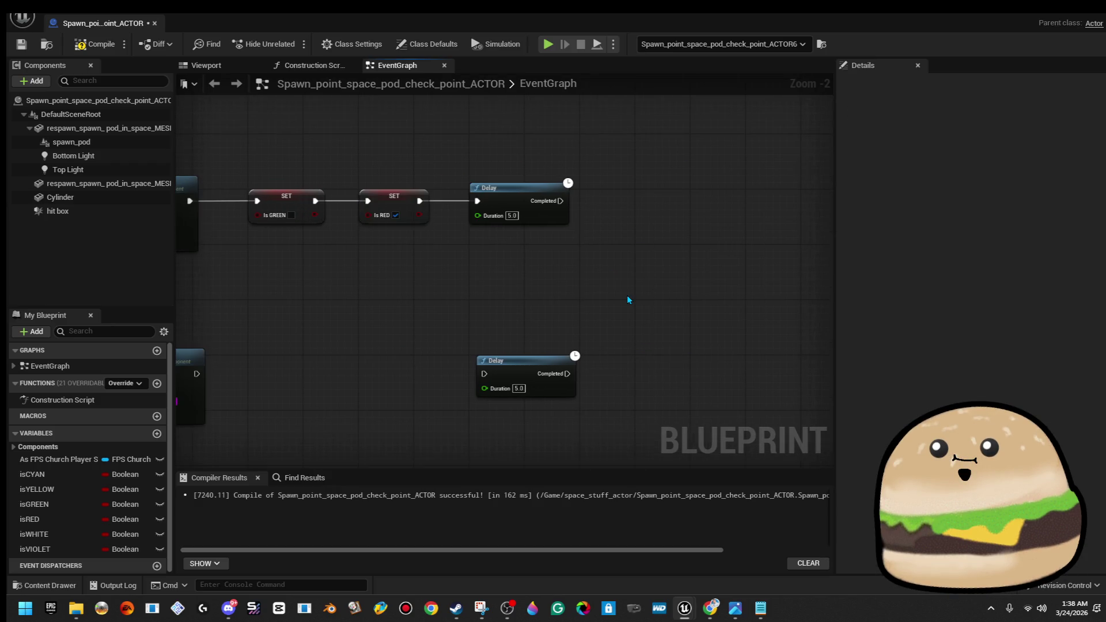
{"action": "key", "text": "Delete"}
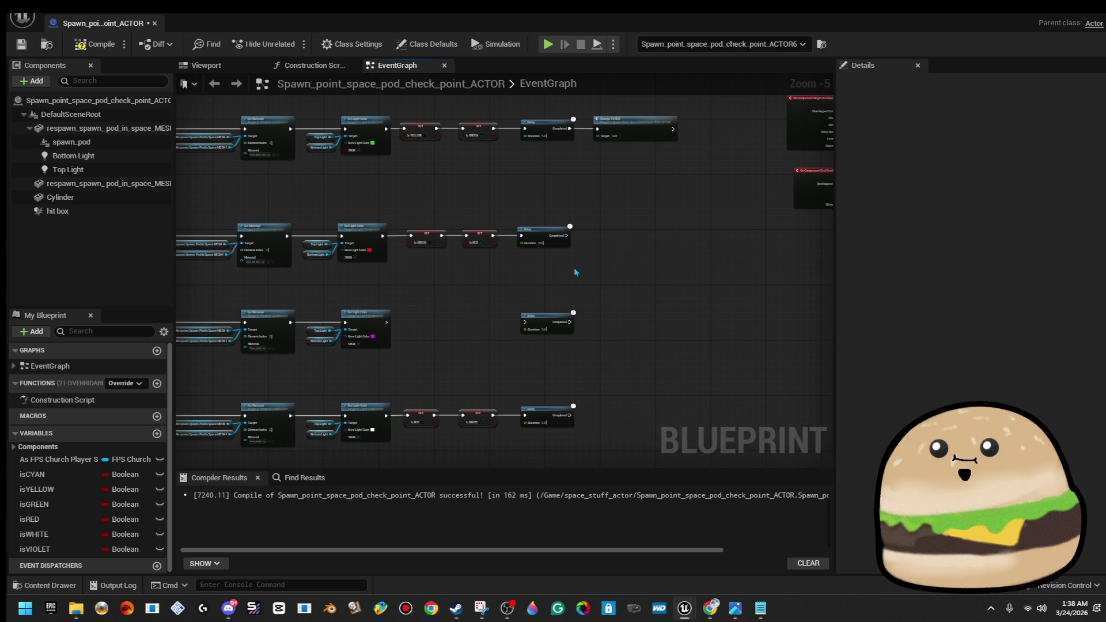
{"action": "scroll", "coordinate": [454, 272], "scroll_direction": "up", "scroll_amount": 1}
{"action": "scroll", "coordinate": [453, 271], "scroll_direction": "up", "scroll_amount": 3}
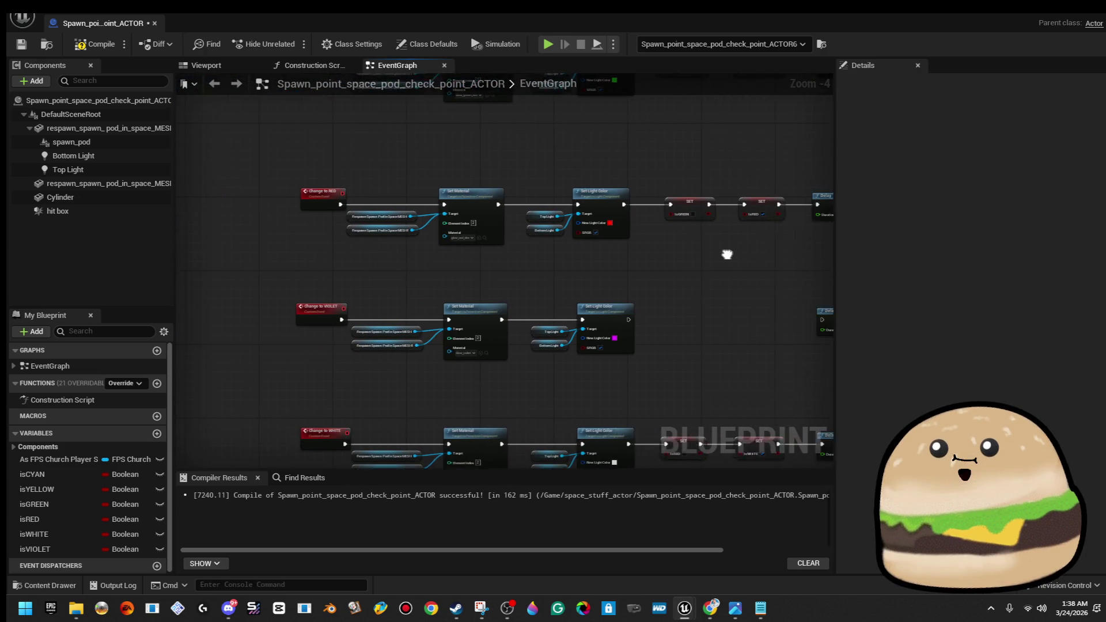
Call Change To VIOLET from the red row's Delay completion
{"action": "left_click_drag", "start_coordinate": [581, 214], "coordinate": [682, 215]}
{"action": "type", "text": "change to vi"}
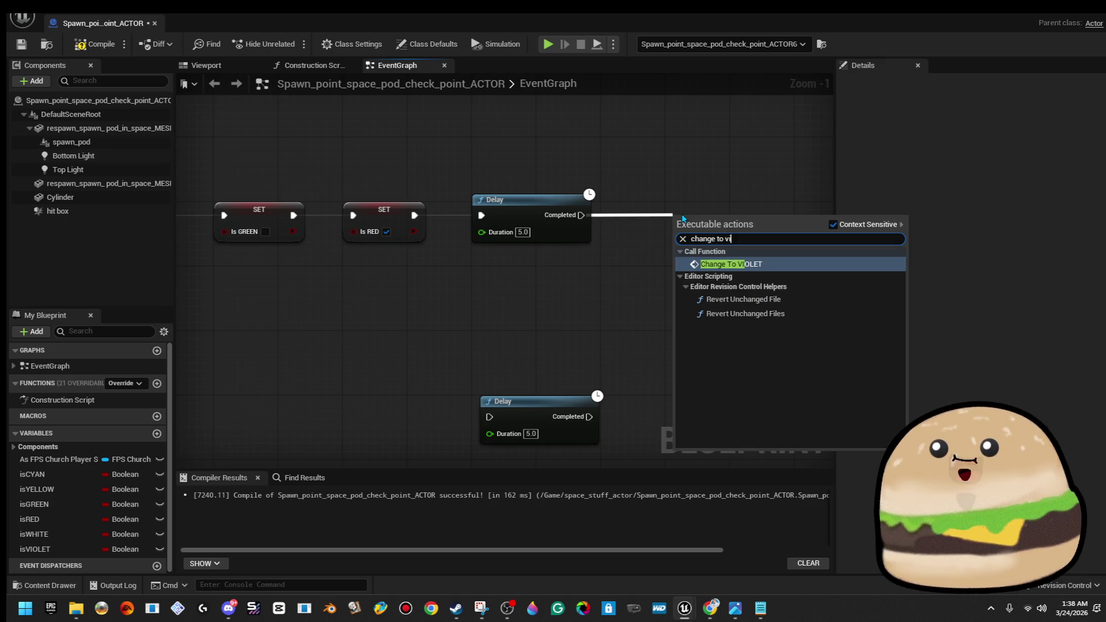
{"action": "key", "text": "Return"}
{"action": "left_click_drag", "start_coordinate": [781, 247], "coordinate": [746, 247]}
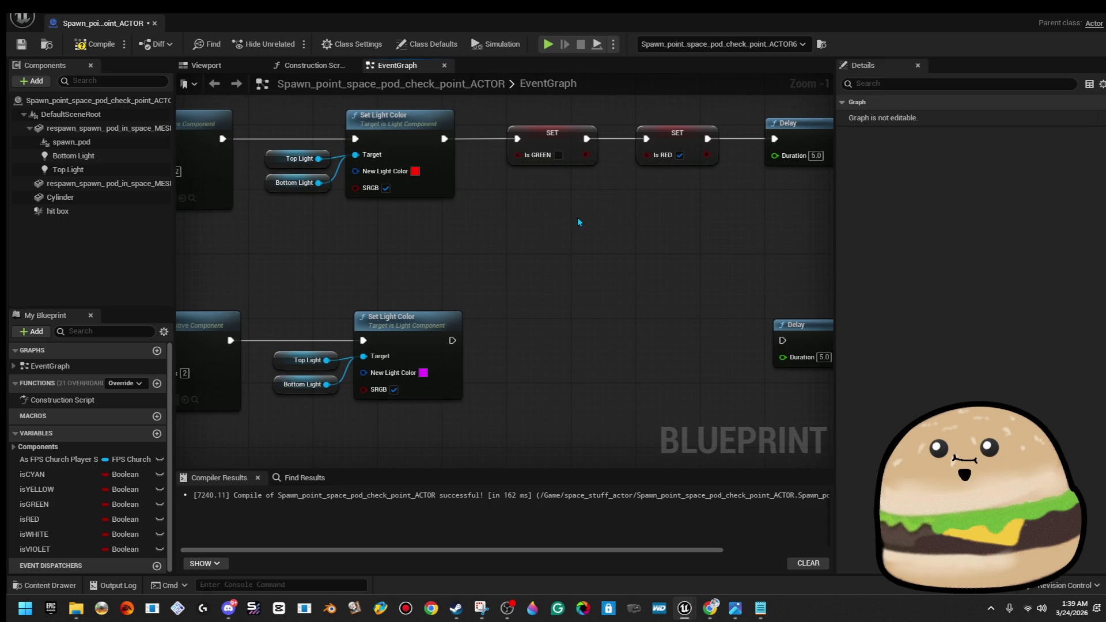
{"action": "mouse_move", "coordinate": [569, 411]}
{"action": "left_mouse_down"}
{"action": "mouse_move", "coordinate": [546, 525]}
{"action": "mouse_move", "coordinate": [552, 382]}
{"action": "mouse_move", "coordinate": [575, 437]}
{"action": "mouse_move", "coordinate": [562, 489]}
{"action": "left_mouse_up"}
{"action": "mouse_move", "coordinate": [459, 393]}
{"action": "left_mouse_down"}
{"action": "mouse_move", "coordinate": [460, 414]}
{"action": "mouse_move", "coordinate": [455, 291]}
{"action": "left_mouse_up"}
Add isRED and isVIOLET setters to the violet row, chained after the light colour into the Delay
{"action": "left_click", "coordinate": [62, 526]}
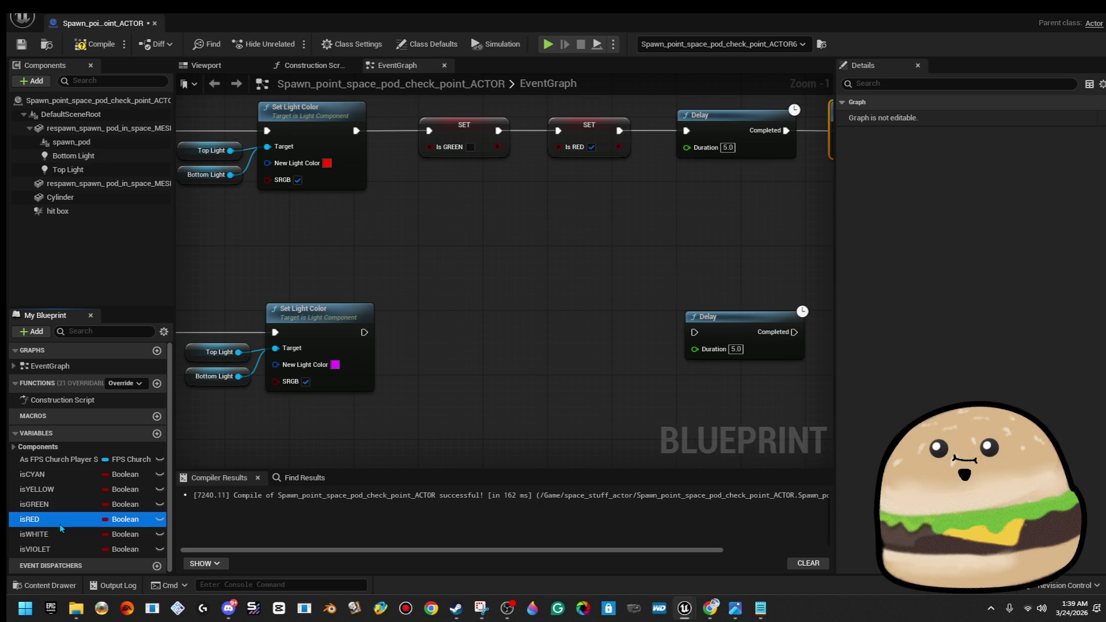
{"action": "mouse_move", "coordinate": [80, 523]}
{"action": "left_mouse_down"}
{"action": "mouse_move", "coordinate": [334, 375]}
{"action": "mouse_move", "coordinate": [380, 316]}
{"action": "left_mouse_up"}
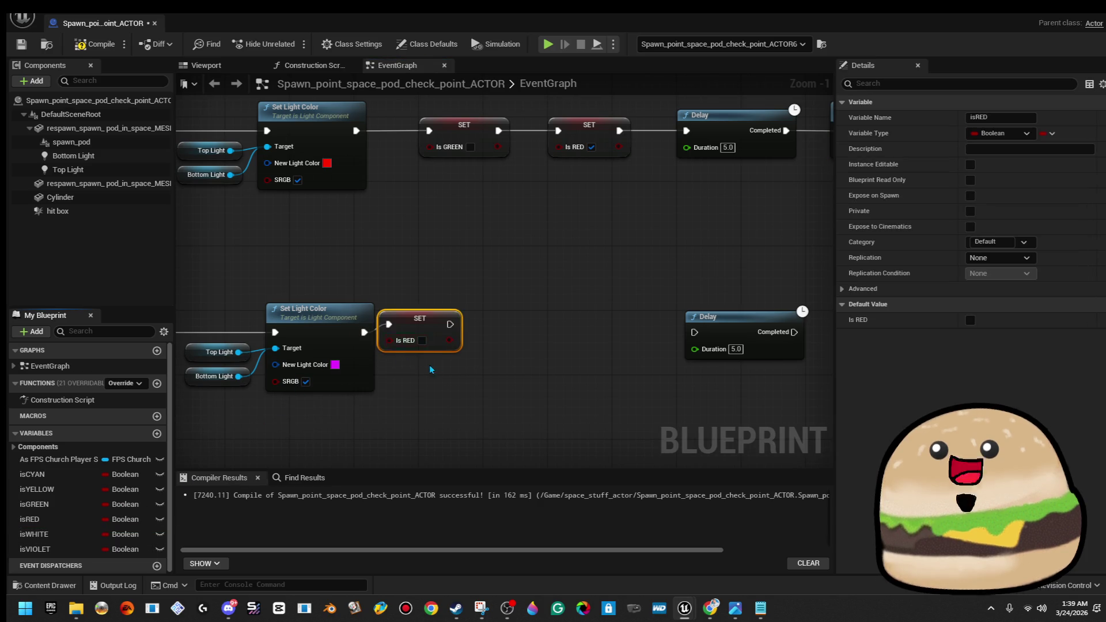
{"action": "left_click_drag", "start_coordinate": [435, 342], "coordinate": [476, 349]}
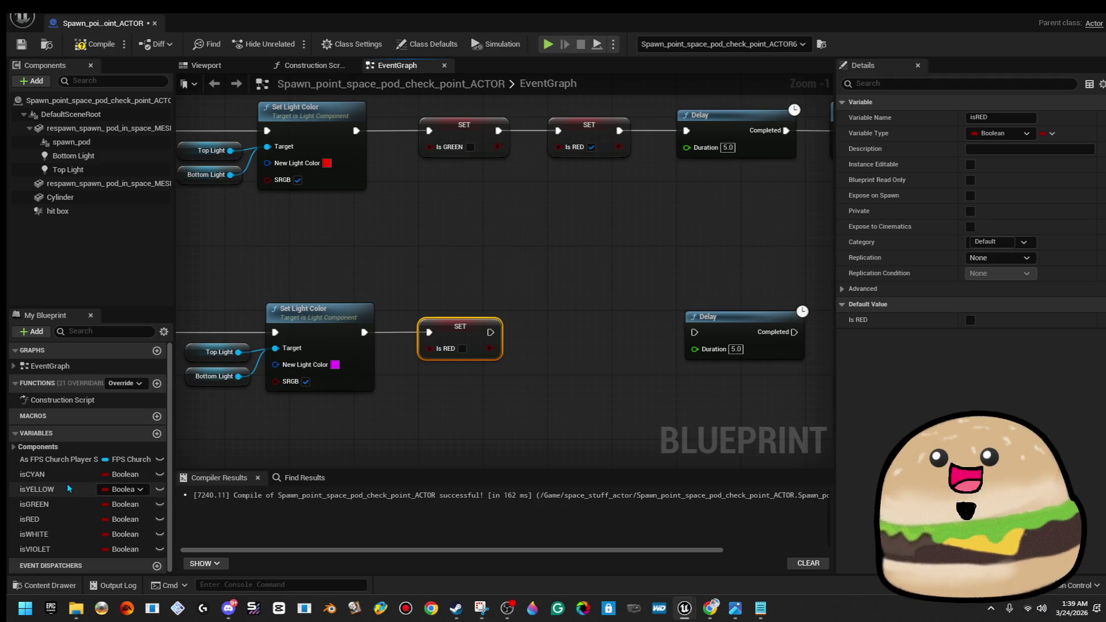
{"action": "mouse_move", "coordinate": [92, 549]}
{"action": "left_mouse_down"}
{"action": "mouse_move", "coordinate": [96, 536]}
{"action": "mouse_move", "coordinate": [490, 333]}
{"action": "left_mouse_up"}
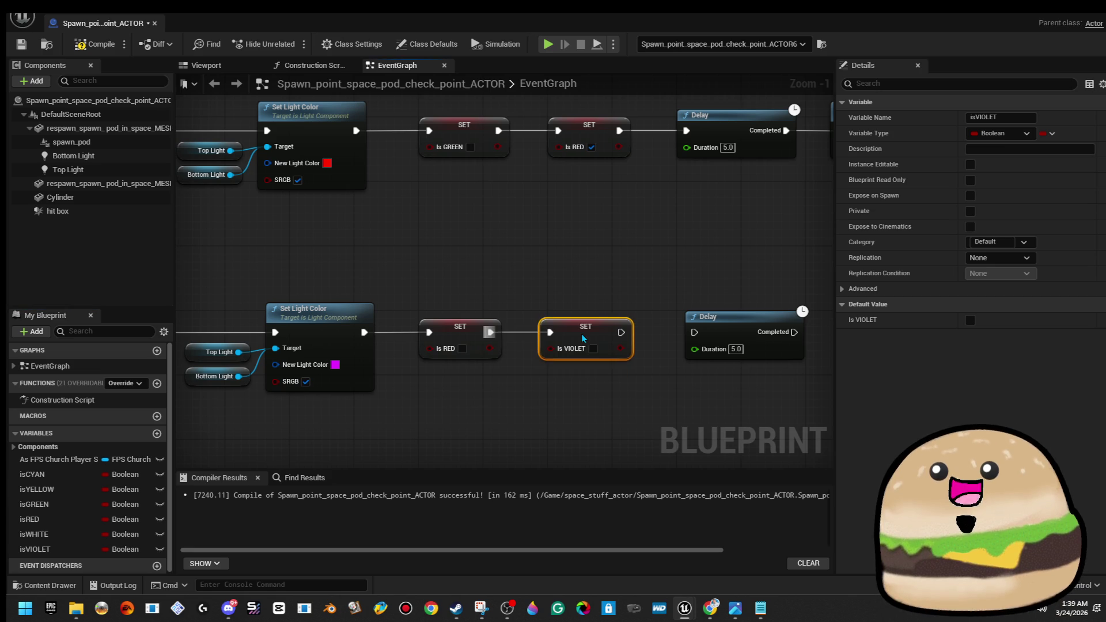
{"action": "left_click_drag", "start_coordinate": [621, 333], "coordinate": [694, 332]}
{"action": "mouse_move", "coordinate": [761, 272]}
{"action": "left_mouse_down"}
{"action": "mouse_move", "coordinate": [536, 293]}
{"action": "mouse_move", "coordinate": [576, 326]}
{"action": "mouse_move", "coordinate": [616, 328]}
{"action": "left_mouse_up"}
Call Change To WHITE from the violet row's Delay
{"action": "type", "text": "change to"}
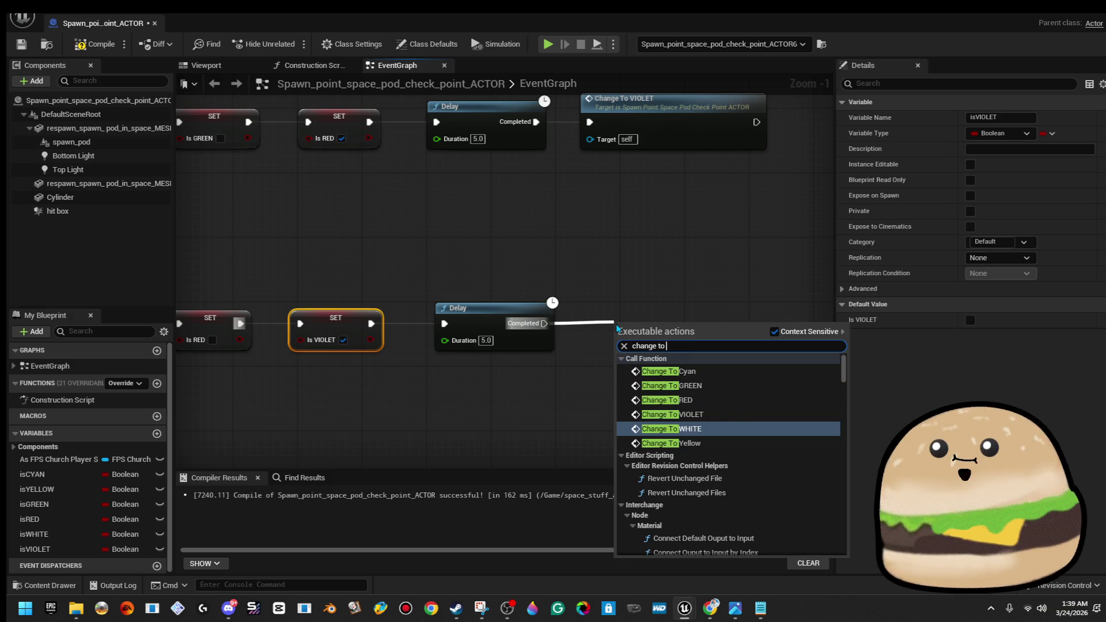
{"action": "key", "text": "Return"}
{"action": "left_click_drag", "start_coordinate": [647, 330], "coordinate": [624, 314]}
{"action": "left_click", "coordinate": [571, 391]}
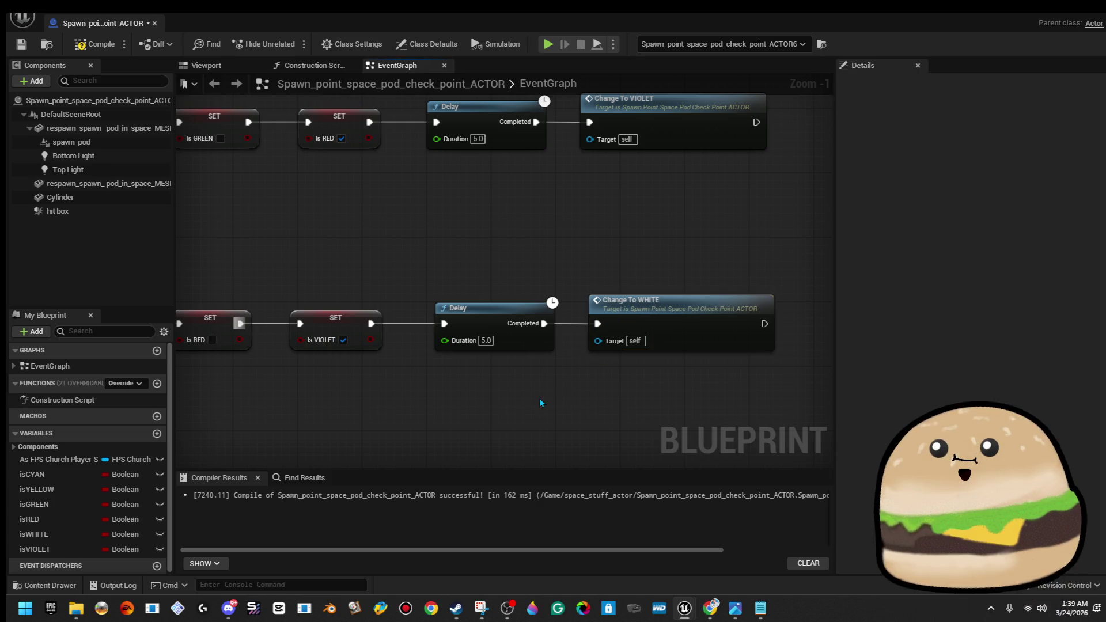
In the white row, replace the isRED setter with an isVIOLET setter wired into isWHITE
{"action": "scroll", "coordinate": [630, 307], "scroll_direction": "down", "scroll_amount": 3}
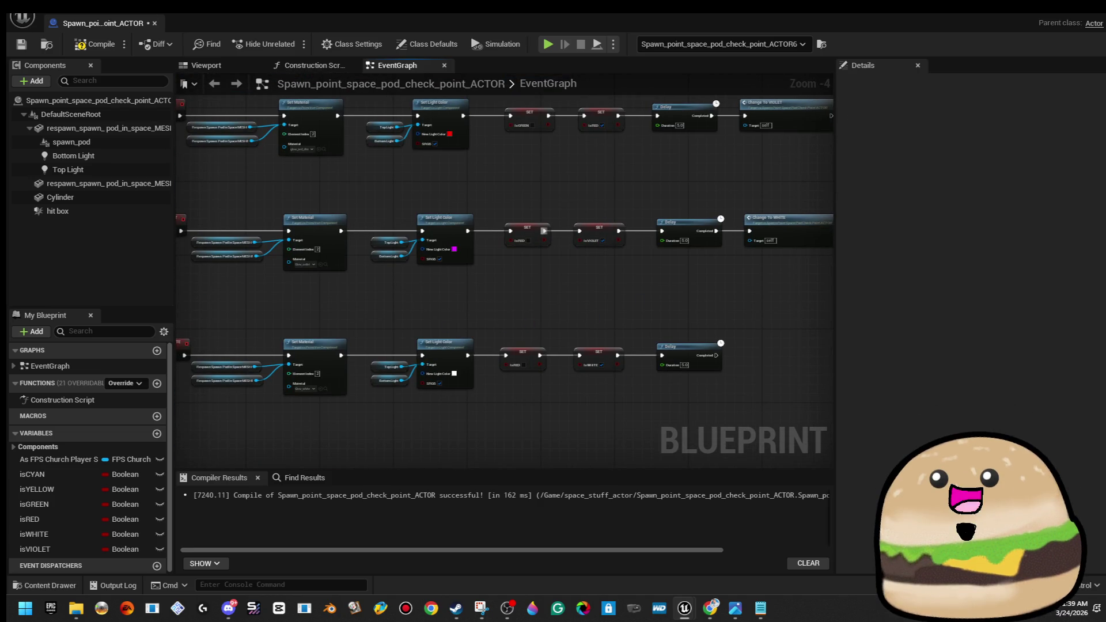
{"action": "left_click_drag", "start_coordinate": [391, 316], "coordinate": [564, 262]}
{"action": "left_click_drag", "start_coordinate": [645, 271], "coordinate": [533, 274]}
{"action": "scroll", "coordinate": [533, 276], "scroll_direction": "up", "scroll_amount": 4}
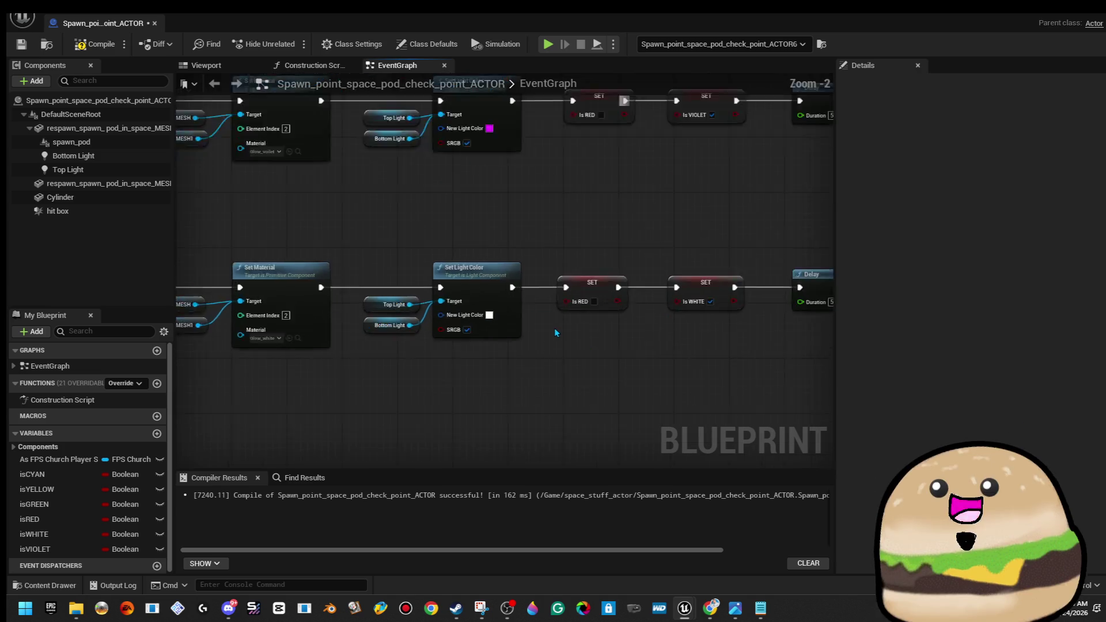
{"action": "scroll", "coordinate": [527, 340], "scroll_direction": "down", "scroll_amount": 1}
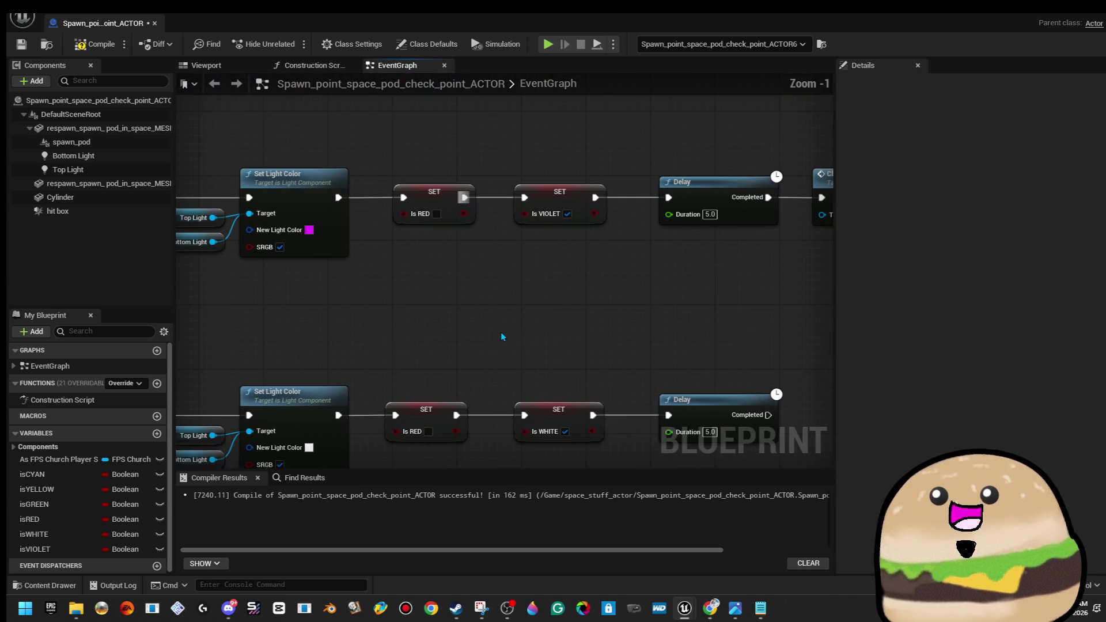
{"action": "left_click_drag", "start_coordinate": [482, 415], "coordinate": [505, 358]}
{"action": "key", "text": "Delete"}
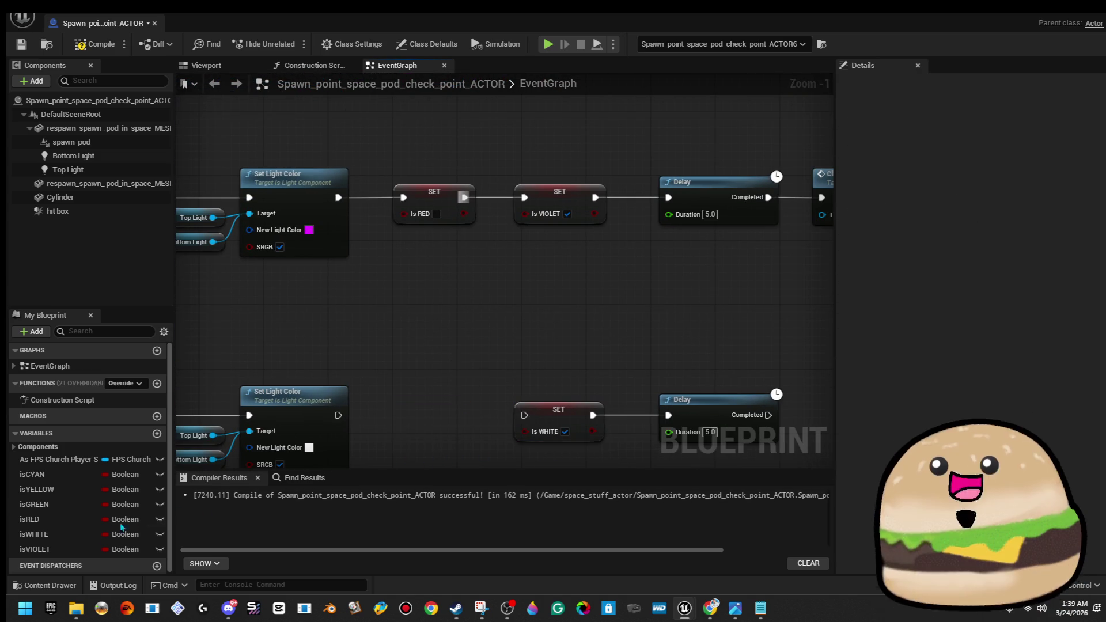
{"action": "mouse_move", "coordinate": [61, 550]}
{"action": "left_mouse_down"}
{"action": "mouse_move", "coordinate": [354, 429]}
{"action": "mouse_move", "coordinate": [362, 397]}
{"action": "left_mouse_up"}
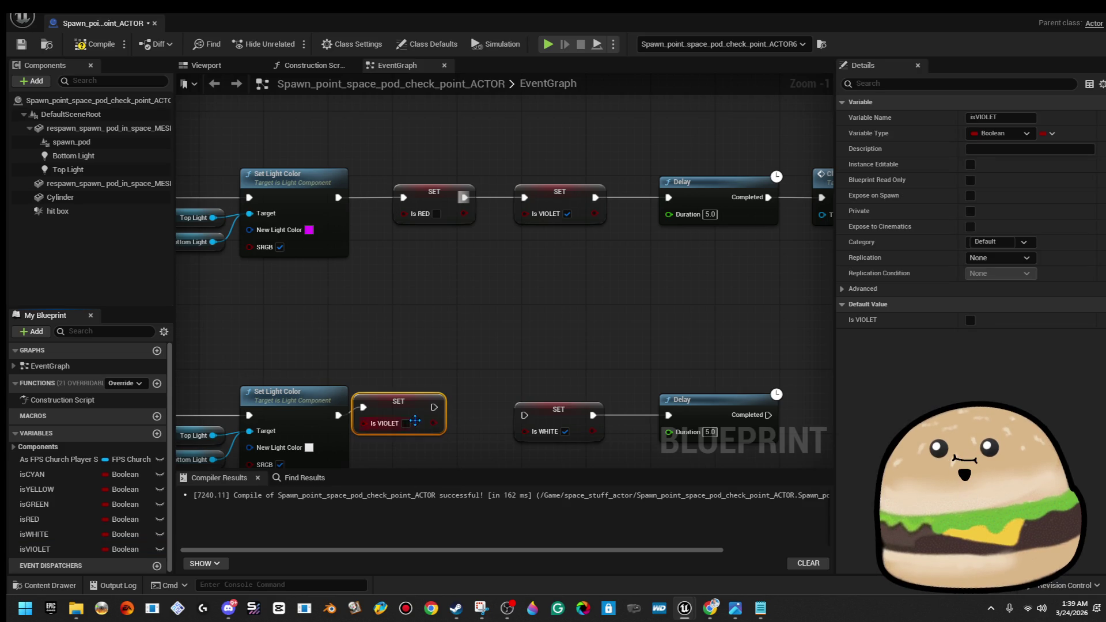
{"action": "mouse_move", "coordinate": [436, 423]}
{"action": "left_mouse_down"}
{"action": "mouse_move", "coordinate": [452, 431]}
{"action": "mouse_move", "coordinate": [535, 412]}
{"action": "mouse_move", "coordinate": [526, 416]}
{"action": "left_mouse_up"}
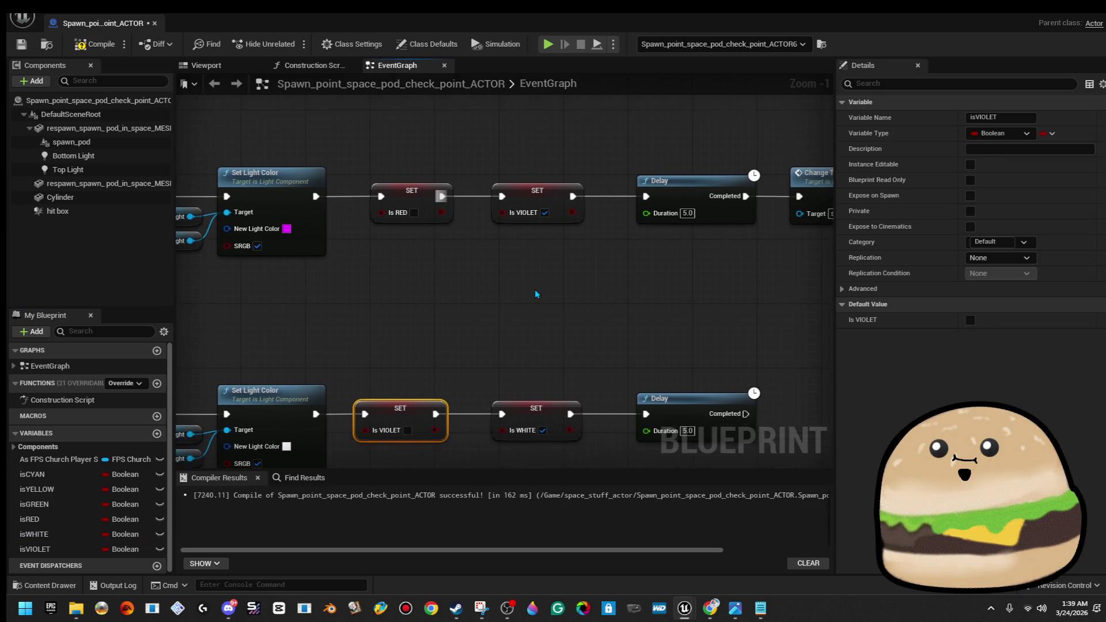
Call Change To Cyan from the white row's Delay, then compile and close the blueprint
{"action": "mouse_move", "coordinate": [767, 432]}
{"action": "left_mouse_down"}
{"action": "mouse_move", "coordinate": [524, 369]}
{"action": "mouse_move", "coordinate": [571, 354]}
{"action": "left_mouse_up"}
{"action": "type", "text": "change"}
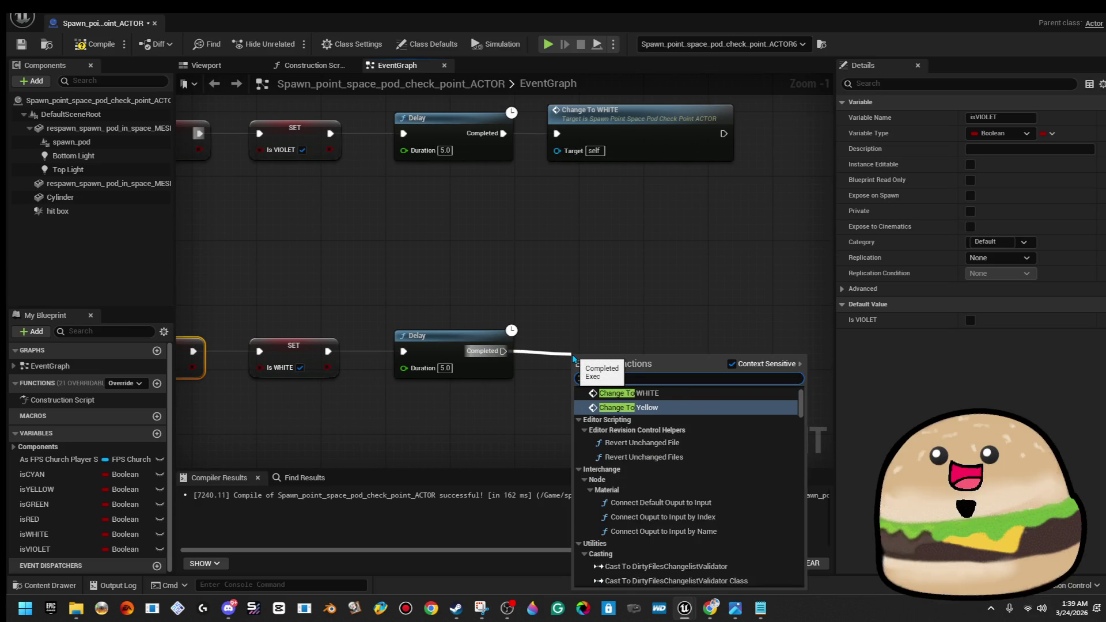
{"action": "key", "text": "Return"}
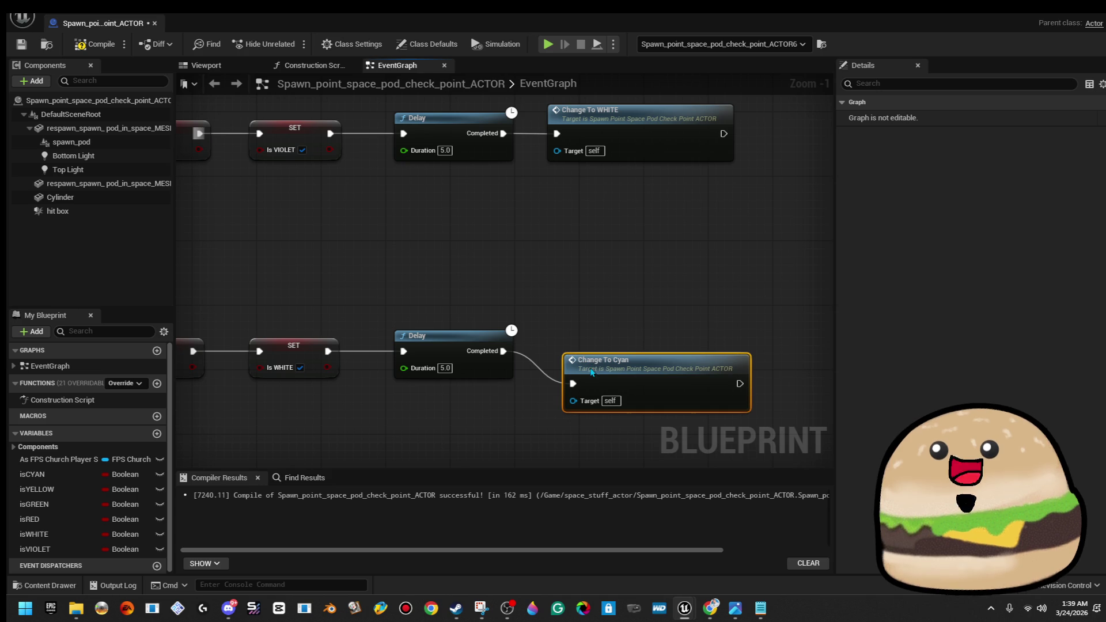
{"action": "left_click_drag", "start_coordinate": [590, 372], "coordinate": [599, 340]}
{"action": "scroll", "coordinate": [425, 266], "scroll_direction": "down", "scroll_amount": 4}
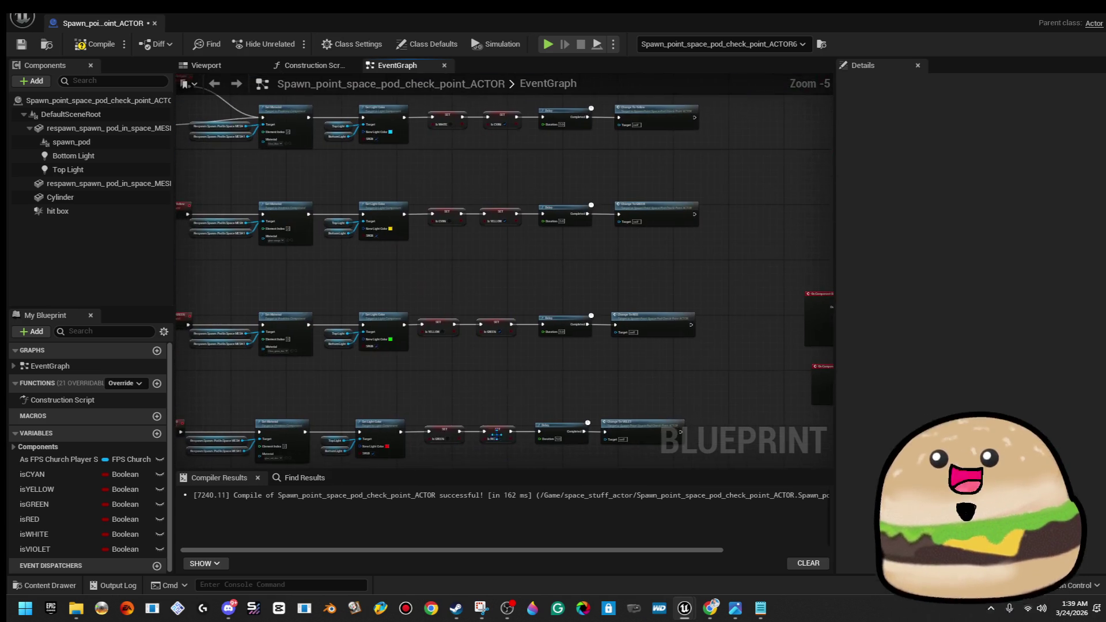
{"action": "scroll", "coordinate": [436, 347], "scroll_direction": "up", "scroll_amount": 5}
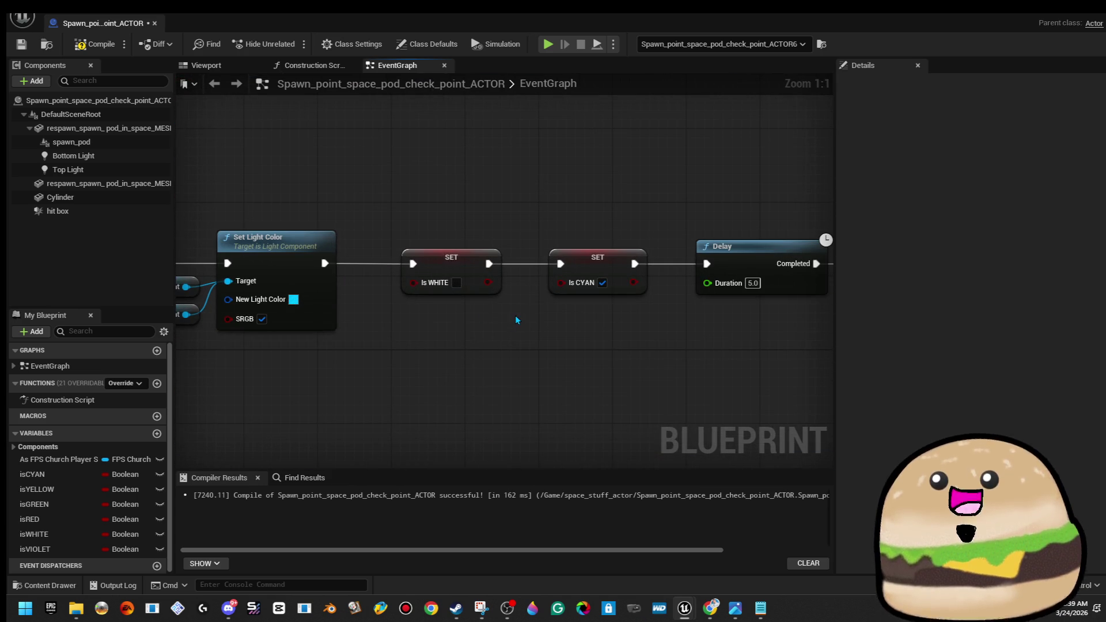
{"action": "left_click", "coordinate": [108, 49]}
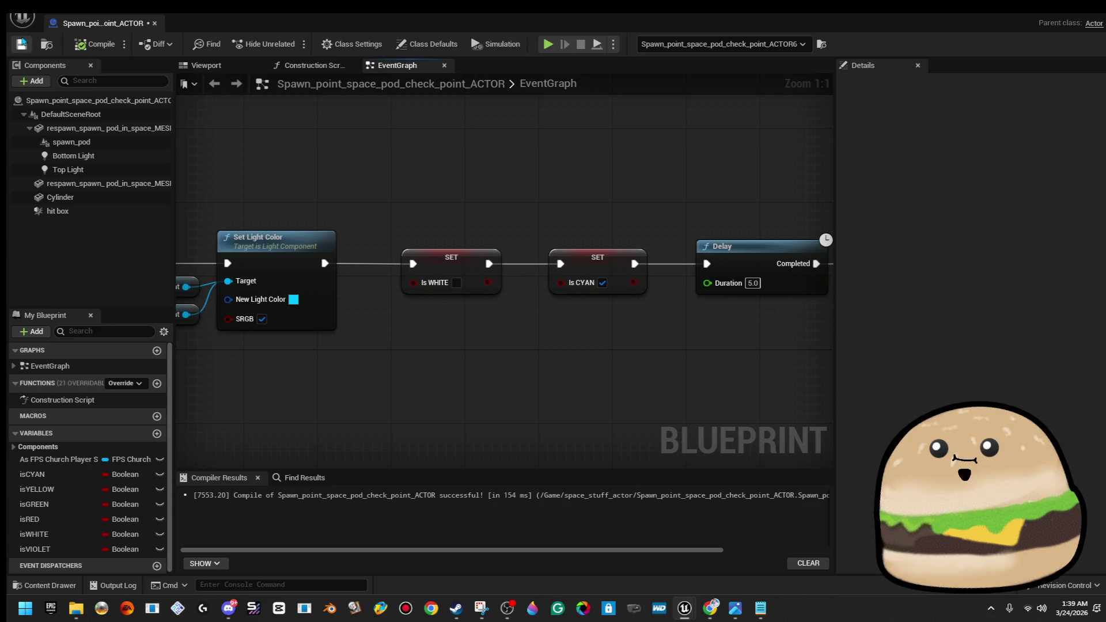
{"action": "left_click", "coordinate": [154, 23]}
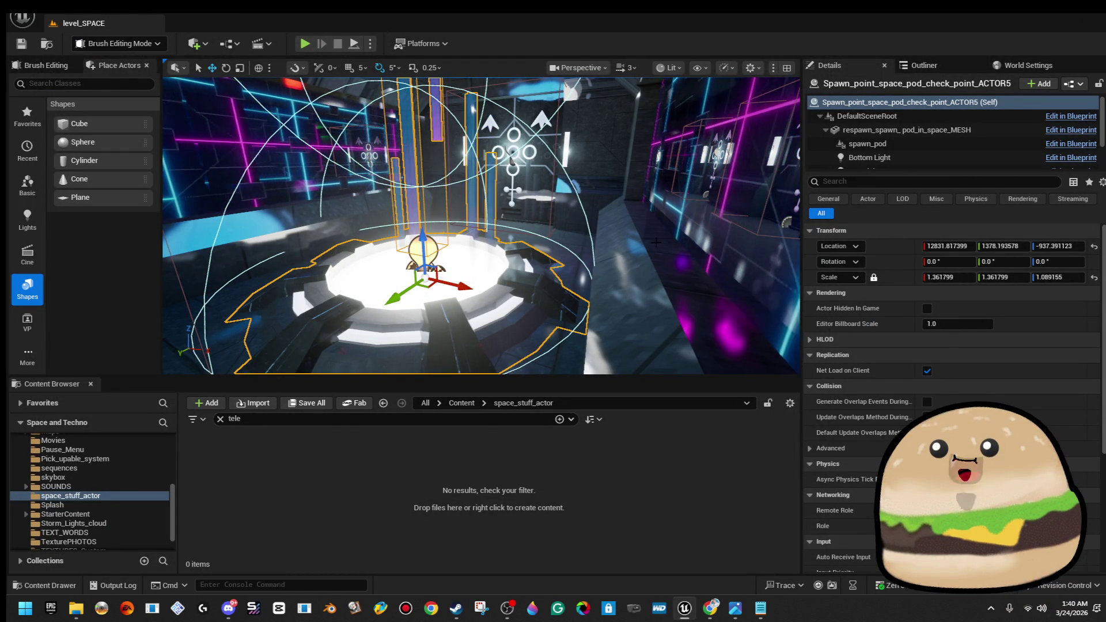
{"action": "key", "text": "w"}
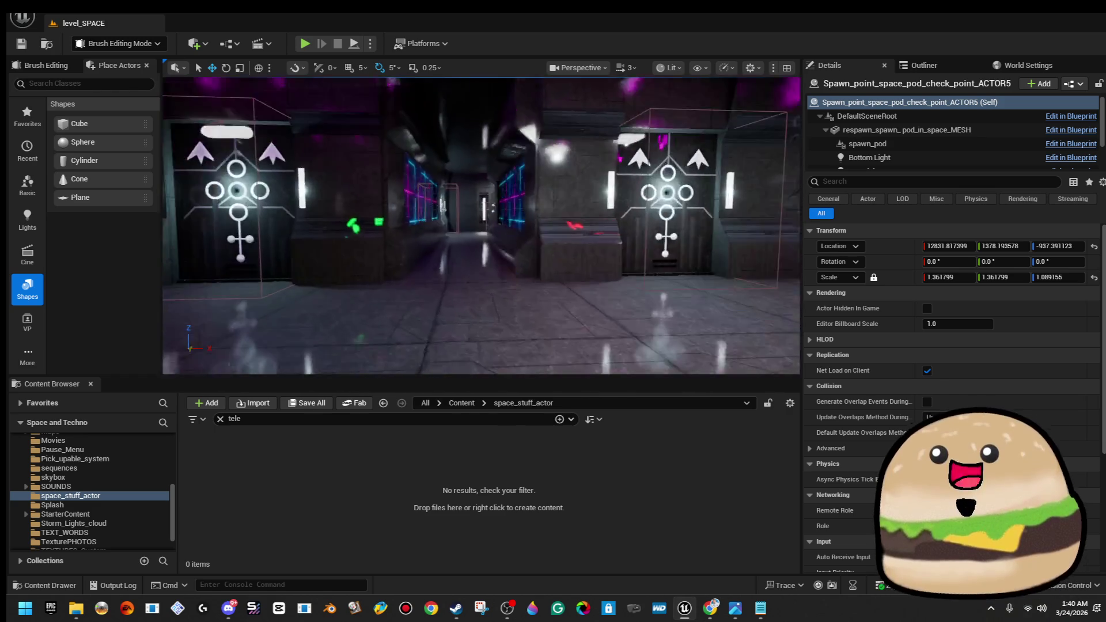
{"action": "right_click", "coordinate": [499, 323]}
{"action": "mouse_move", "coordinate": [567, 536]}
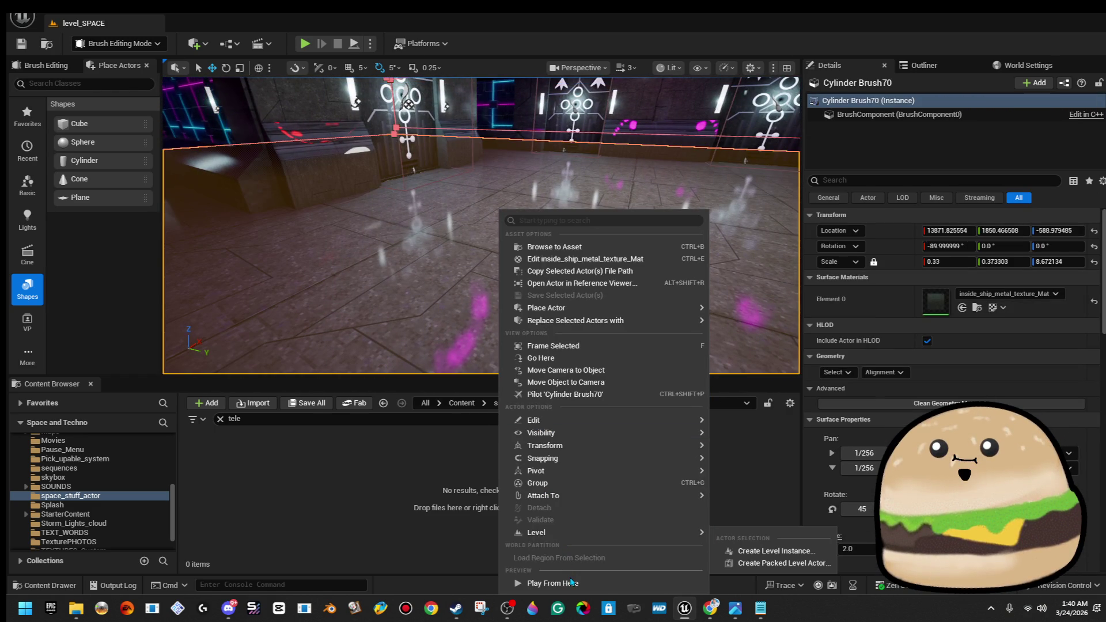
{"action": "left_click", "coordinate": [552, 583]}
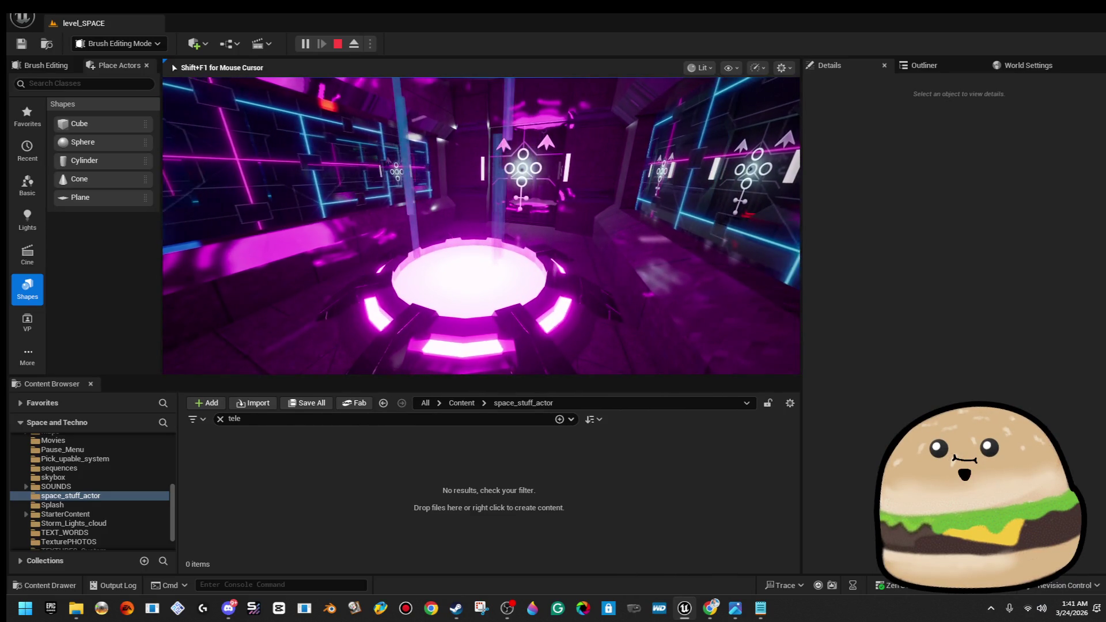
{"action": "key", "text": "Escape"}
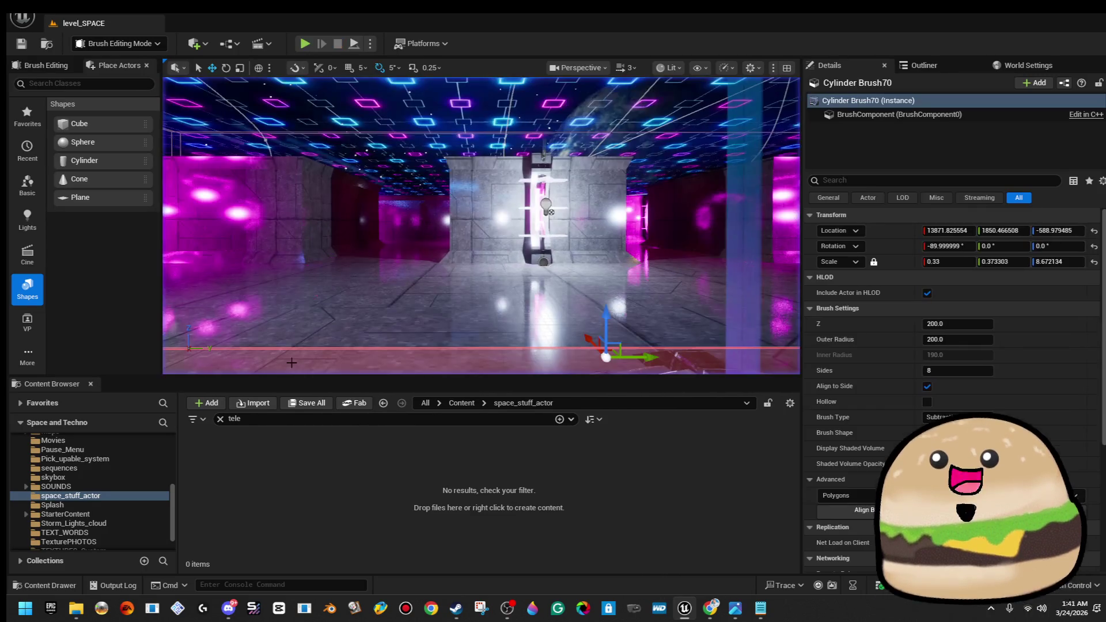
Open the spawn point actor's blueprint from its context menu
{"action": "right_click", "coordinate": [555, 212]}
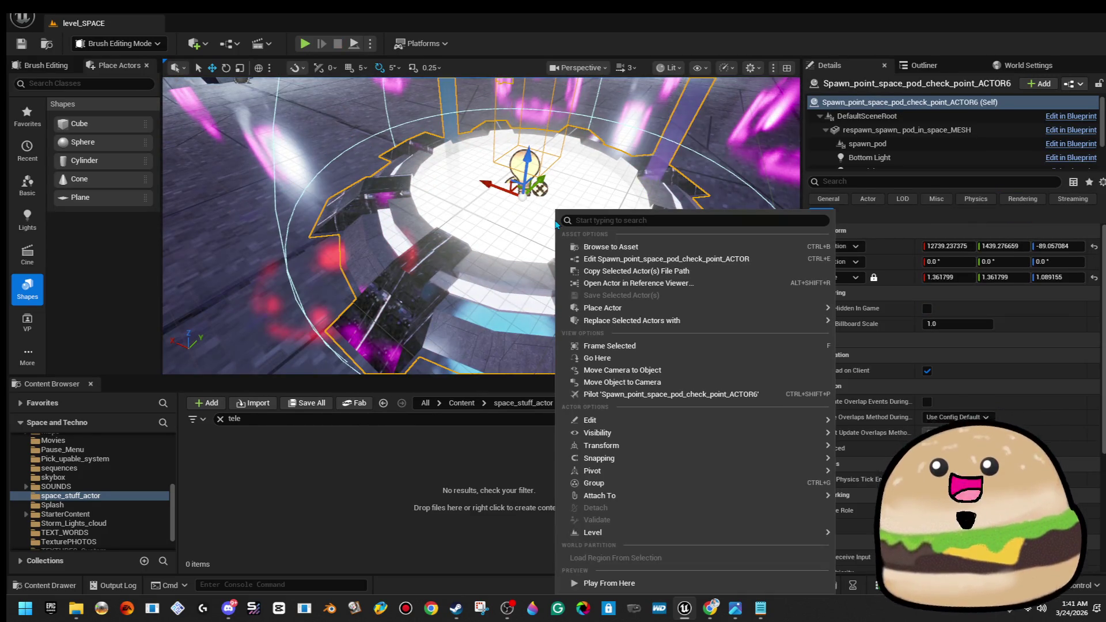
{"action": "left_click", "coordinate": [599, 259]}
{"action": "scroll", "coordinate": [430, 271], "scroll_direction": "down", "scroll_amount": 5}
{"action": "scroll", "coordinate": [569, 324], "scroll_direction": "up", "scroll_amount": 2}
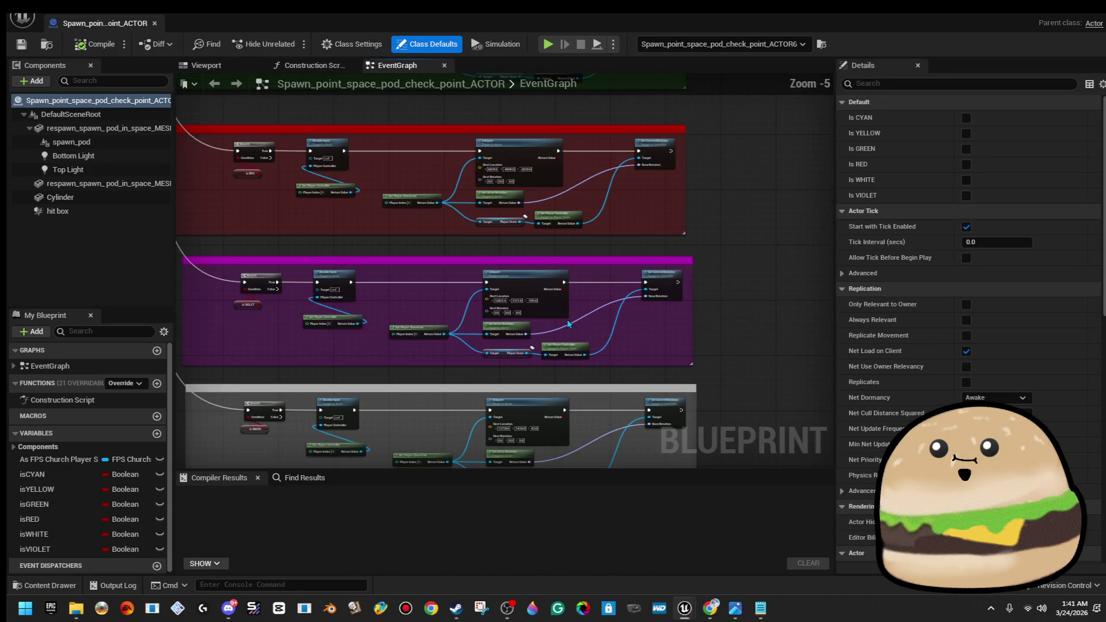
{"action": "scroll", "coordinate": [568, 242], "scroll_direction": "up", "scroll_amount": 1}
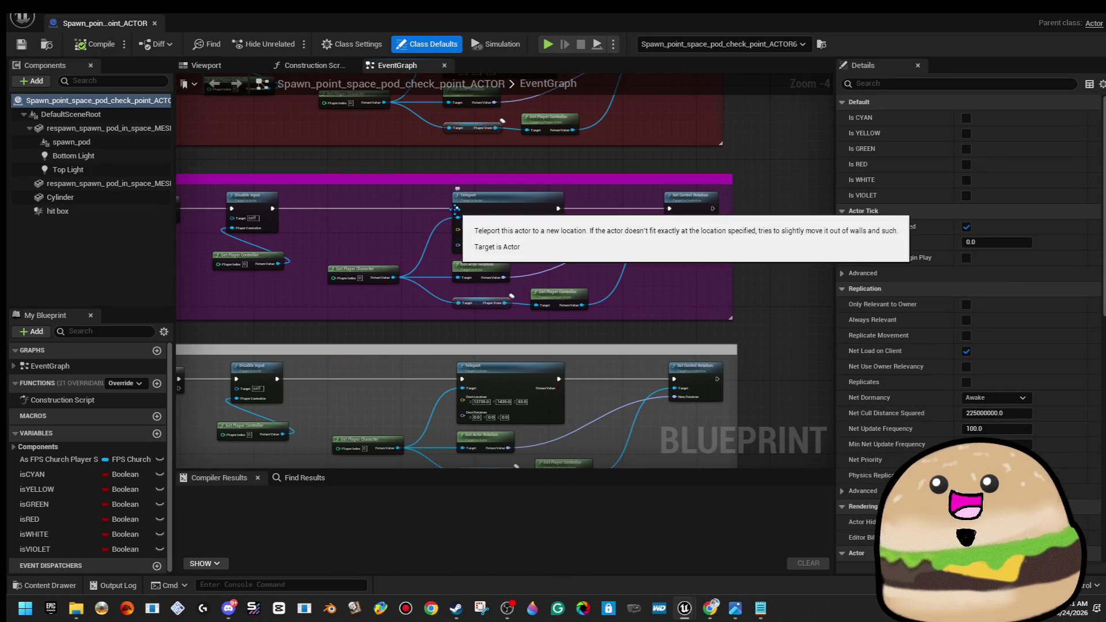
Break the Disable Input to Teleport links in both the purple and grey rows
{"action": "right_click", "coordinate": [453, 209]}
{"action": "left_click_drag", "start_coordinate": [692, 270], "coordinate": [702, 209]}
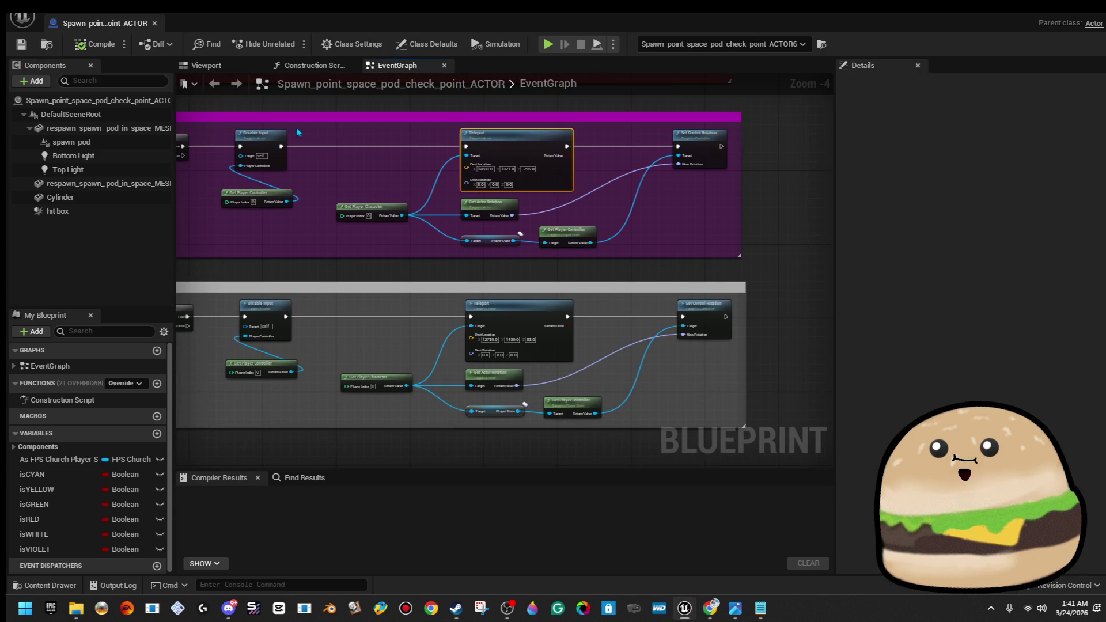
{"action": "right_click", "coordinate": [282, 149]}
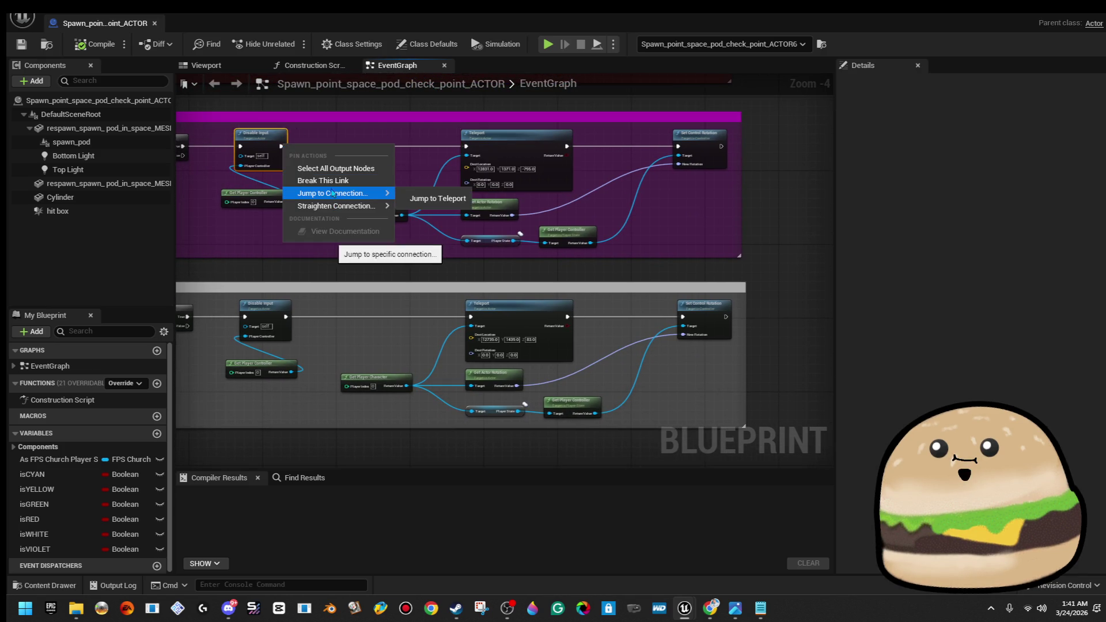
{"action": "left_click", "coordinate": [323, 180]}
{"action": "right_click", "coordinate": [286, 320]}
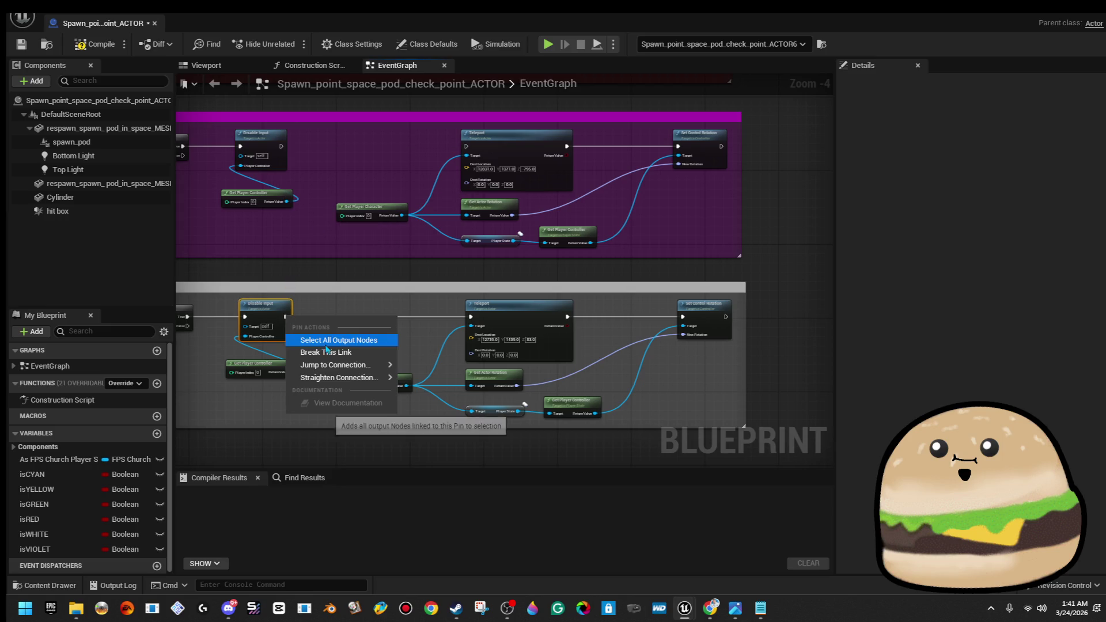
{"action": "left_click", "coordinate": [322, 351]}
Move the teleport nodes into the grey comment group
{"action": "scroll", "coordinate": [300, 322], "scroll_direction": "down", "scroll_amount": 3}
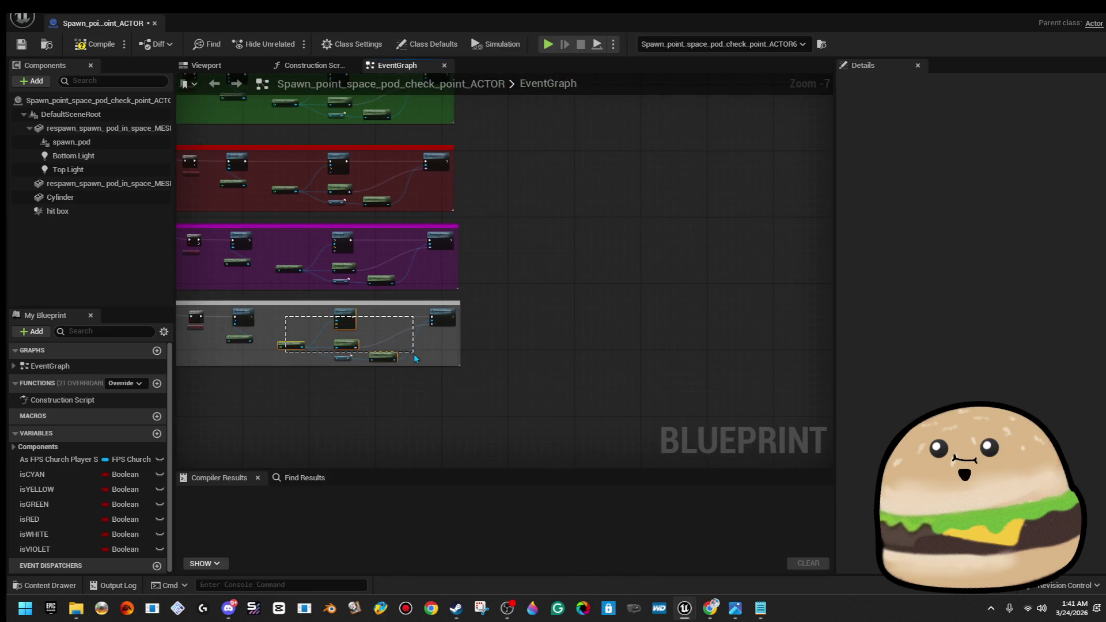
{"action": "left_click_drag", "start_coordinate": [436, 363], "coordinate": [436, 363]}
{"action": "mouse_move", "coordinate": [448, 318]}
{"action": "left_mouse_down"}
{"action": "mouse_move", "coordinate": [576, 305]}
{"action": "mouse_move", "coordinate": [655, 243]}
{"action": "left_mouse_up"}
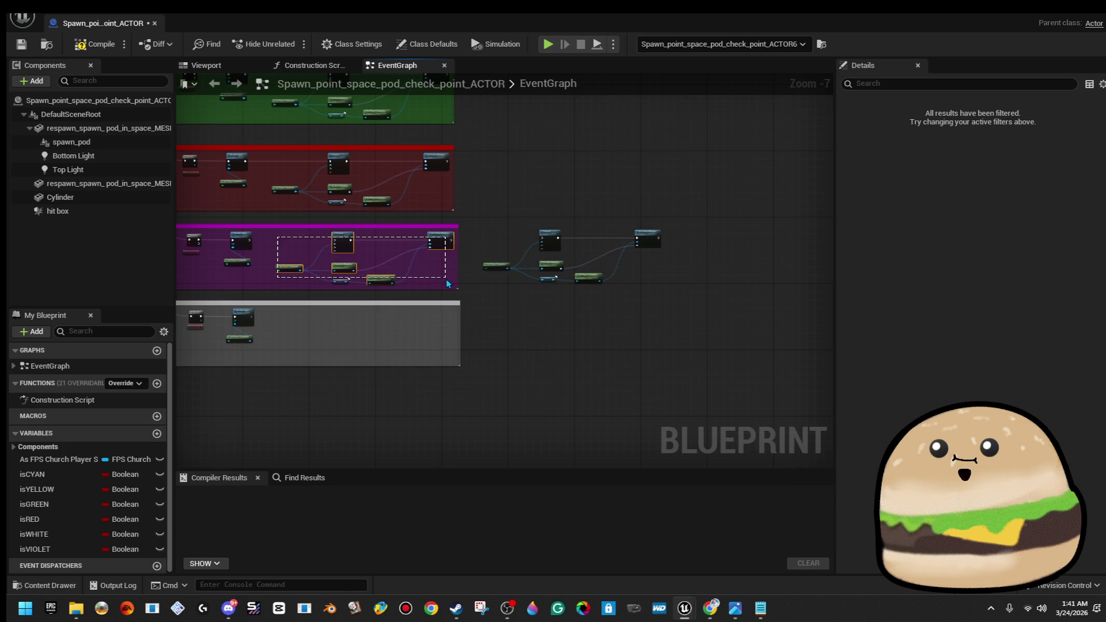
{"action": "left_click_drag", "start_coordinate": [443, 256], "coordinate": [436, 330]}
Wire Disable Input's execution output into the Teleport node's execution input
{"action": "scroll", "coordinate": [436, 330], "scroll_direction": "up", "scroll_amount": 3}
{"action": "left_click_drag", "start_coordinate": [250, 327], "coordinate": [422, 336]}
{"action": "scroll", "coordinate": [316, 249], "scroll_direction": "down", "scroll_amount": 2}
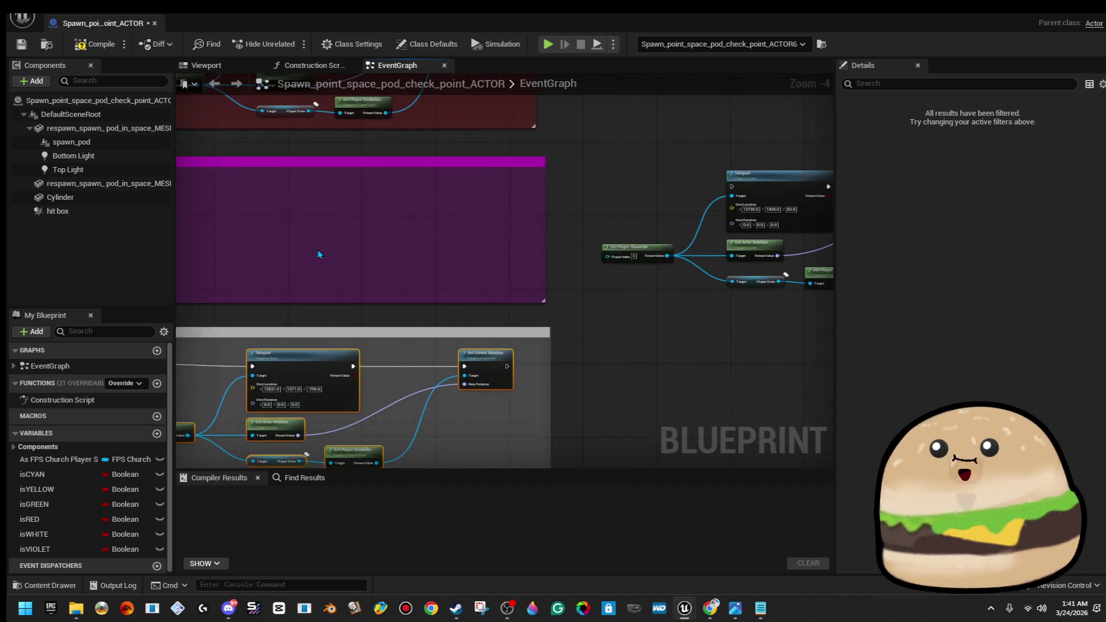
{"action": "mouse_move", "coordinate": [501, 215]}
{"action": "left_mouse_down"}
{"action": "mouse_move", "coordinate": [660, 261]}
{"action": "mouse_move", "coordinate": [421, 280]}
{"action": "left_mouse_up"}
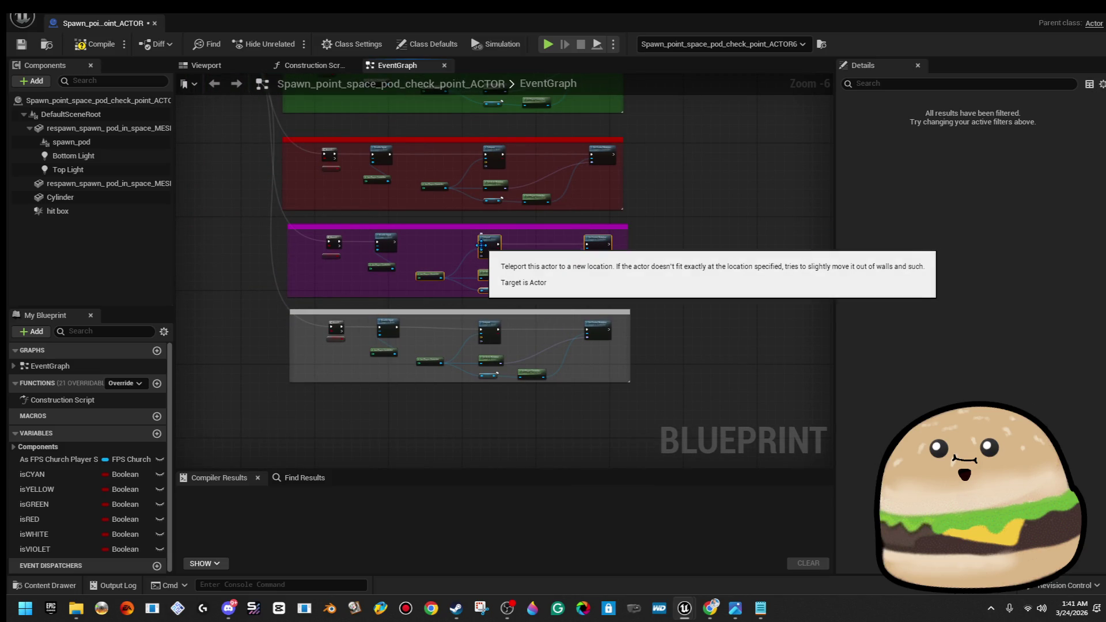
{"action": "scroll", "coordinate": [486, 246], "scroll_direction": "up", "scroll_amount": 2}
{"action": "mouse_move", "coordinate": [478, 244]}
{"action": "left_mouse_down"}
{"action": "mouse_move", "coordinate": [323, 256]}
{"action": "mouse_move", "coordinate": [311, 241]}
{"action": "left_mouse_up"}
Compile and close the blueprint, then play level_SPACE from a floor spot in fullscreen
{"action": "left_click", "coordinate": [53, 46]}
{"action": "left_click", "coordinate": [154, 24]}
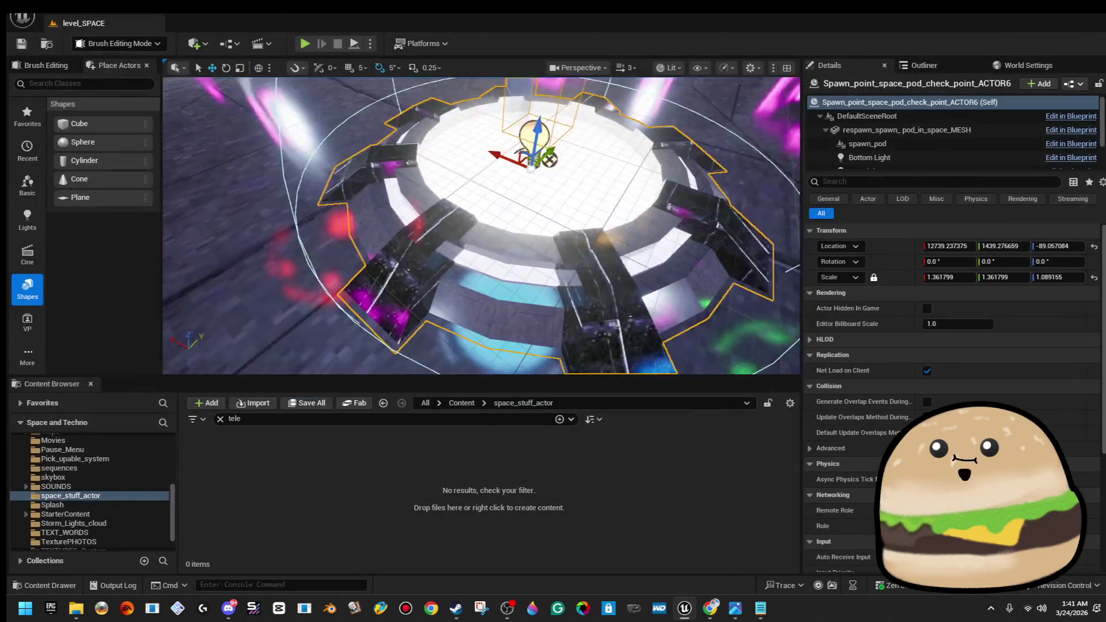
{"action": "right_click", "coordinate": [578, 201]}
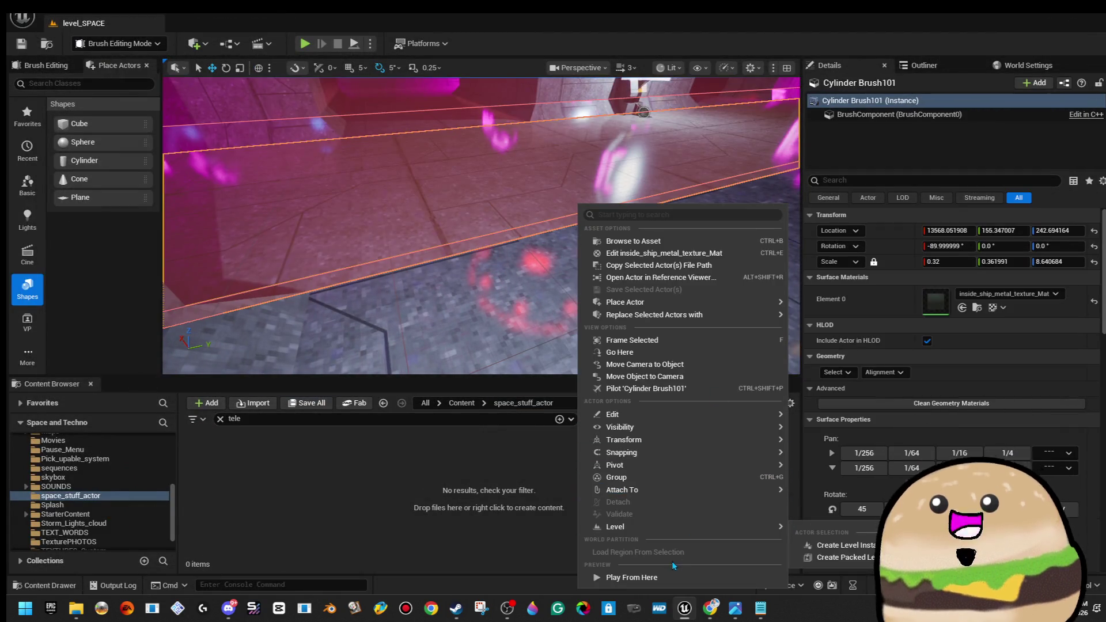
{"action": "left_click", "coordinate": [645, 572]}
{"action": "left_click", "coordinate": [652, 232]}
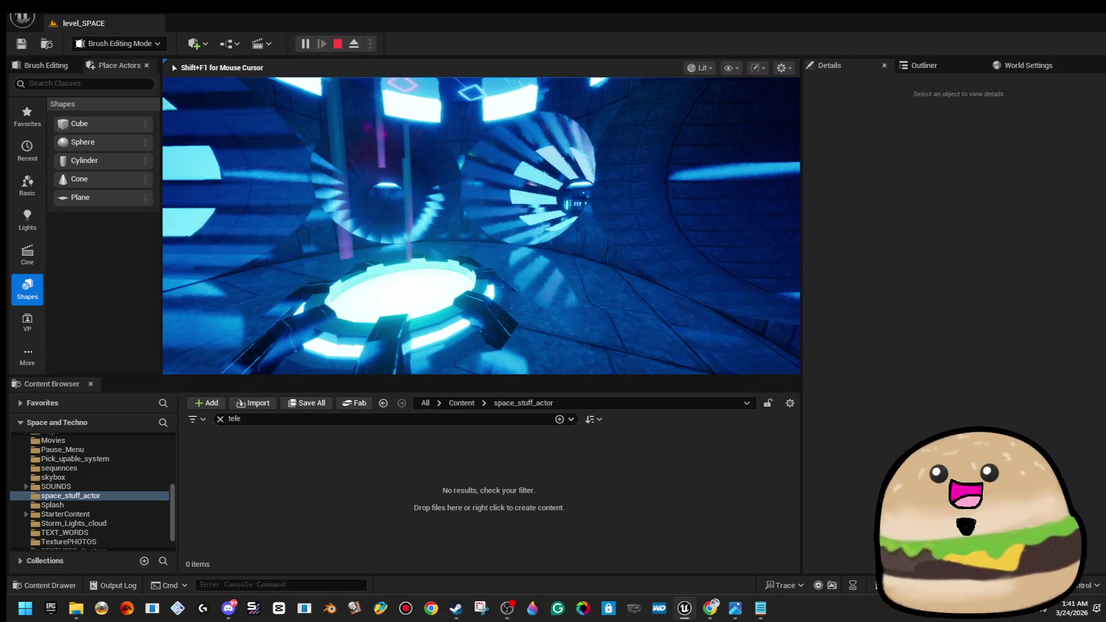
{"action": "key", "text": "F11"}
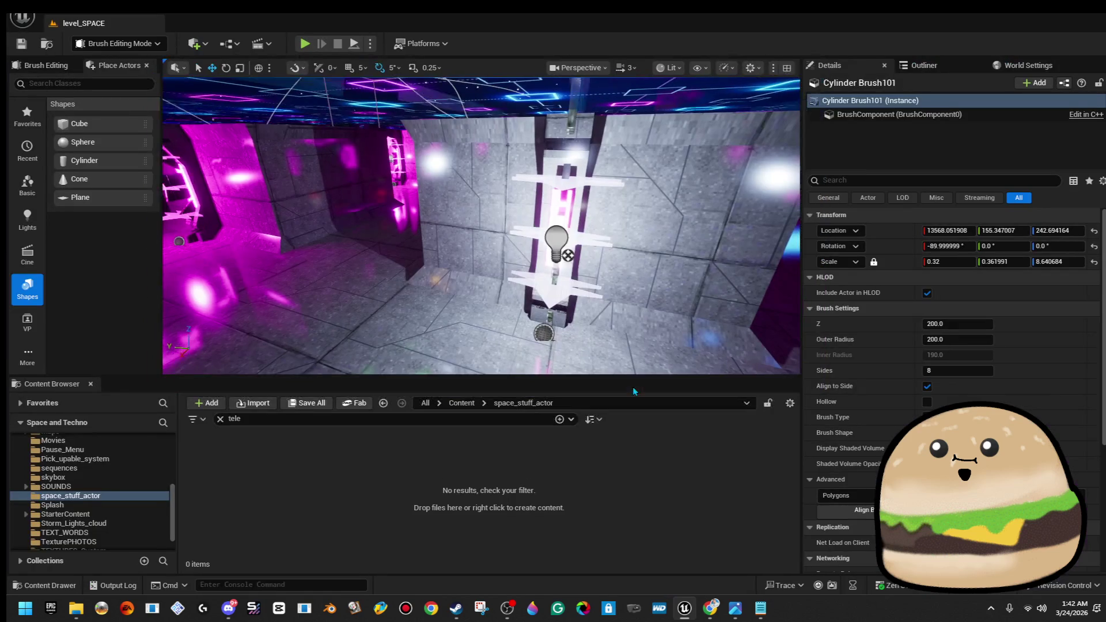
Inspect the room's pillars, delete the centre and right pillars, then undo the deletions
{"action": "left_click", "coordinate": [533, 357]}
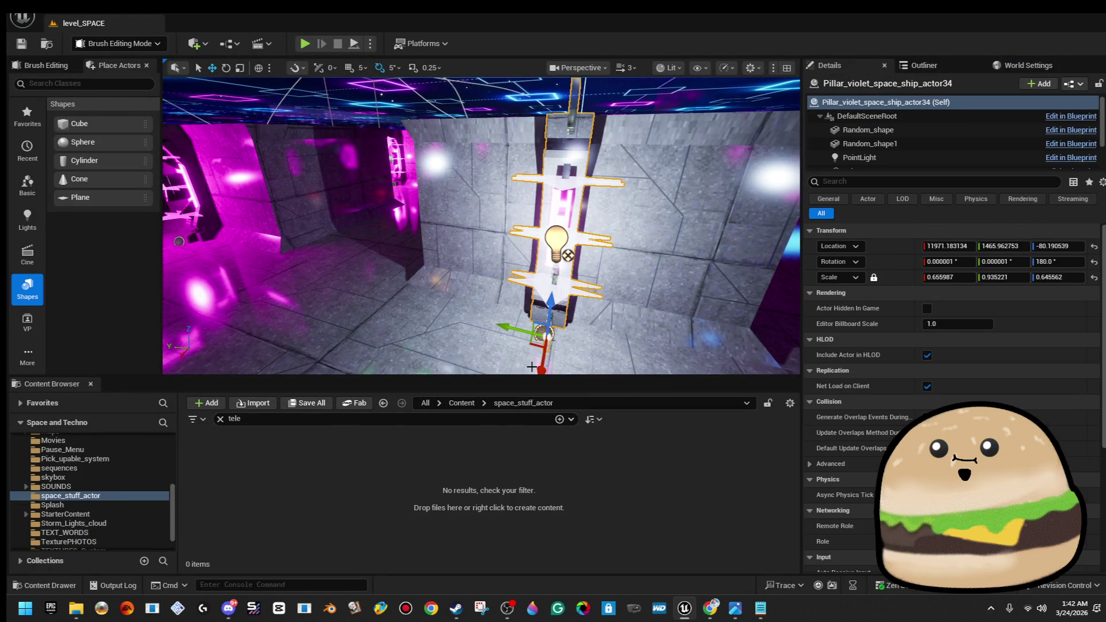
{"action": "left_click_drag", "start_coordinate": [526, 378], "coordinate": [527, 465]}
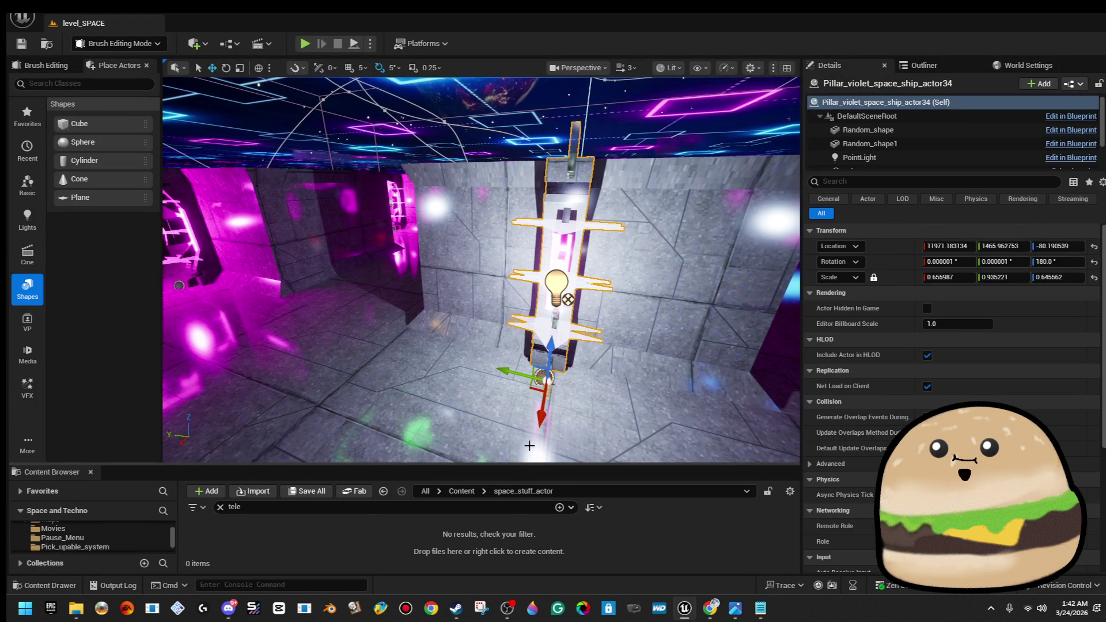
{"action": "left_click", "coordinate": [859, 157]}
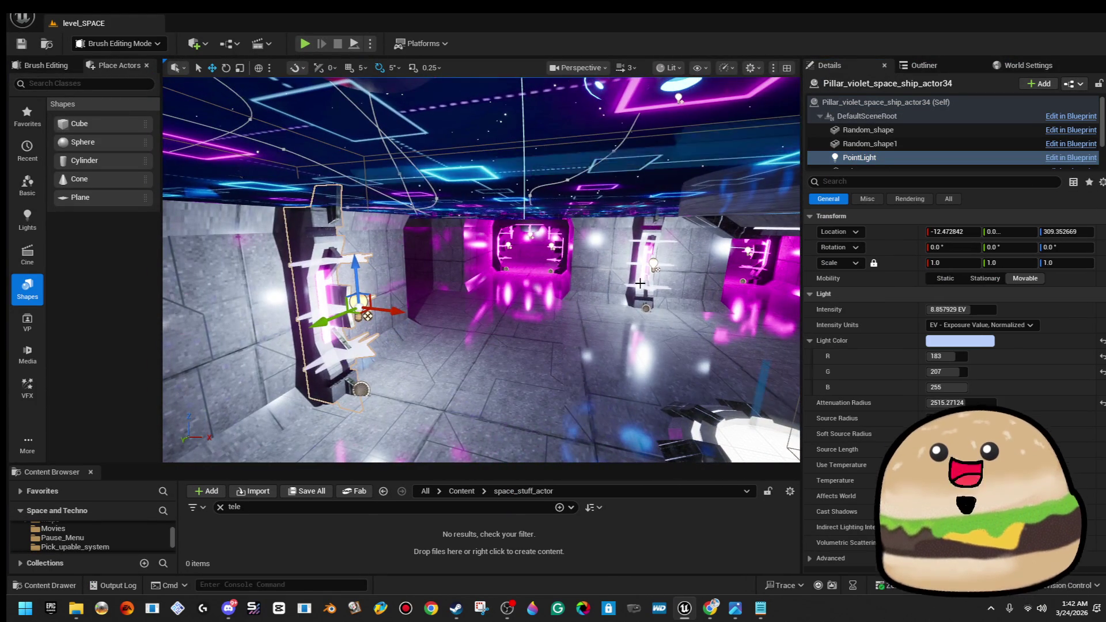
{"action": "left_click", "coordinate": [650, 271]}
{"action": "left_click_drag", "start_coordinate": [504, 312], "coordinate": [369, 318]}
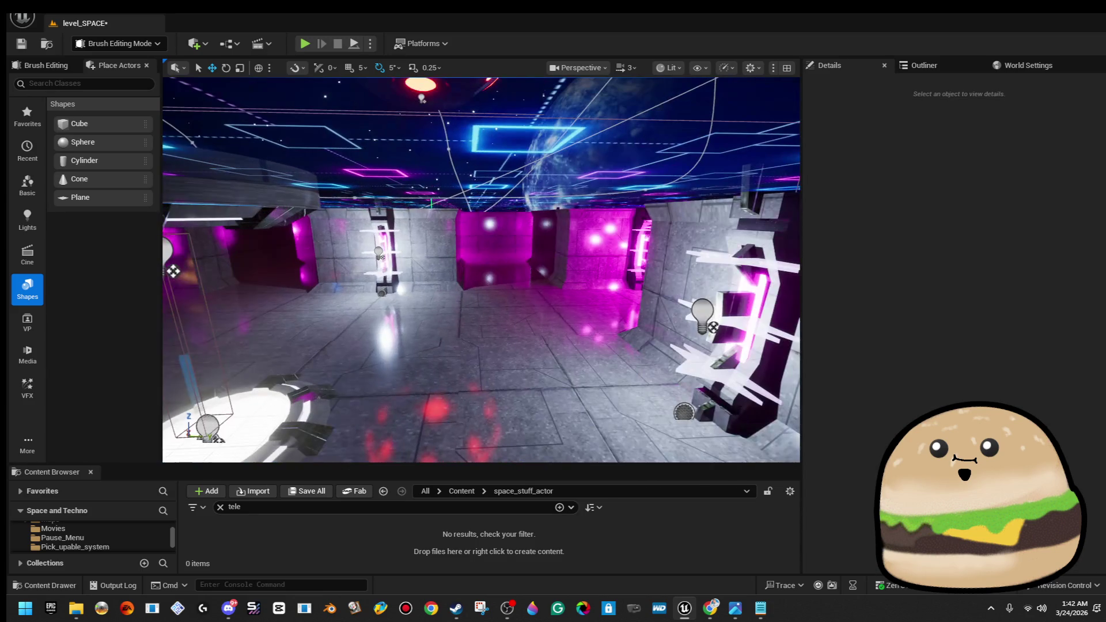
{"action": "left_click", "coordinate": [380, 253]}
{"action": "key", "text": "Delete"}
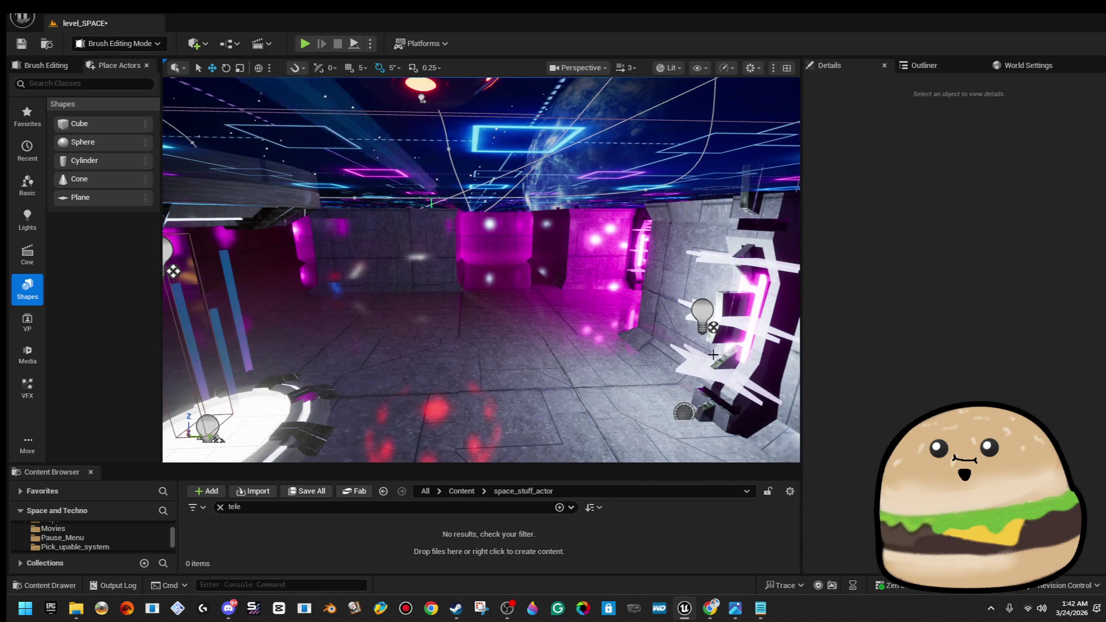
{"action": "left_click", "coordinate": [714, 354]}
{"action": "key", "text": "Delete"}
{"action": "left_click_drag", "start_coordinate": [714, 353], "coordinate": [748, 334]}
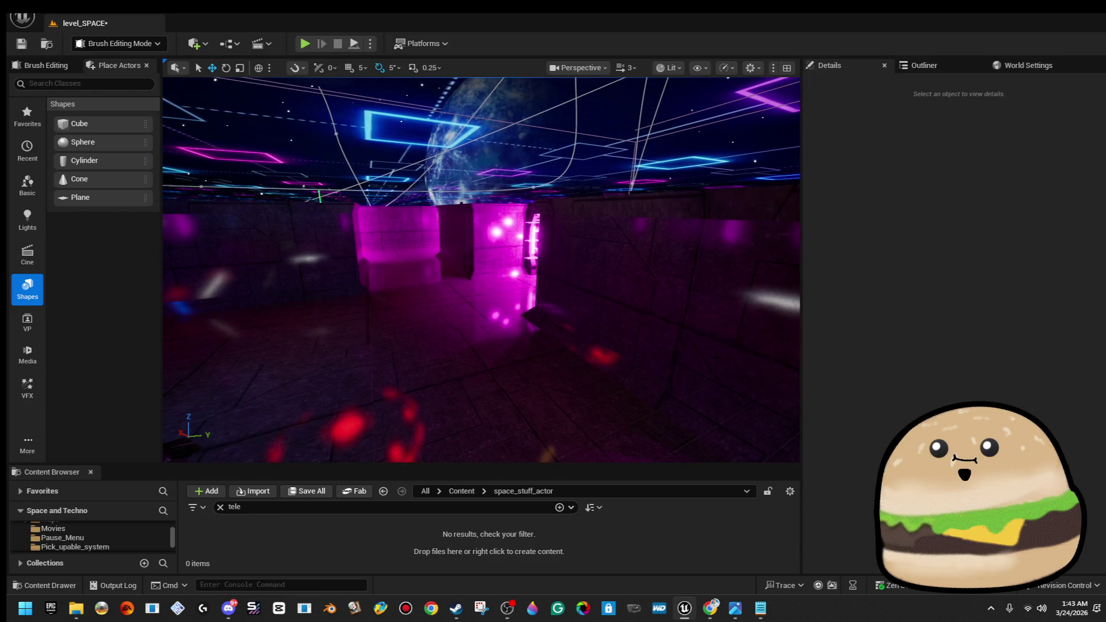
{"action": "key", "text": "ctrl+z"}
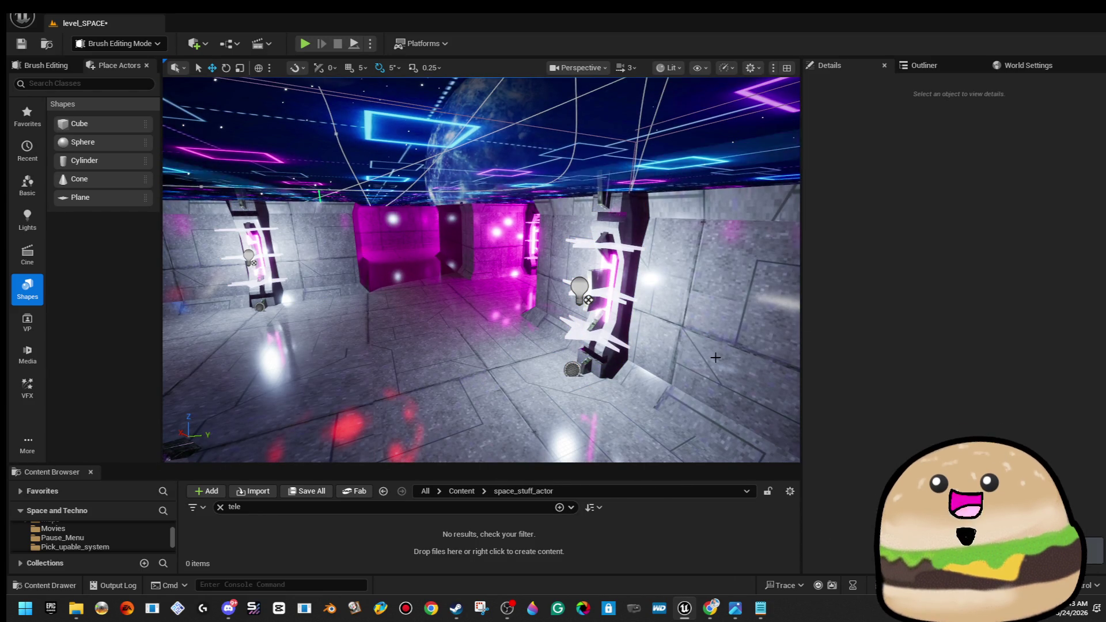
Turn the pillar PointLight colours purple, including Pillar_violet_space_ship_actor35's light
{"action": "left_click_drag", "start_coordinate": [671, 329], "coordinate": [580, 295]}
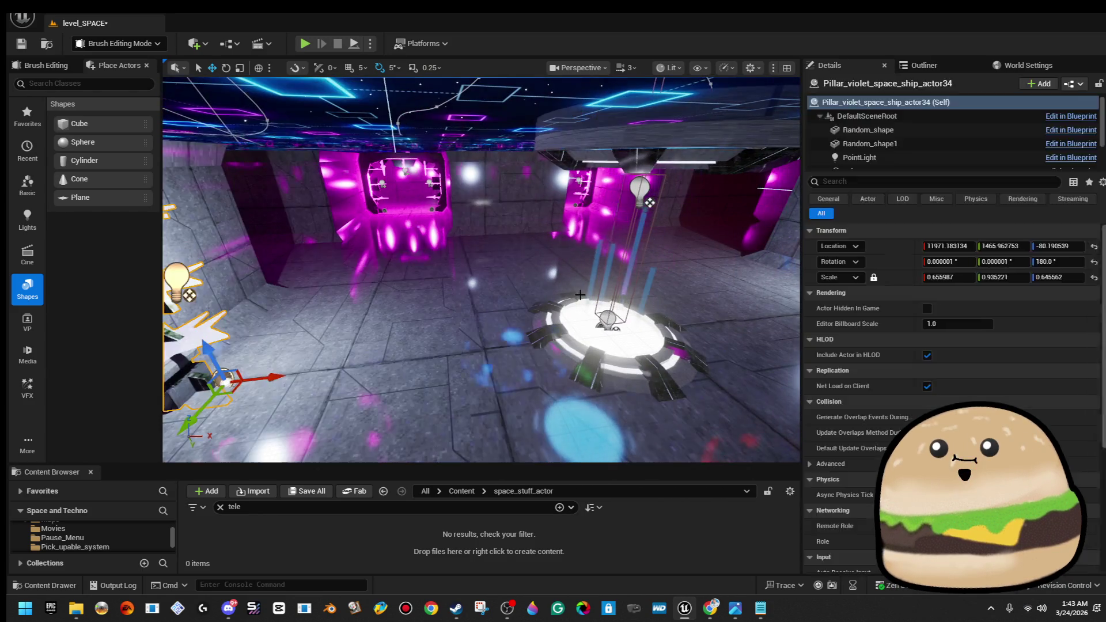
{"action": "left_click", "coordinate": [580, 295]}
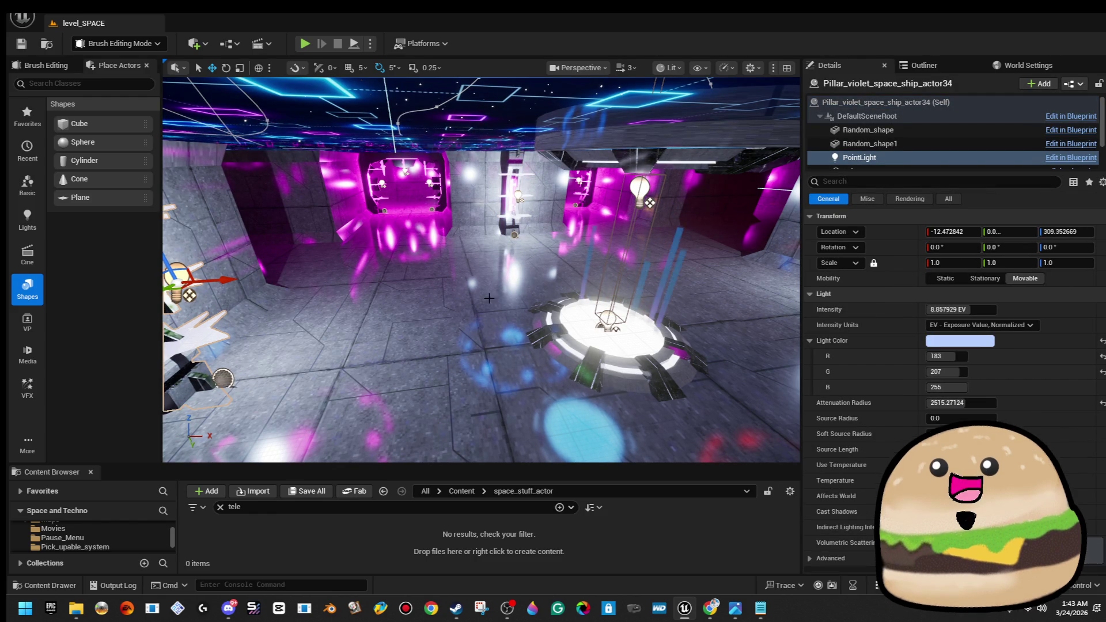
{"action": "key", "text": "f"}
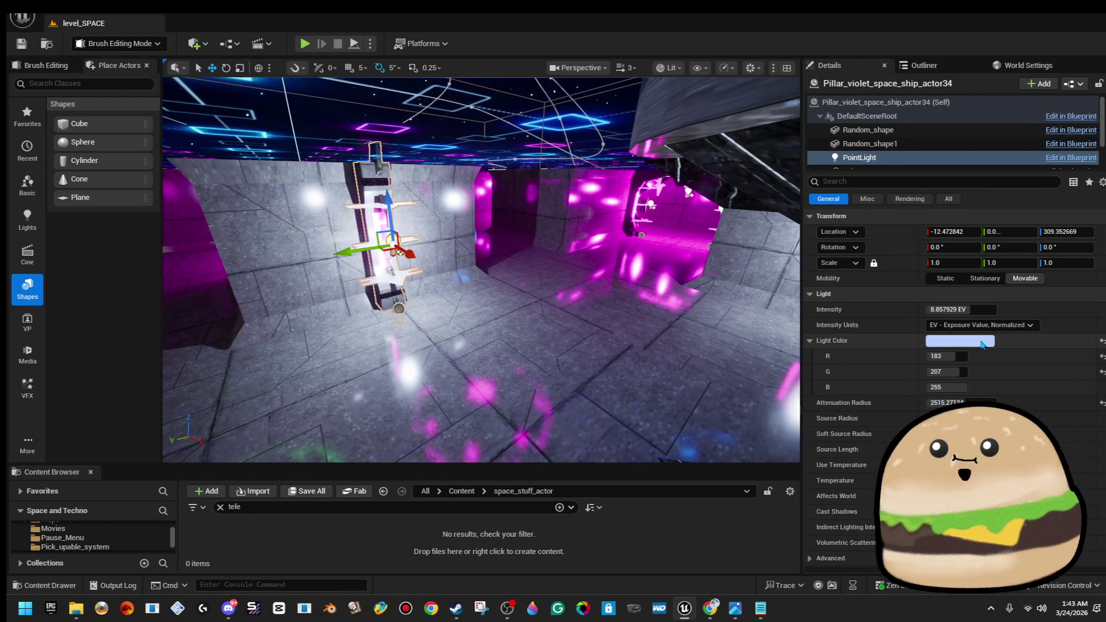
{"action": "left_click", "coordinate": [960, 340]}
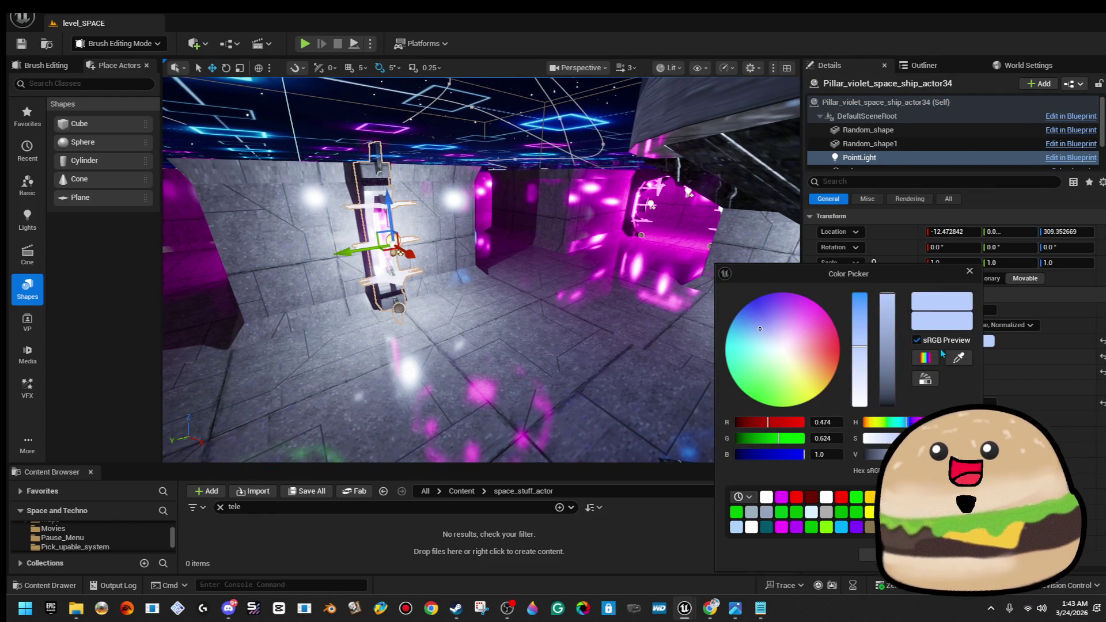
{"action": "left_click_drag", "start_coordinate": [792, 319], "coordinate": [784, 292]}
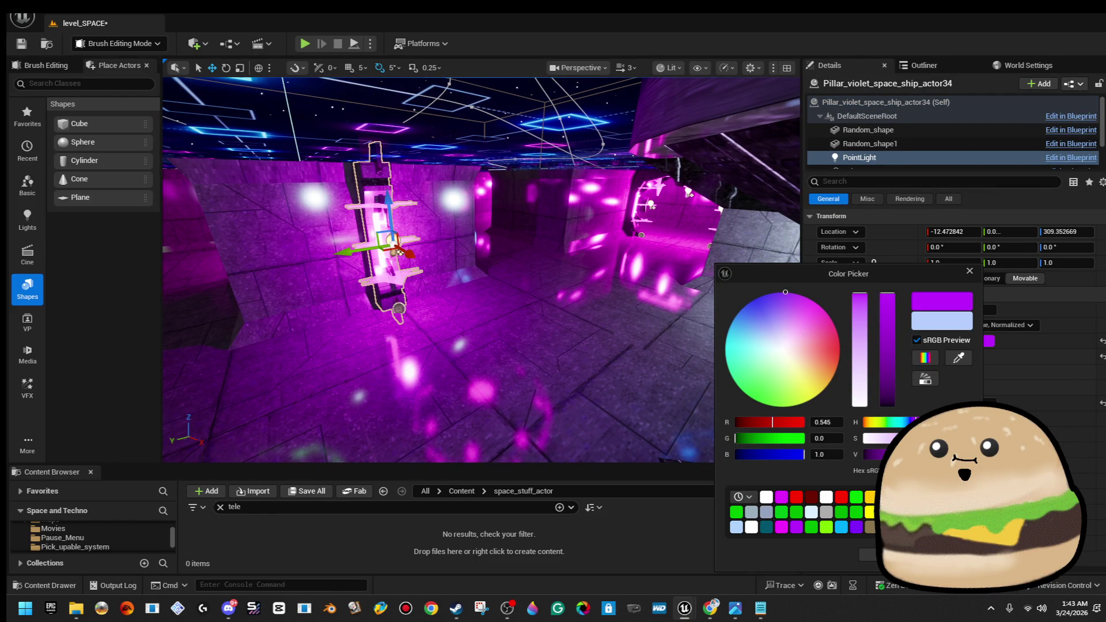
{"action": "left_click", "coordinate": [562, 341]}
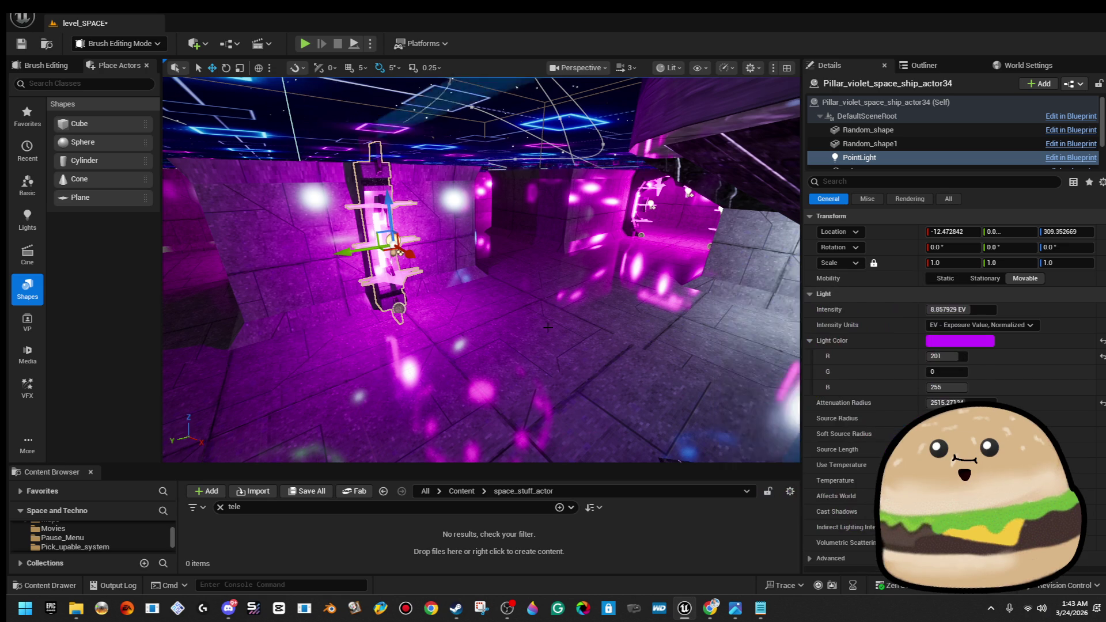
{"action": "left_click", "coordinate": [538, 282]}
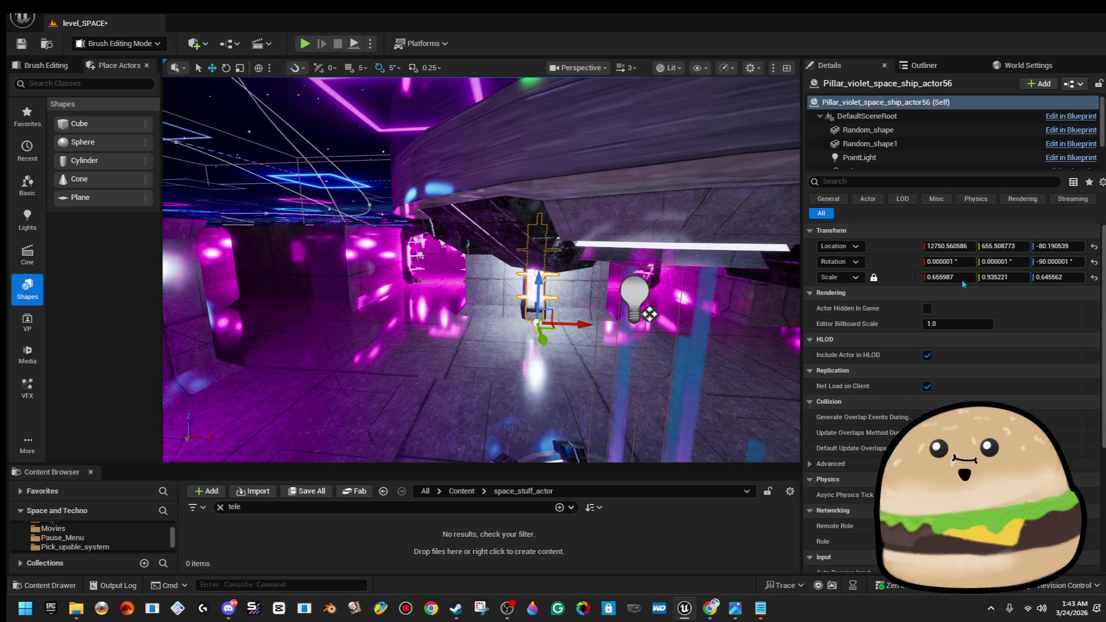
{"action": "key", "text": "f"}
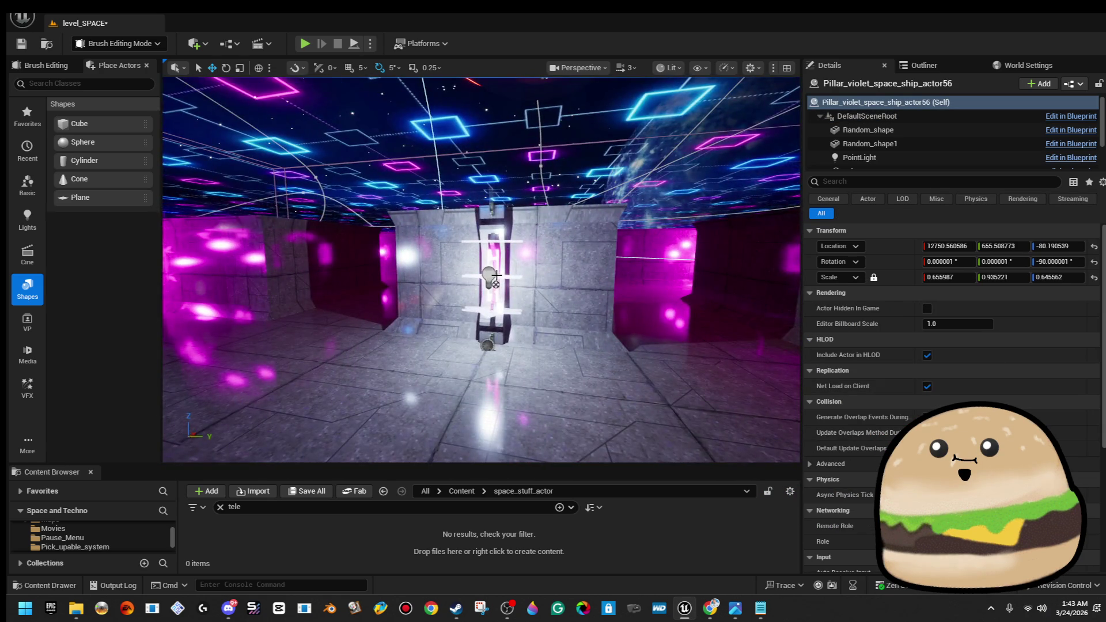
{"action": "left_click", "coordinate": [496, 276]}
{"action": "left_click", "coordinate": [868, 162]}
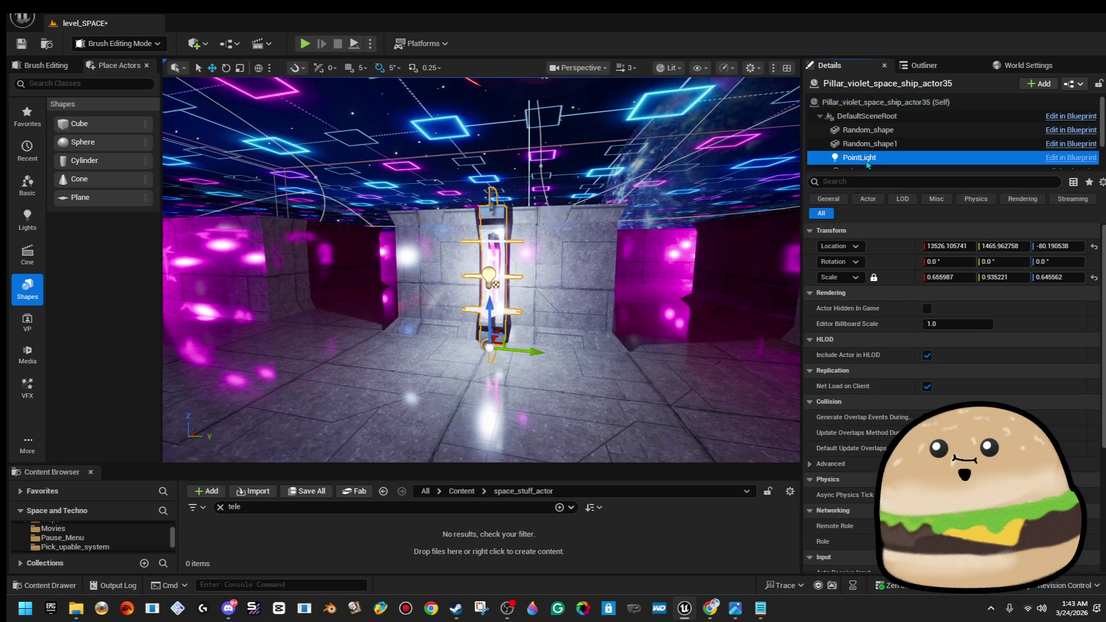
{"action": "left_click", "coordinate": [959, 341]}
{"action": "left_click_drag", "start_coordinate": [781, 309], "coordinate": [769, 292]}
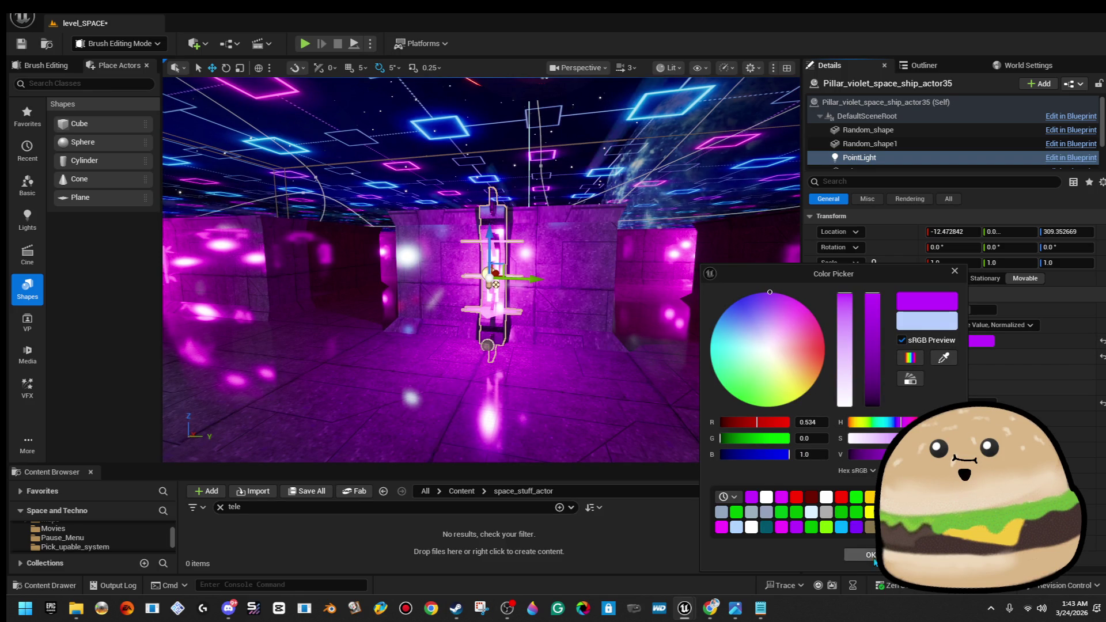
{"action": "left_click", "coordinate": [770, 292]}
{"action": "key", "text": "f"}
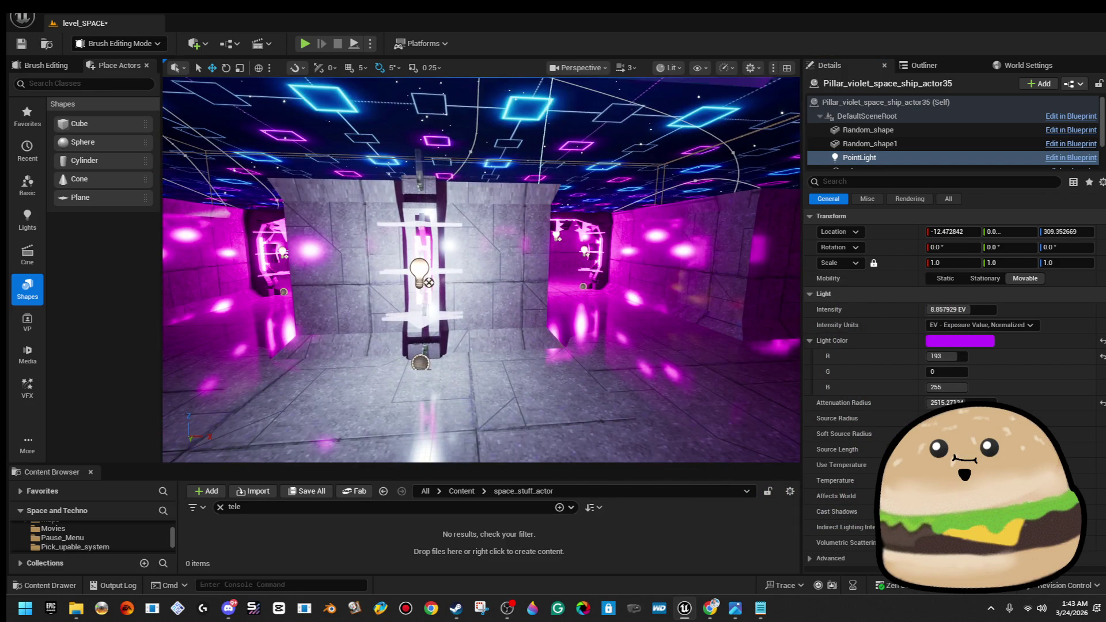
Make the PointLights of pillars actor56 and actor57 purple as well
{"action": "left_click", "coordinate": [421, 270]}
{"action": "left_click", "coordinate": [860, 158]}
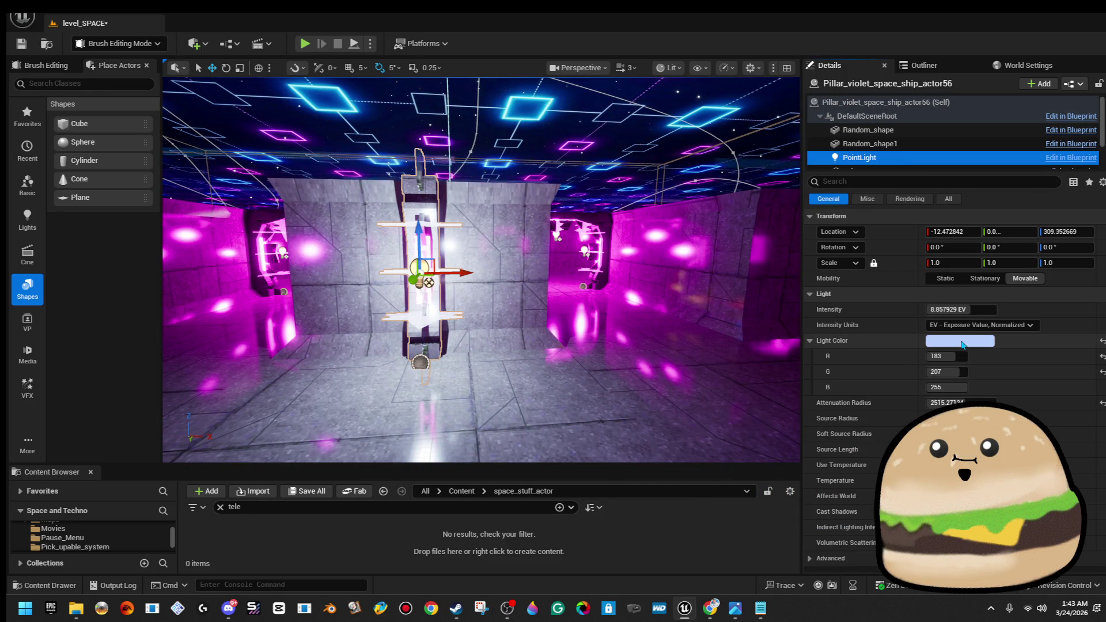
{"action": "left_click", "coordinate": [962, 340]}
{"action": "left_click_drag", "start_coordinate": [780, 322], "coordinate": [777, 293]}
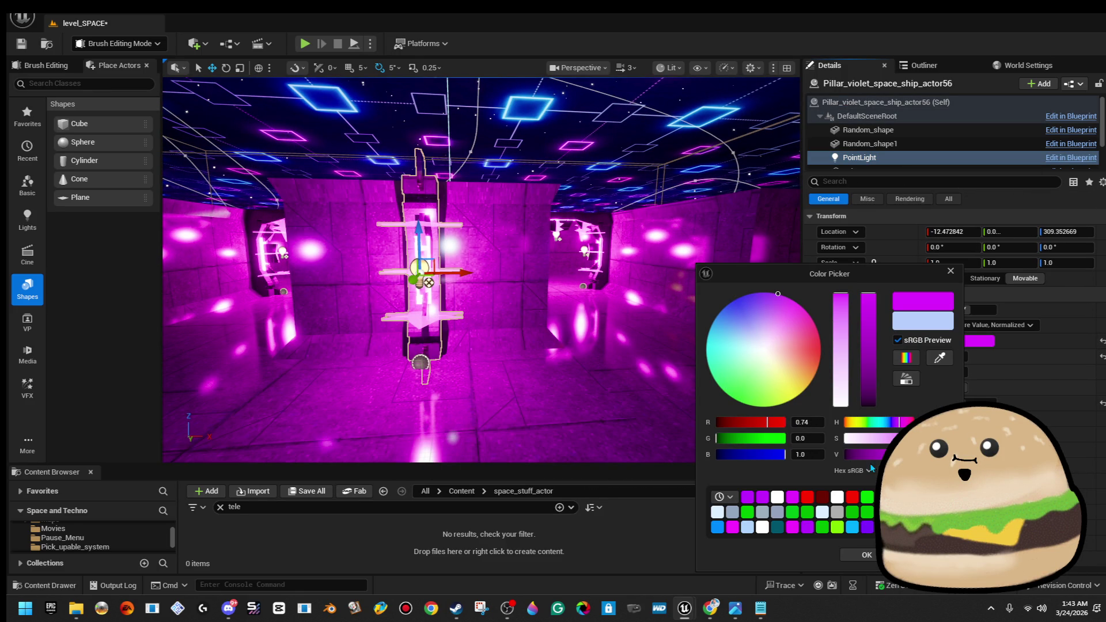
{"action": "left_click", "coordinate": [867, 555]}
{"action": "left_click_drag", "start_coordinate": [548, 322], "coordinate": [548, 301]}
{"action": "left_click", "coordinate": [547, 302]}
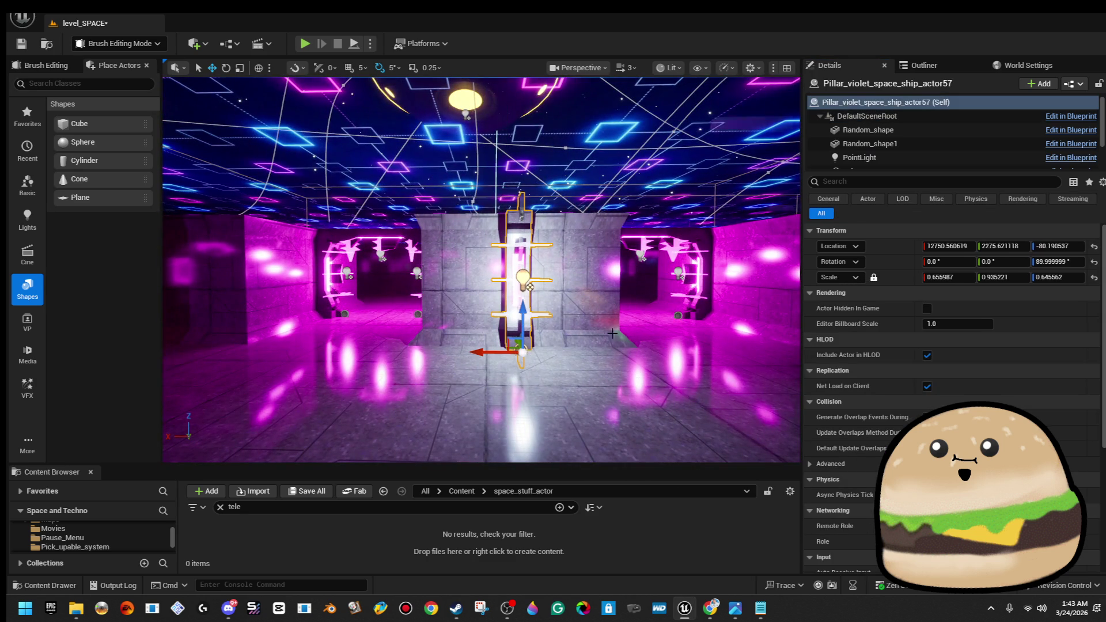
{"action": "left_click", "coordinate": [905, 159]}
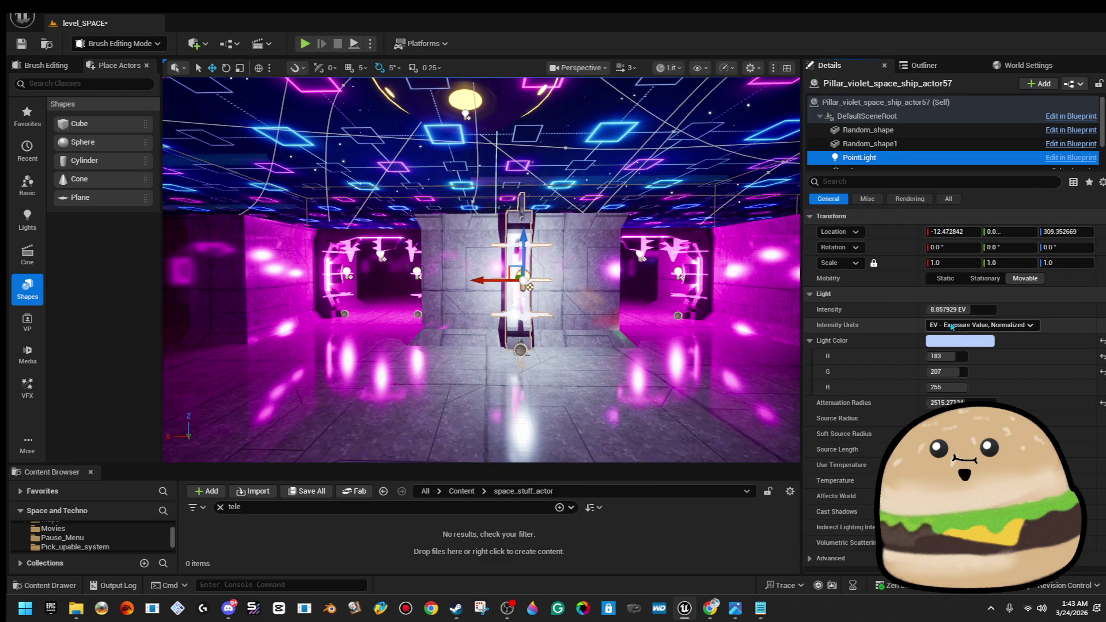
{"action": "left_click", "coordinate": [960, 340]}
{"action": "left_click", "coordinate": [759, 496]}
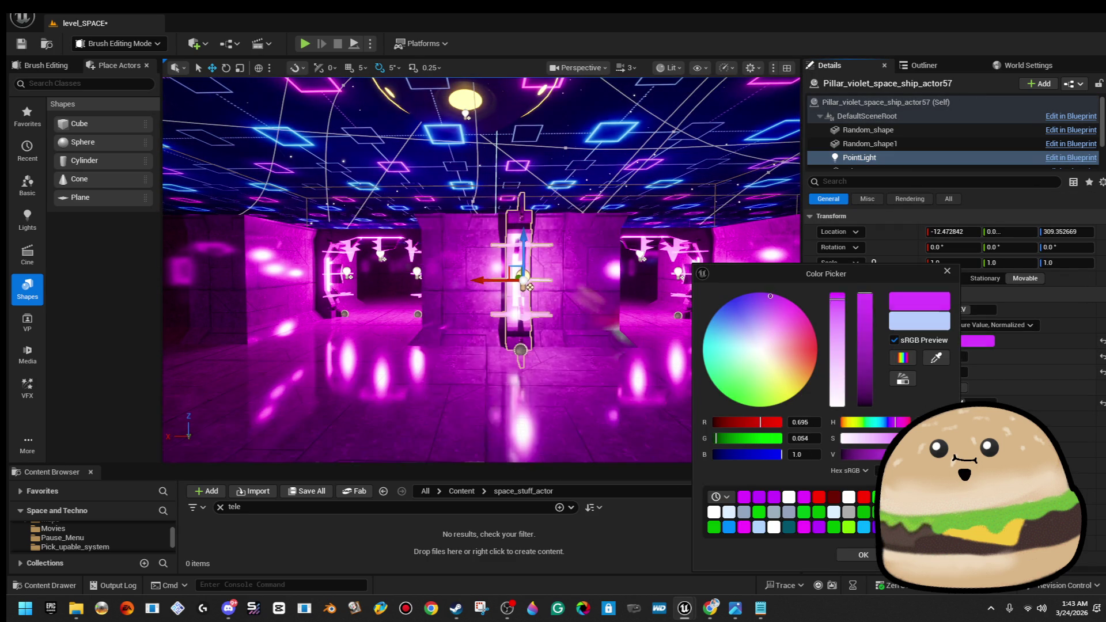
{"action": "left_click", "coordinate": [861, 556]}
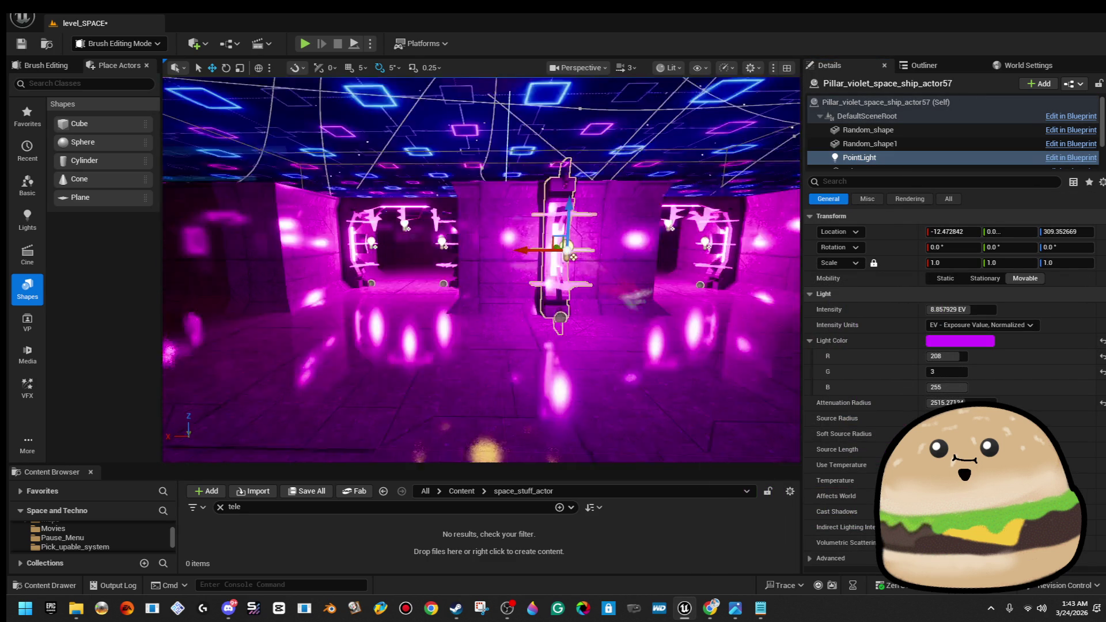
Fly to the room floor and Play From Here, filling the window with F11
{"action": "key", "text": "w"}
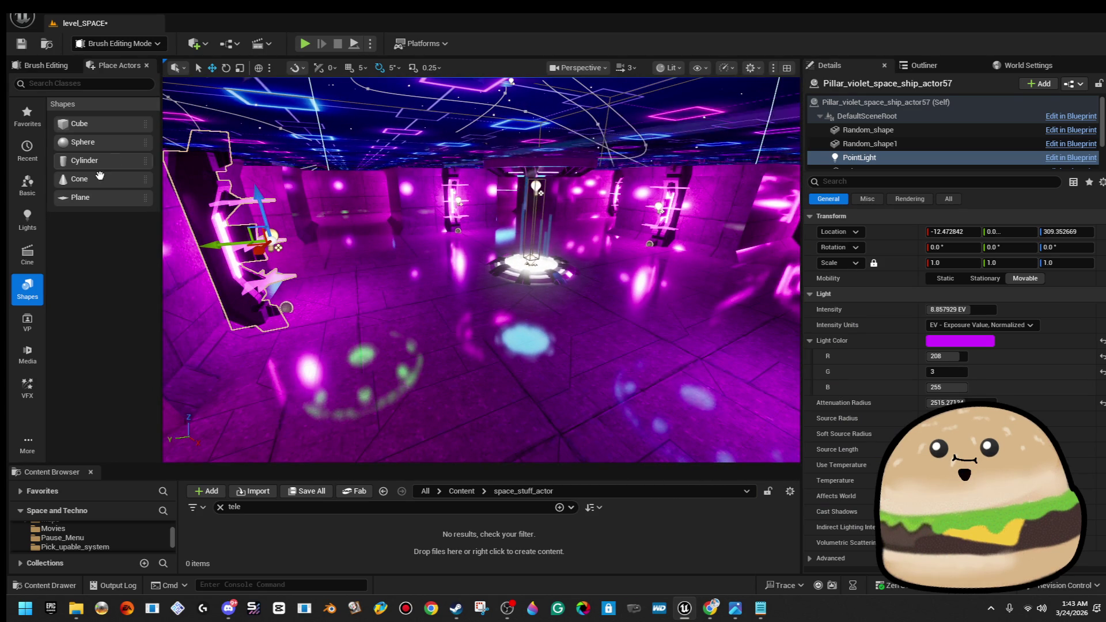
{"action": "right_click", "coordinate": [395, 395]}
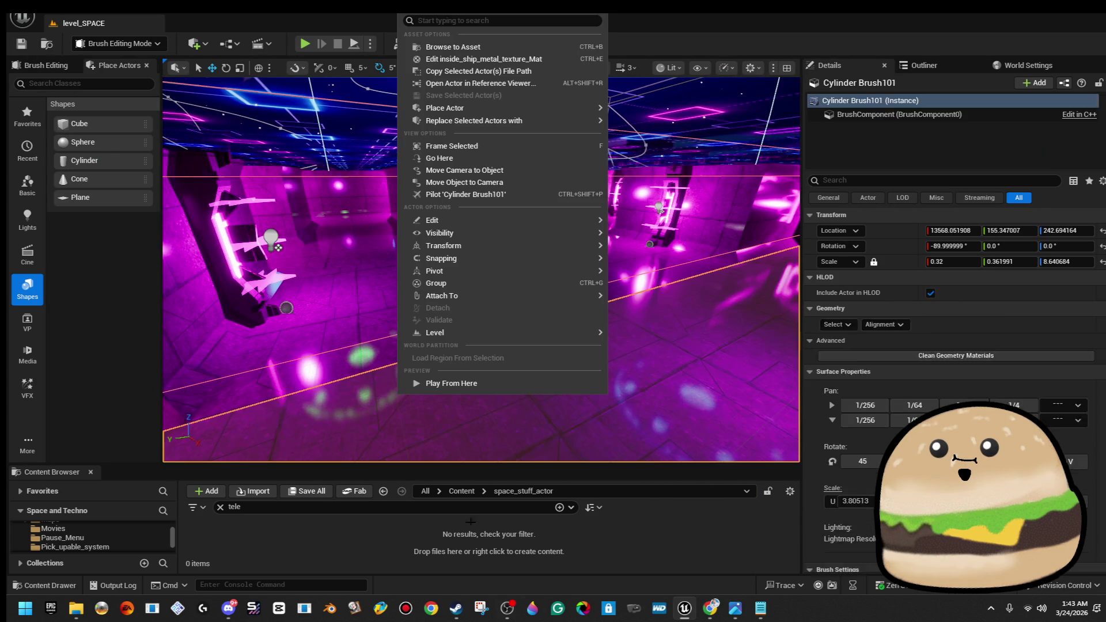
{"action": "left_click", "coordinate": [452, 383]}
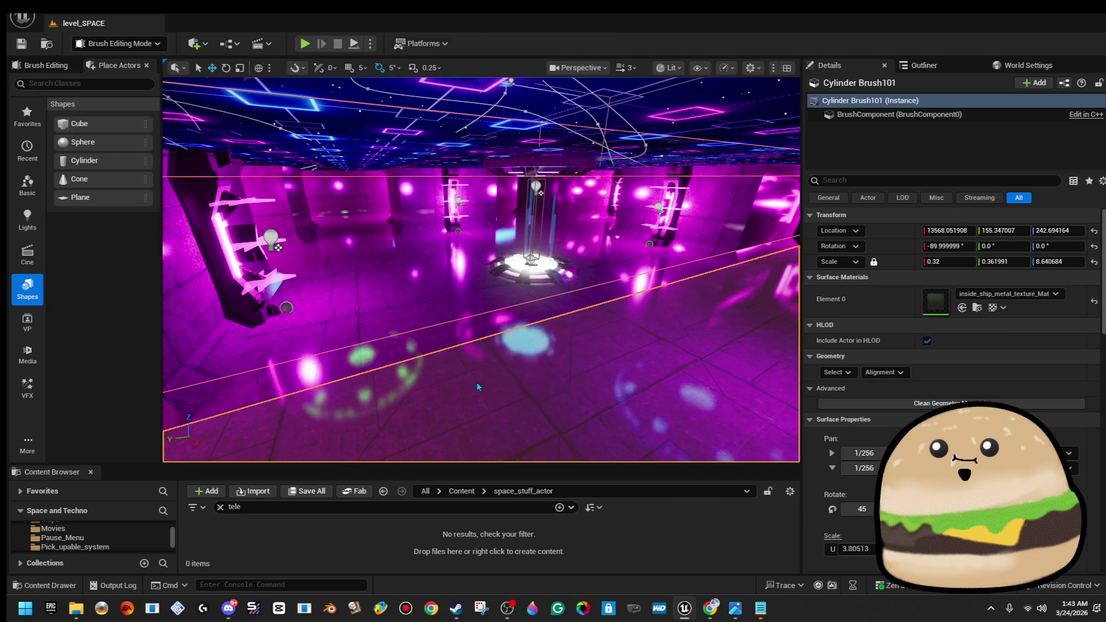
{"action": "key", "text": "F11"}
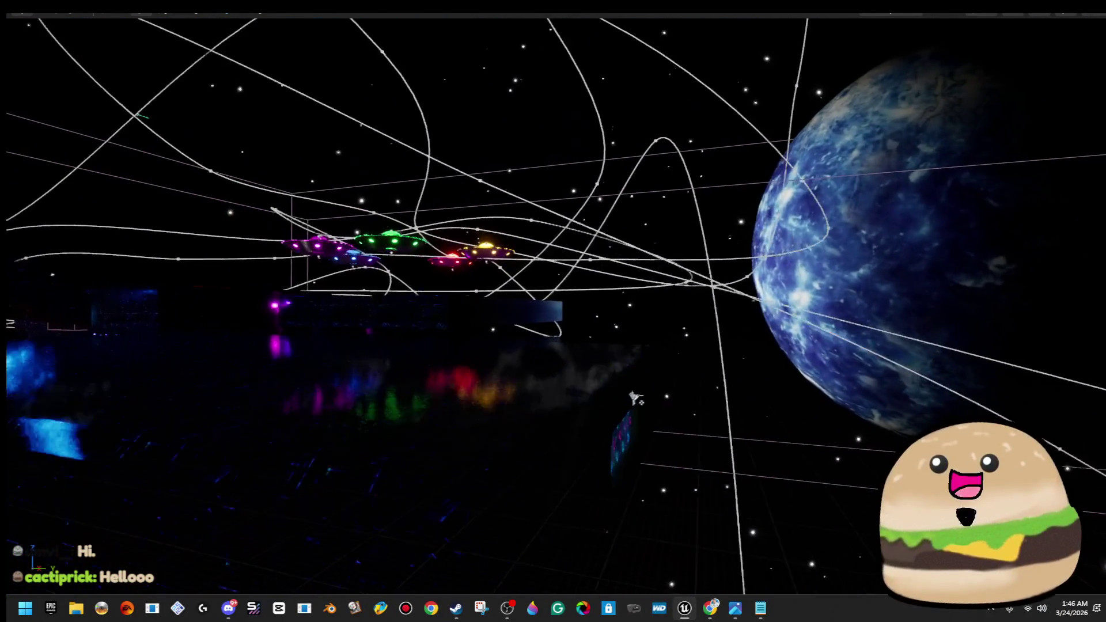
Select the neon panel wall's red brush volume floating in space
{"action": "left_click", "coordinate": [478, 358]}
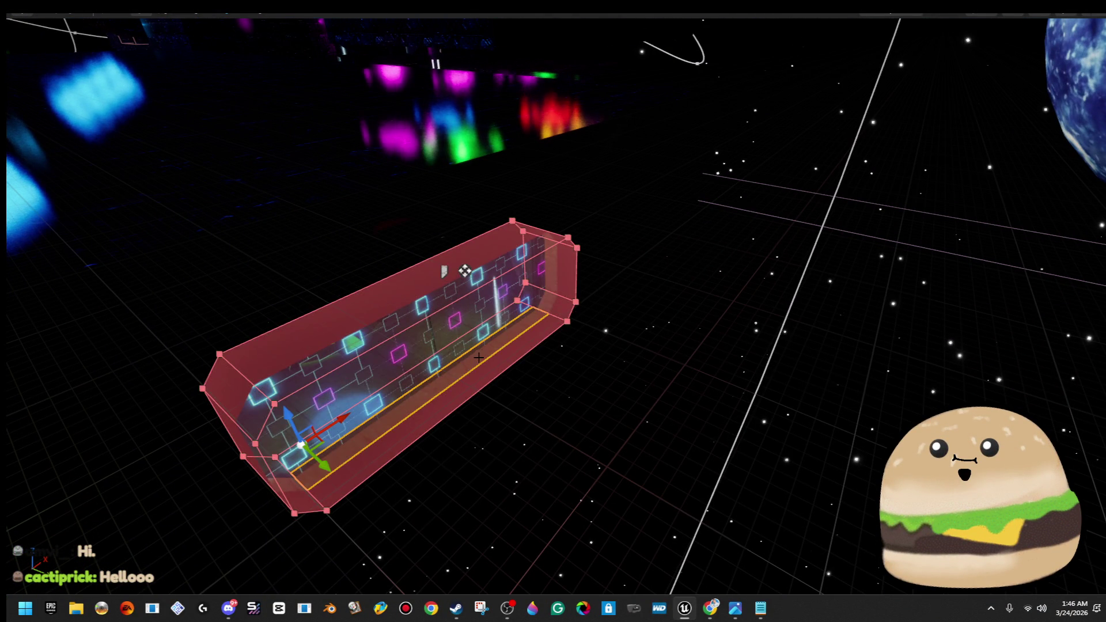
Frame the brush, exit immersive mode and switch the viewport to Player Collision view
{"action": "key", "text": "f"}
{"action": "key", "text": "F11"}
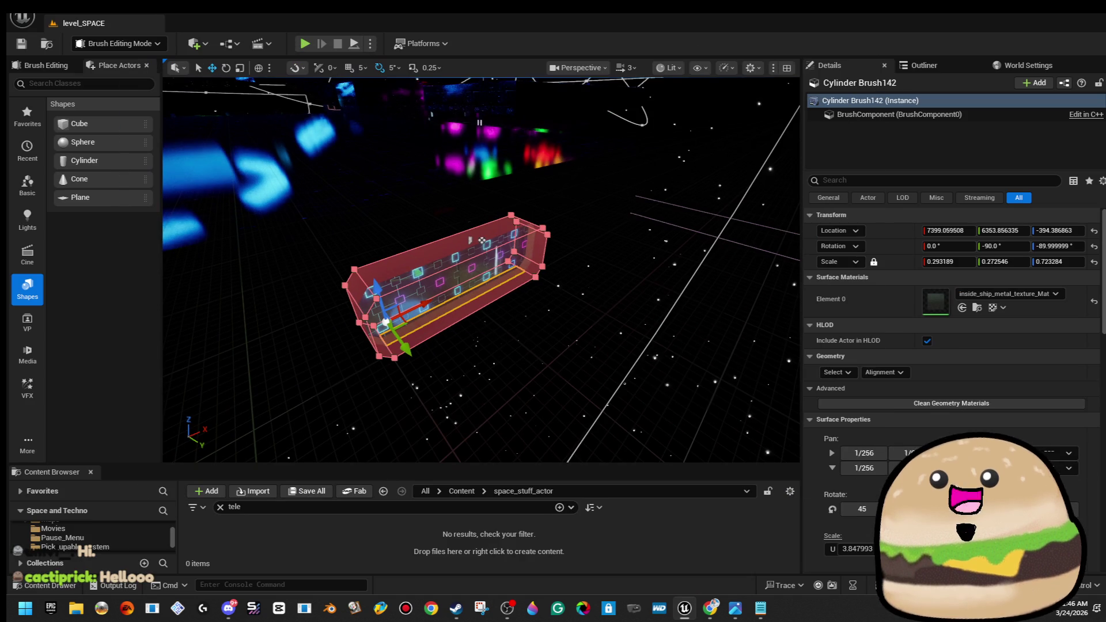
{"action": "left_click", "coordinate": [679, 69]}
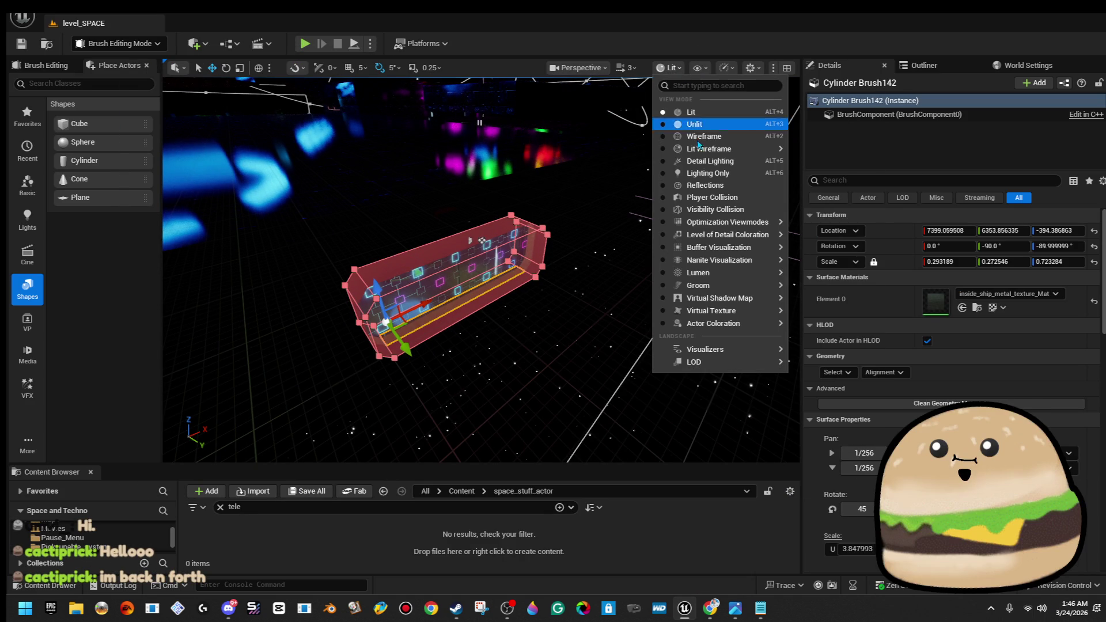
{"action": "key", "text": "Escape"}
{"action": "left_click", "coordinate": [695, 95]}
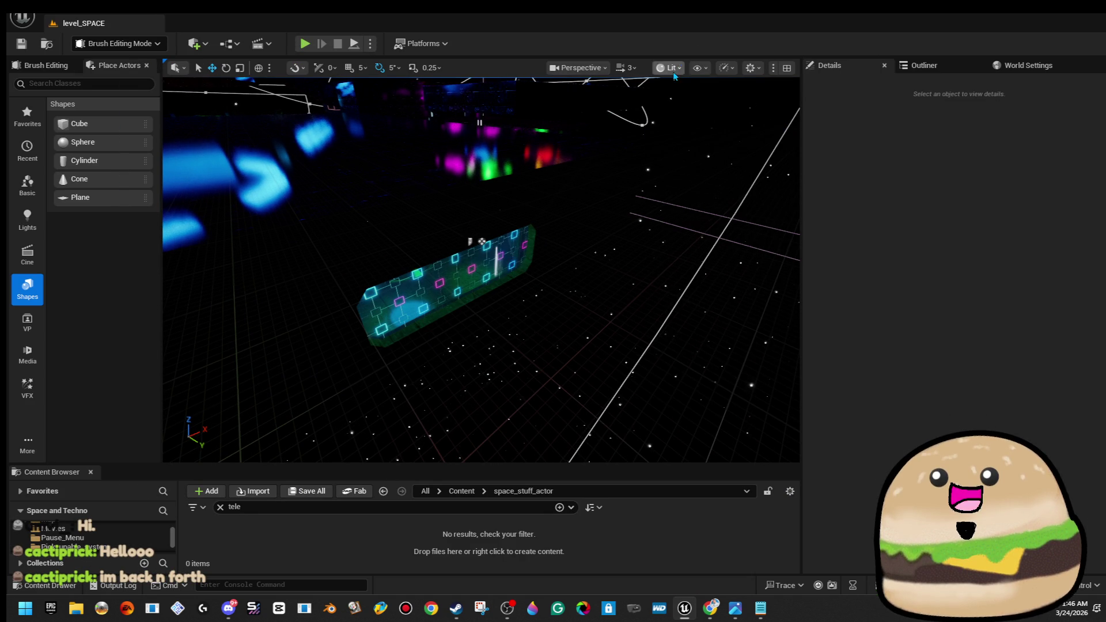
{"action": "left_click", "coordinate": [673, 69]}
{"action": "left_click", "coordinate": [585, 251]}
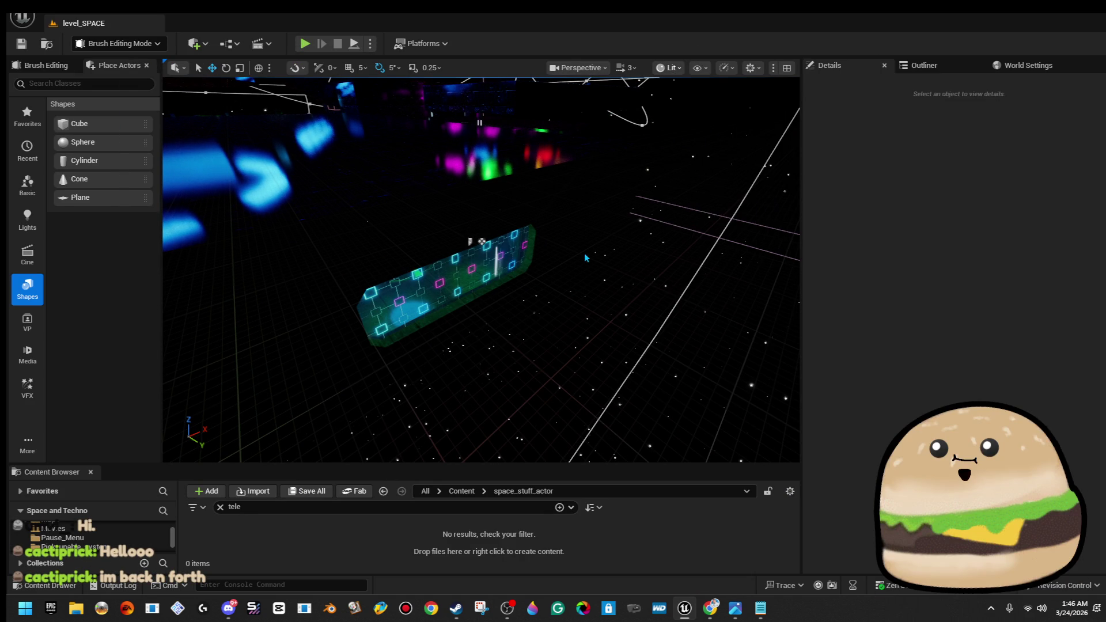
Select glass plane Rectangle29, the backing plane and cylinder brush, then restore Lit view
{"action": "left_click_drag", "start_coordinate": [518, 264], "coordinate": [551, 264]}
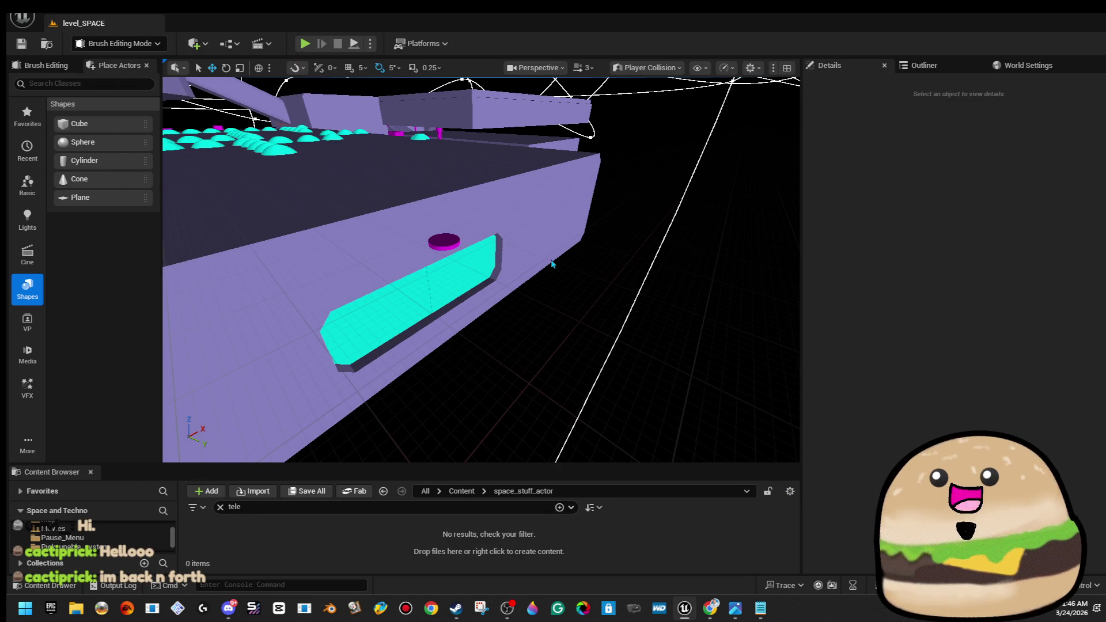
{"action": "left_click", "coordinate": [487, 260]}
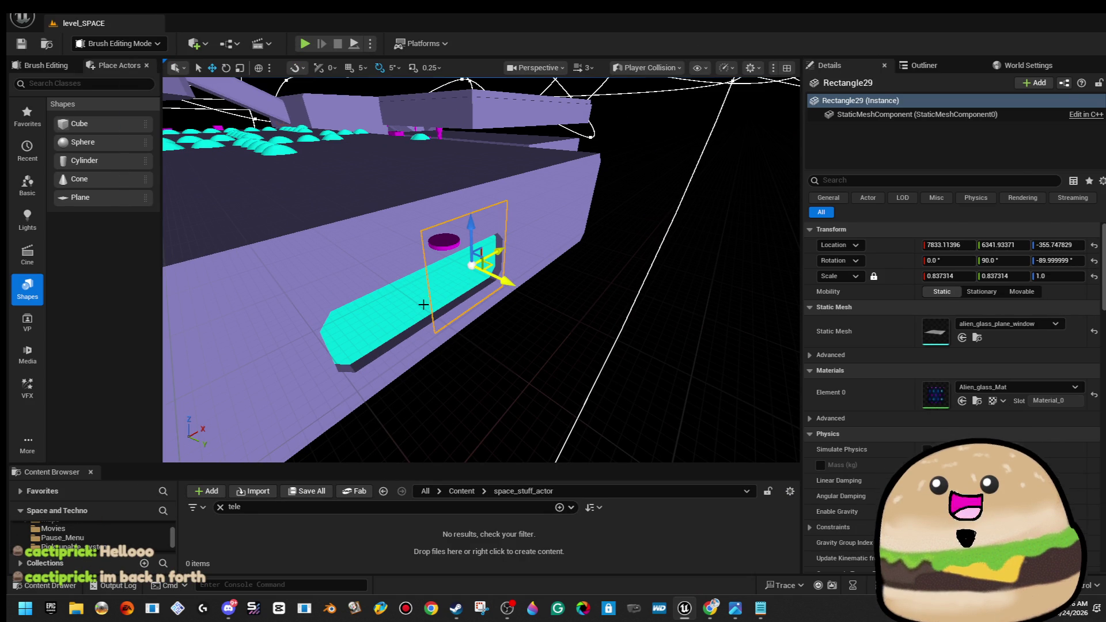
{"action": "left_click", "coordinate": [418, 330], "text": "ctrl"}
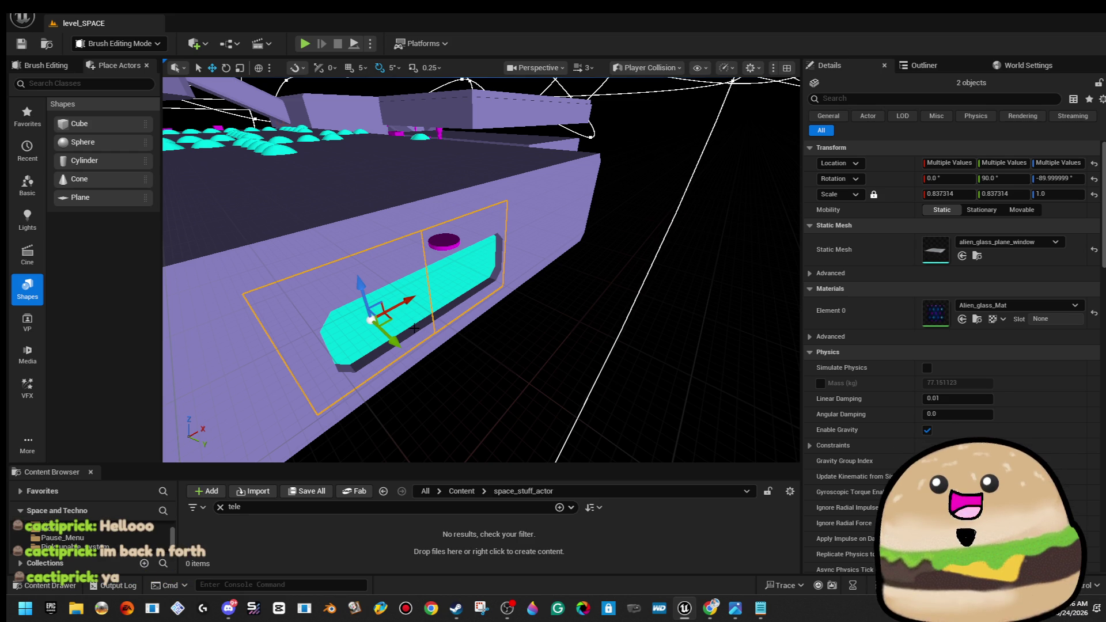
{"action": "left_click", "coordinate": [432, 324], "text": "ctrl"}
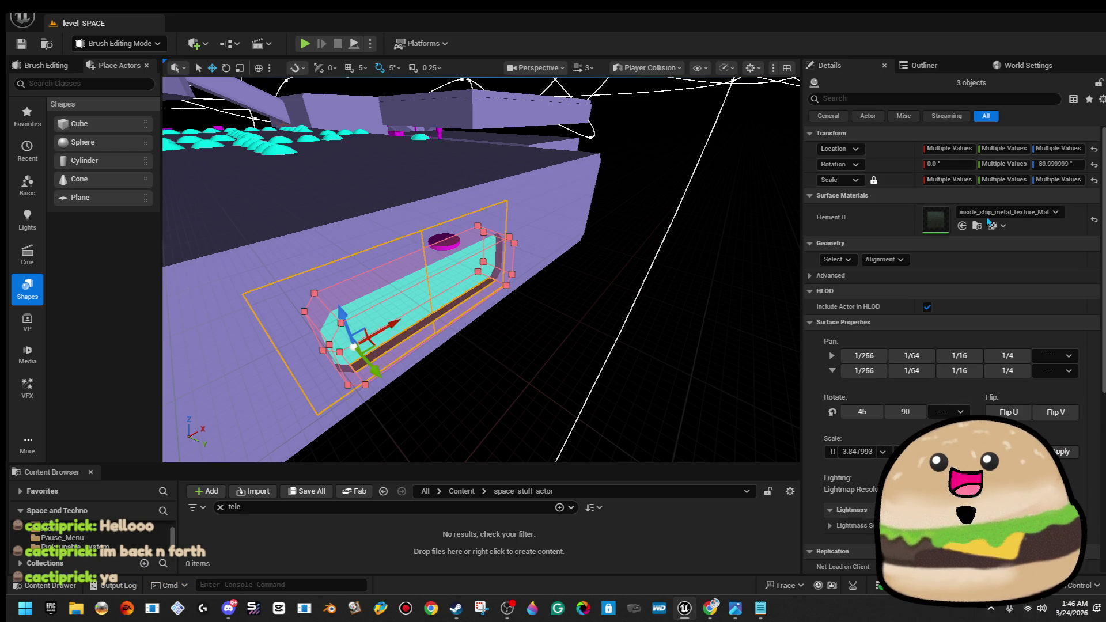
{"action": "left_click", "coordinate": [1007, 370]}
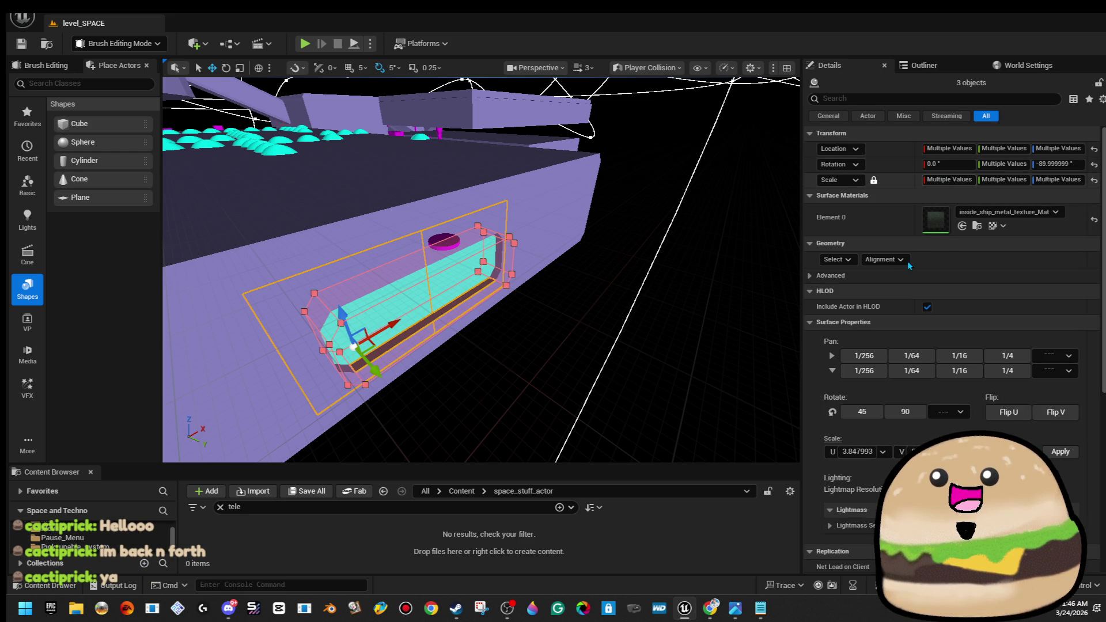
{"action": "left_click", "coordinate": [650, 68]}
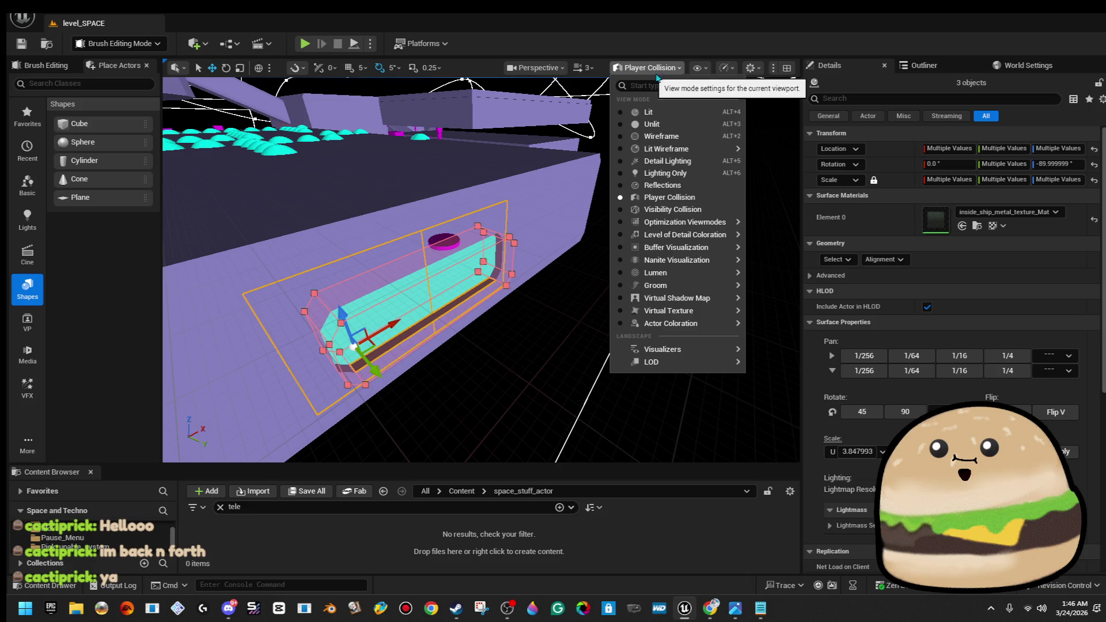
{"action": "left_click", "coordinate": [661, 116]}
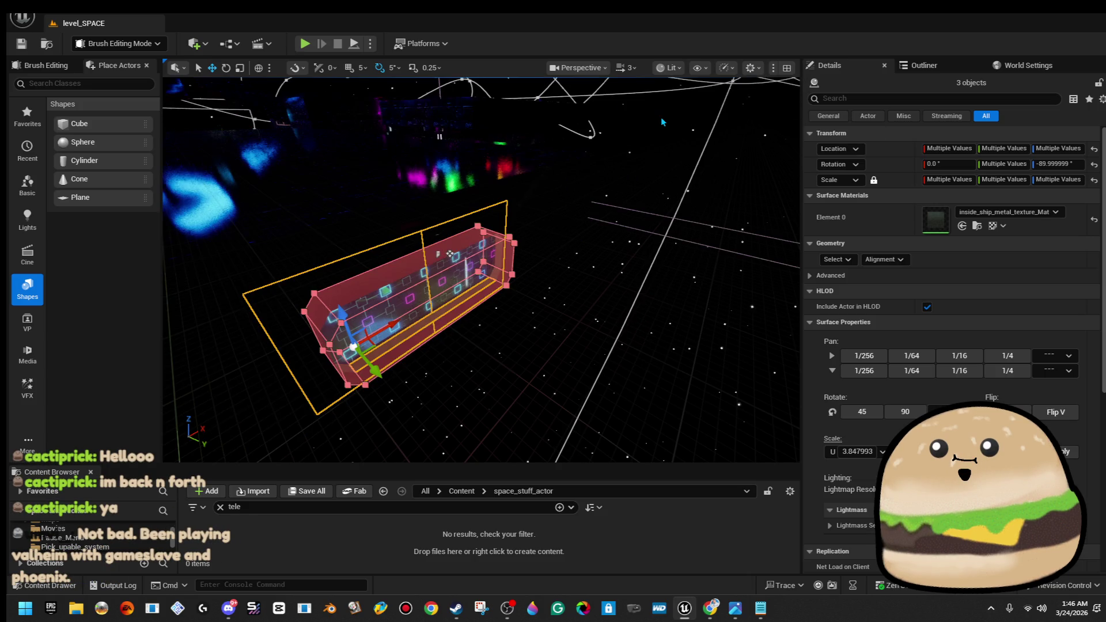
Drag the selected neon panel group into the ship interior and orbit to check placement
{"action": "scroll", "coordinate": [448, 264], "scroll_direction": "down", "scroll_amount": 10}
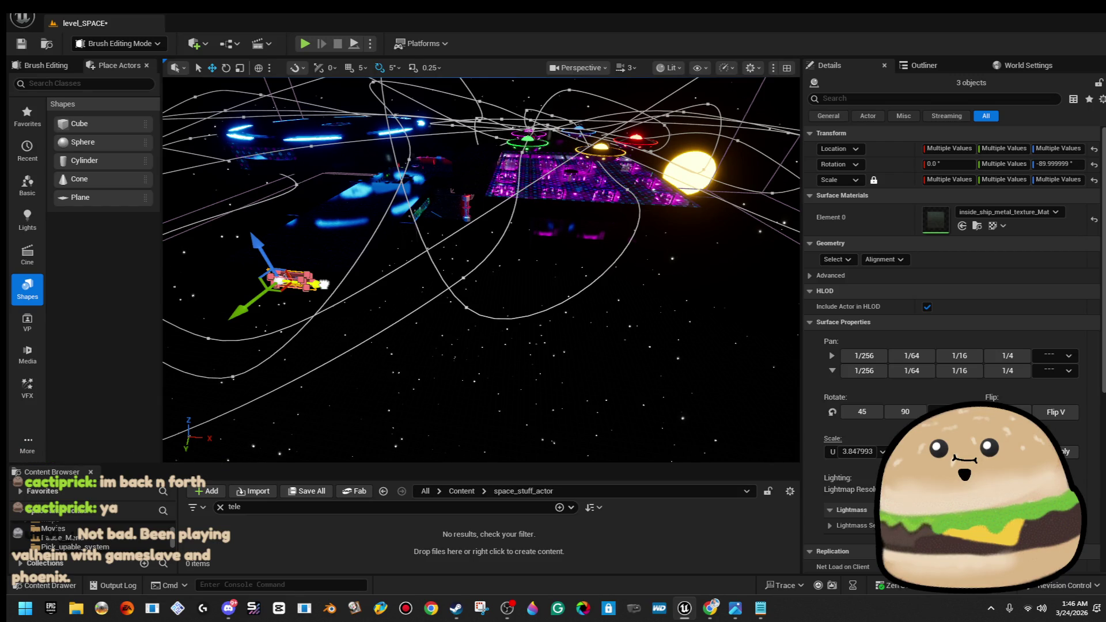
{"action": "left_click_drag", "start_coordinate": [325, 284], "coordinate": [630, 281]}
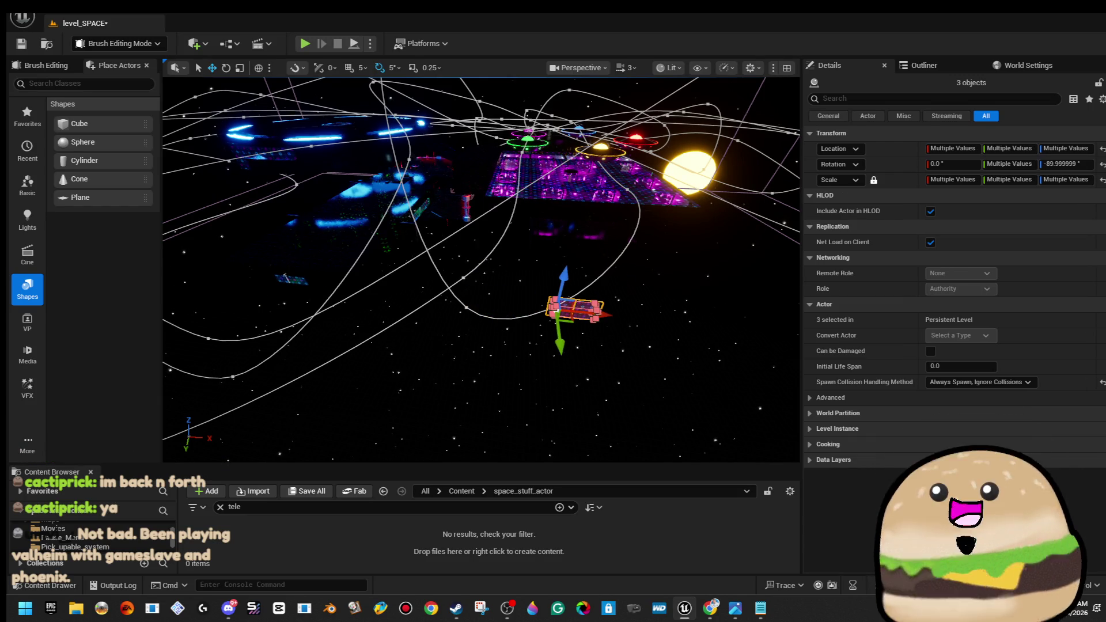
{"action": "scroll", "coordinate": [631, 280], "scroll_direction": "up", "scroll_amount": 10}
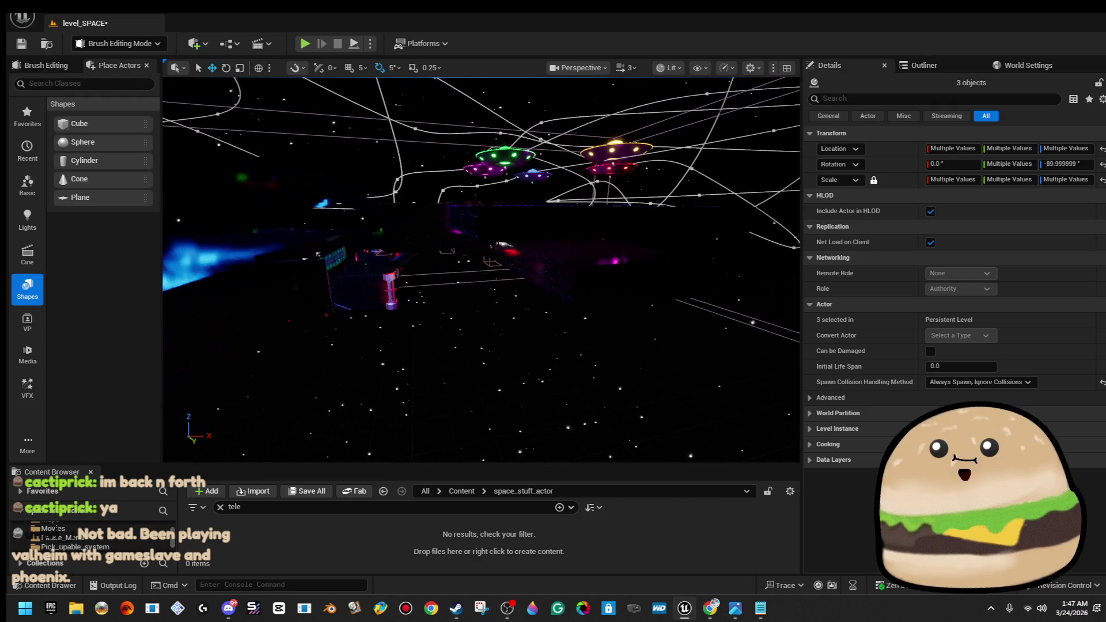
{"action": "key", "text": "f"}
{"action": "left_click_drag", "start_coordinate": [633, 403], "coordinate": [738, 446]}
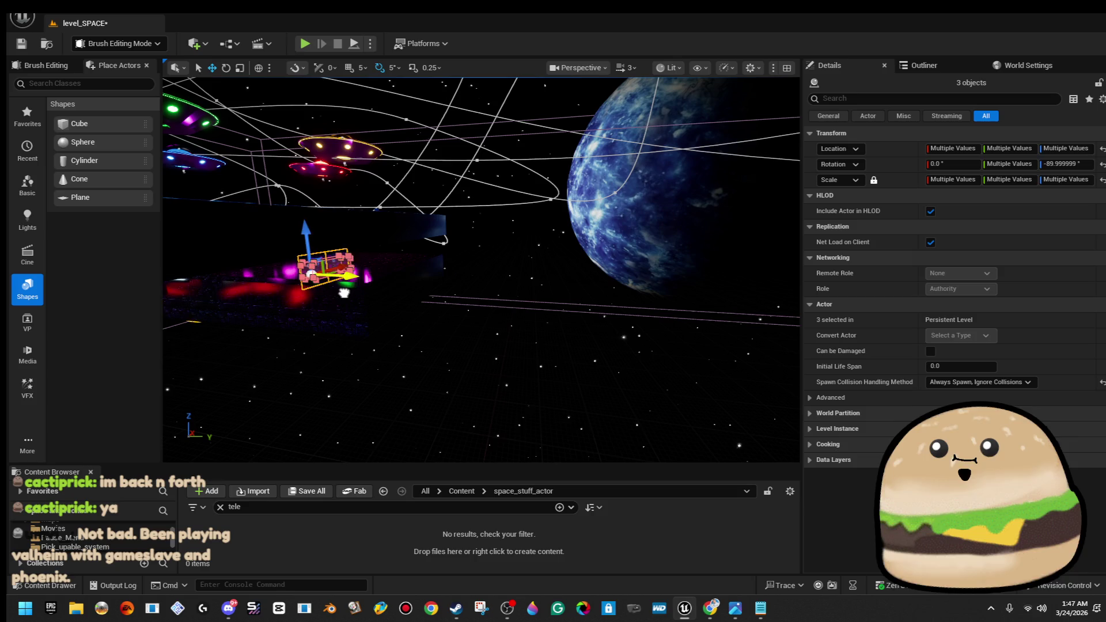
{"action": "mouse_move", "coordinate": [391, 284]}
{"action": "left_mouse_down"}
{"action": "mouse_move", "coordinate": [380, 271]}
{"action": "mouse_move", "coordinate": [404, 254]}
{"action": "mouse_move", "coordinate": [518, 196]}
{"action": "mouse_move", "coordinate": [493, 179]}
{"action": "mouse_move", "coordinate": [581, 173]}
{"action": "mouse_move", "coordinate": [530, 212]}
{"action": "mouse_move", "coordinate": [576, 201]}
{"action": "mouse_move", "coordinate": [576, 173]}
{"action": "mouse_move", "coordinate": [576, 204]}
{"action": "mouse_move", "coordinate": [590, 204]}
{"action": "mouse_move", "coordinate": [519, 219]}
{"action": "left_mouse_up"}
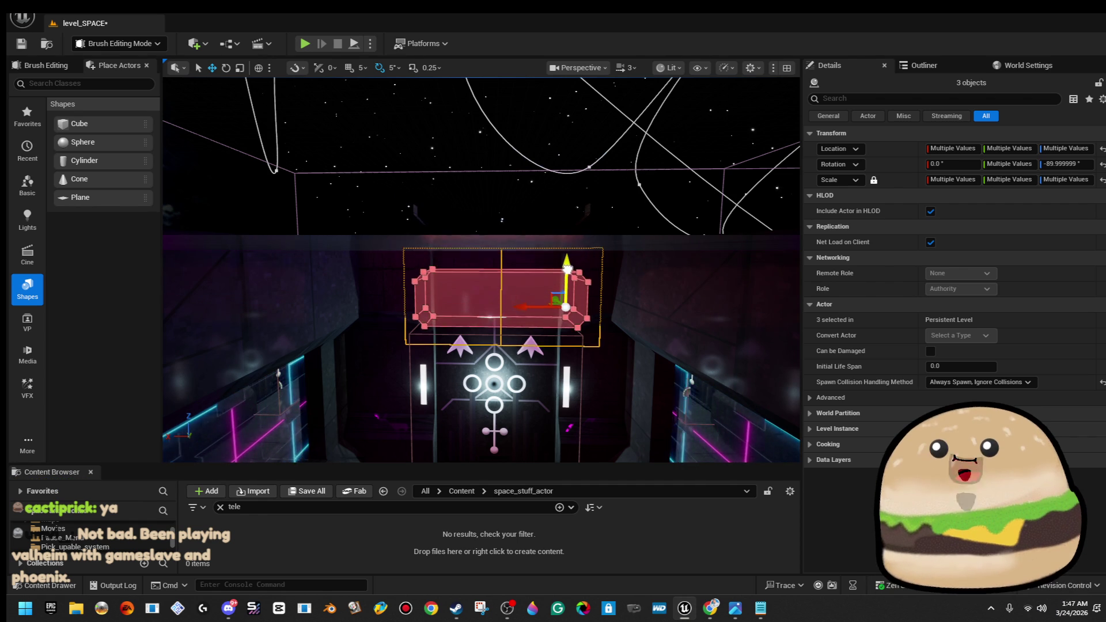
{"action": "mouse_move", "coordinate": [538, 284]}
{"action": "left_mouse_down"}
{"action": "mouse_move", "coordinate": [419, 245]}
{"action": "mouse_move", "coordinate": [414, 268]}
{"action": "mouse_move", "coordinate": [476, 259]}
{"action": "left_mouse_up"}
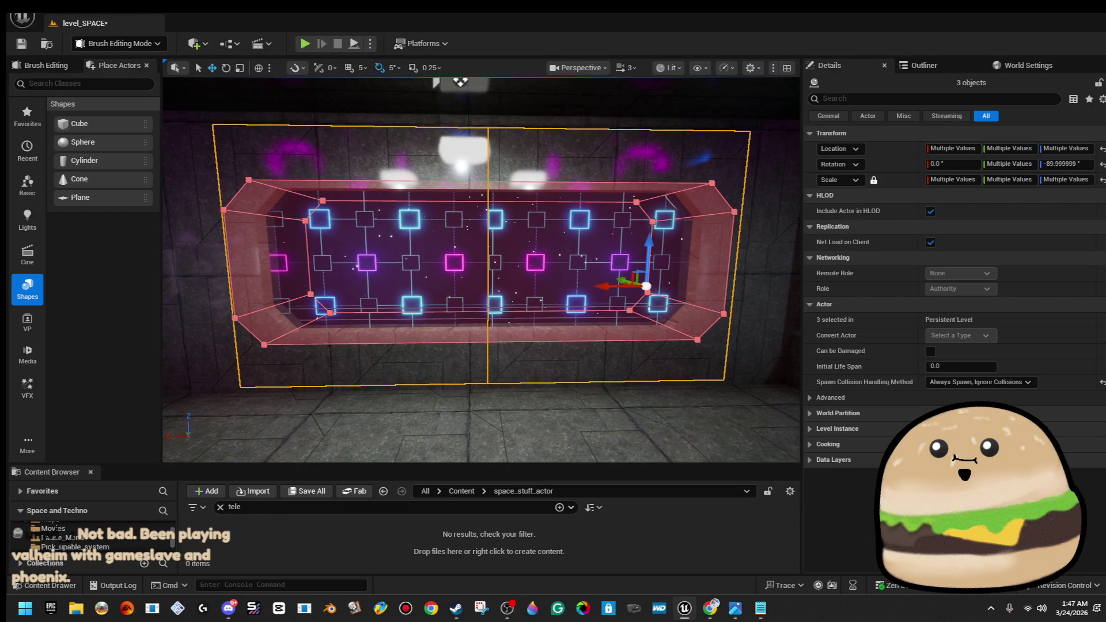
Frame the neon panel group and slide it left along the X axis
{"action": "left_click_drag", "start_coordinate": [459, 82], "coordinate": [473, 176]}
{"action": "scroll", "coordinate": [523, 298], "scroll_direction": "up", "scroll_amount": 3}
{"action": "right_click", "coordinate": [524, 298]}
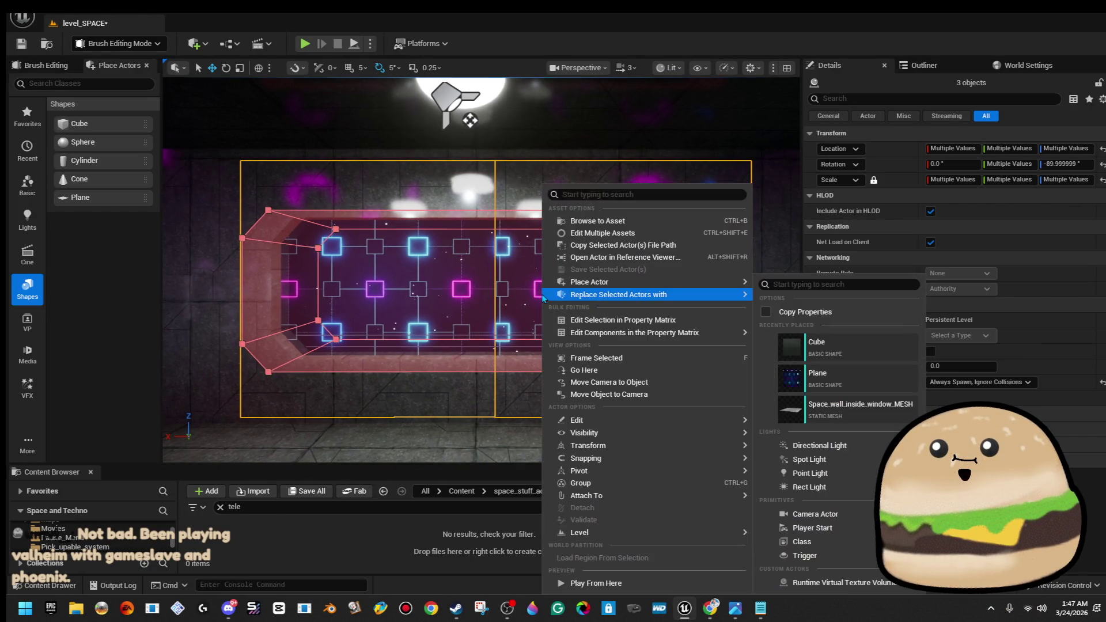
{"action": "key", "text": "Escape"}
{"action": "scroll", "coordinate": [524, 298], "scroll_direction": "down", "scroll_amount": 4}
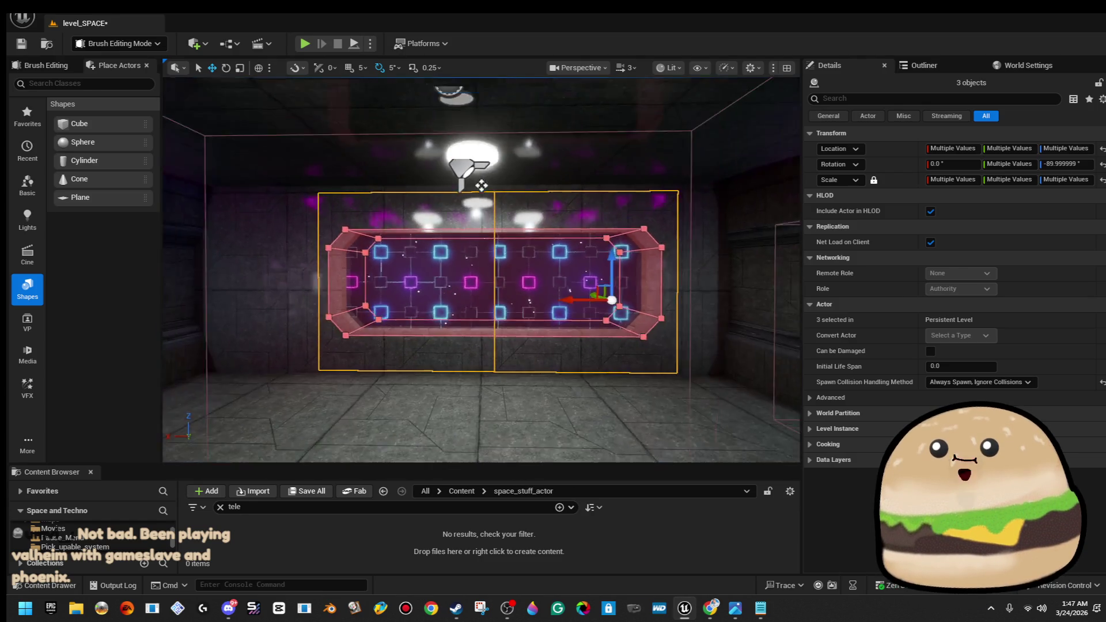
{"action": "key", "text": "f"}
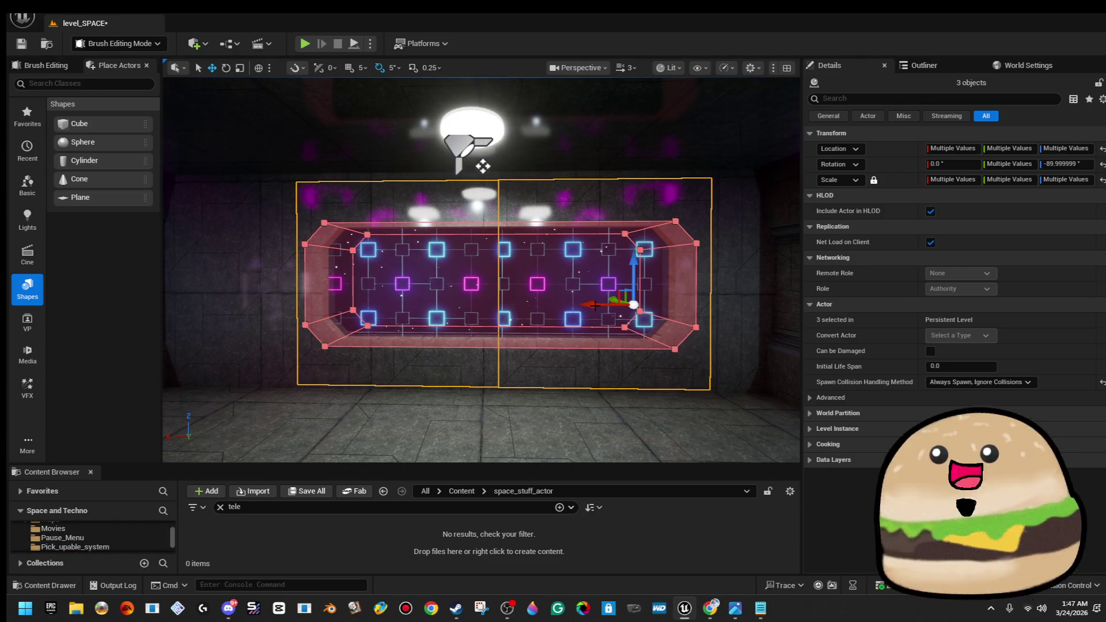
{"action": "left_click_drag", "start_coordinate": [592, 303], "coordinate": [565, 302]}
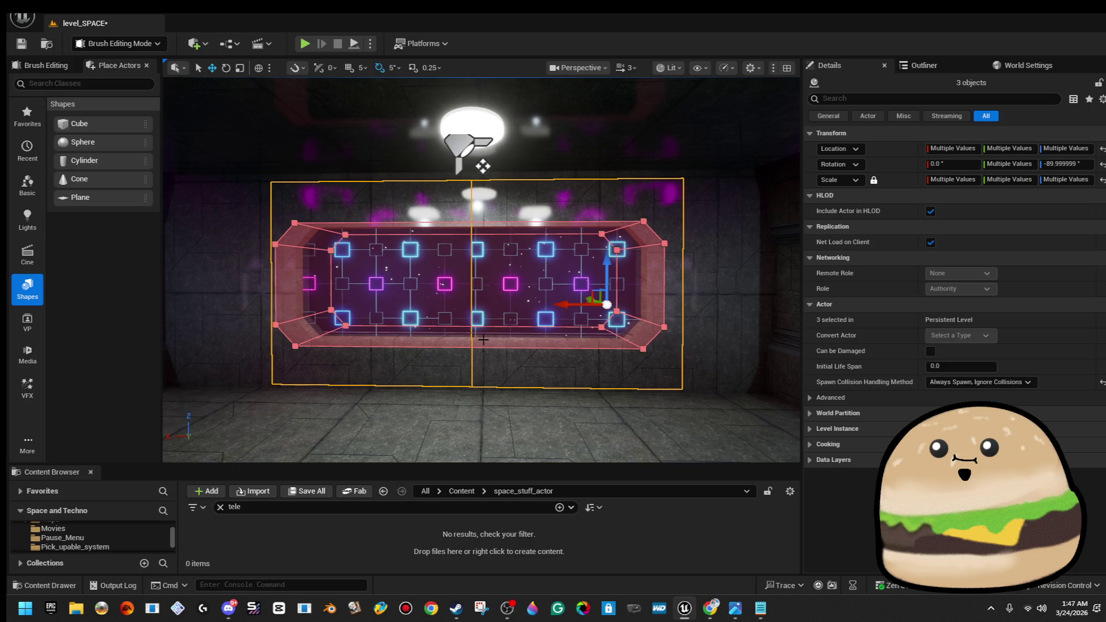
Nudge the panel group slightly further left to centre it on the back wall
{"action": "scroll", "coordinate": [480, 271], "scroll_direction": "down", "scroll_amount": 2}
{"action": "scroll", "coordinate": [489, 192], "scroll_direction": "down", "scroll_amount": 10}
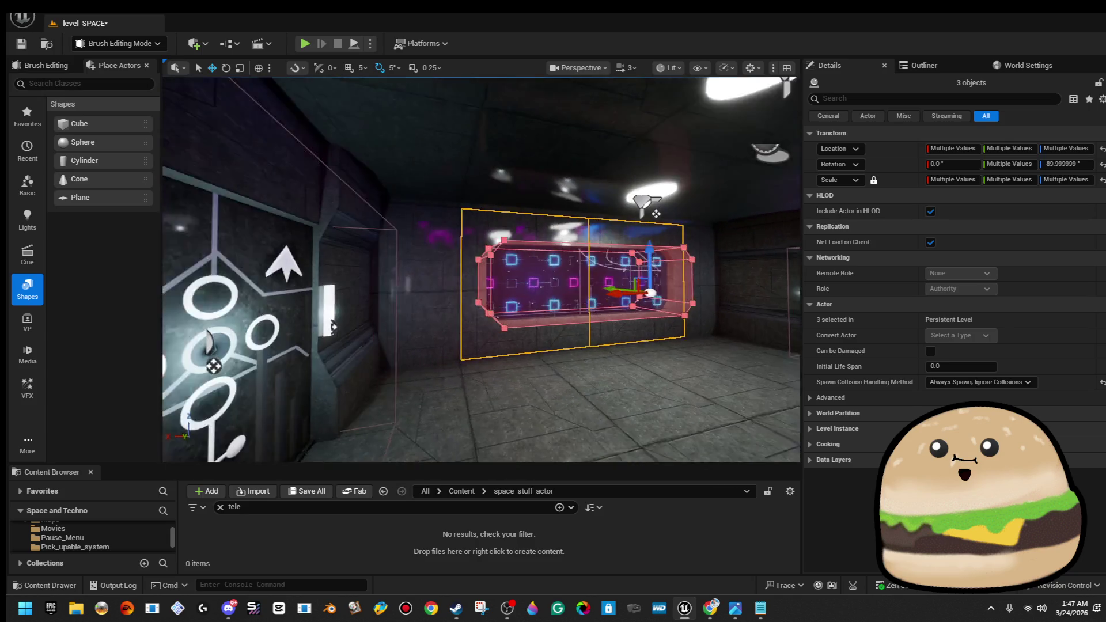
{"action": "key", "text": "f"}
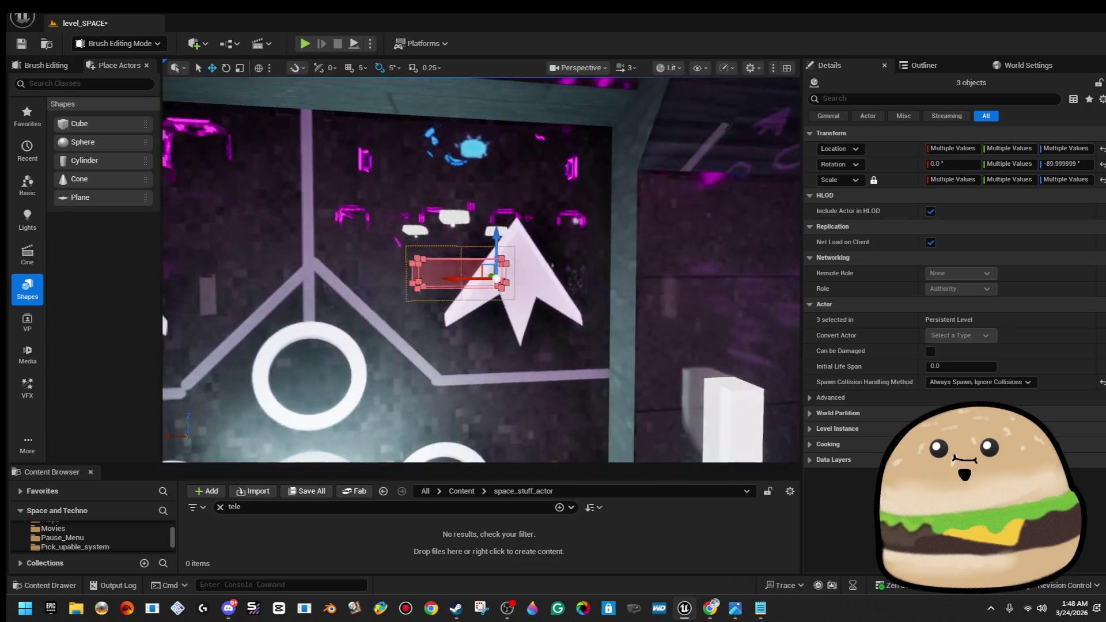
{"action": "scroll", "coordinate": [481, 270], "scroll_direction": "up", "scroll_amount": 5}
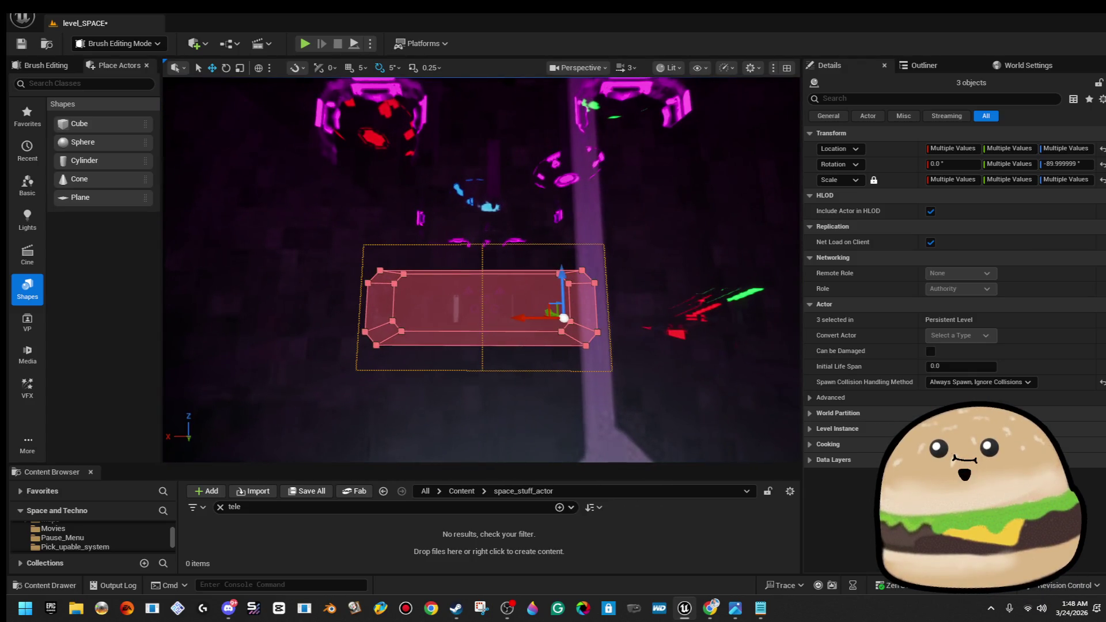
{"action": "scroll", "coordinate": [499, 336], "scroll_direction": "up", "scroll_amount": 2}
{"action": "scroll", "coordinate": [498, 336], "scroll_direction": "up", "scroll_amount": 2}
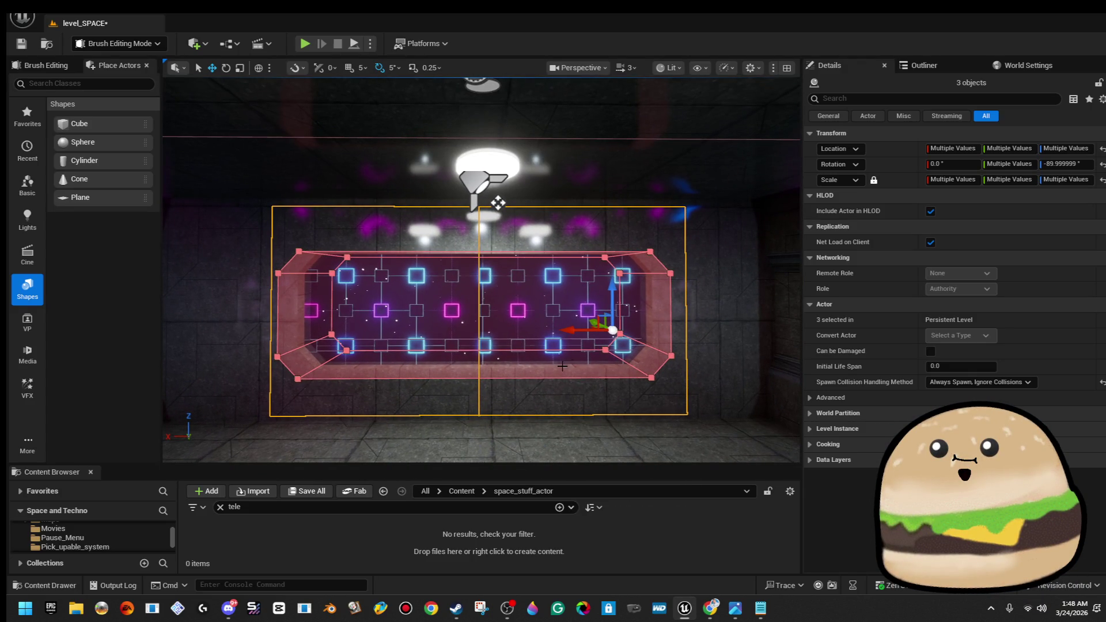
{"action": "mouse_move", "coordinate": [571, 333]}
{"action": "left_mouse_down"}
{"action": "mouse_move", "coordinate": [662, 230]}
{"action": "mouse_move", "coordinate": [739, 187]}
{"action": "mouse_move", "coordinate": [739, 149]}
{"action": "mouse_move", "coordinate": [685, 167]}
{"action": "left_mouse_up"}
{"action": "left_click", "coordinate": [738, 188]}
{"action": "left_click", "coordinate": [739, 188]}
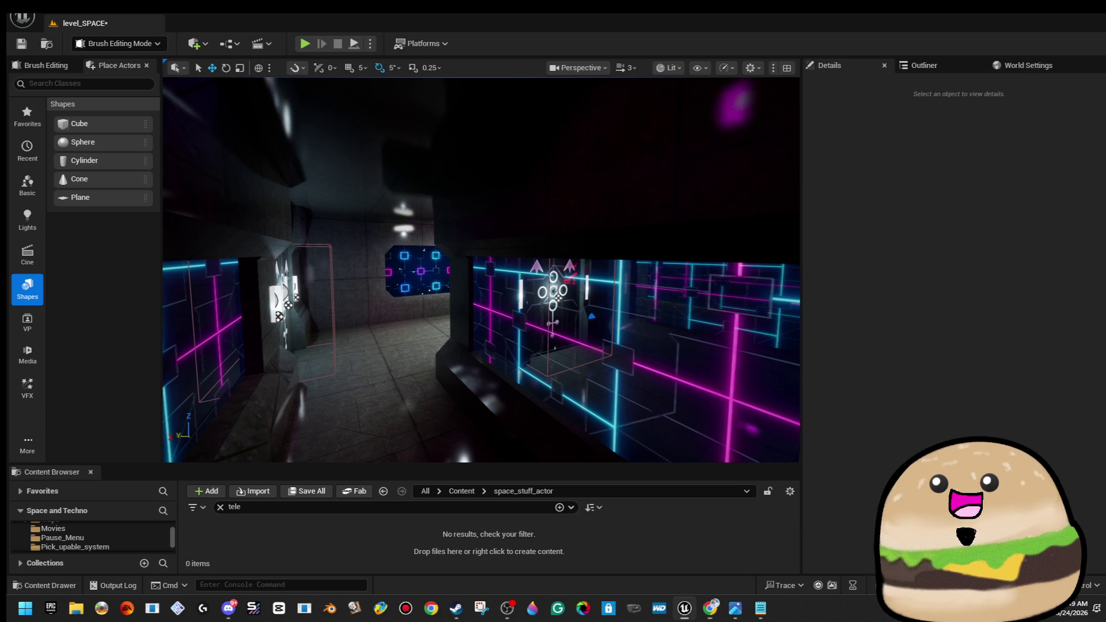
Fly into the corridor, save the level and select a purple square on the neon wall
{"action": "key", "text": "w"}
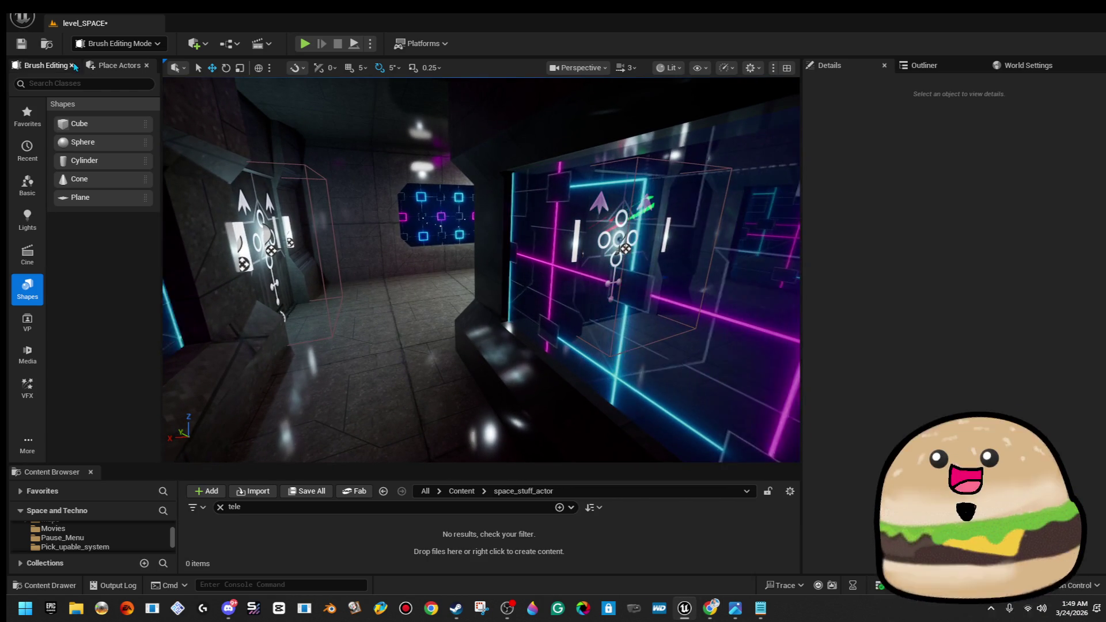
{"action": "key", "text": "ctrl+s"}
{"action": "left_click_drag", "start_coordinate": [546, 323], "coordinate": [546, 341]}
{"action": "right_click", "coordinate": [527, 357]}
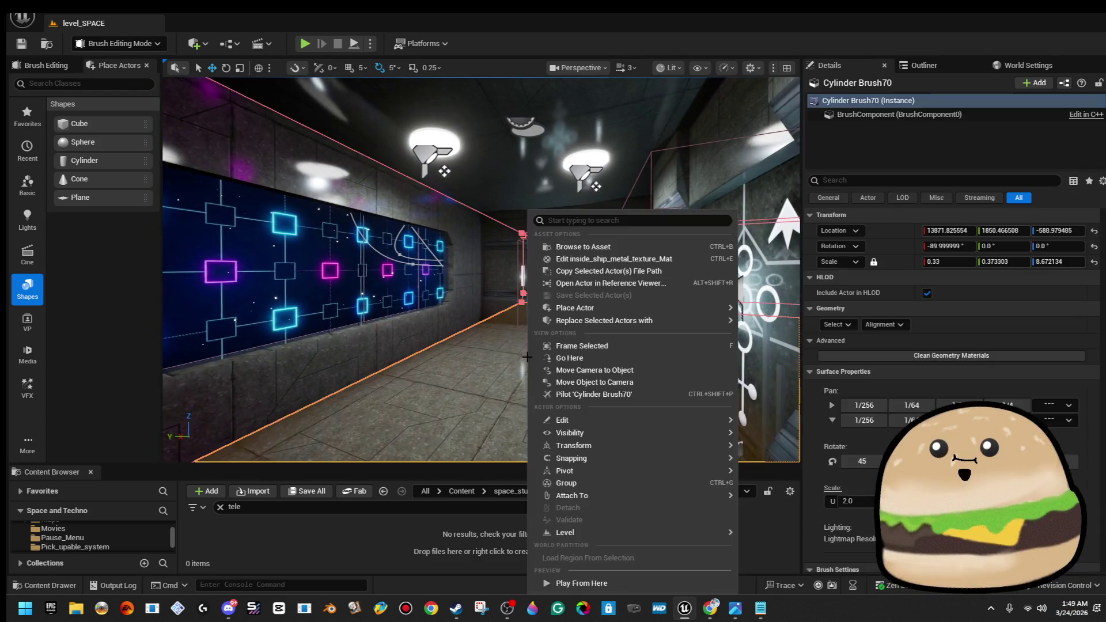
{"action": "left_click", "coordinate": [557, 414]}
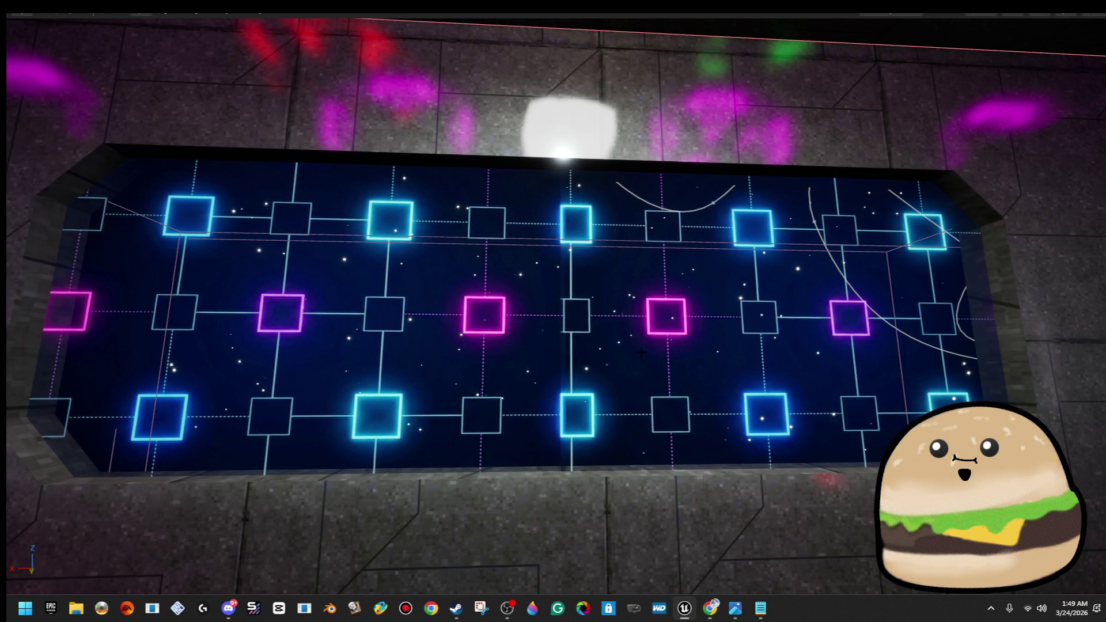
{"action": "left_click", "coordinate": [281, 313]}
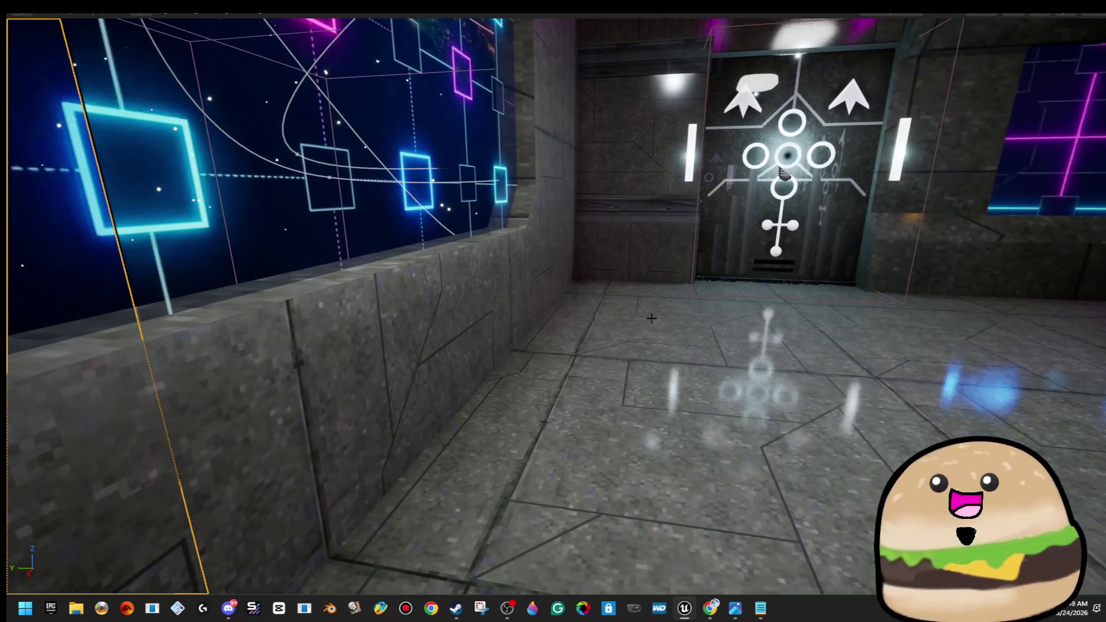
Play From Here on the floor brush beside the wall and walk along the neon wall
{"action": "right_click", "coordinate": [655, 211]}
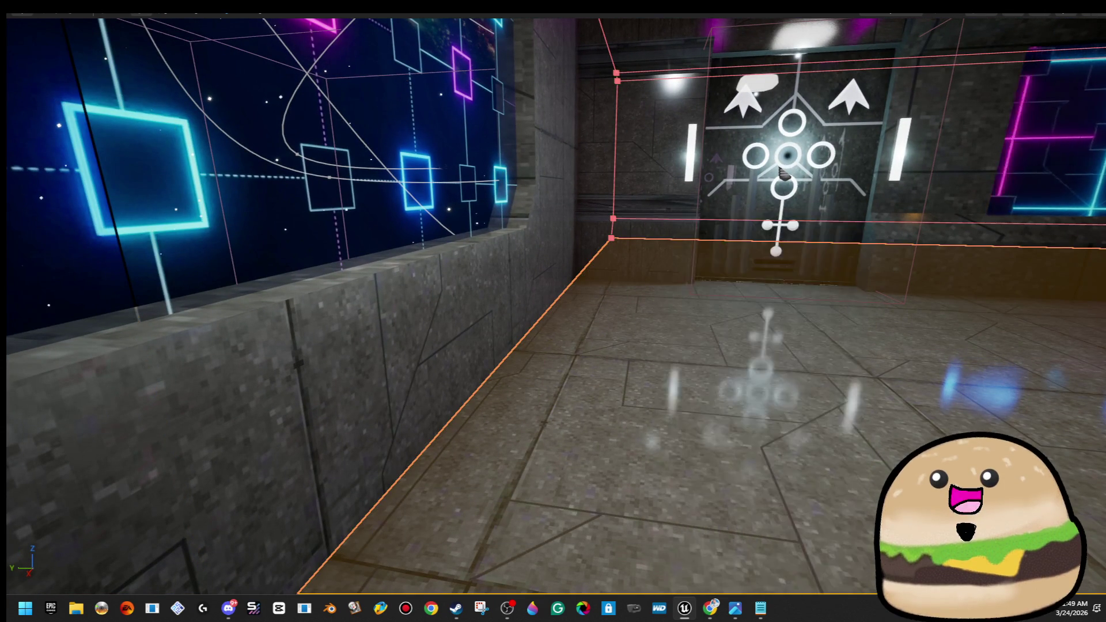
{"action": "left_click", "coordinate": [755, 585]}
{"action": "key", "text": "Escape"}
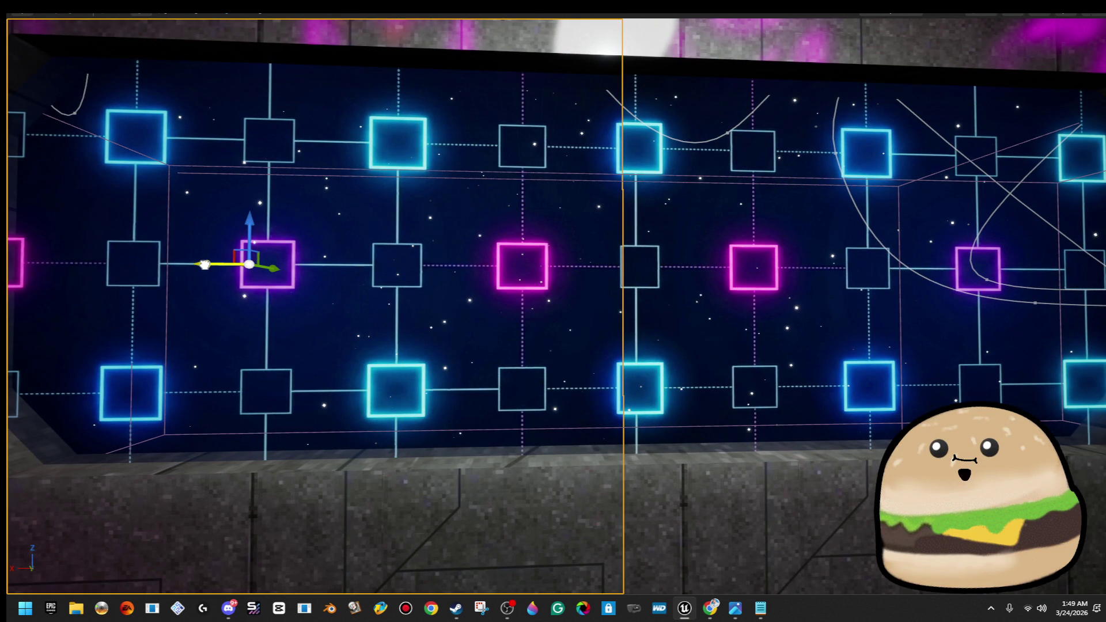
{"action": "left_click_drag", "start_coordinate": [346, 369], "coordinate": [496, 375]}
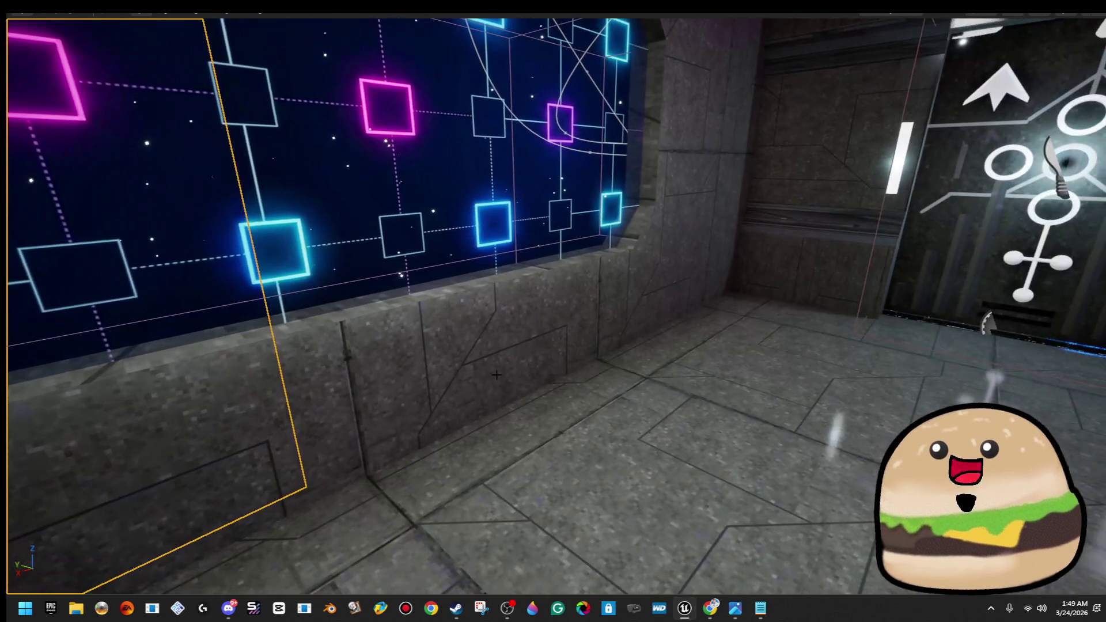
{"action": "left_click", "coordinate": [579, 482]}
{"action": "right_click", "coordinate": [579, 481]}
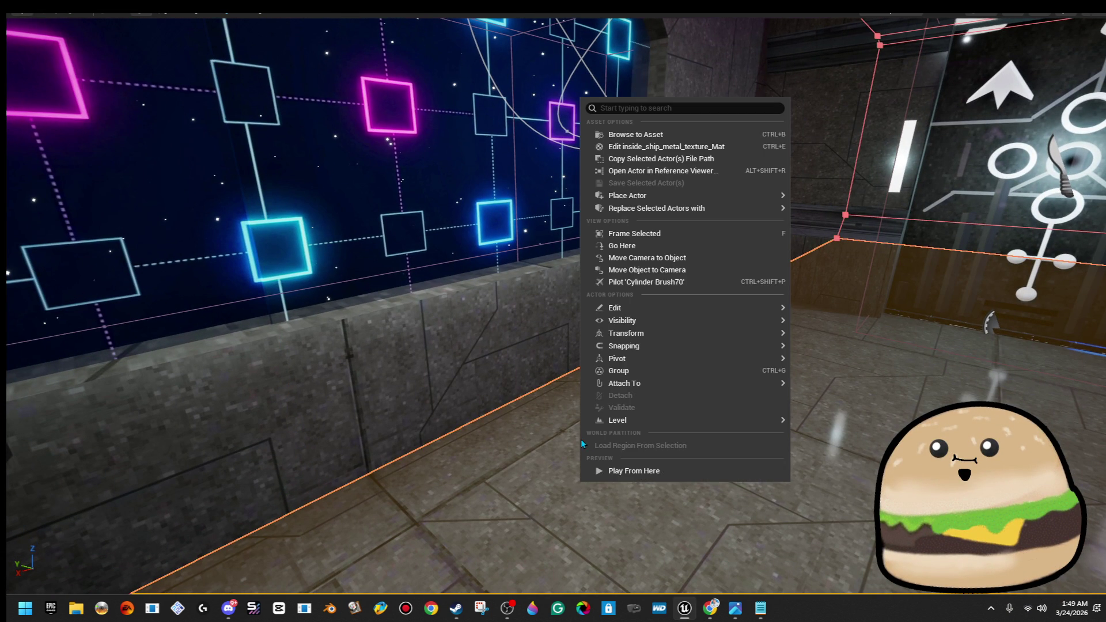
{"action": "left_click", "coordinate": [642, 471]}
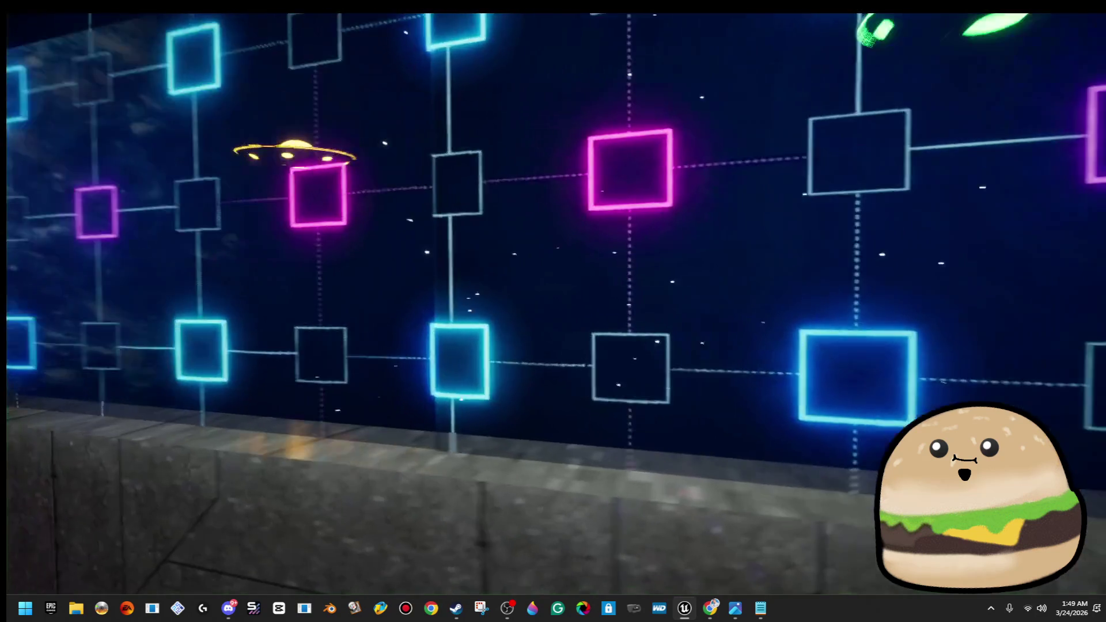
{"action": "key", "text": "w"}
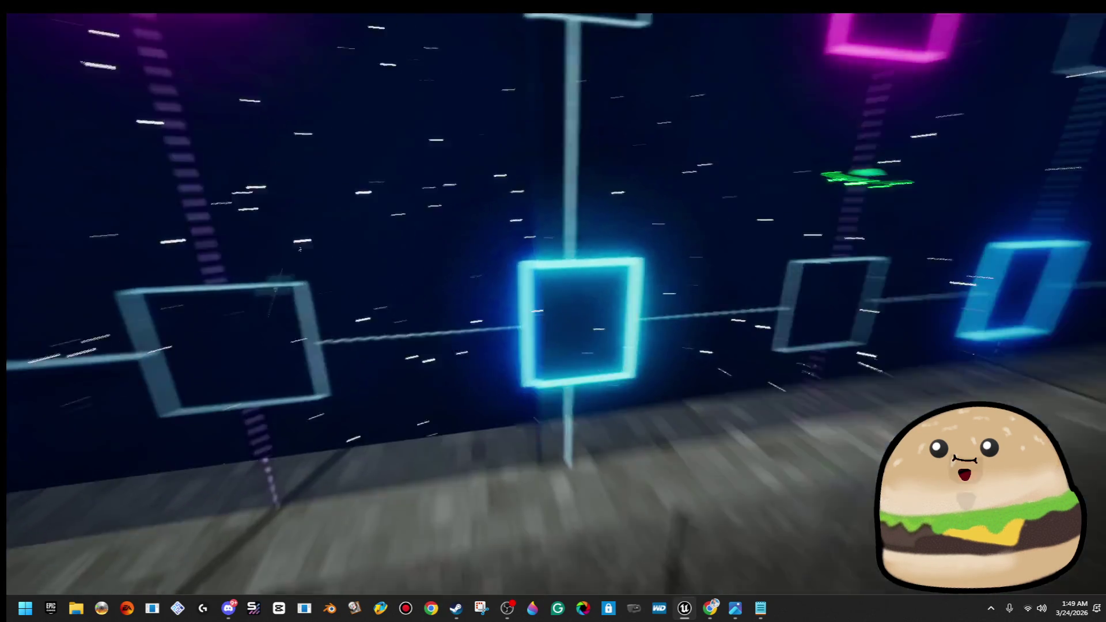
{"action": "key", "text": "w"}
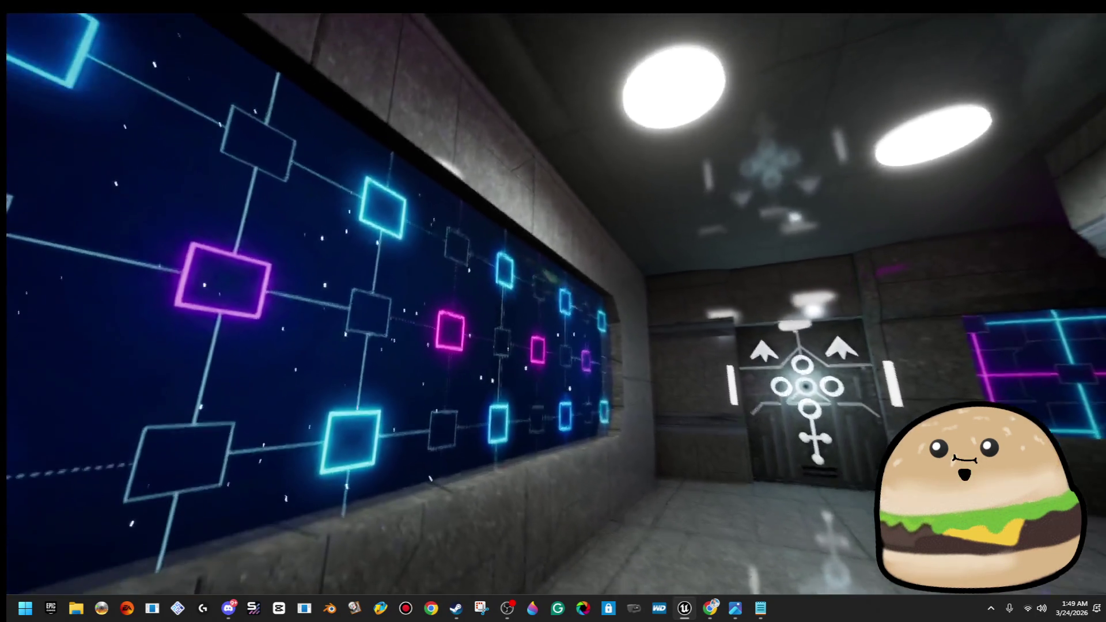
{"action": "key", "text": "w"}
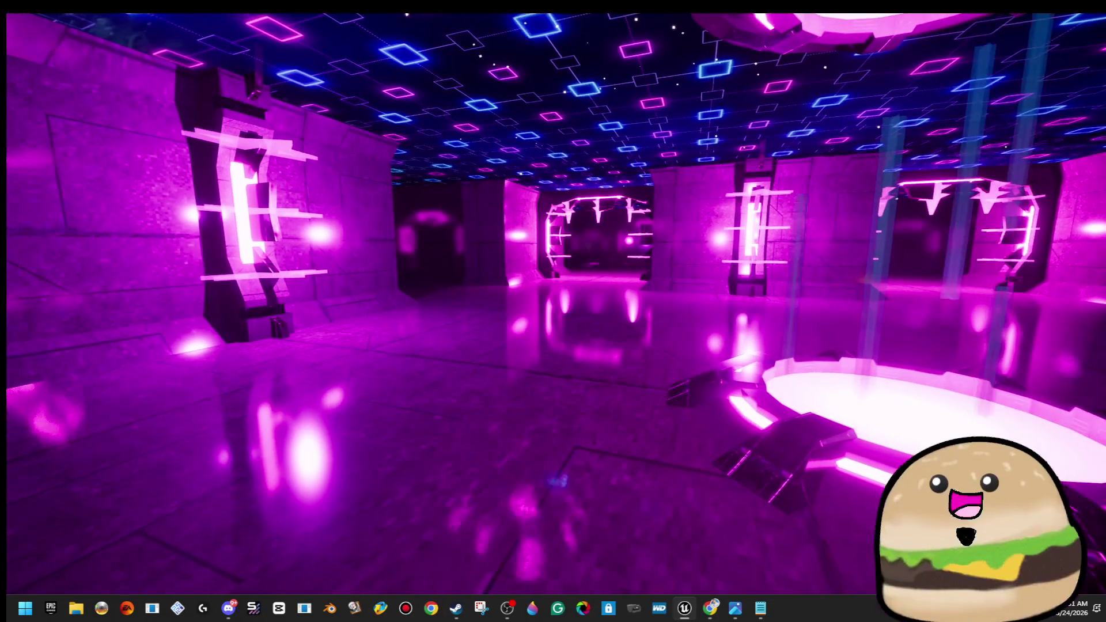
{"action": "key", "text": "F11"}
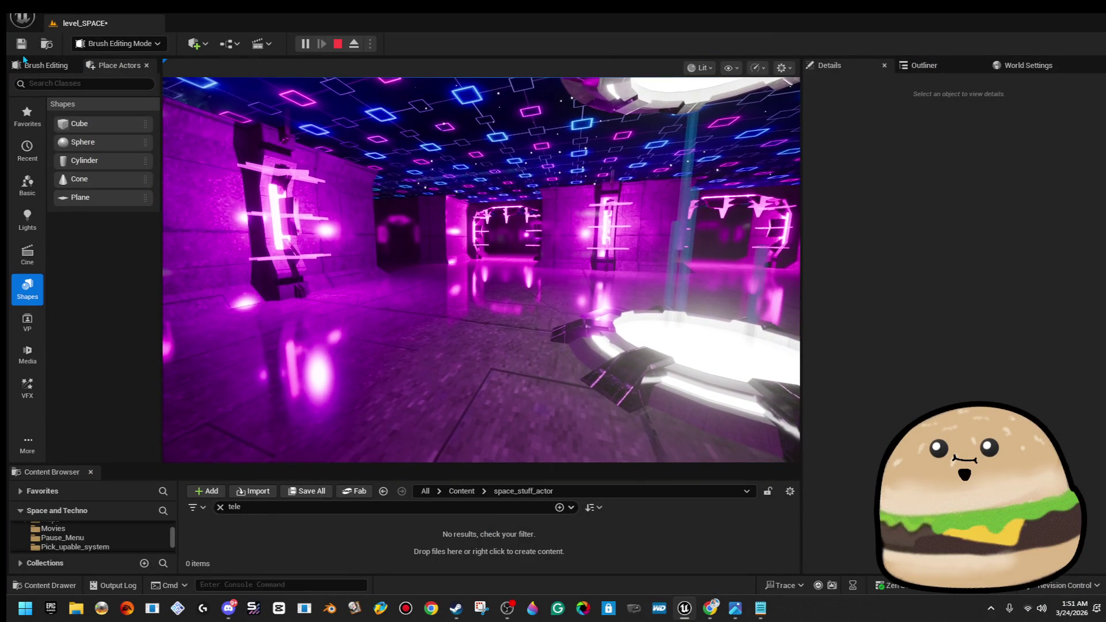
Save level_SPACE, return to the running game and stop the play preview
{"action": "left_click", "coordinate": [22, 49]}
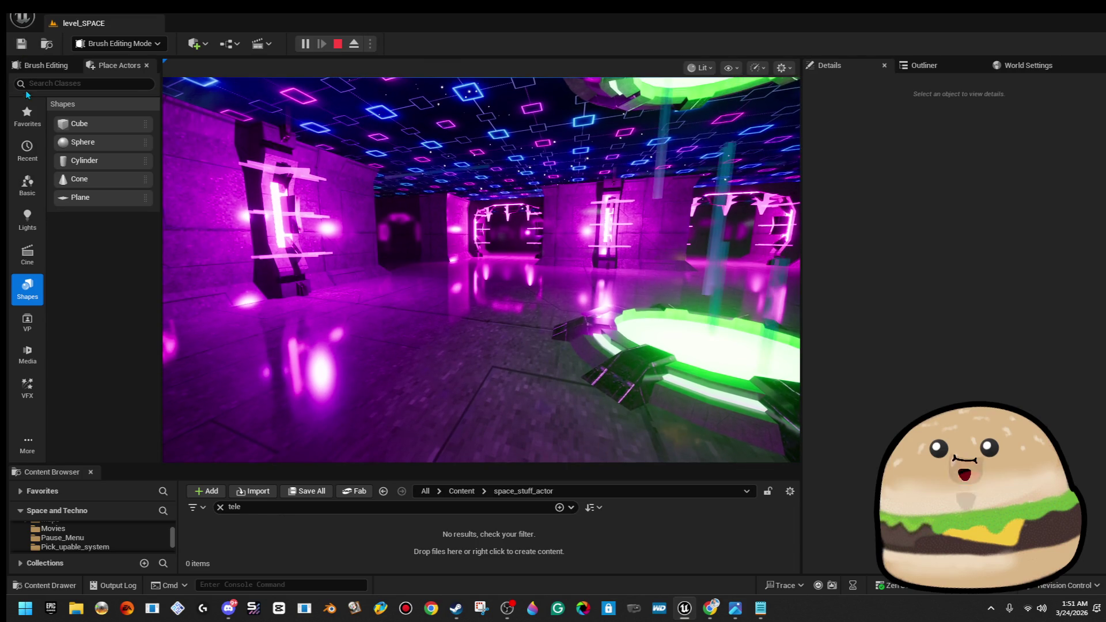
{"action": "left_click", "coordinate": [288, 173]}
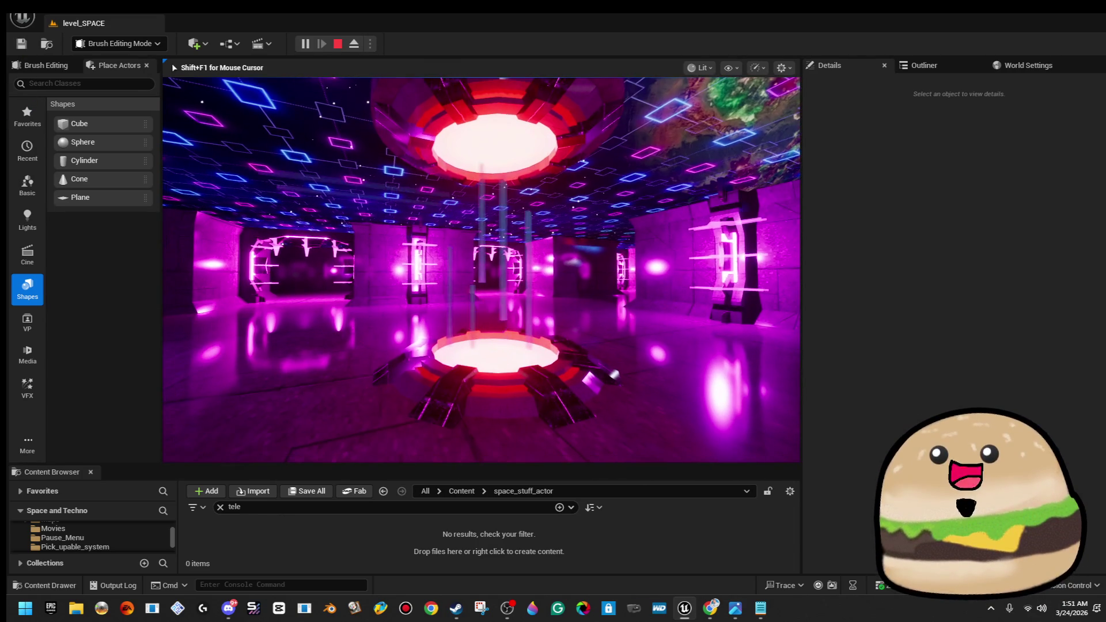
{"action": "key", "text": "Escape"}
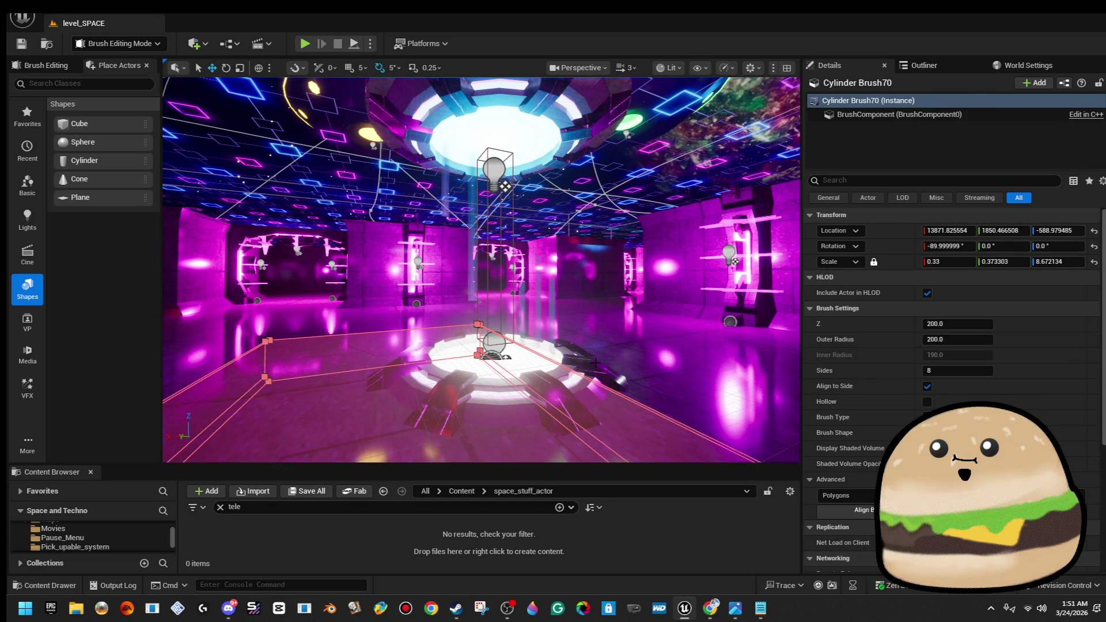
Enlarge the Content Browser and clear the 'tele' filter to list all 163 space_stuff_actor assets
{"action": "right_click", "coordinate": [602, 362]}
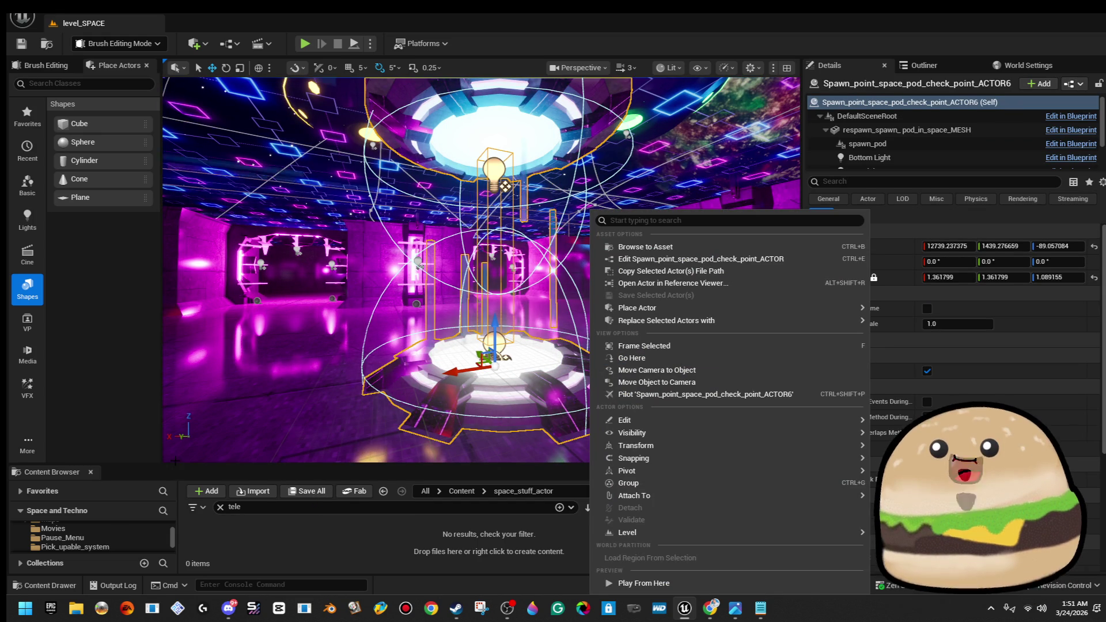
{"action": "key", "text": "Escape"}
{"action": "left_click_drag", "start_coordinate": [89, 465], "coordinate": [89, 326]}
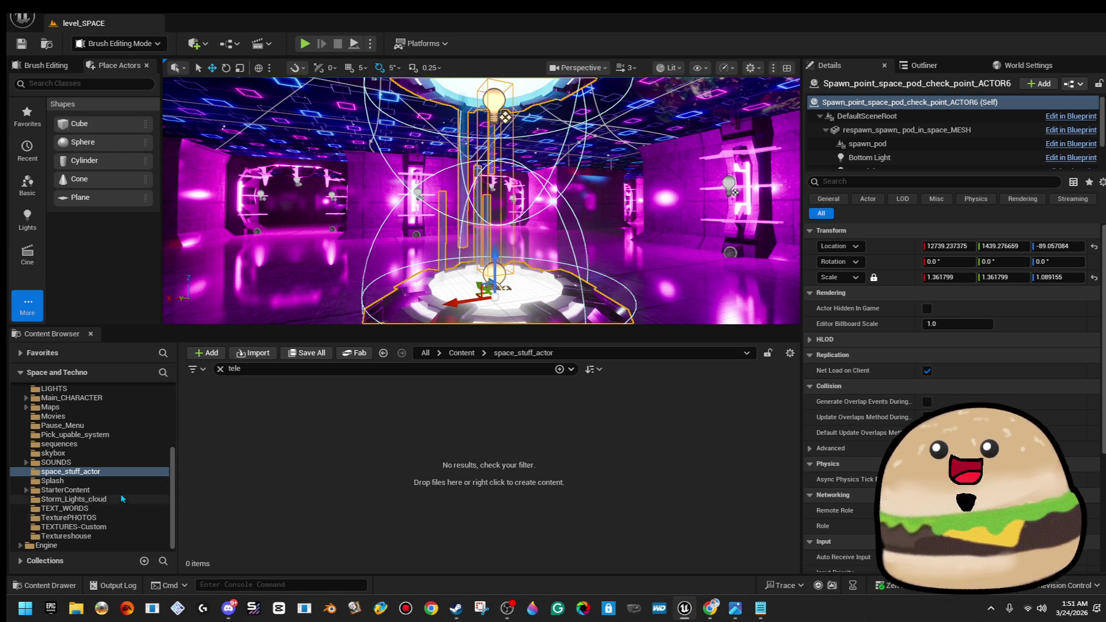
{"action": "left_click", "coordinate": [219, 369]}
{"action": "scroll", "coordinate": [717, 505], "scroll_direction": "down", "scroll_amount": 15}
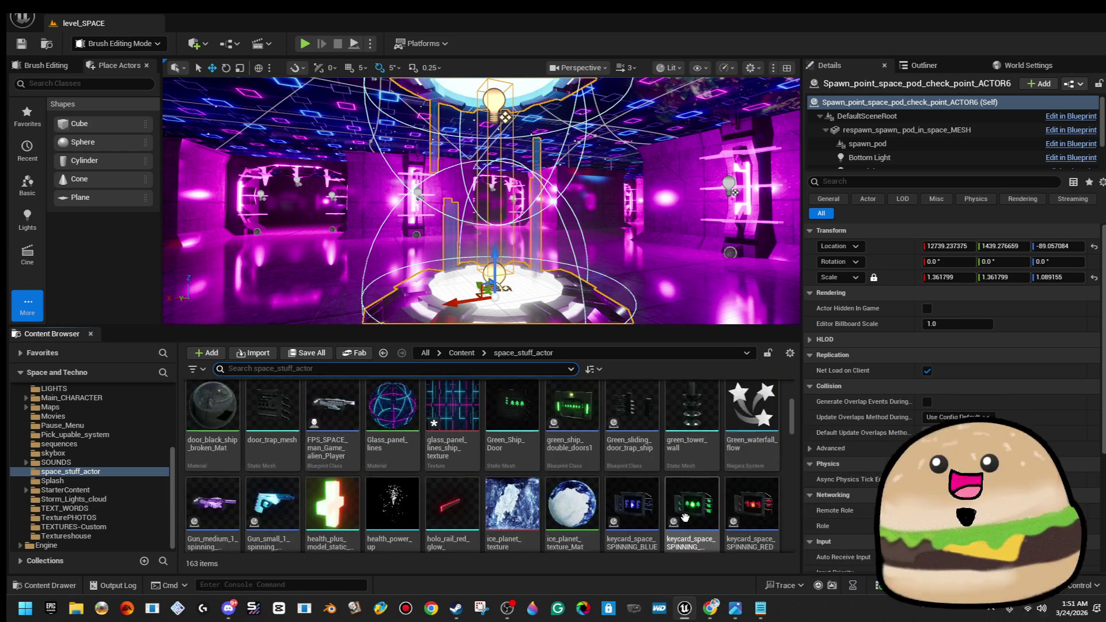
{"action": "scroll", "coordinate": [702, 511], "scroll_direction": "down", "scroll_amount": 10}
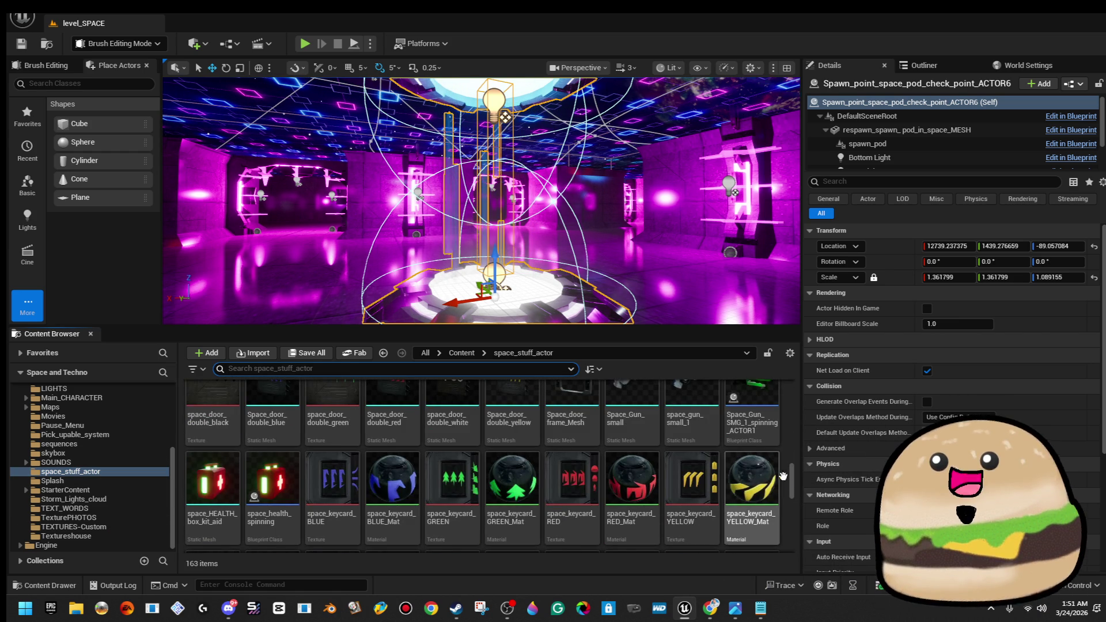
{"action": "scroll", "coordinate": [748, 536], "scroll_direction": "down", "scroll_amount": 5}
{"action": "right_click", "coordinate": [519, 499]}
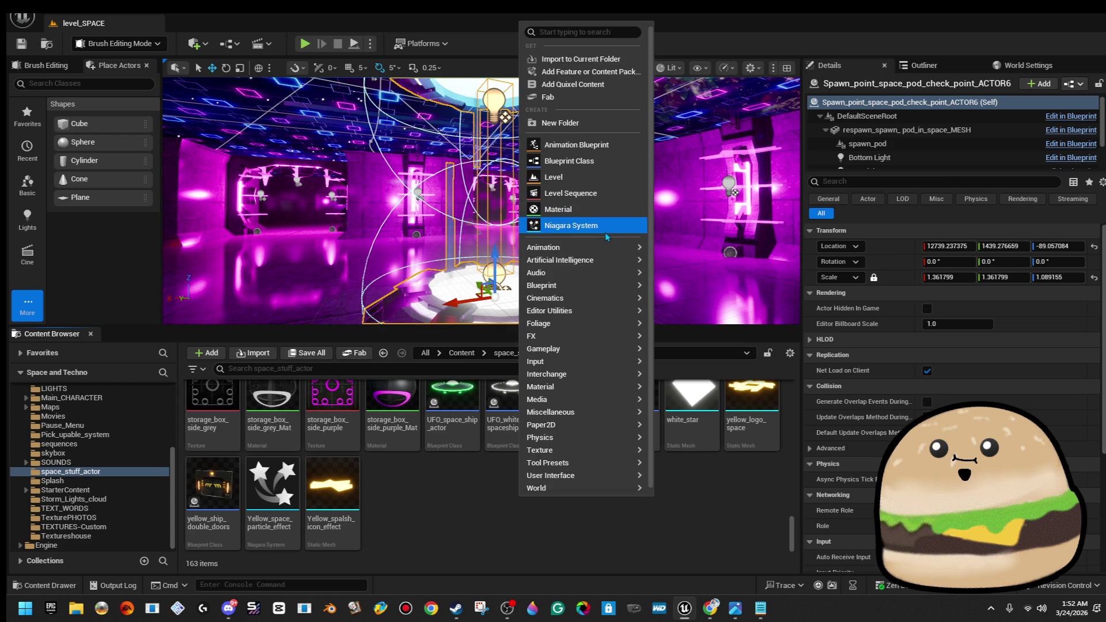
Create a new Niagara System, browsing the emitter templates and building it from Fountain
{"action": "left_click", "coordinate": [605, 226]}
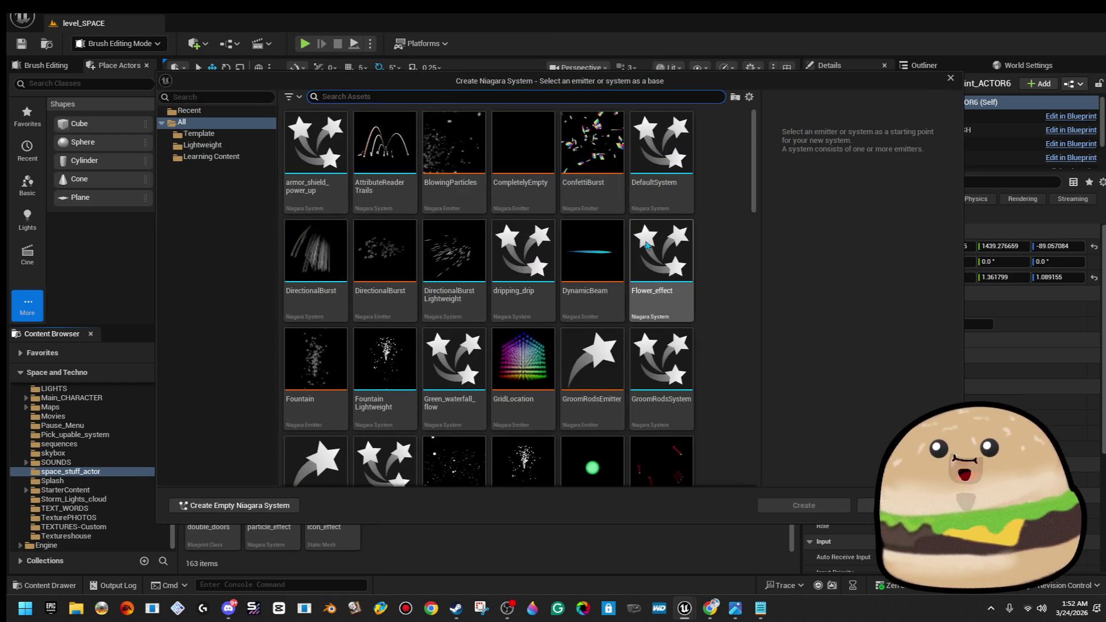
{"action": "scroll", "coordinate": [665, 370], "scroll_direction": "down", "scroll_amount": 1}
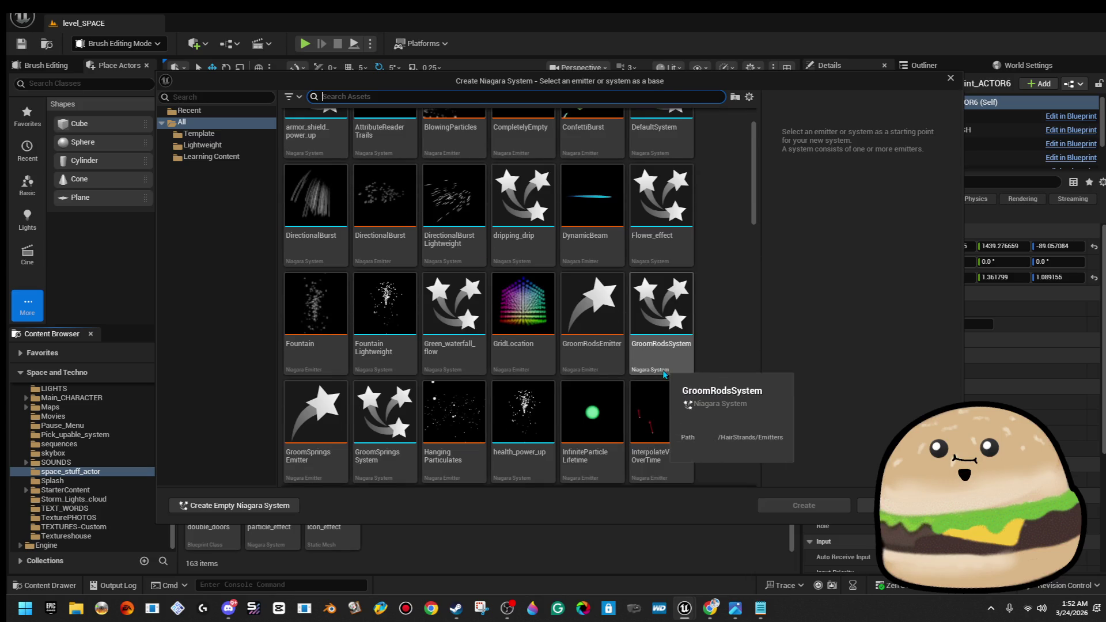
{"action": "scroll", "coordinate": [665, 370], "scroll_direction": "down", "scroll_amount": 1}
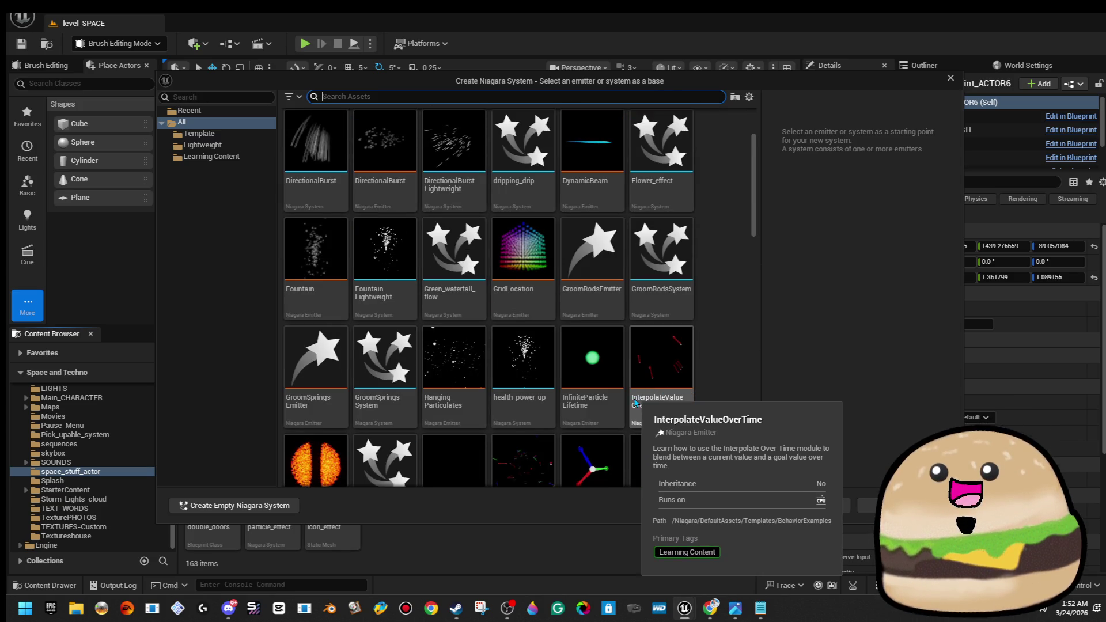
{"action": "scroll", "coordinate": [633, 406], "scroll_direction": "down", "scroll_amount": 3}
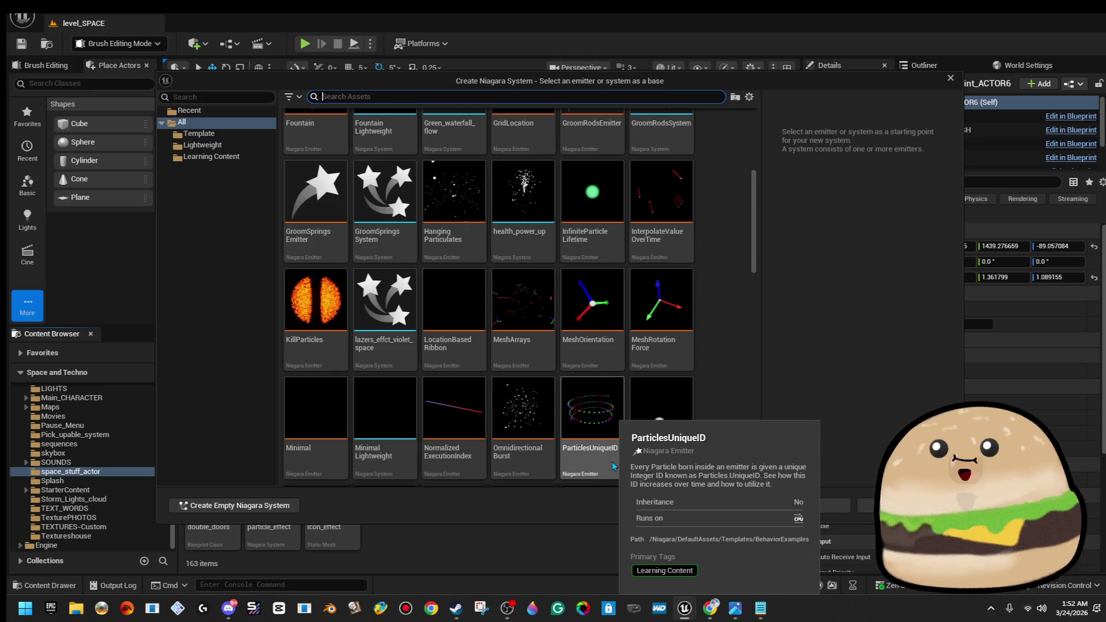
{"action": "scroll", "coordinate": [630, 466], "scroll_direction": "down", "scroll_amount": 2}
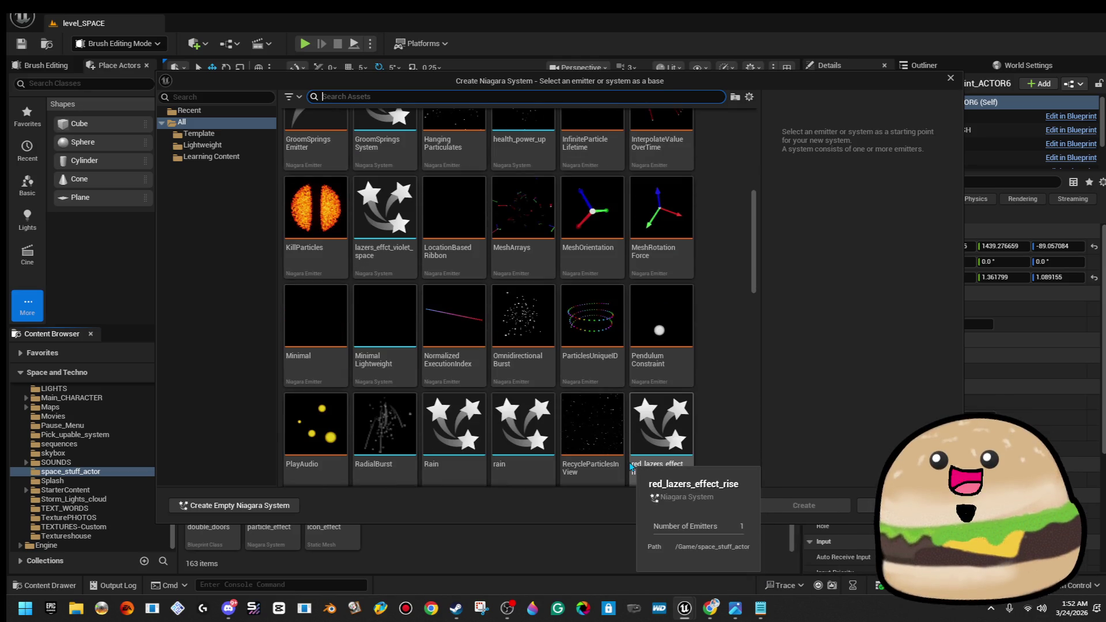
{"action": "scroll", "coordinate": [622, 465], "scroll_direction": "down", "scroll_amount": 3}
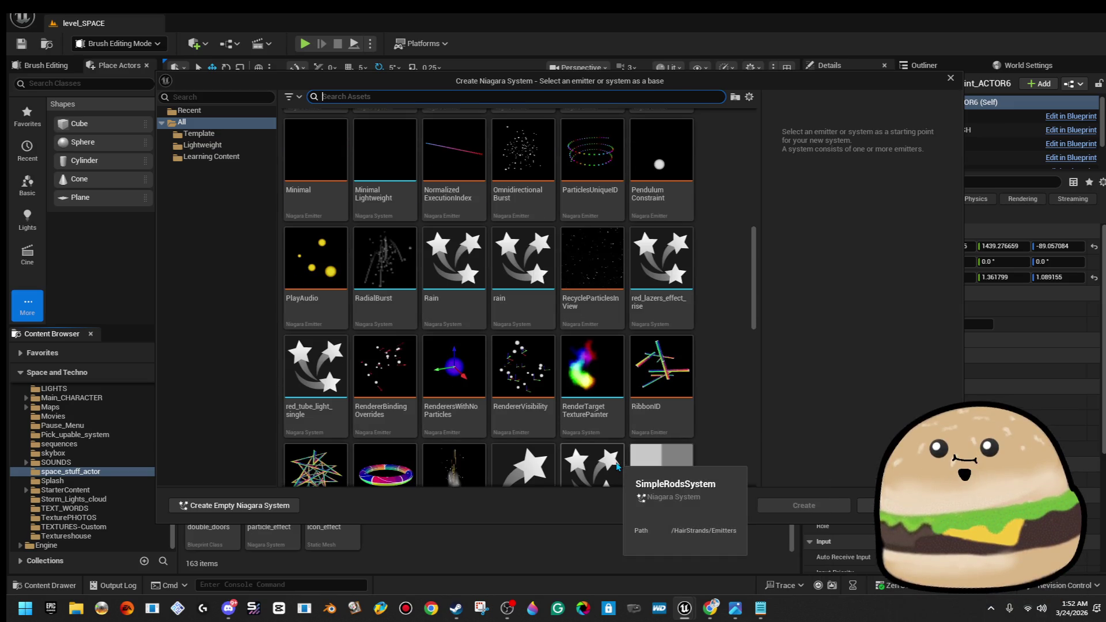
{"action": "scroll", "coordinate": [616, 465], "scroll_direction": "down", "scroll_amount": 2}
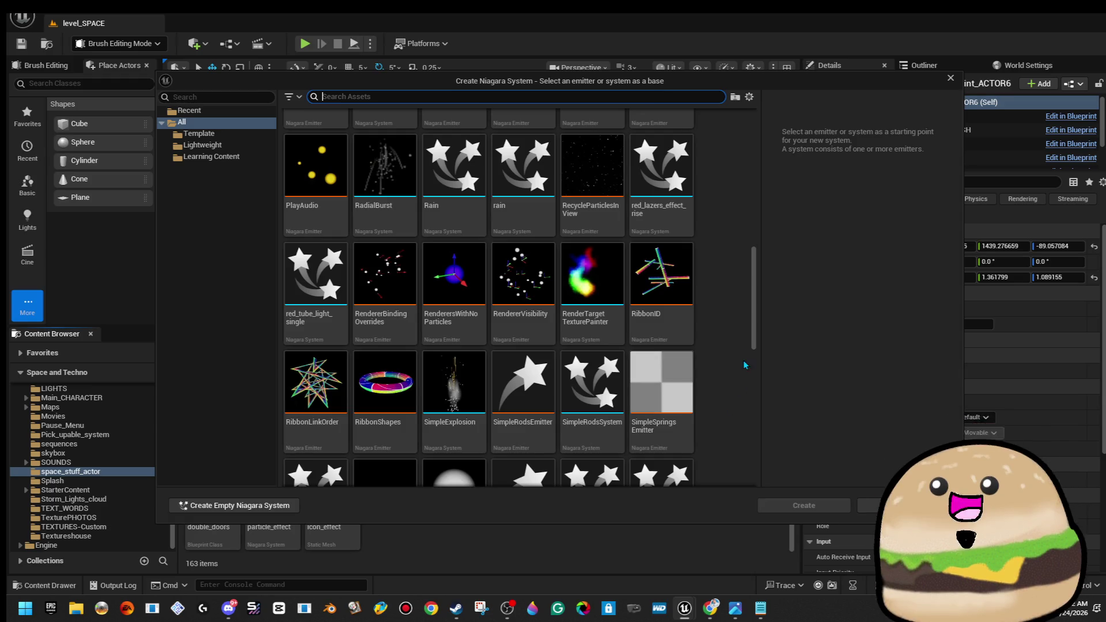
{"action": "left_click_drag", "start_coordinate": [751, 341], "coordinate": [790, 486]}
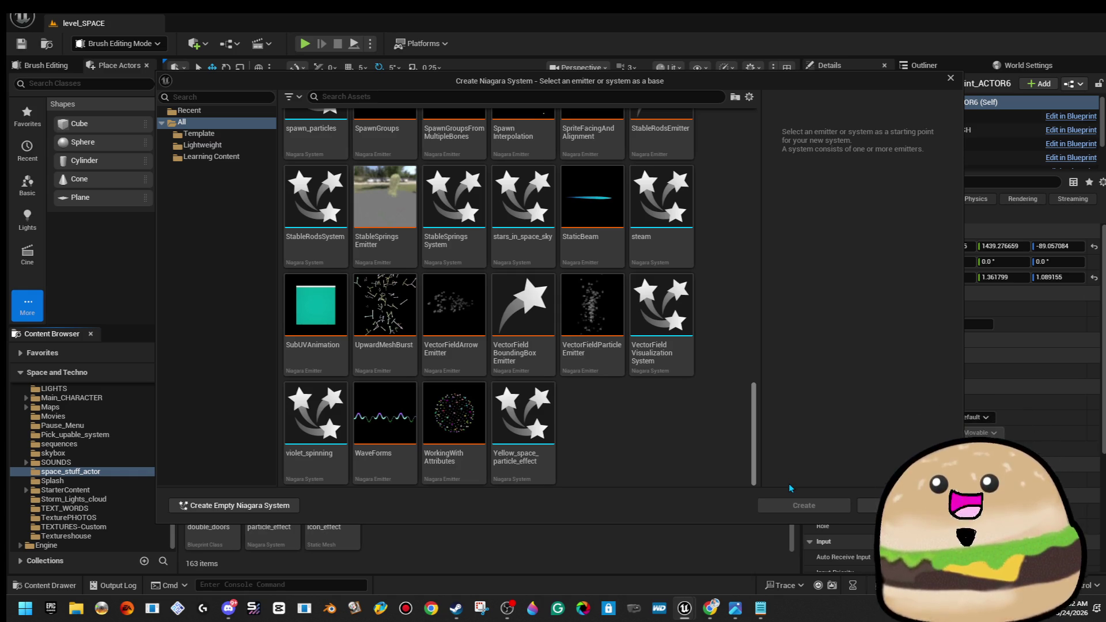
{"action": "left_click_drag", "start_coordinate": [790, 480], "coordinate": [794, 424]}
{"action": "scroll", "coordinate": [804, 398], "scroll_direction": "down", "scroll_amount": 2}
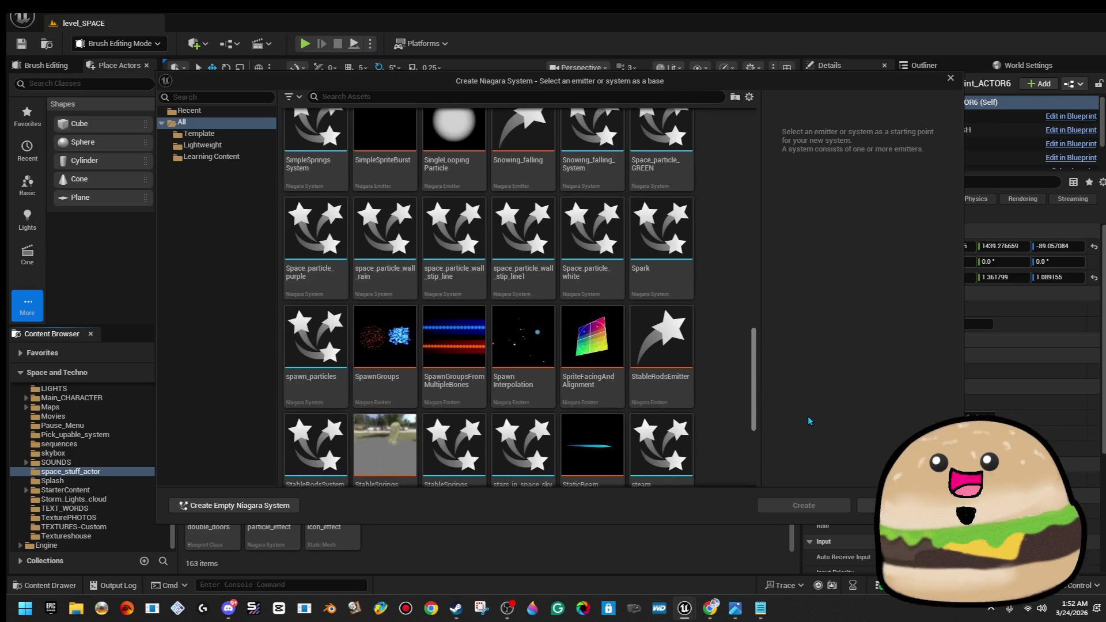
{"action": "scroll", "coordinate": [809, 380], "scroll_direction": "up", "scroll_amount": 5}
{"action": "scroll", "coordinate": [815, 350], "scroll_direction": "up", "scroll_amount": 3}
{"action": "scroll", "coordinate": [815, 317], "scroll_direction": "up", "scroll_amount": 10}
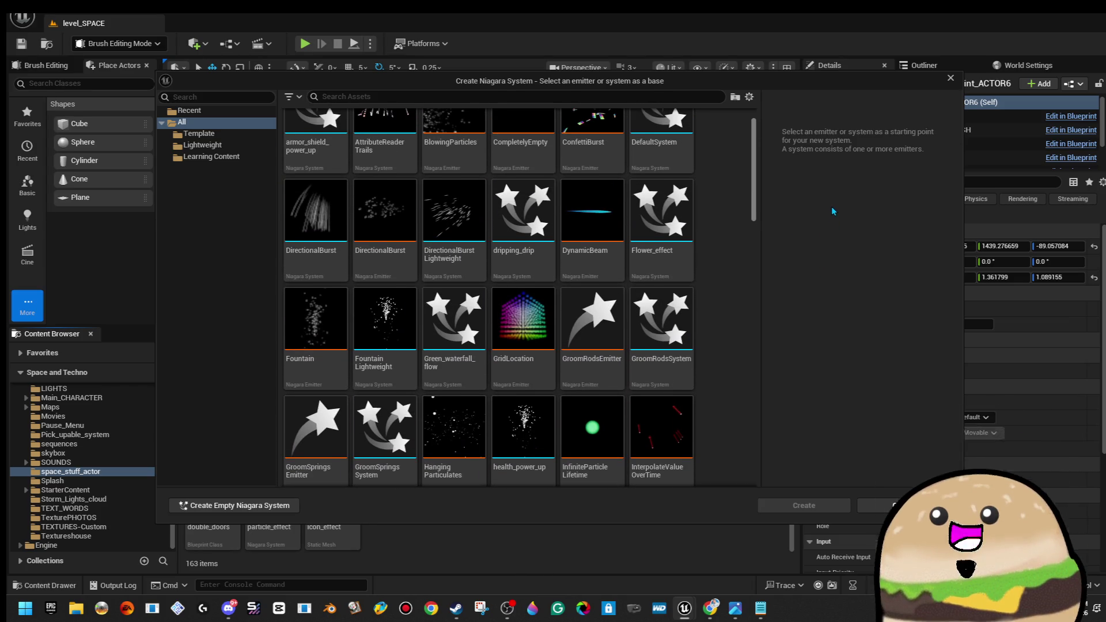
{"action": "left_click", "coordinate": [298, 321]}
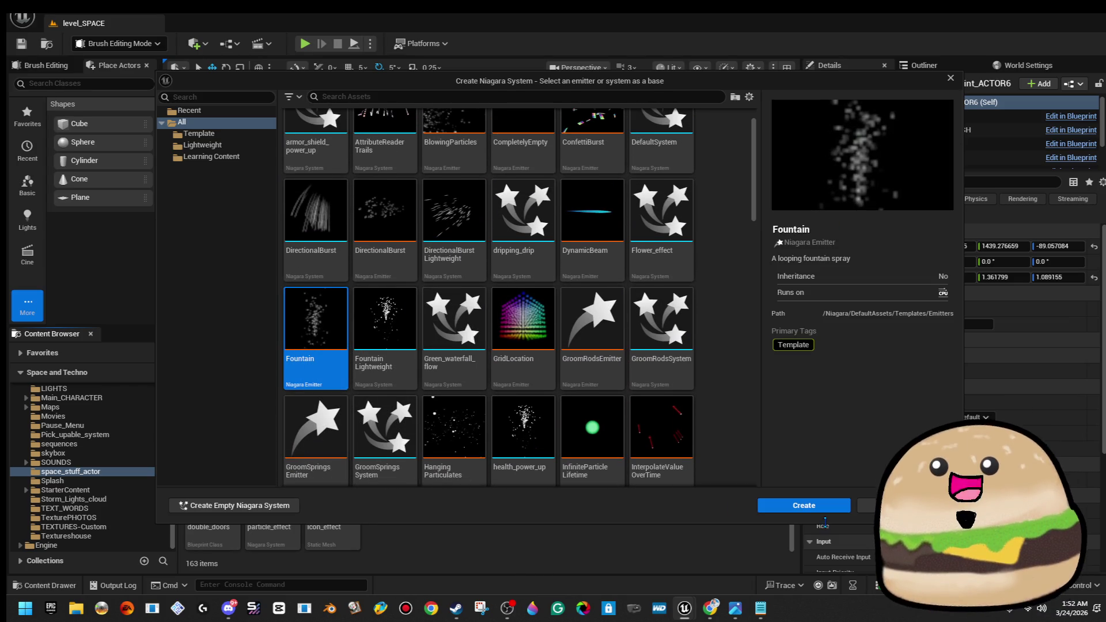
{"action": "left_click", "coordinate": [803, 505]}
{"action": "type", "text": "low_center_"}
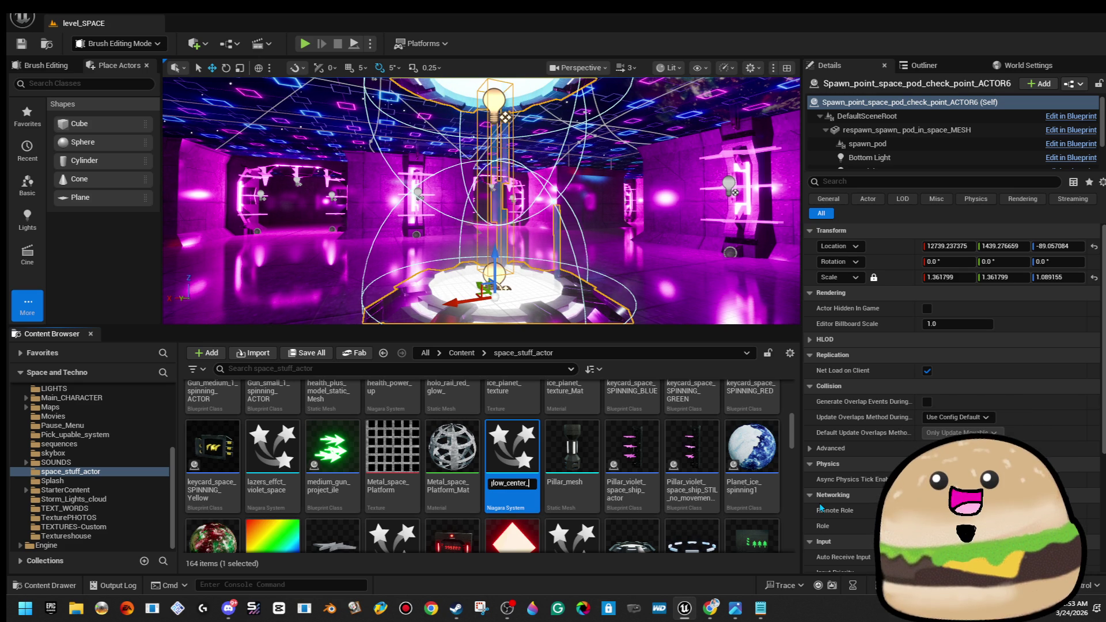
Name the system Space_spawn_glow_center_effect and open it in the Niagara editor
{"action": "type", "text": "effec"}
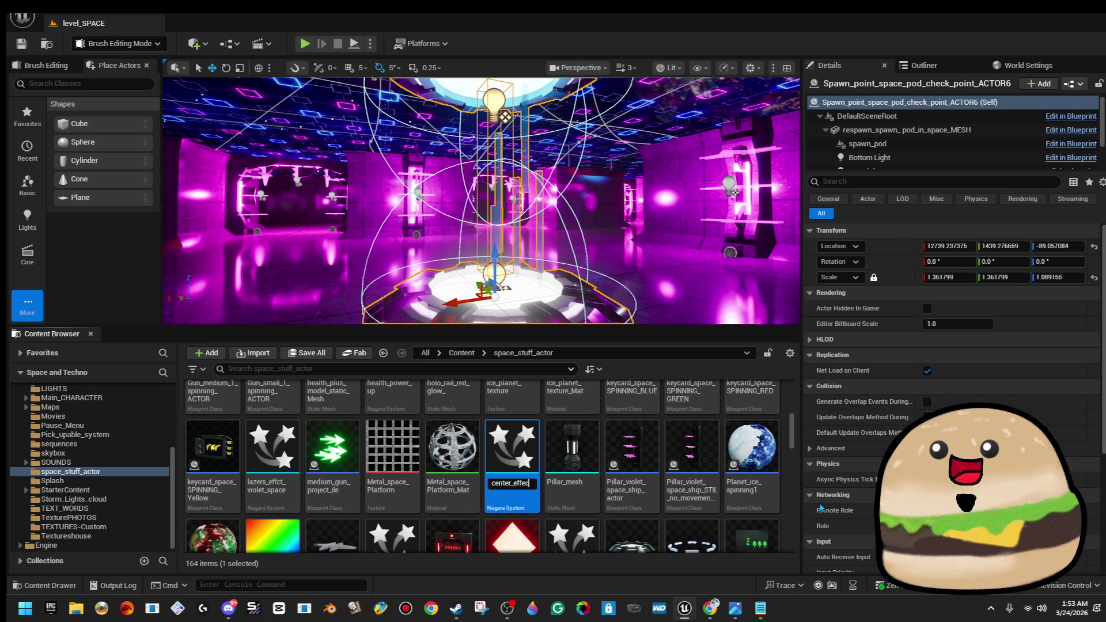
{"action": "type", "text": "t"}
{"action": "key", "text": "Return"}
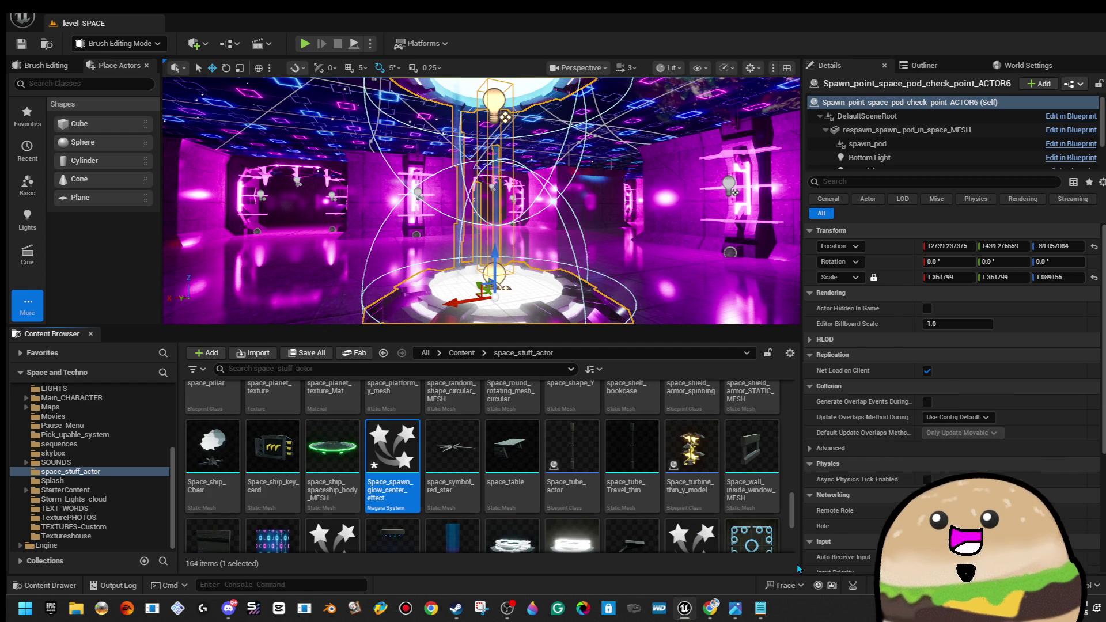
{"action": "double_click", "coordinate": [409, 479]}
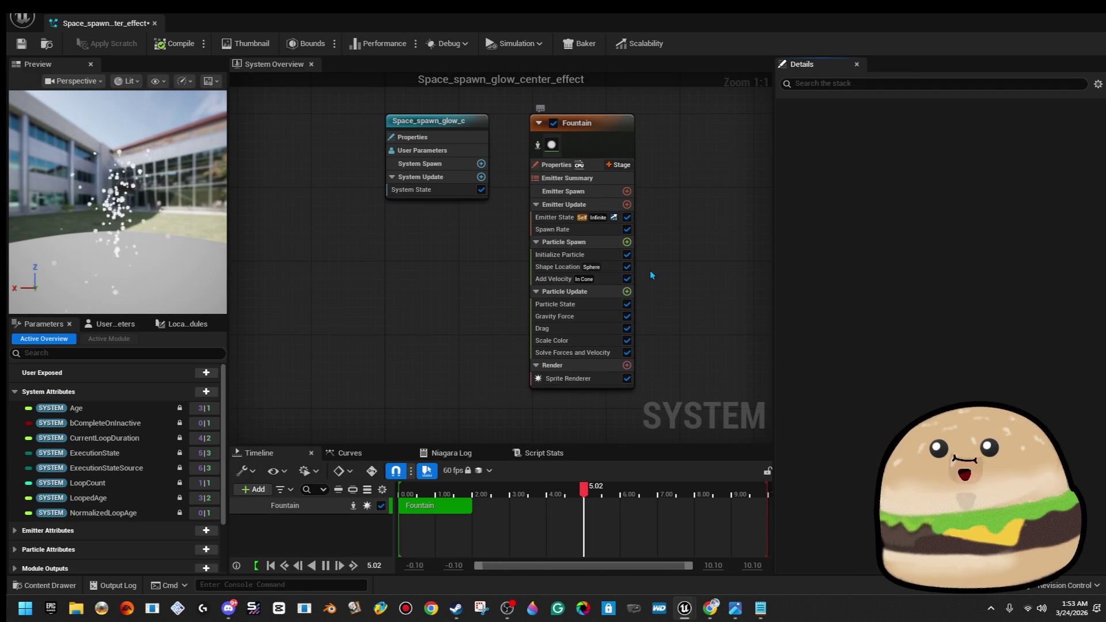
Delete the Add Velocity and Gravity Force modules from the Fountain emitter
{"action": "left_click", "coordinate": [610, 268]}
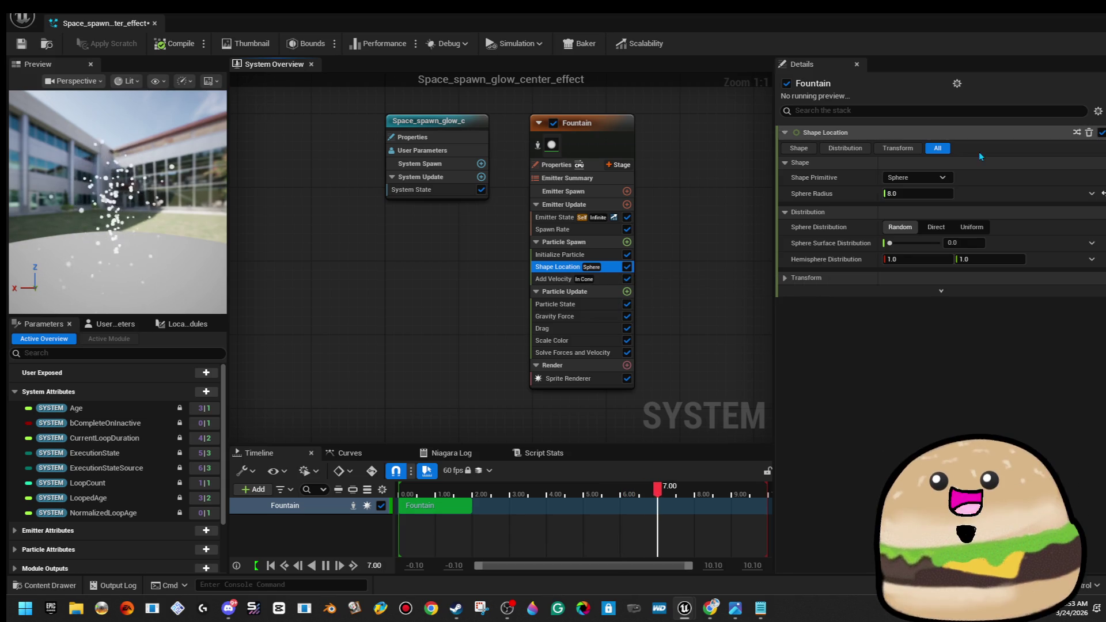
{"action": "left_click", "coordinate": [942, 180]}
{"action": "left_click", "coordinate": [930, 184]}
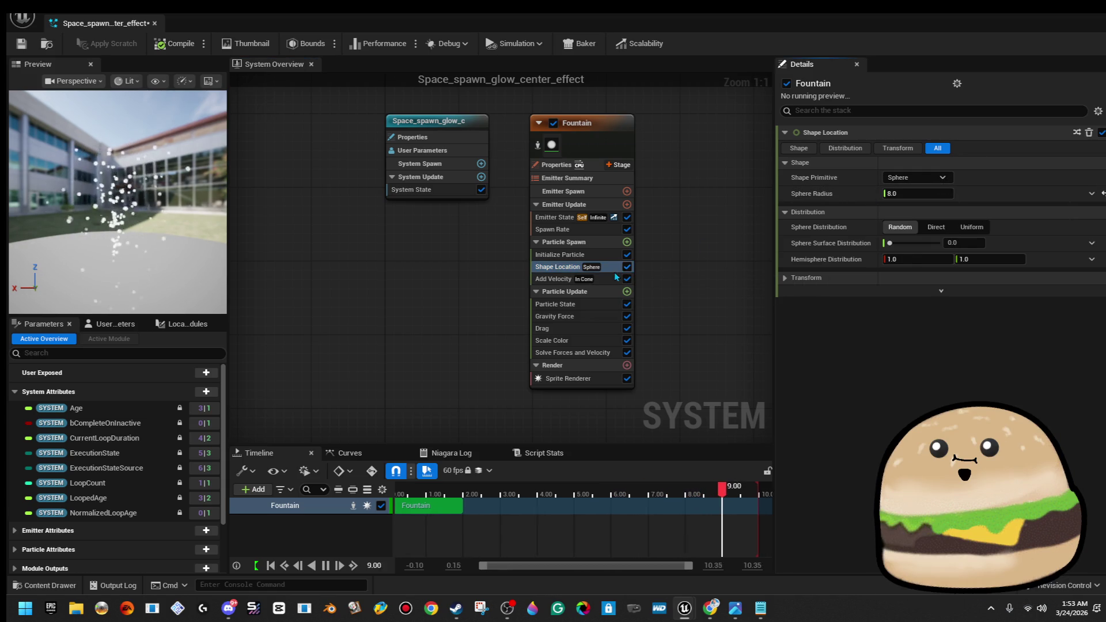
{"action": "left_click", "coordinate": [609, 279]}
{"action": "key", "text": "Delete"}
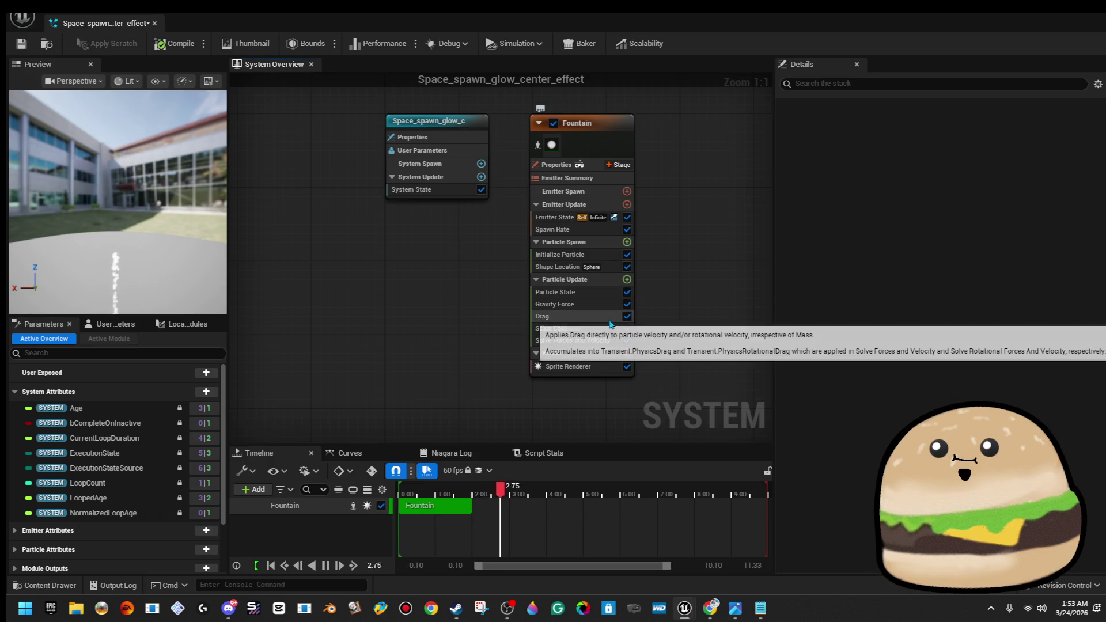
{"action": "left_click", "coordinate": [607, 305]}
{"action": "key", "text": "Delete"}
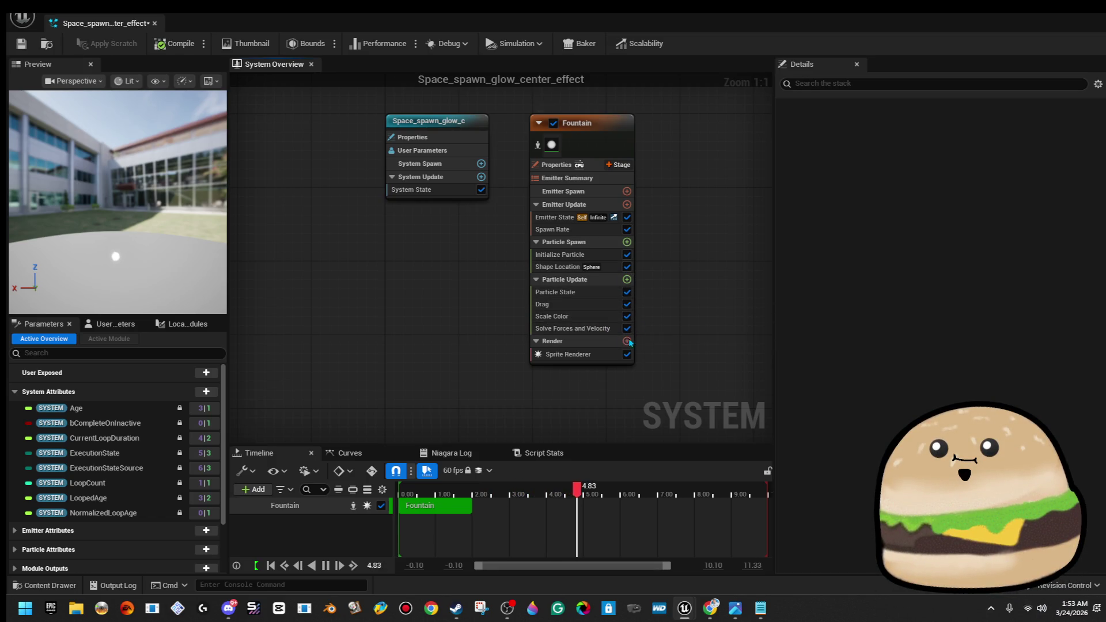
Add a Rotate Around Point module to Particle Update
{"action": "left_click", "coordinate": [627, 281]}
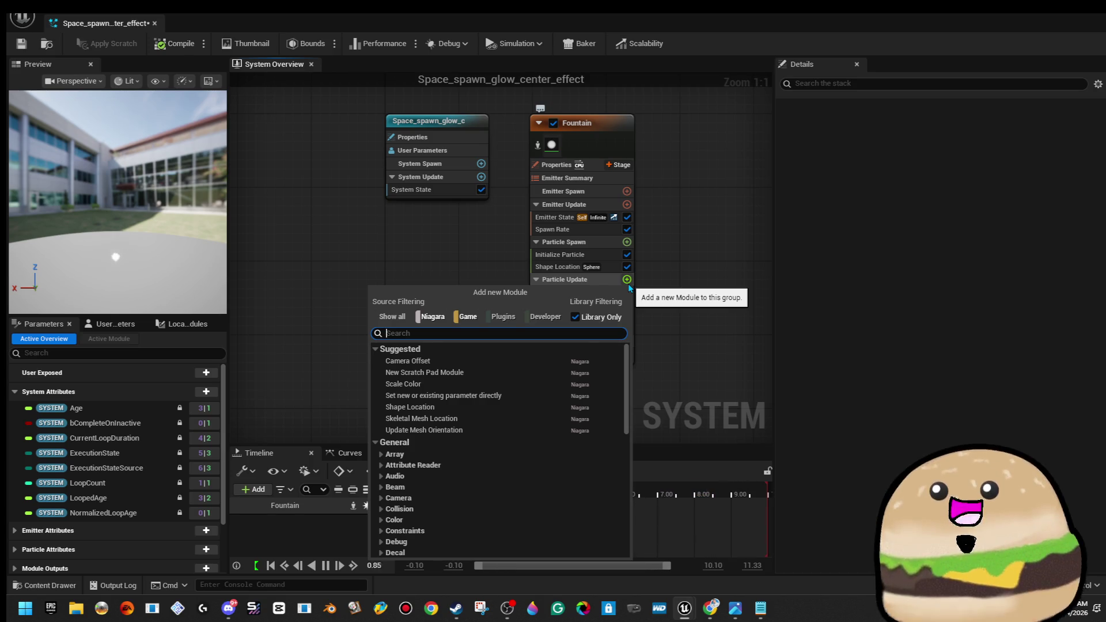
{"action": "type", "text": "rotat"}
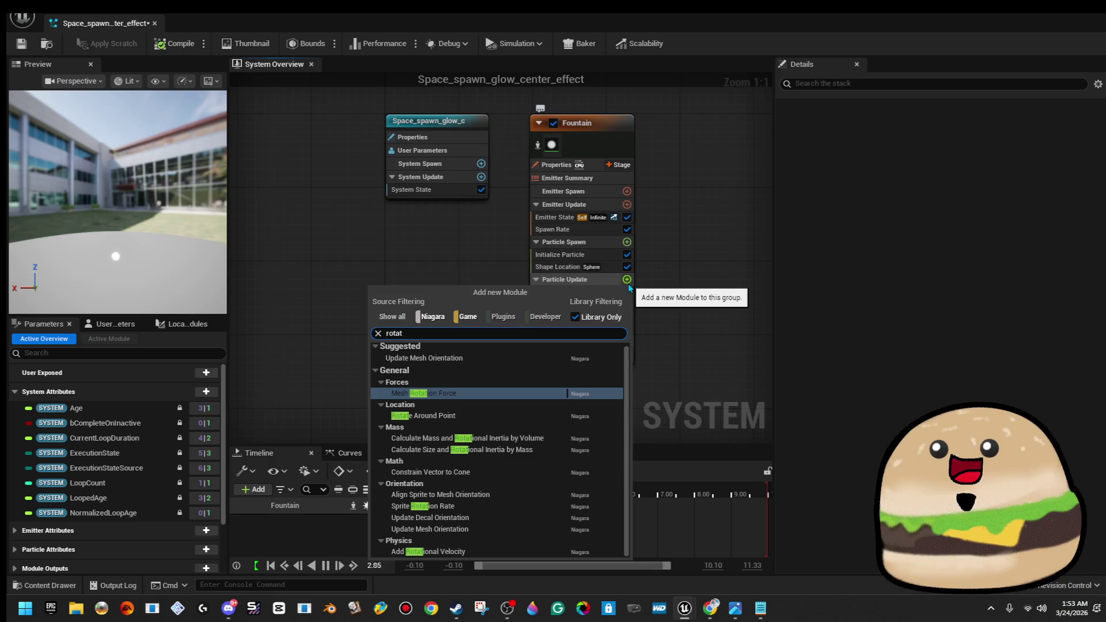
{"action": "left_click", "coordinate": [500, 415]}
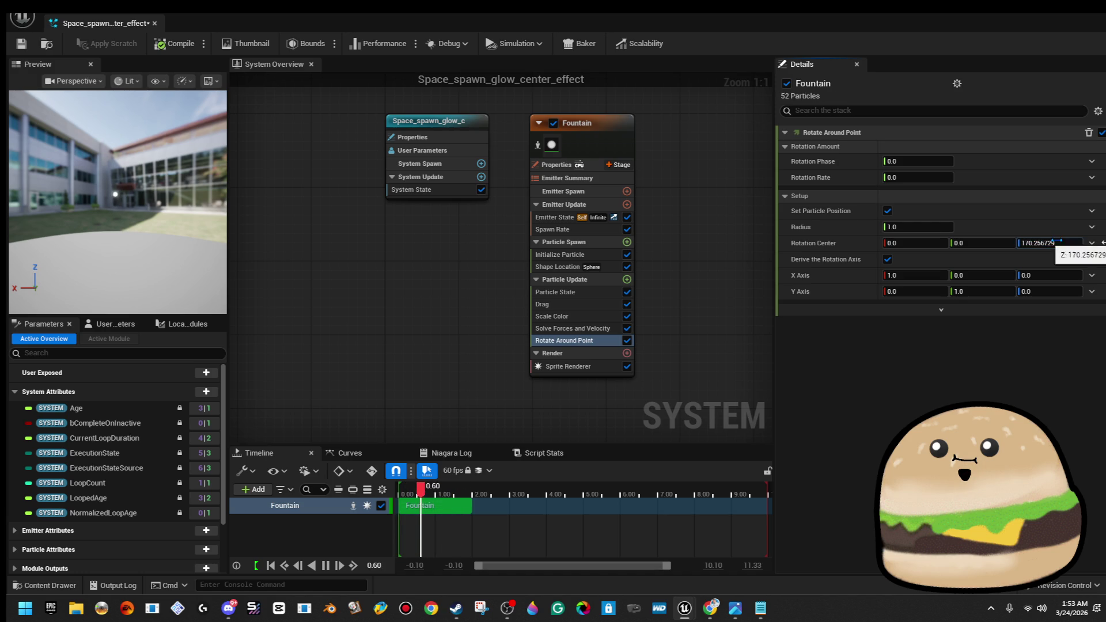
Set Initialize Particle's Uniform Sprite Size Min to 50
{"action": "left_click", "coordinate": [887, 374]}
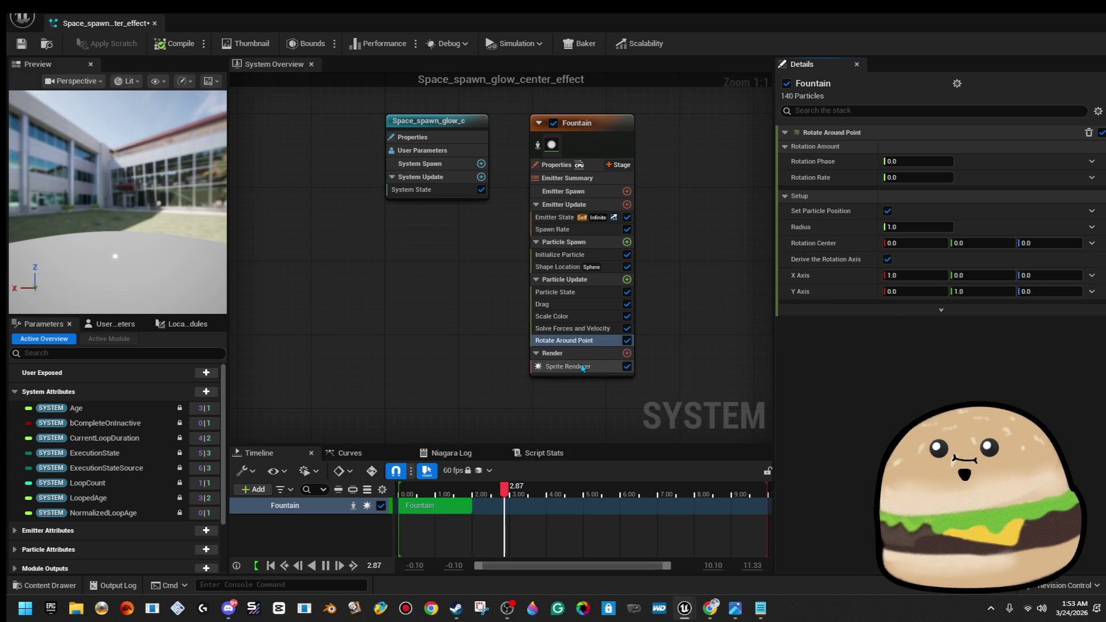
{"action": "left_click", "coordinate": [557, 362]}
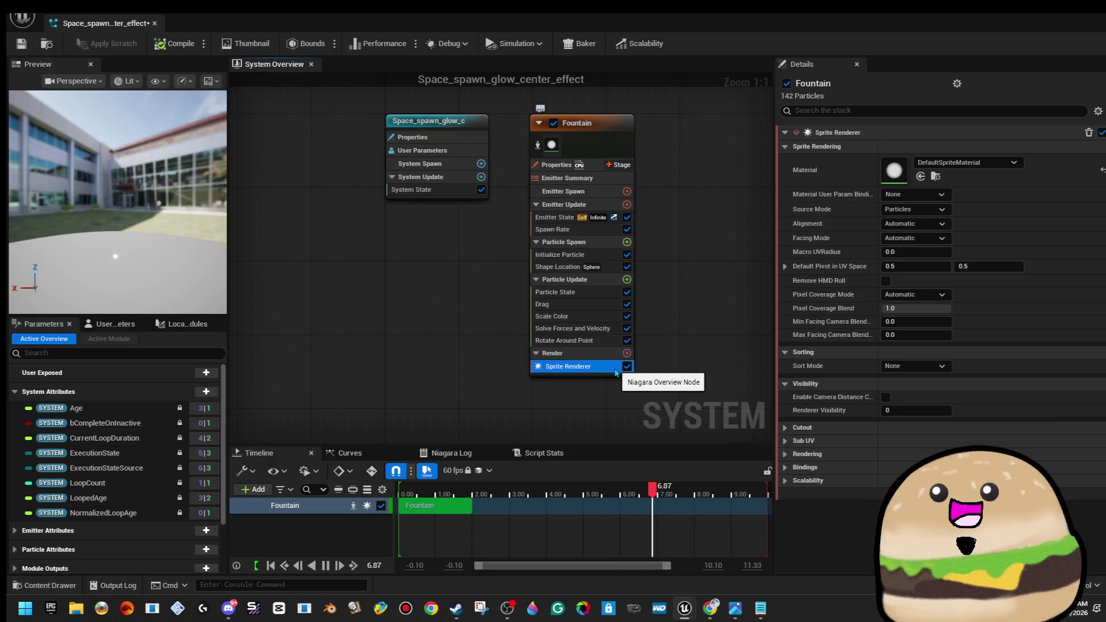
{"action": "left_click", "coordinate": [616, 372]}
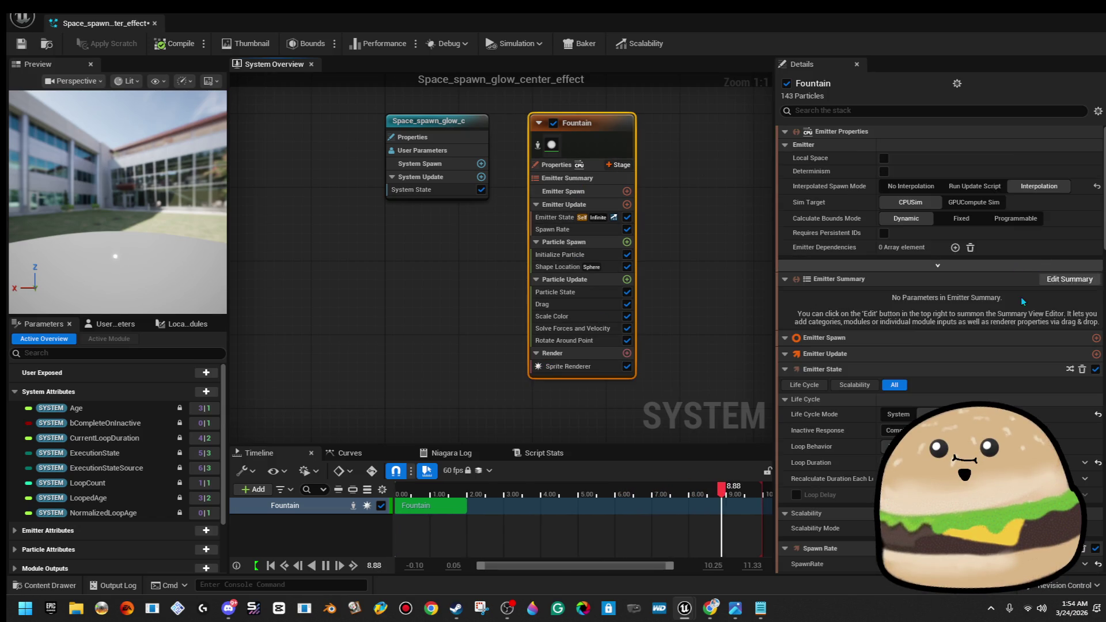
{"action": "scroll", "coordinate": [1069, 282], "scroll_direction": "down", "scroll_amount": 10}
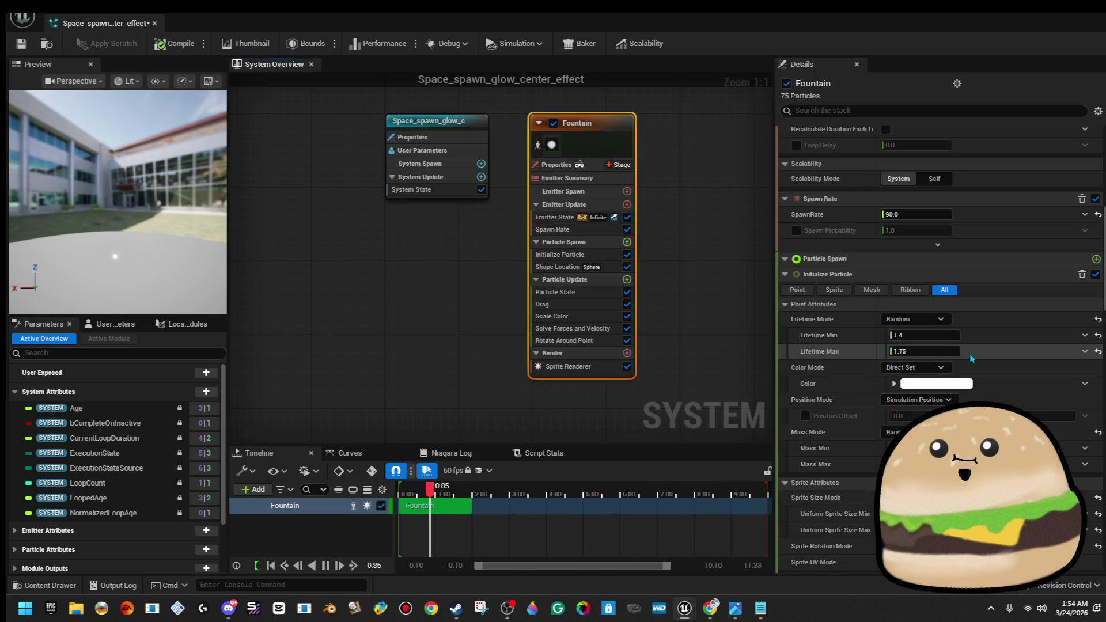
{"action": "scroll", "coordinate": [964, 343], "scroll_direction": "down", "scroll_amount": 3}
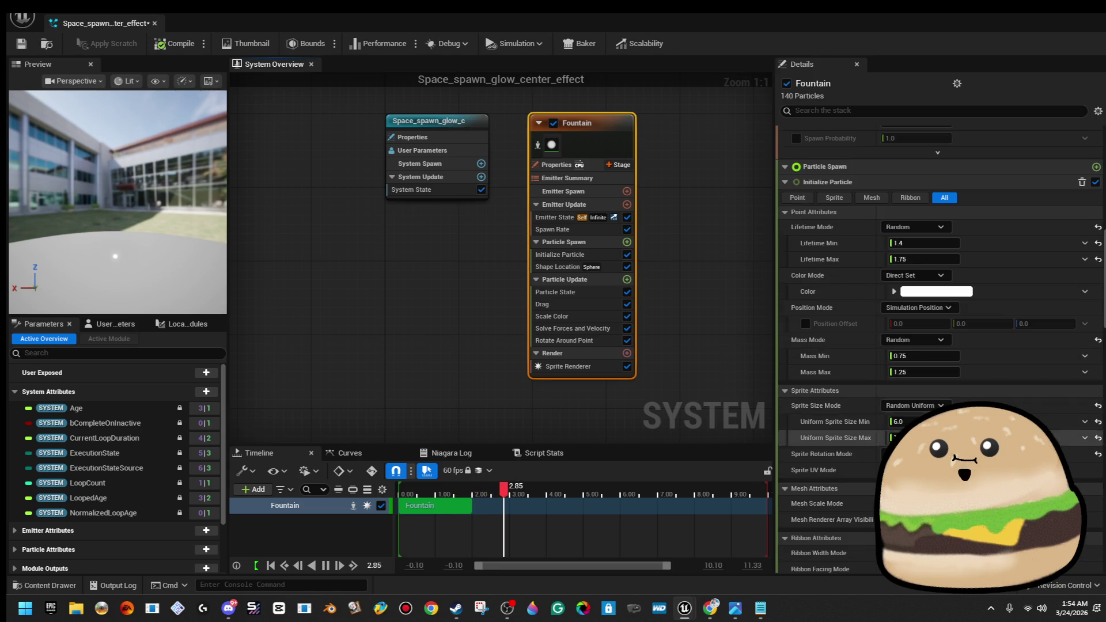
{"action": "left_click", "coordinate": [1014, 422]}
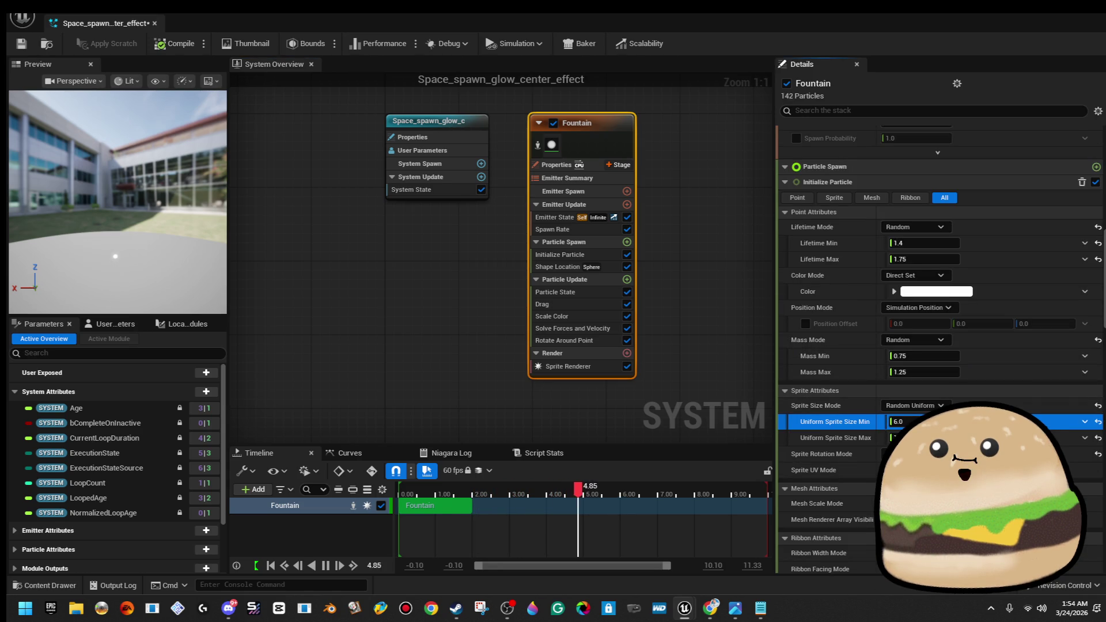
{"action": "type", "text": "50"}
{"action": "key", "text": "Tab"}
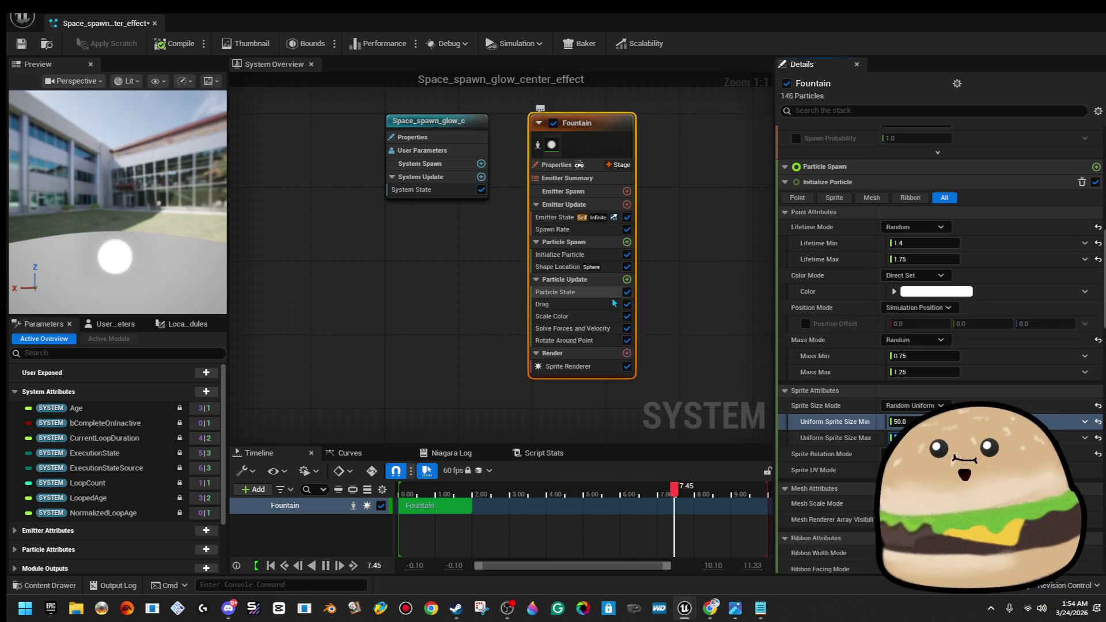
Remove the Scale Color module from Particle Update
{"action": "left_click", "coordinate": [610, 296]}
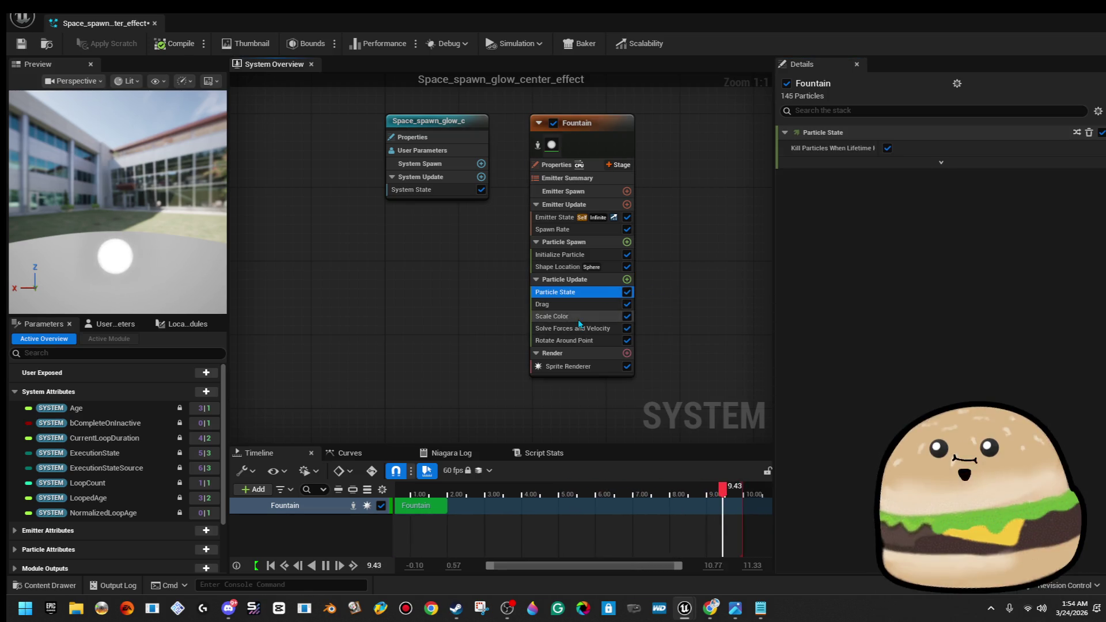
{"action": "left_click", "coordinate": [580, 307]}
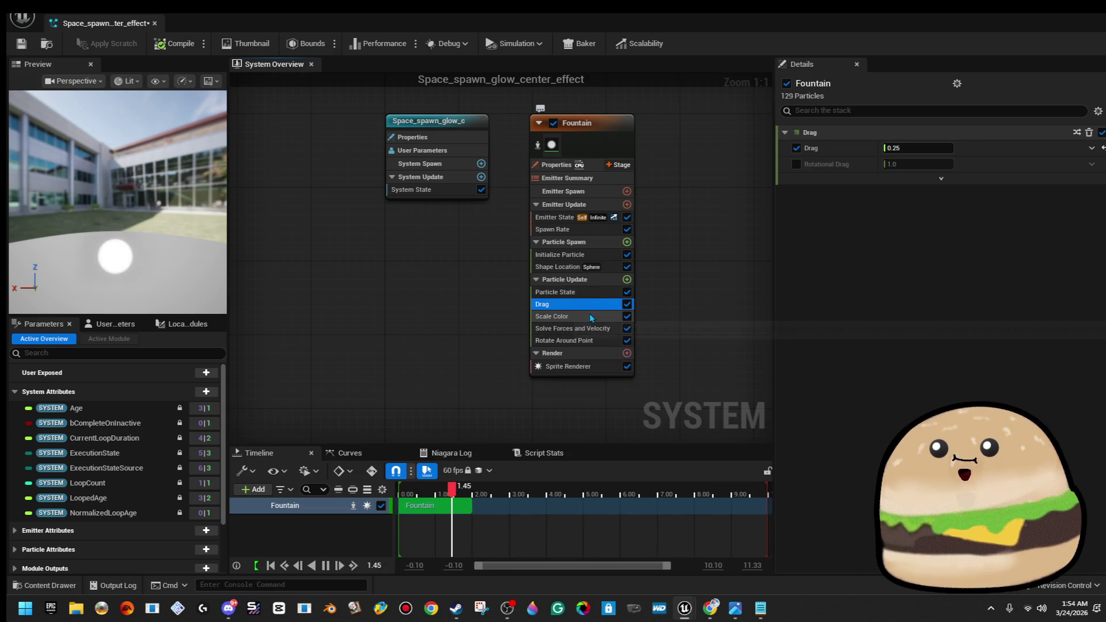
{"action": "left_click", "coordinate": [590, 316]}
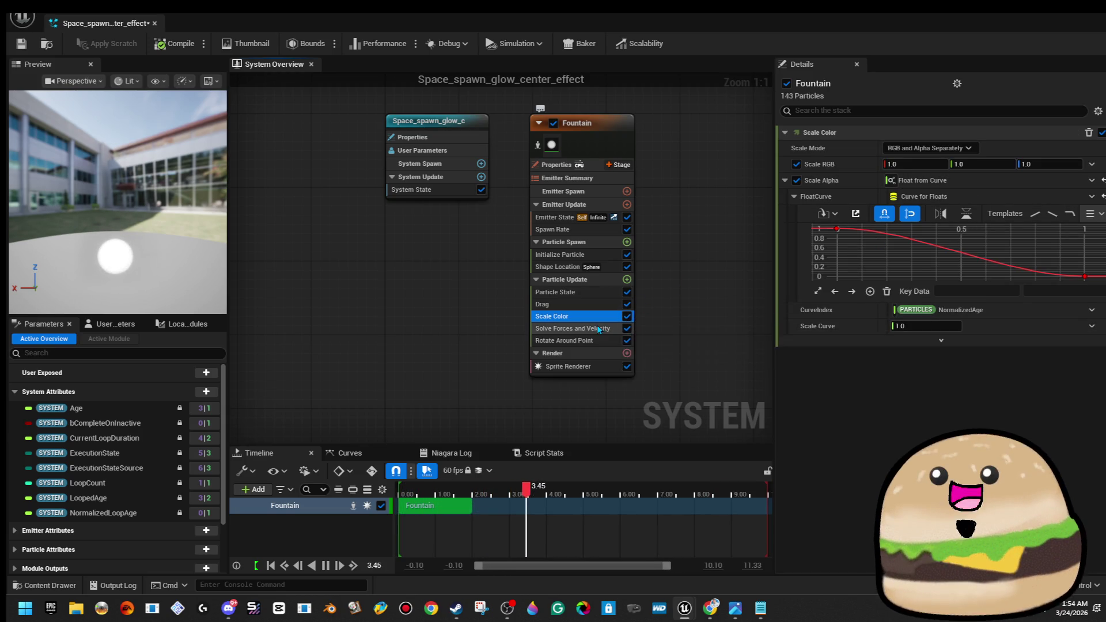
{"action": "key", "text": "Delete"}
{"action": "left_click", "coordinate": [598, 329]}
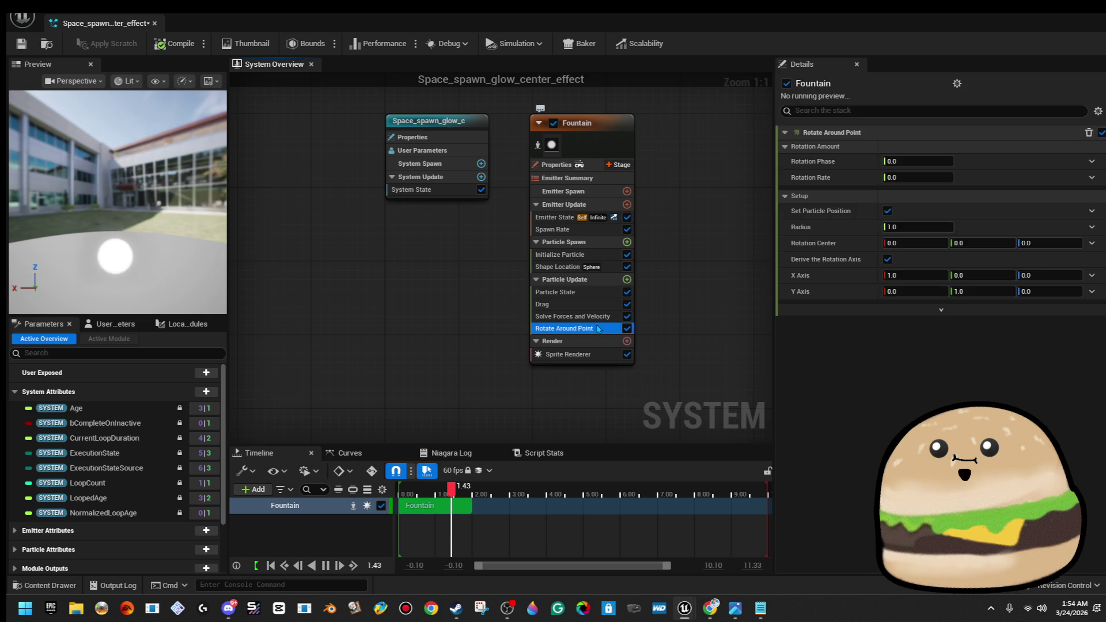
{"action": "left_click", "coordinate": [599, 320]}
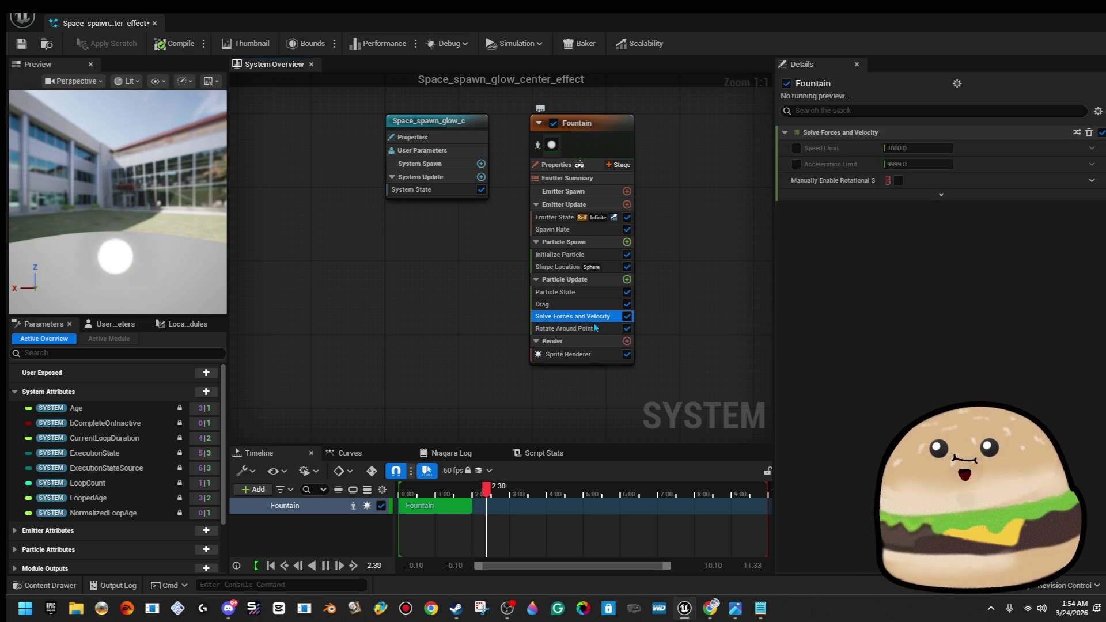
Add Curl Noise Force and Inherit Velocity modules to Particle Update
{"action": "left_click", "coordinate": [627, 280]}
{"action": "type", "text": "cr"}
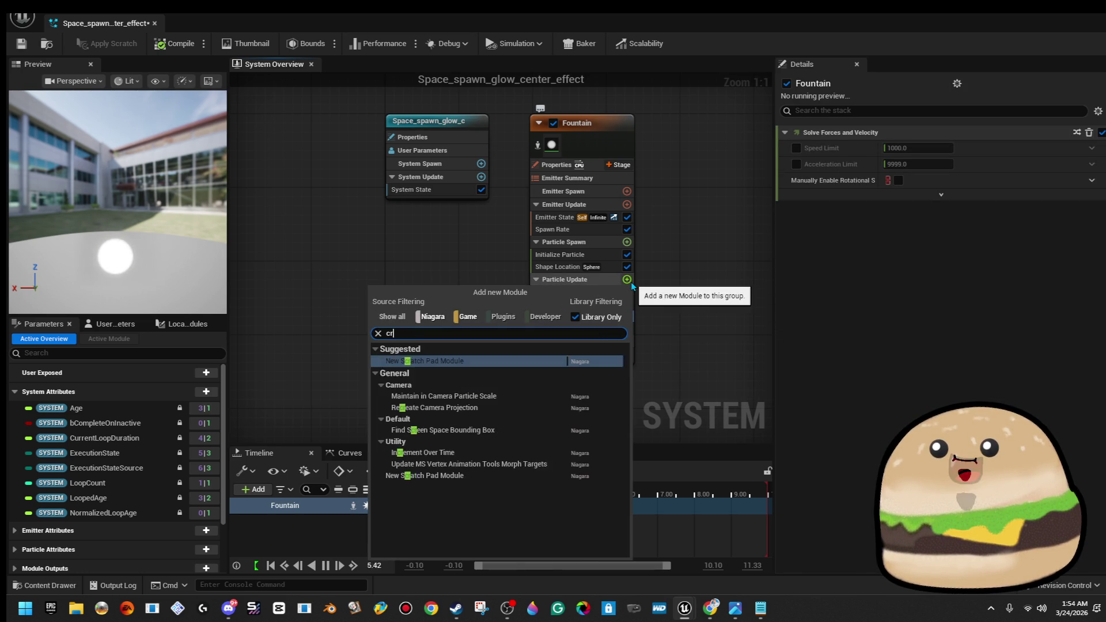
{"action": "key", "text": "BackSpace"}
{"action": "type", "text": "ur"}
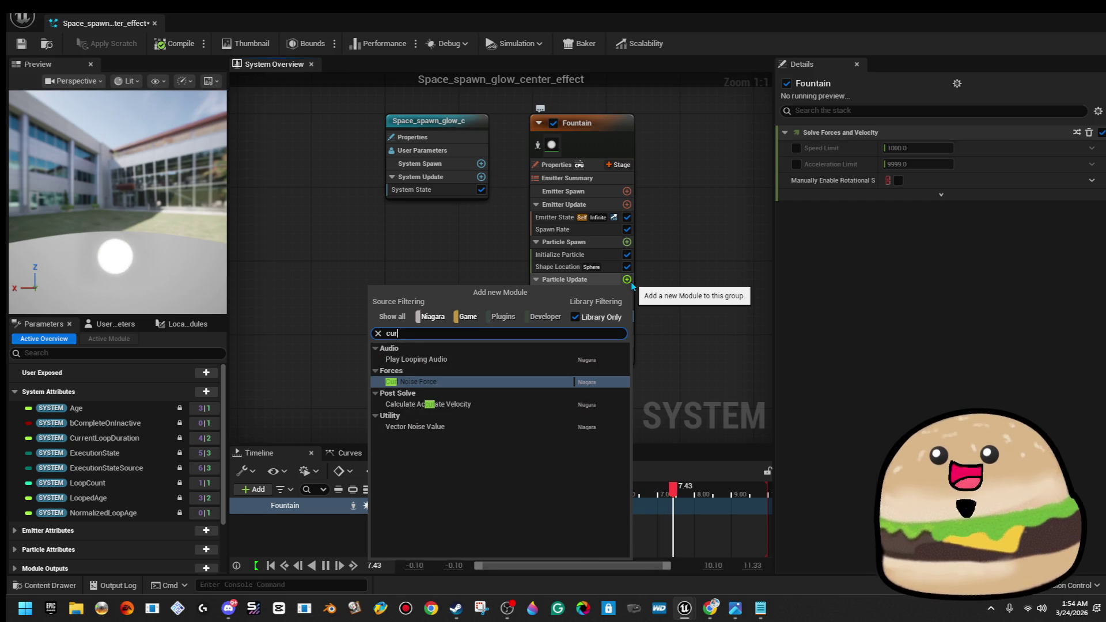
{"action": "key", "text": "Return"}
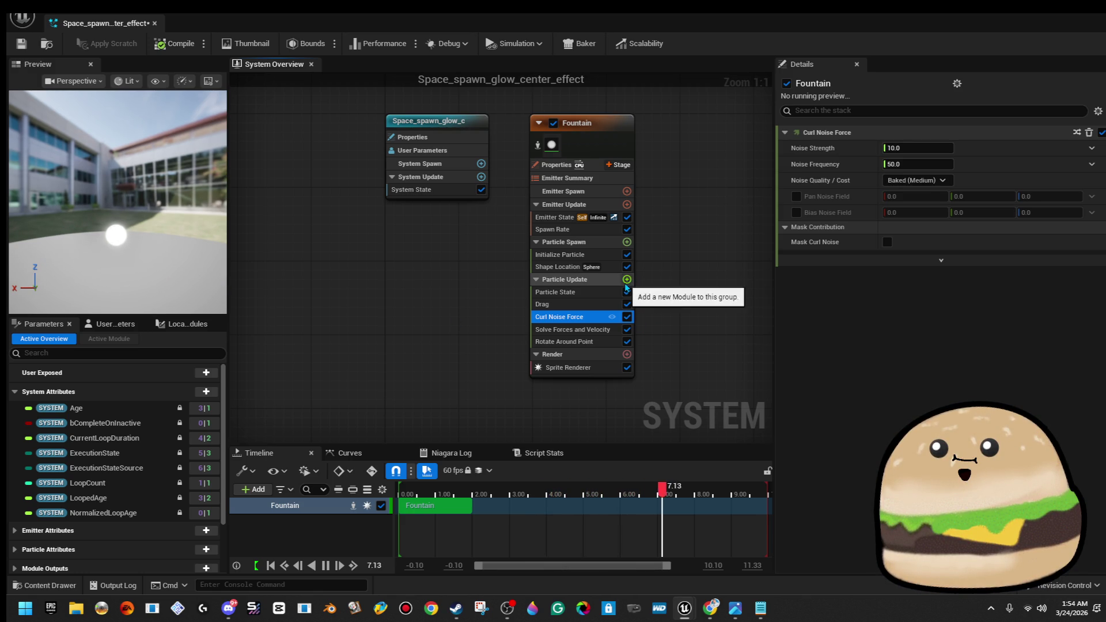
{"action": "left_click", "coordinate": [626, 280]}
{"action": "type", "text": "velo"}
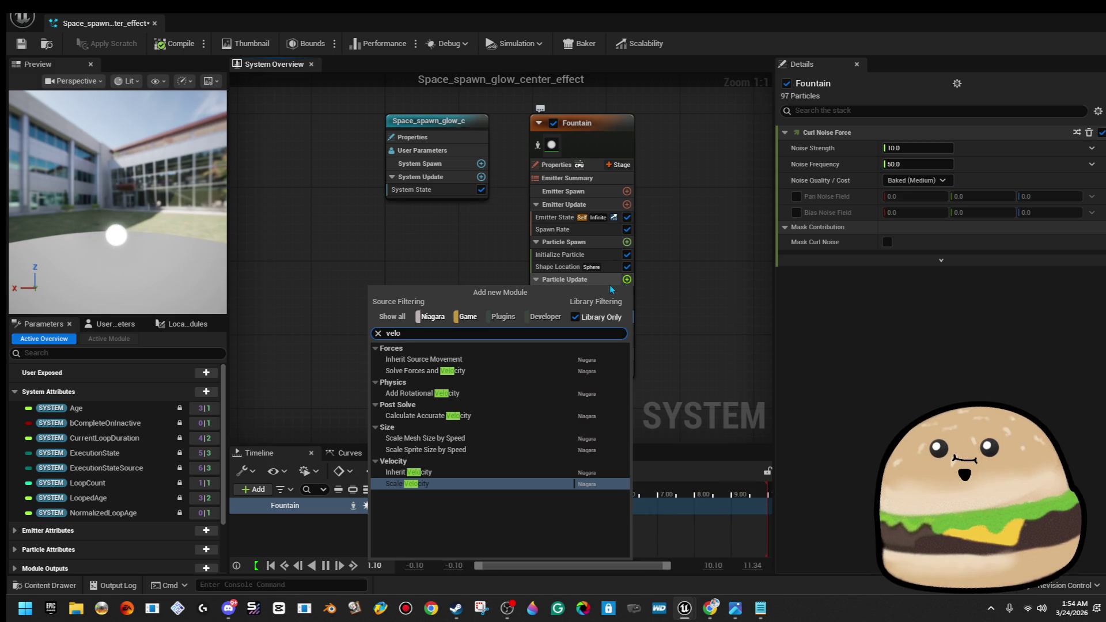
{"action": "left_click", "coordinate": [482, 474]}
{"action": "double_click", "coordinate": [481, 479]}
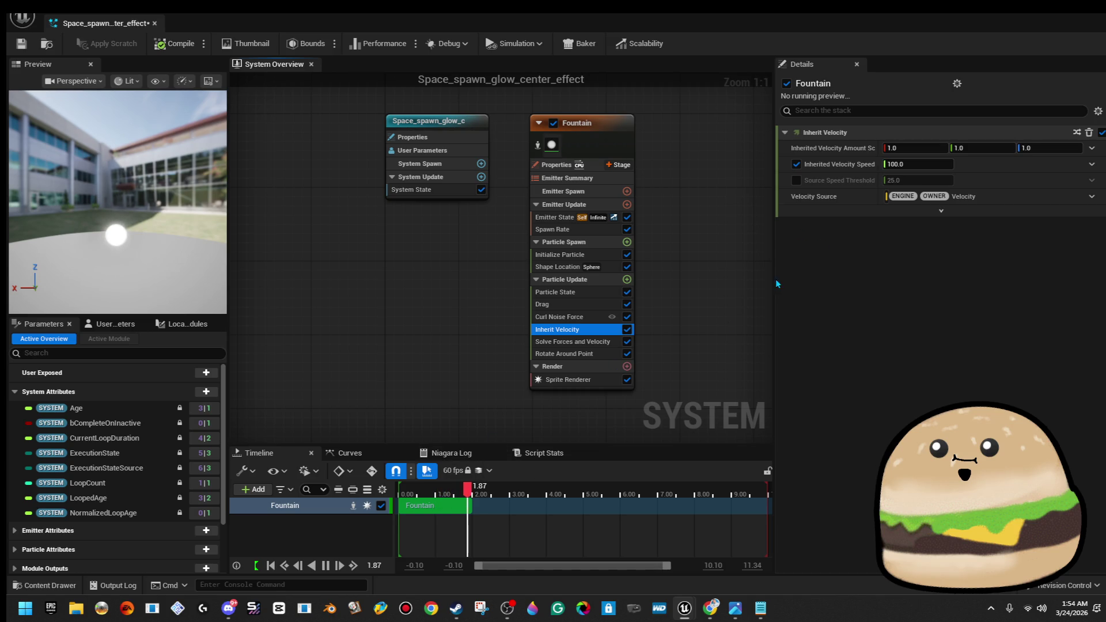
Raise the curl noise frequency to about 313 and disable Rotate Around Point
{"action": "left_click", "coordinate": [592, 320]}
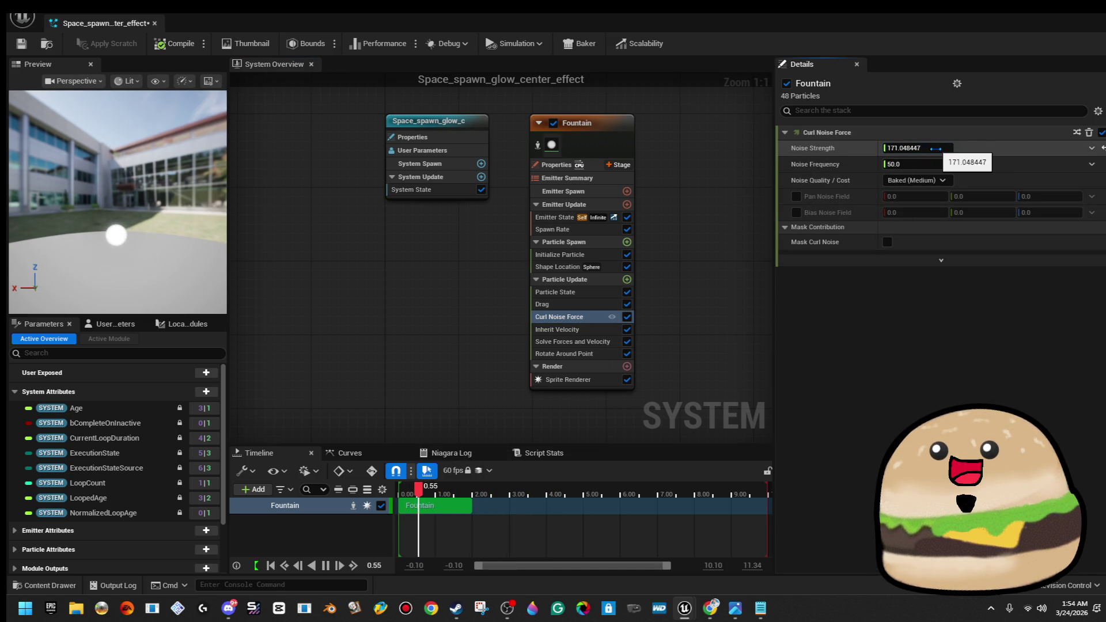
{"action": "left_click_drag", "start_coordinate": [915, 164], "coordinate": [950, 164]}
{"action": "left_click", "coordinate": [628, 356]}
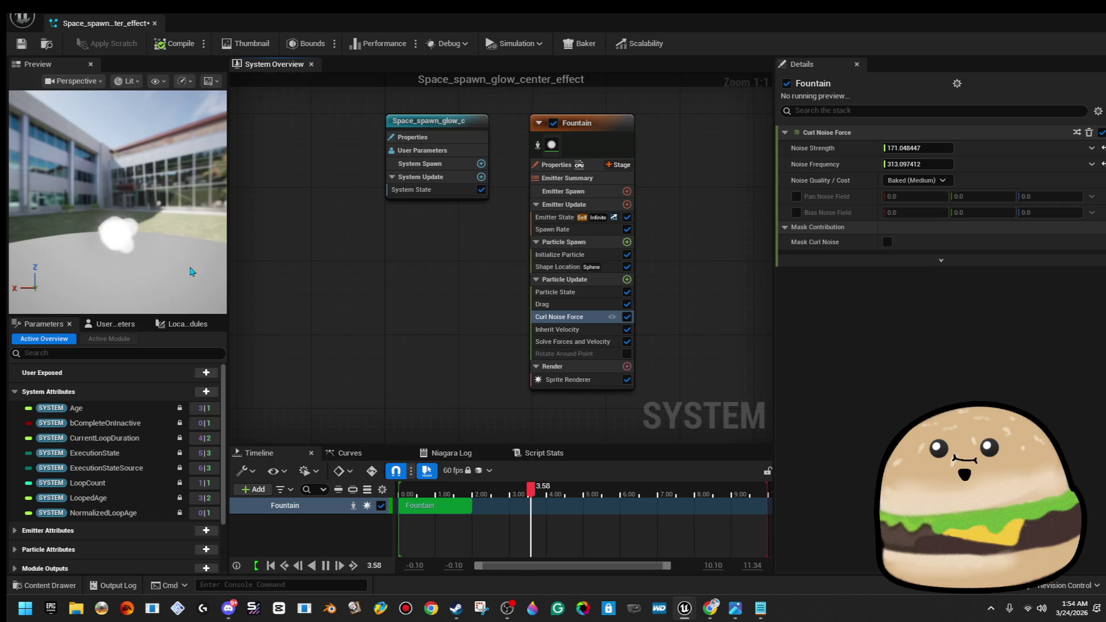
{"action": "left_click_drag", "start_coordinate": [192, 271], "coordinate": [149, 258]}
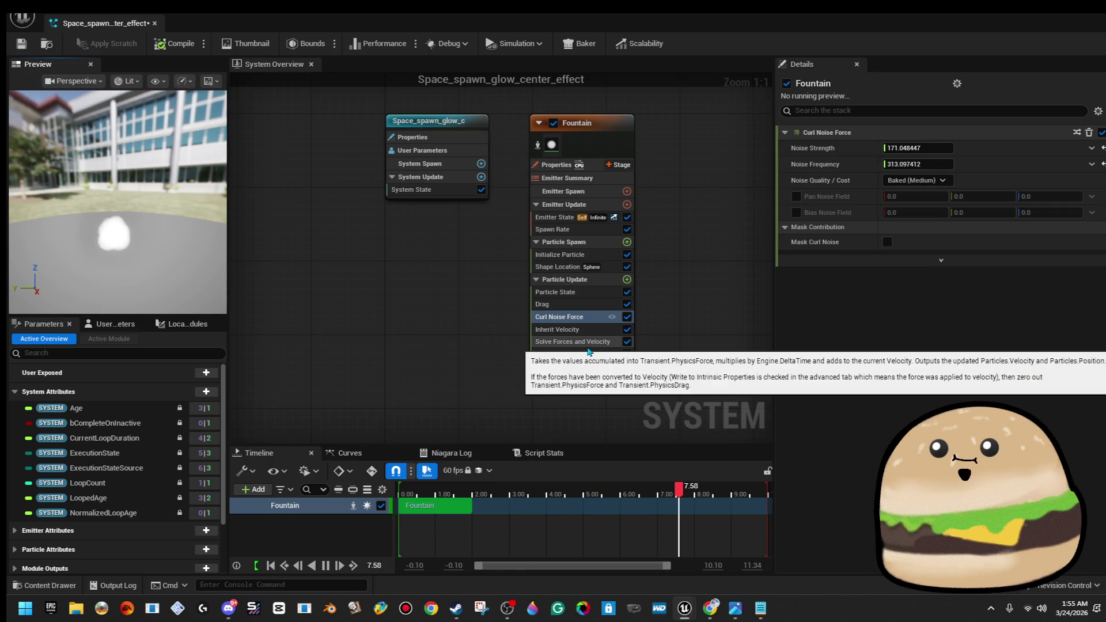
{"action": "left_click", "coordinate": [606, 380]}
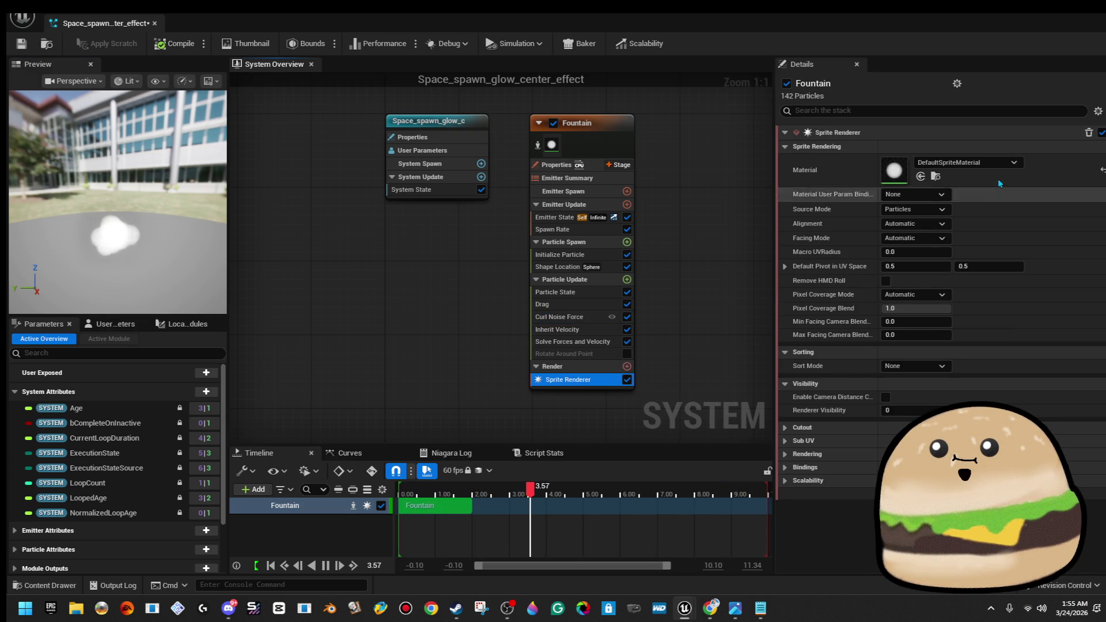
Keep the default sprite material and save Space_spawn_glow_center_effect with Ctrl+S
{"action": "left_click", "coordinate": [939, 167]}
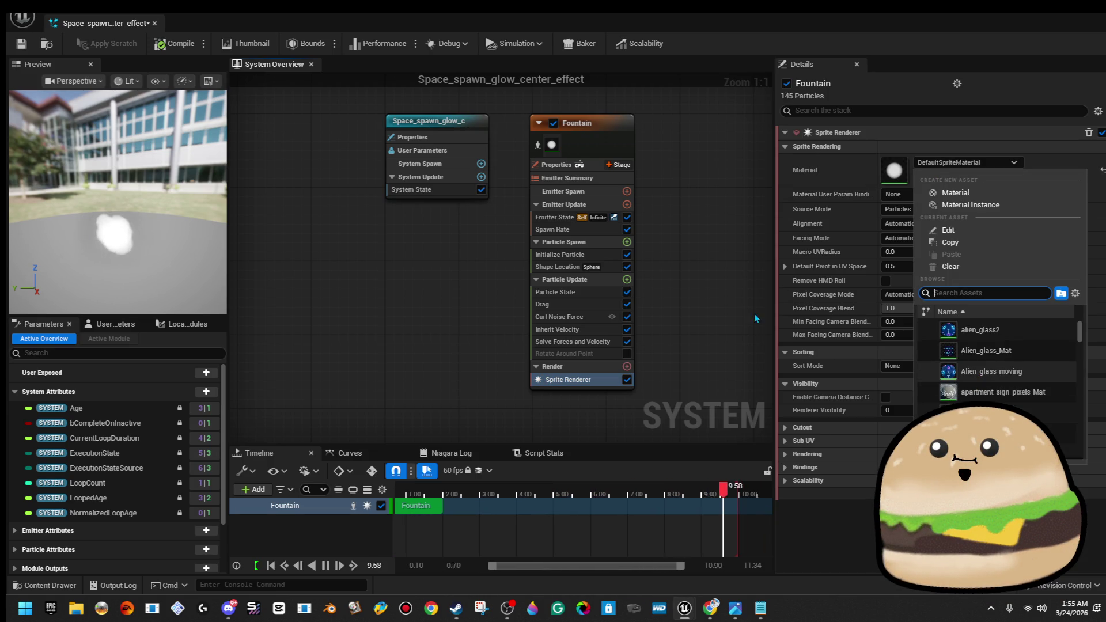
{"action": "key", "text": "ctrl+s"}
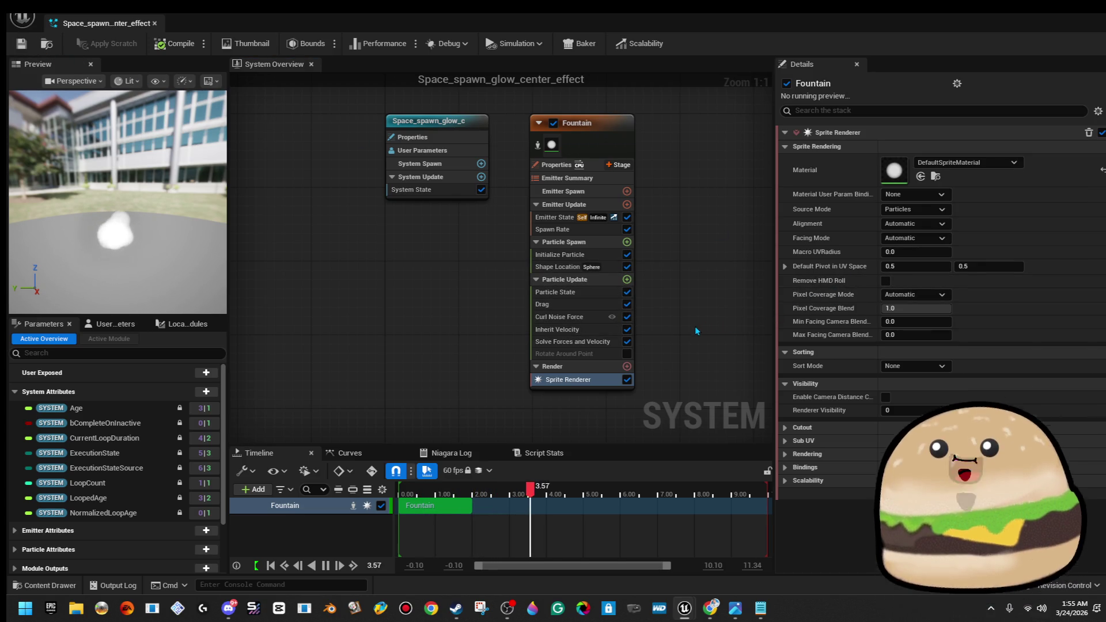
{"action": "key", "text": "super+Down"}
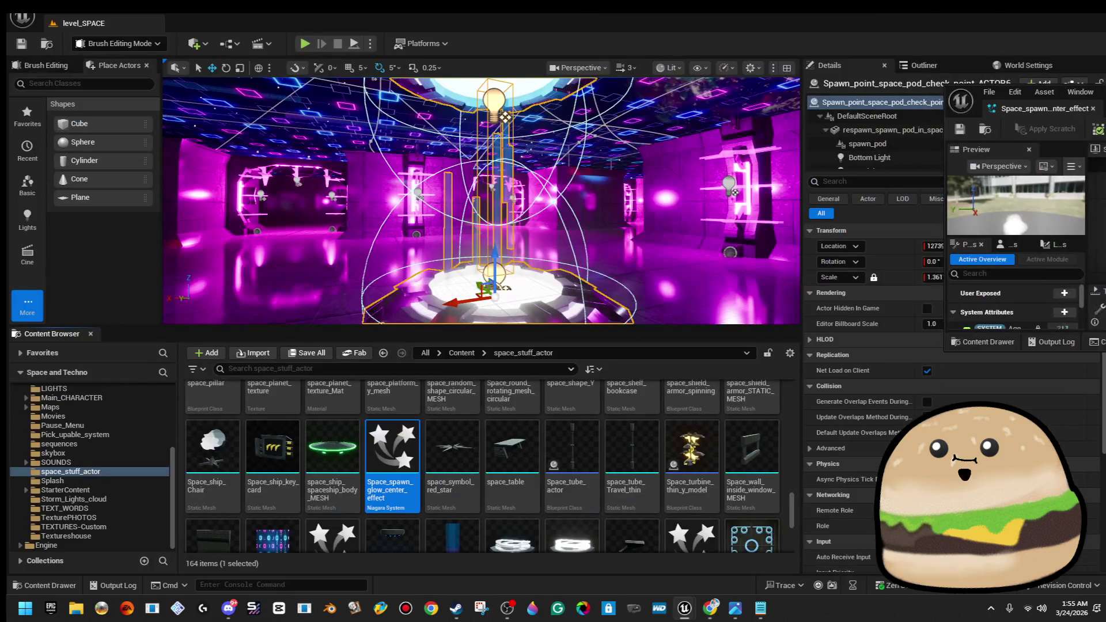
Open the Spawn_point_space_pod_check_point_ACTOR blueprint and pan to the red comment box
{"action": "right_click", "coordinate": [537, 211]}
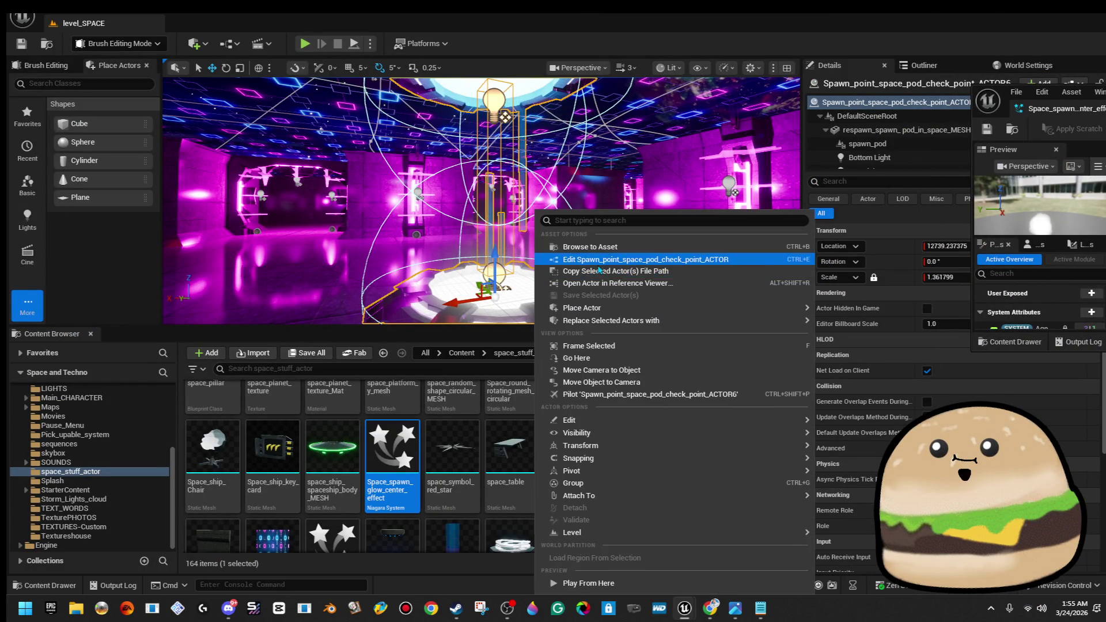
{"action": "left_click", "coordinate": [598, 264]}
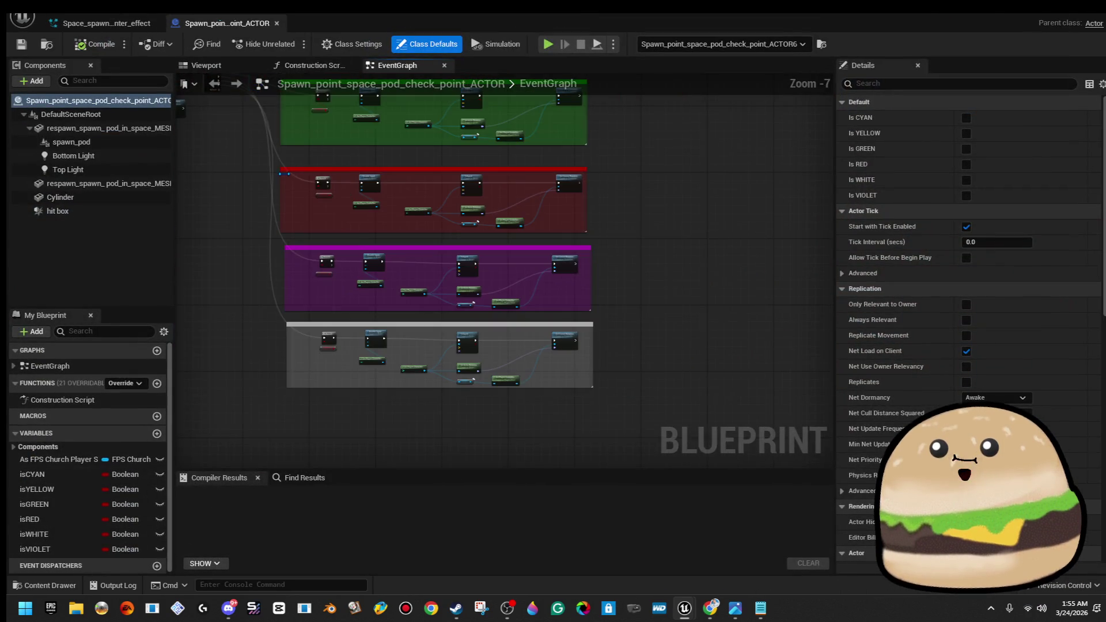
{"action": "left_click_drag", "start_coordinate": [518, 276], "coordinate": [653, 289]}
{"action": "scroll", "coordinate": [404, 249], "scroll_direction": "up", "scroll_amount": 2}
{"action": "scroll", "coordinate": [404, 249], "scroll_direction": "down", "scroll_amount": 4}
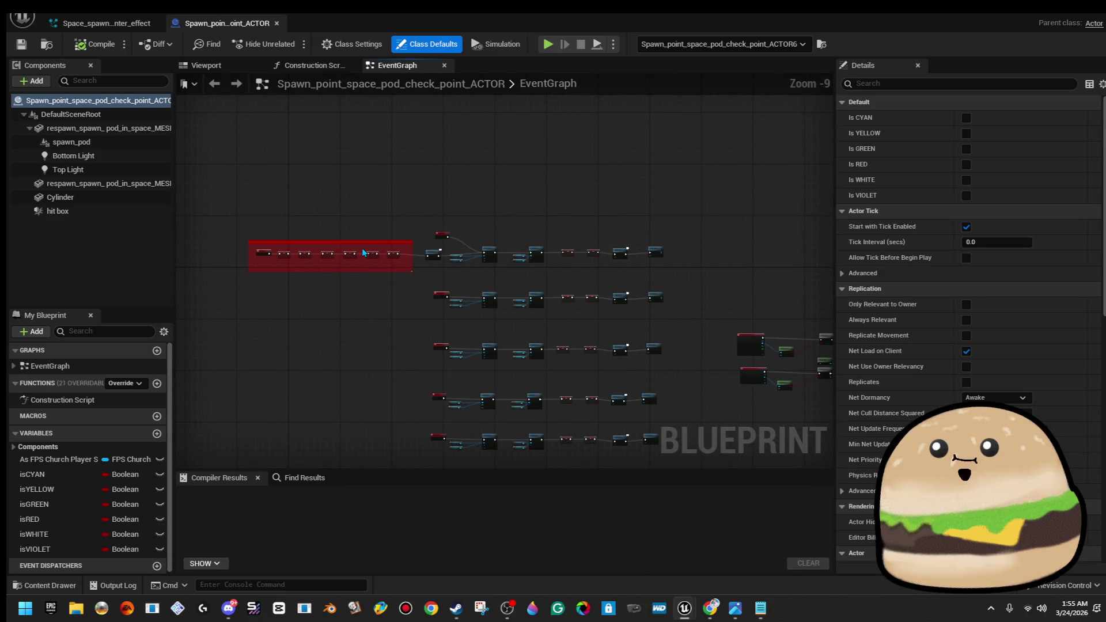
{"action": "left_click_drag", "start_coordinate": [268, 227], "coordinate": [439, 246]}
Widen the red comment box rightward and extend it downward around the SET nodes
{"action": "mouse_move", "coordinate": [557, 310]}
{"action": "left_mouse_down"}
{"action": "mouse_move", "coordinate": [570, 306]}
{"action": "mouse_move", "coordinate": [482, 306]}
{"action": "left_mouse_up"}
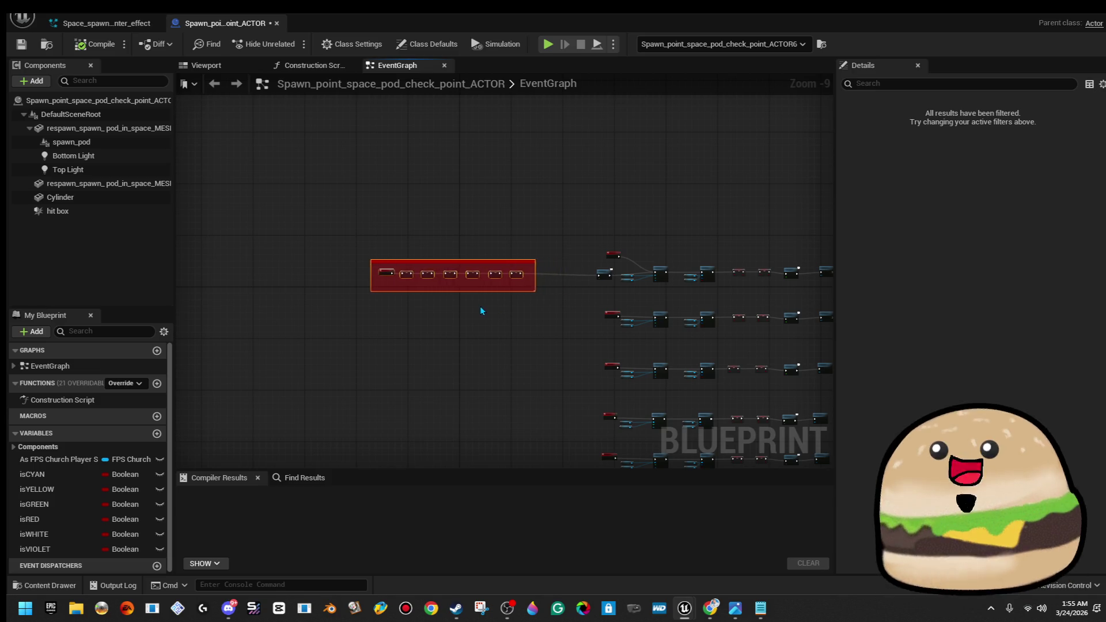
{"action": "left_click", "coordinate": [484, 304]}
{"action": "scroll", "coordinate": [495, 285], "scroll_direction": "up", "scroll_amount": 4}
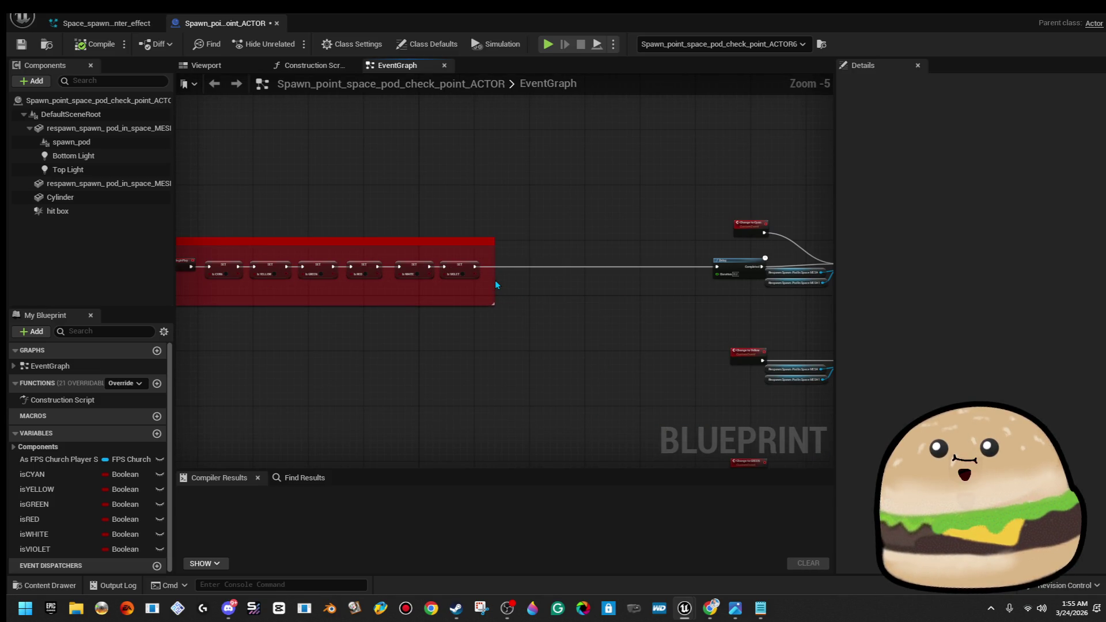
{"action": "left_click_drag", "start_coordinate": [492, 280], "coordinate": [650, 287]}
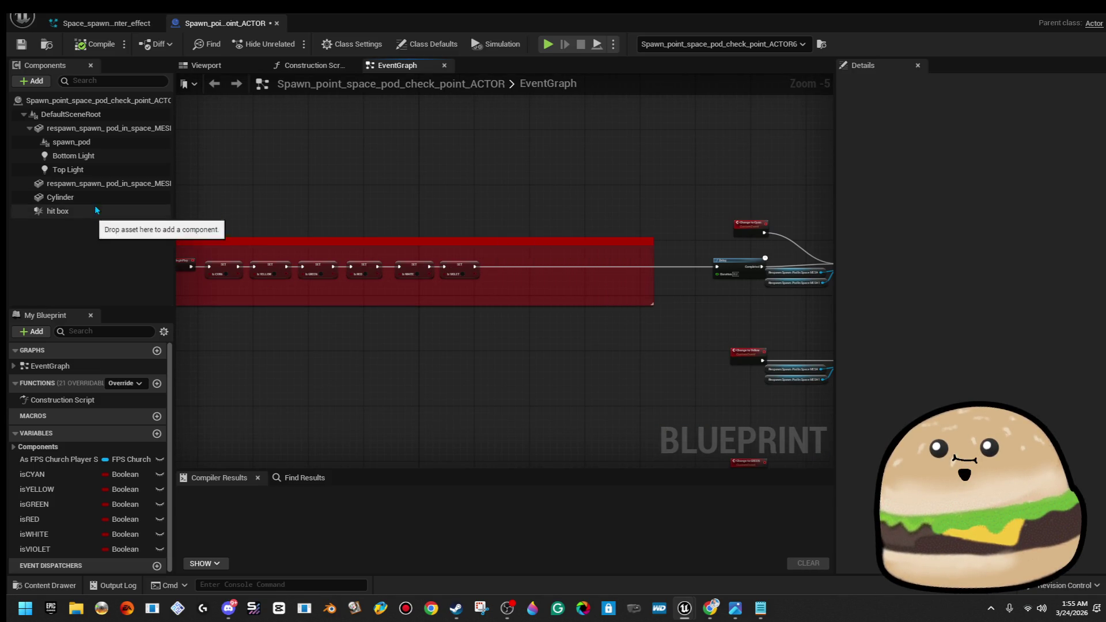
{"action": "left_click", "coordinate": [37, 82]}
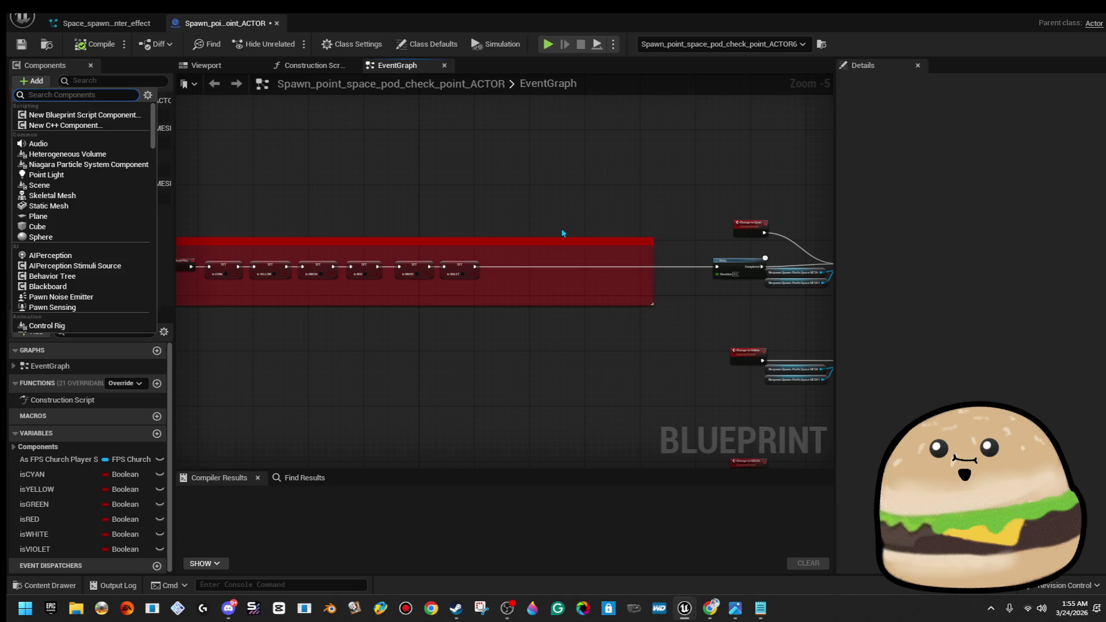
{"action": "scroll", "coordinate": [492, 266], "scroll_direction": "up", "scroll_amount": 3}
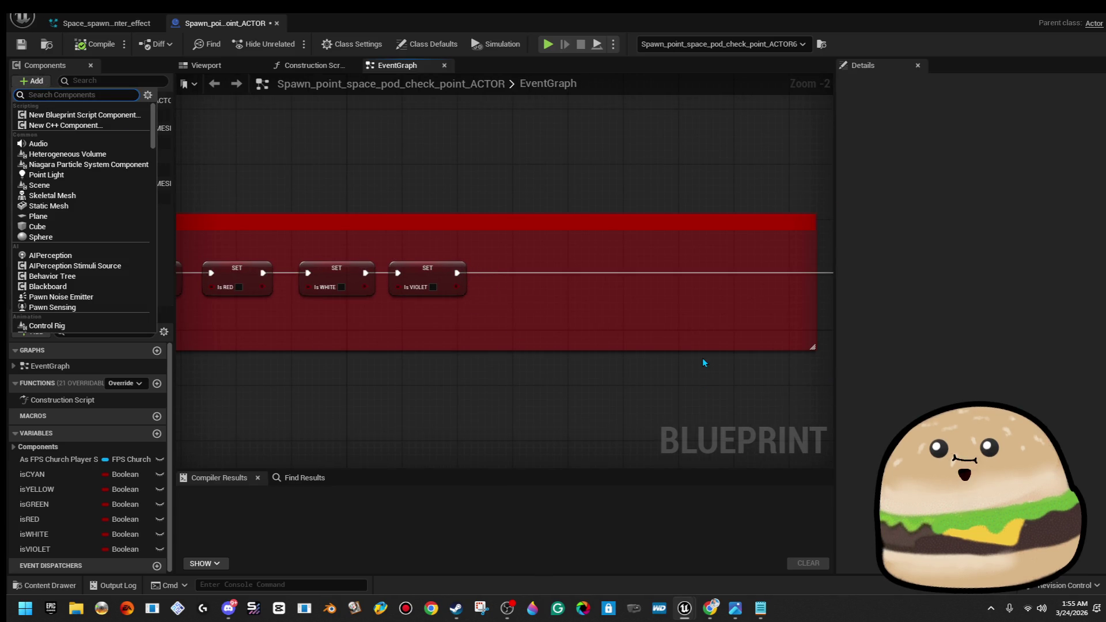
{"action": "left_click_drag", "start_coordinate": [709, 350], "coordinate": [729, 429]}
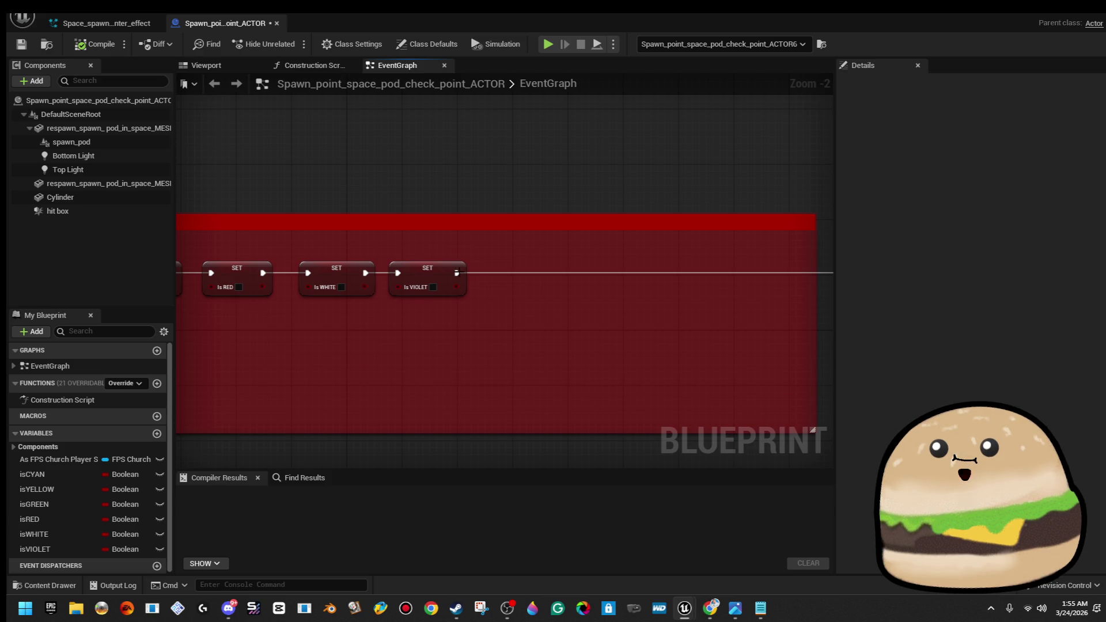
{"action": "left_click_drag", "start_coordinate": [457, 272], "coordinate": [611, 280]}
Place a Spawn System Attached node after SET Is VIOLET
{"action": "type", "text": "spawn"}
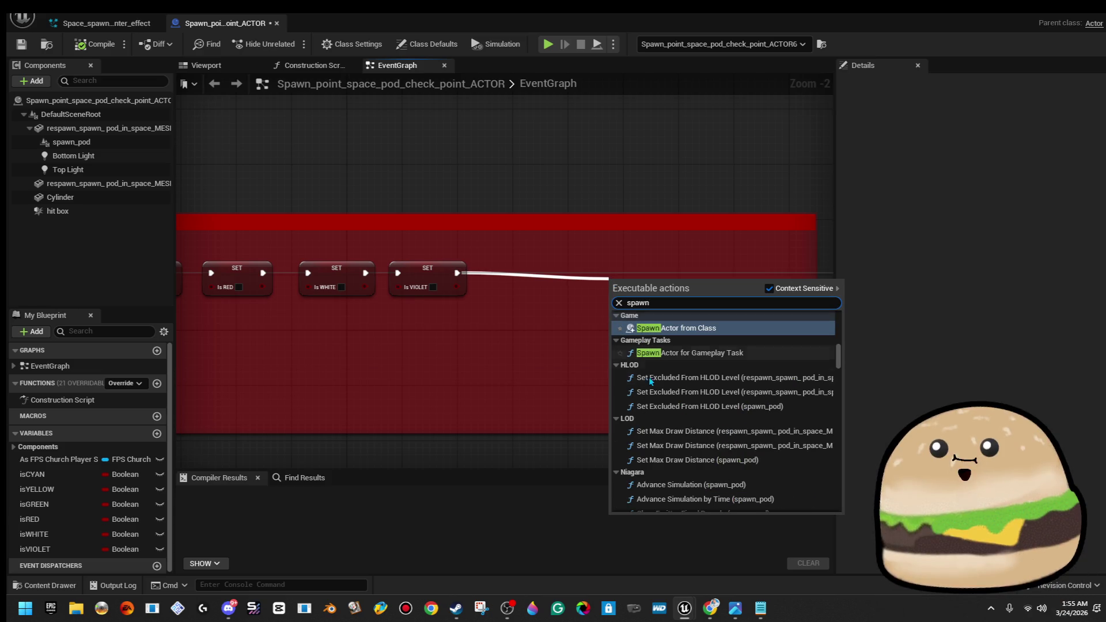
{"action": "scroll", "coordinate": [644, 377], "scroll_direction": "down", "scroll_amount": 5}
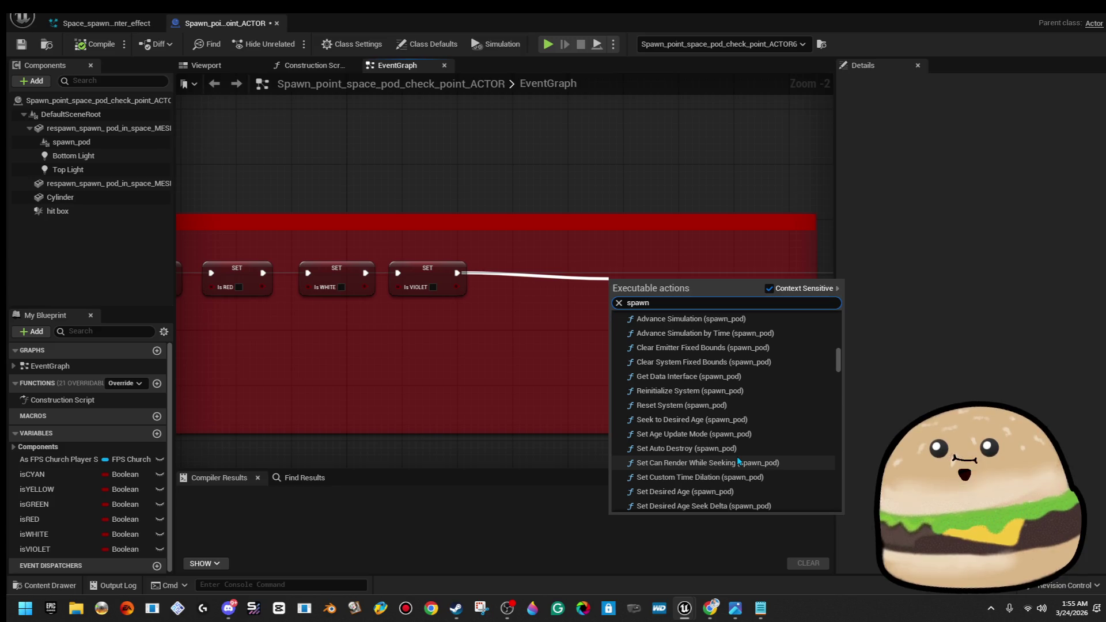
{"action": "key", "text": "BackSpace"}
{"action": "type", "text": "sy"}
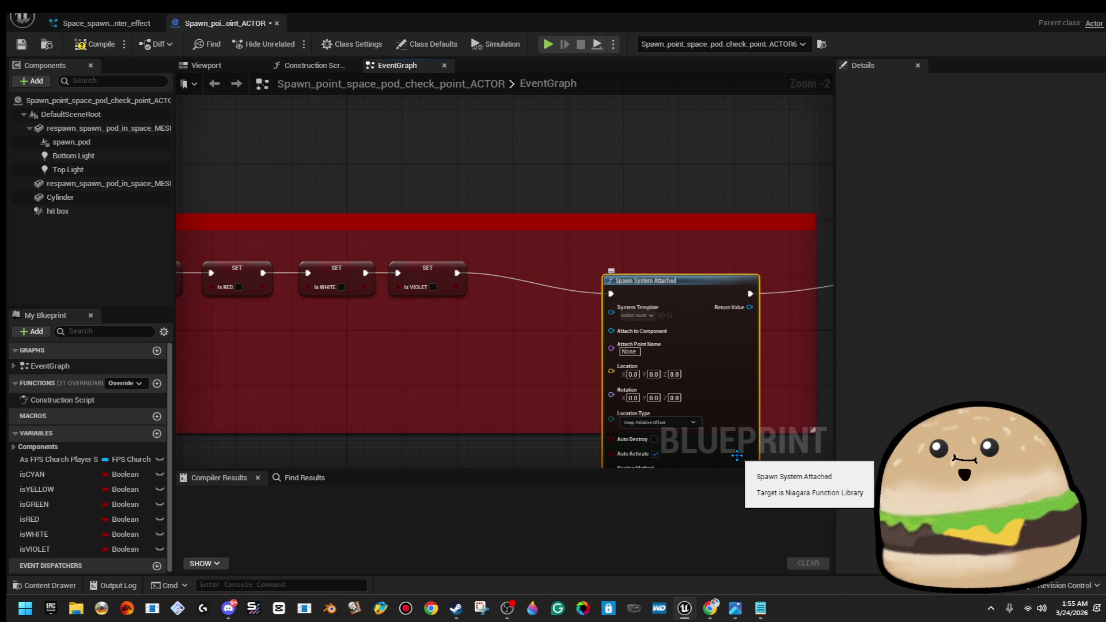
{"action": "left_click_drag", "start_coordinate": [712, 391], "coordinate": [706, 366]}
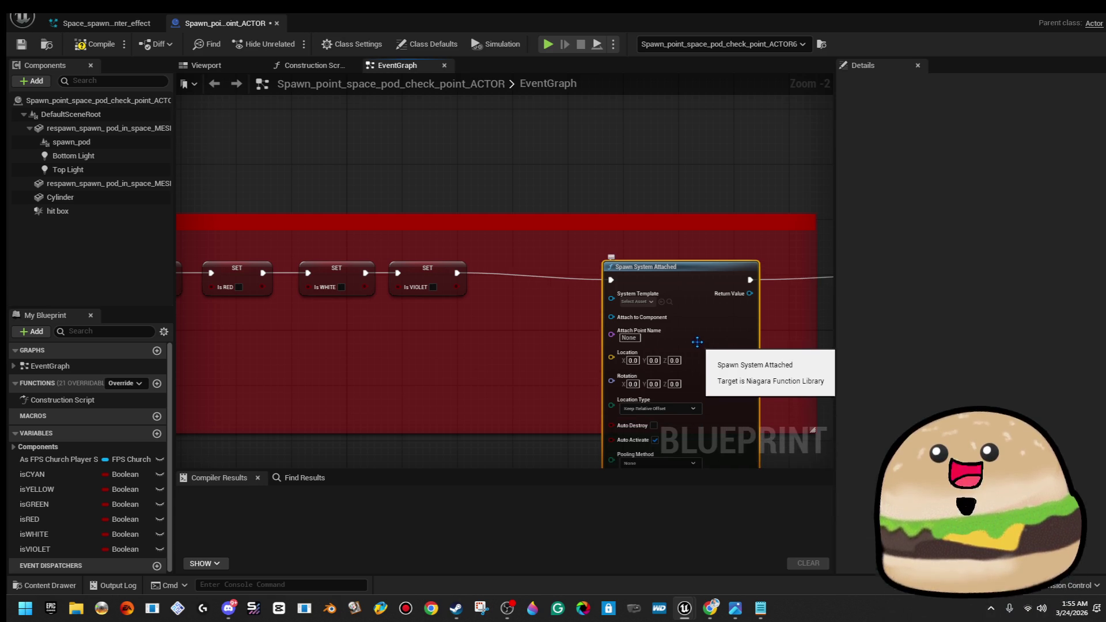
{"action": "key", "text": "Delete"}
{"action": "left_click_drag", "start_coordinate": [457, 273], "coordinate": [549, 261]}
{"action": "type", "text": "spawn syste"}
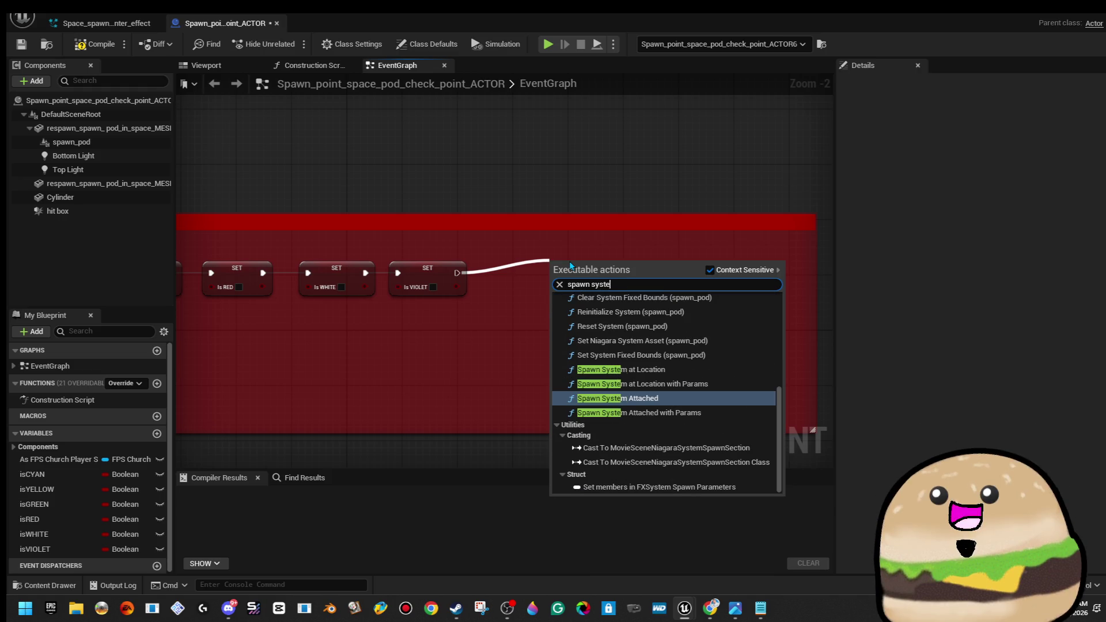
{"action": "type", "text": "m"}
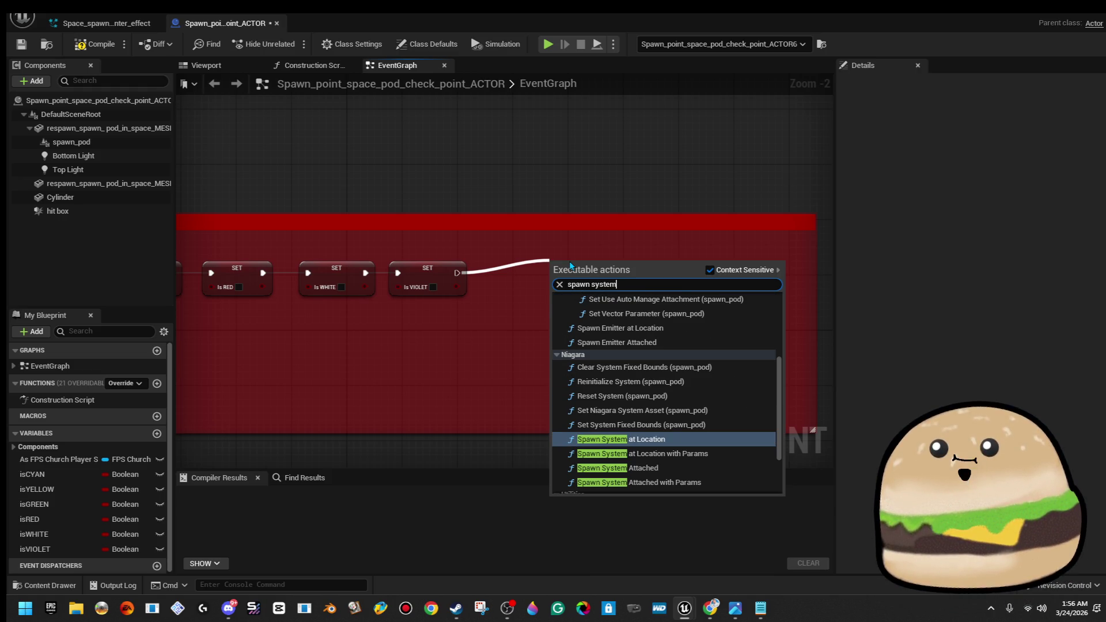
{"action": "key", "text": "Down"}
{"action": "key", "text": "Down"}
{"action": "key", "text": "Return"}
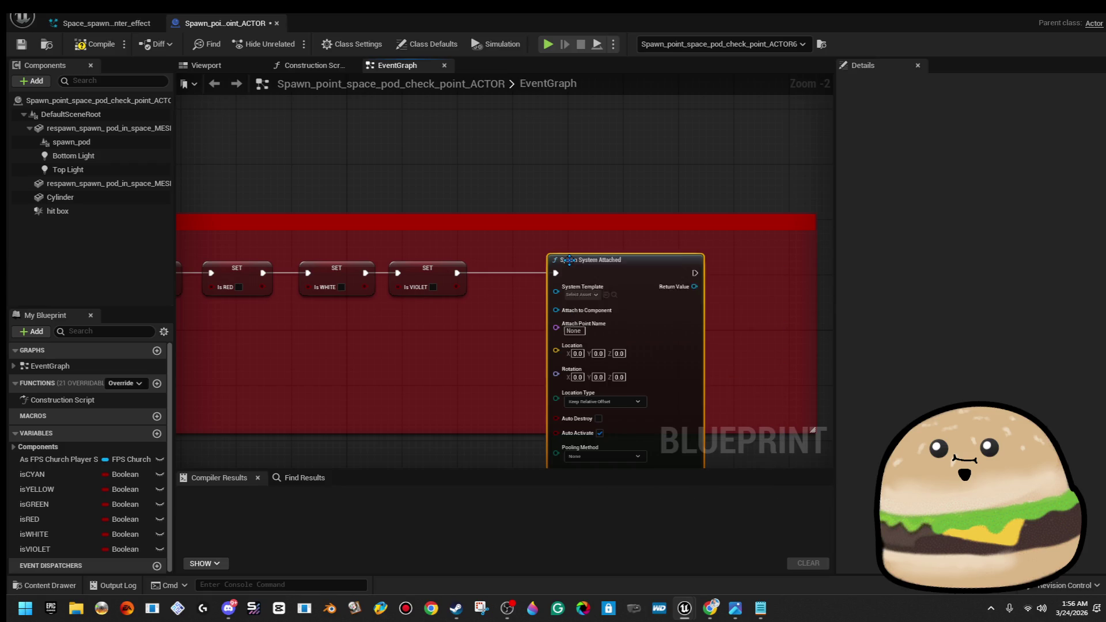
Wire Spawn System Attached into Delay and set its System Template to the Space_spawn glow effect
{"action": "left_click_drag", "start_coordinate": [759, 345], "coordinate": [518, 367]}
{"action": "mouse_move", "coordinate": [454, 293]}
{"action": "left_mouse_down"}
{"action": "mouse_move", "coordinate": [701, 291]}
{"action": "mouse_move", "coordinate": [692, 299]}
{"action": "left_mouse_up"}
{"action": "left_click_drag", "start_coordinate": [526, 316], "coordinate": [708, 321]}
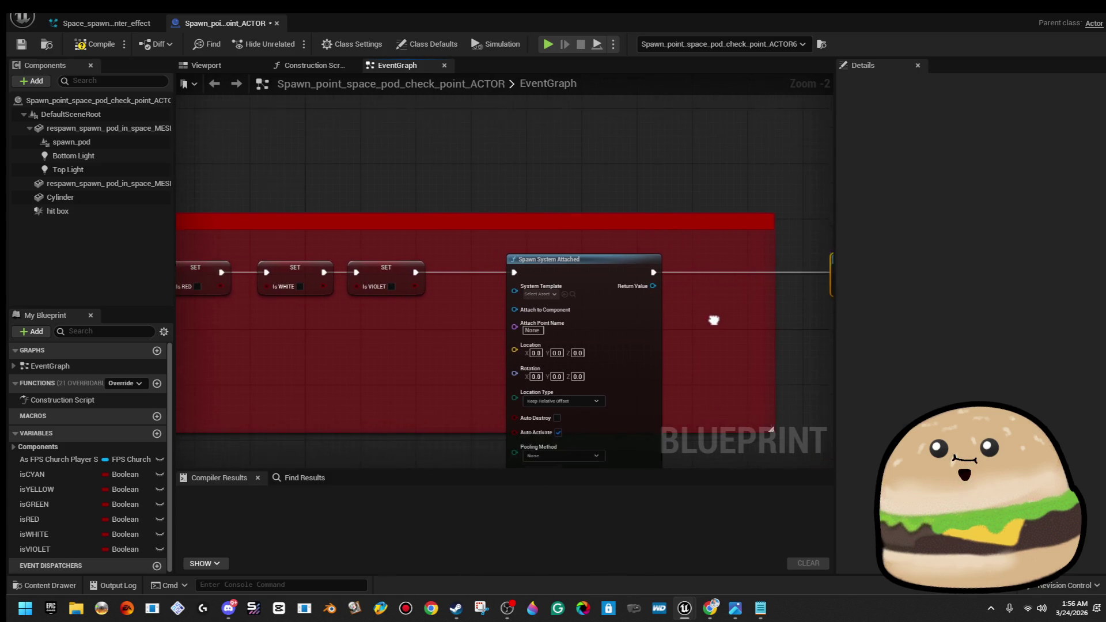
{"action": "left_click", "coordinate": [547, 293]}
{"action": "type", "text": "cent"}
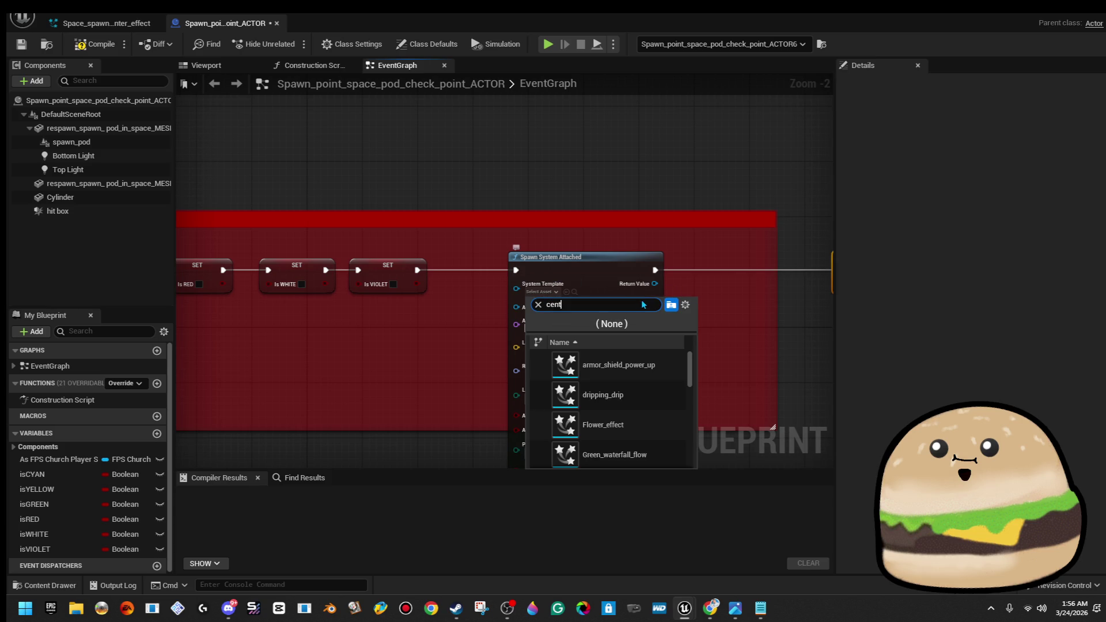
{"action": "left_click", "coordinate": [645, 360]}
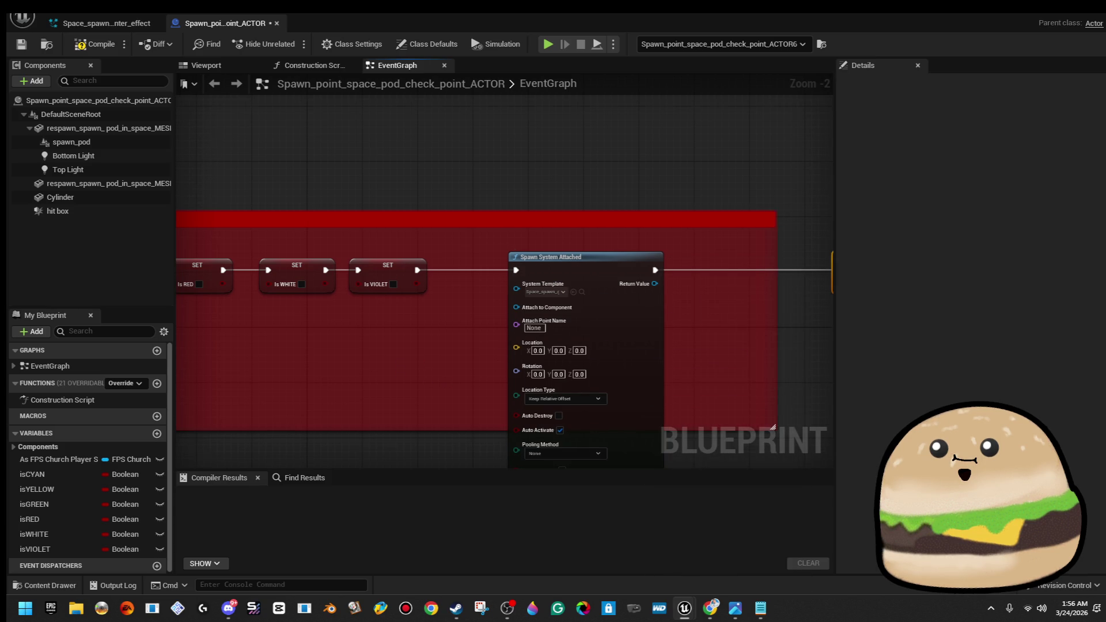
Compile the blueprint and view the spawn pod in the 3D preview
{"action": "left_click_drag", "start_coordinate": [445, 381], "coordinate": [412, 340]}
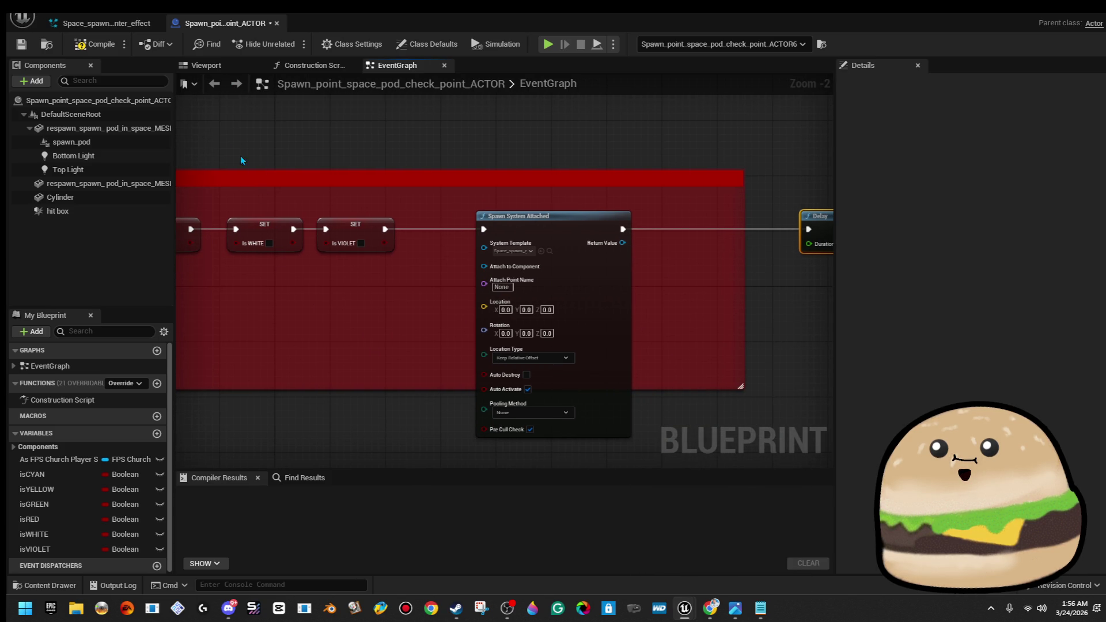
{"action": "left_click", "coordinate": [95, 44]}
{"action": "left_click", "coordinate": [206, 66]}
{"action": "left_click_drag", "start_coordinate": [352, 181], "coordinate": [352, 181]}
{"action": "left_click_drag", "start_coordinate": [230, 158], "coordinate": [230, 157]}
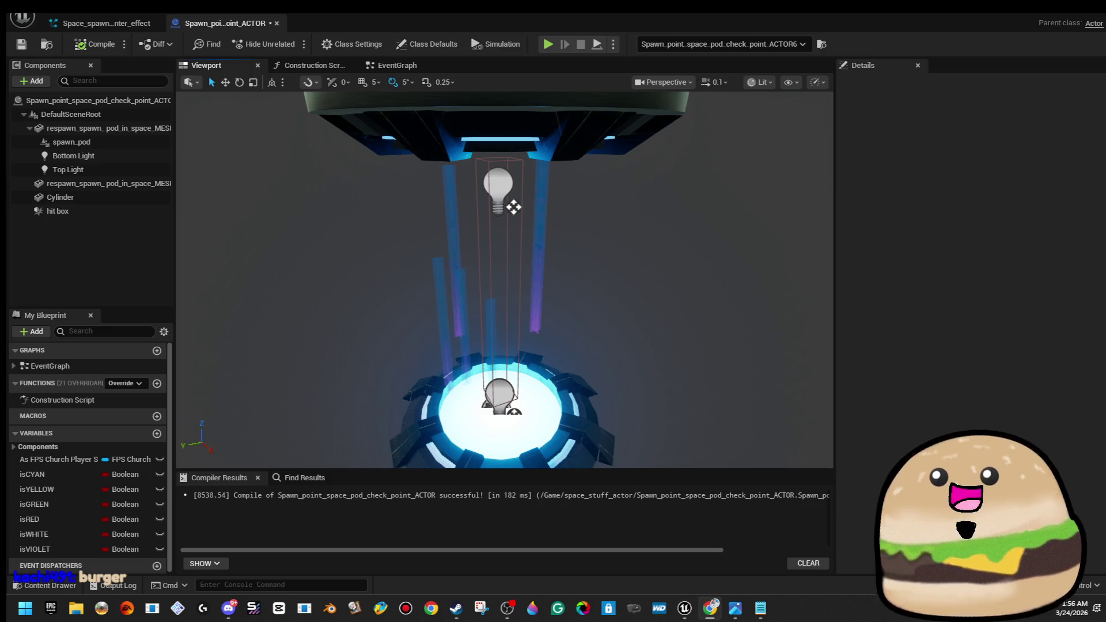
Switch to the Chrome window with the Twitch About page
{"action": "key", "text": "alt+Tab"}
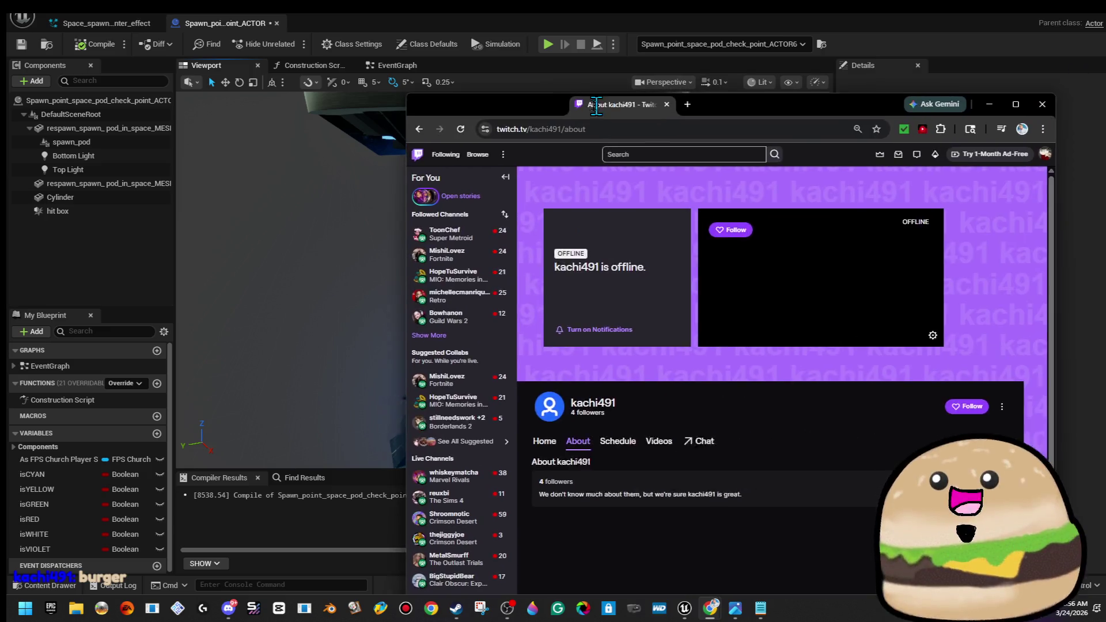
Maximize Chrome, view the channel's Schedule, Videos and Home tabs, then return to Unreal
{"action": "double_click", "coordinate": [635, 108]}
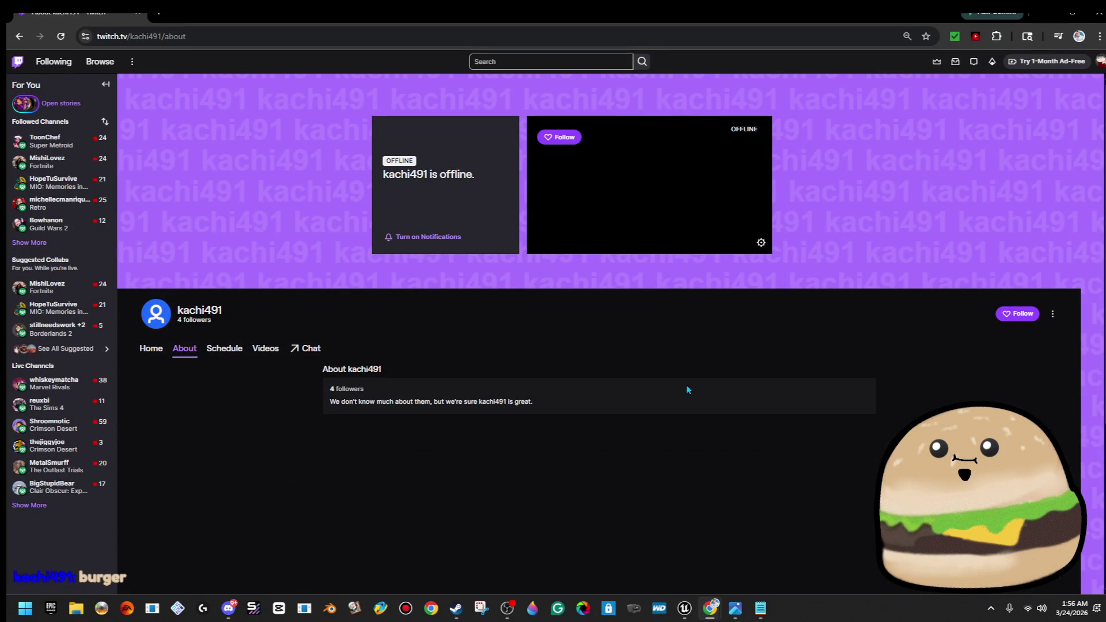
{"action": "left_click", "coordinate": [222, 348]}
{"action": "scroll", "coordinate": [439, 442], "scroll_direction": "down", "scroll_amount": 3}
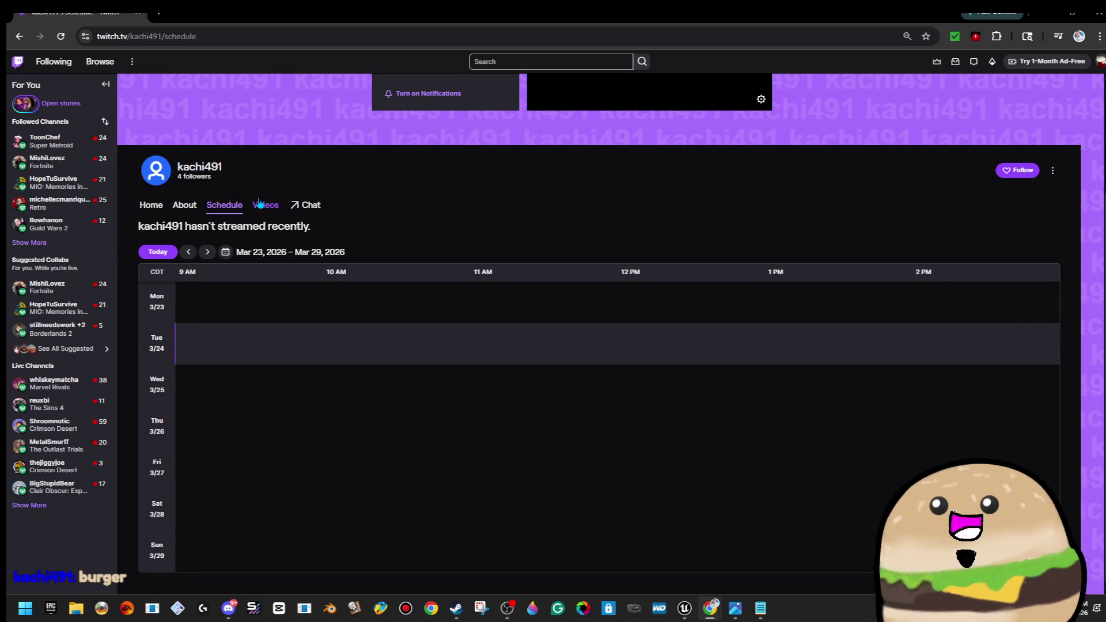
{"action": "left_click", "coordinate": [259, 203]}
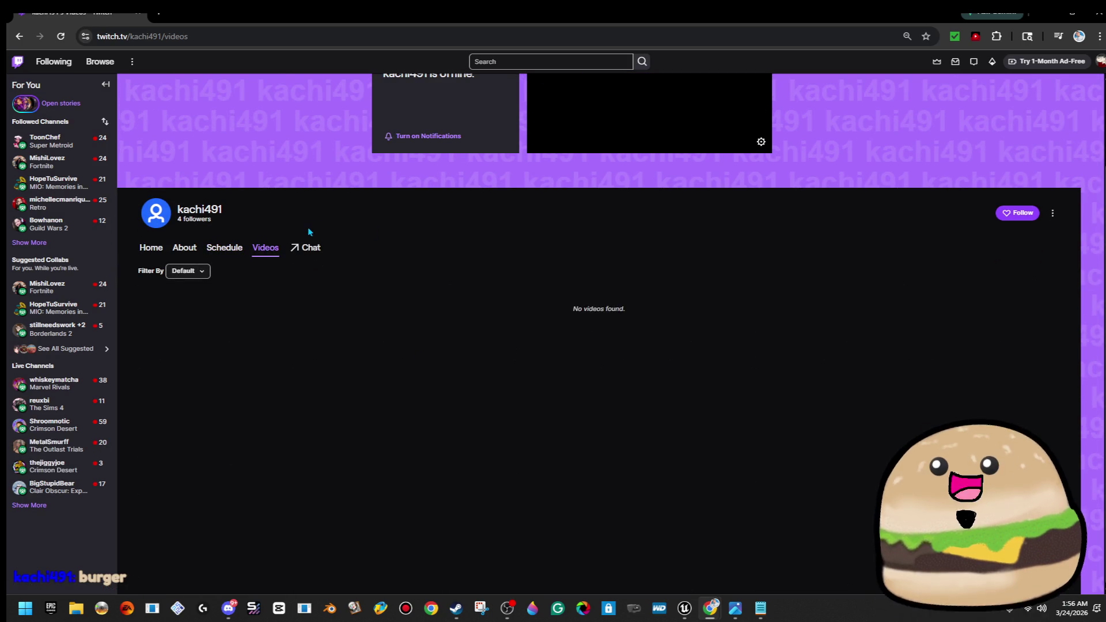
{"action": "left_click", "coordinate": [302, 253]}
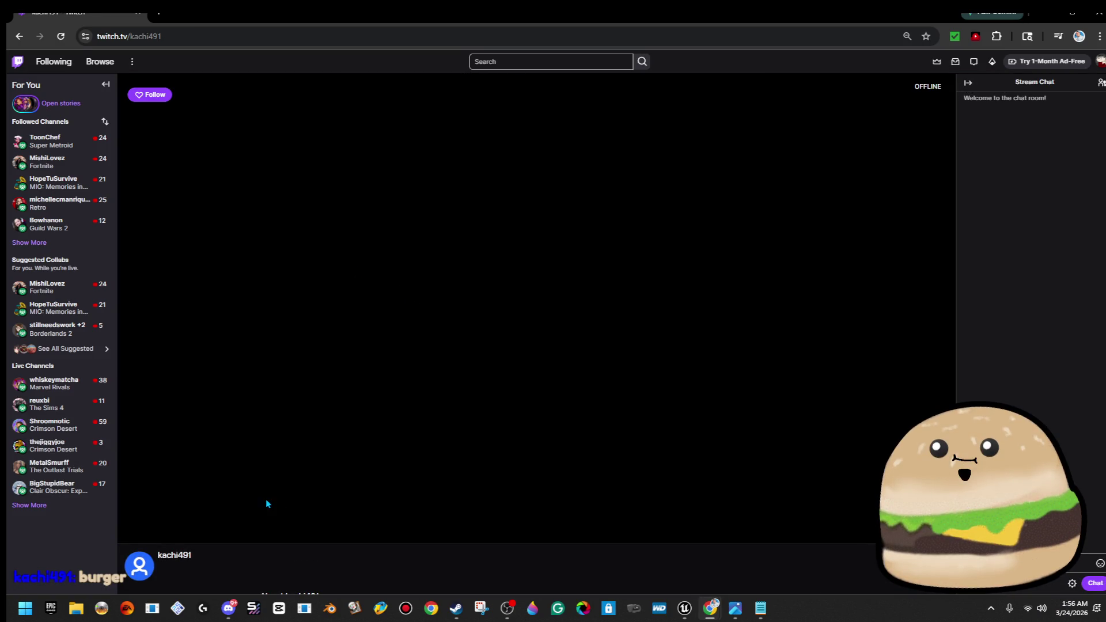
{"action": "left_click", "coordinate": [16, 36]}
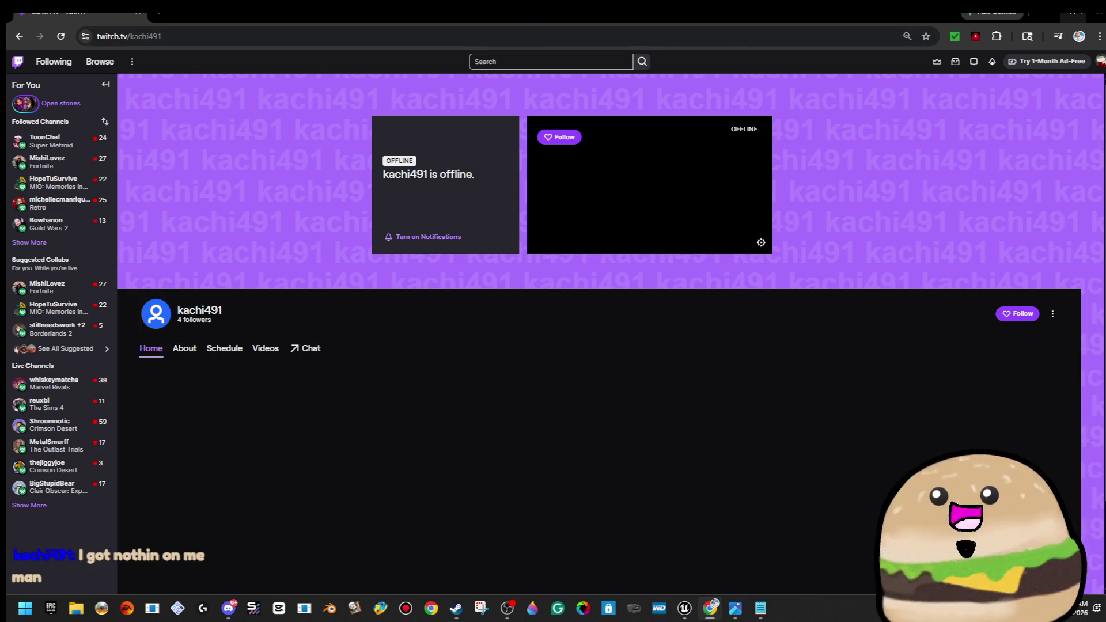
{"action": "key", "text": "alt+Tab"}
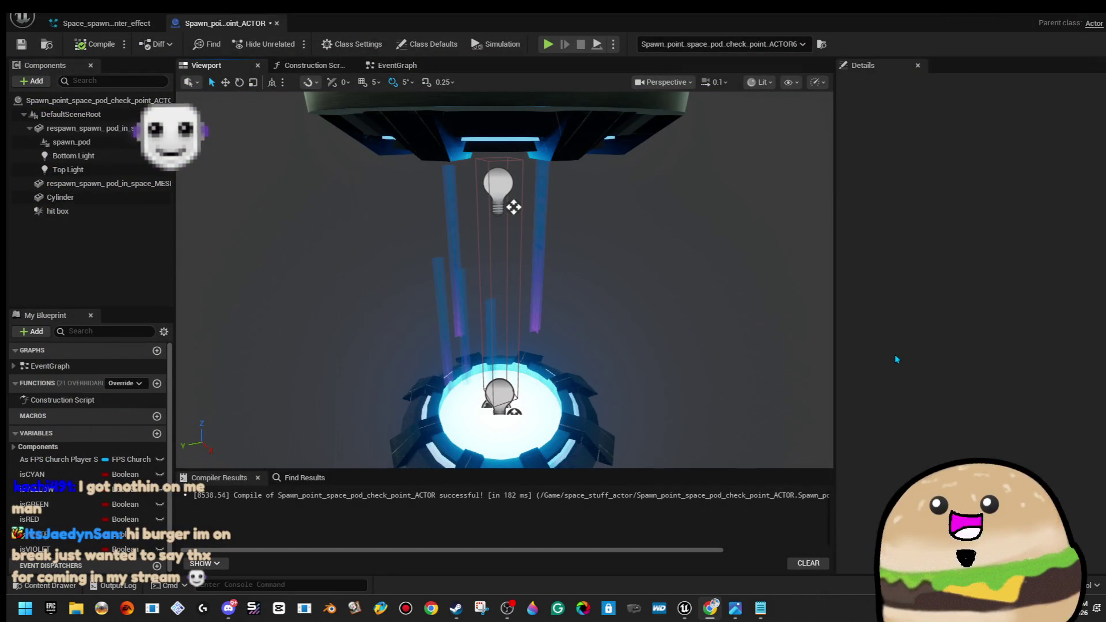